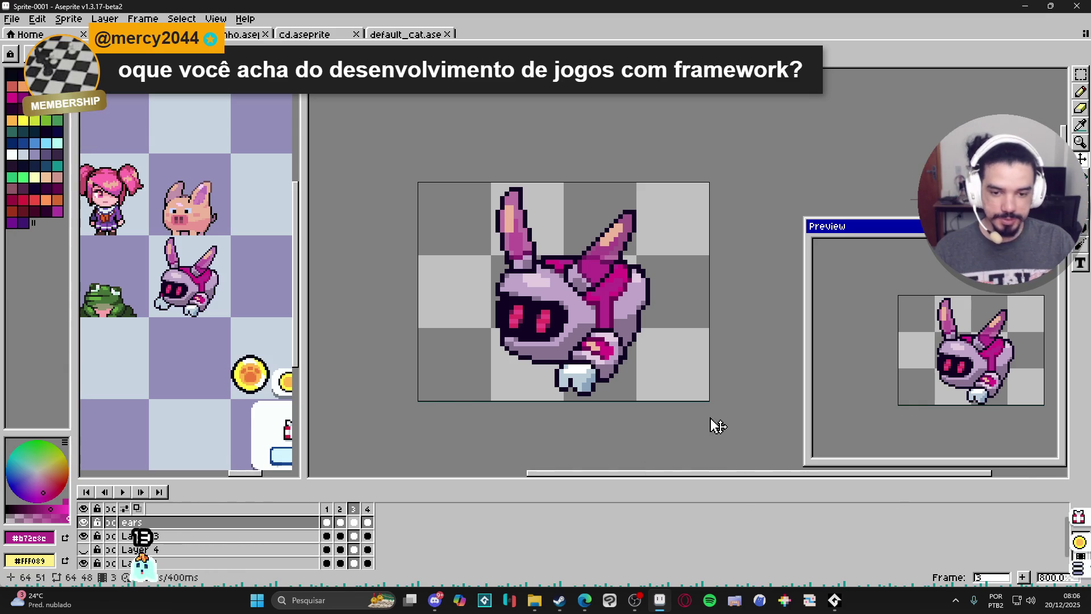
# Return to frame 3 on Layer 3, zoom in, and pick the dark outline colour #110524
pyautogui.click(340, 512)
pyautogui.click(354, 510)
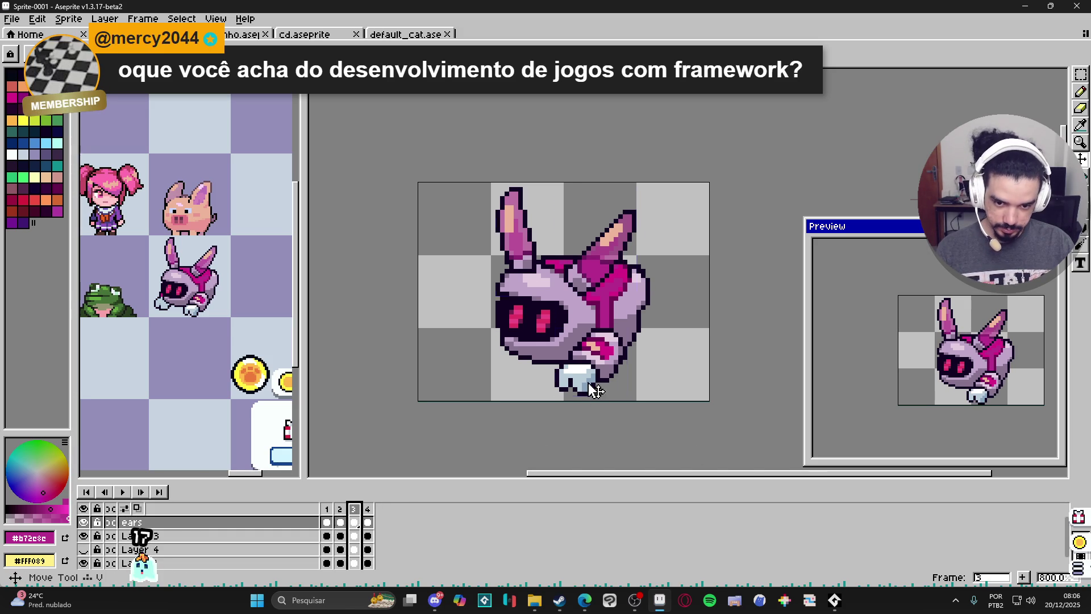
pyautogui.click(354, 536)
pyautogui.scroll(2, 550, 382)
pyautogui.keyDown('alt'); pyautogui.click(550, 377); pyautogui.keyUp('alt')
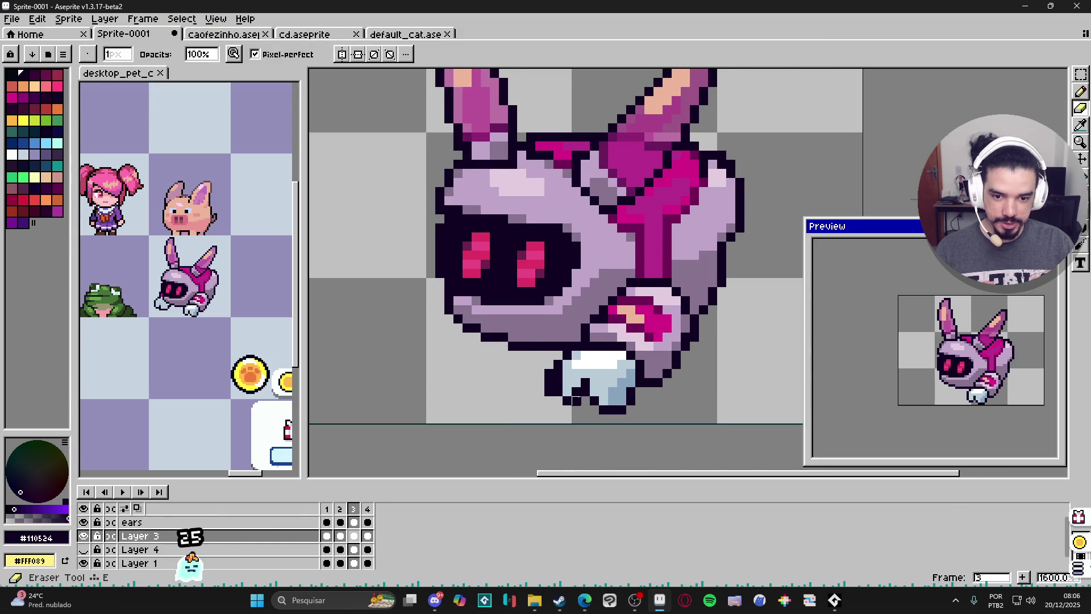
# Redraw the front foot with dark outline pixels and light-blue fill pixels
pyautogui.click(577, 392)
pyautogui.keyDown('alt'); pyautogui.click(568, 391); pyautogui.keyUp('alt')
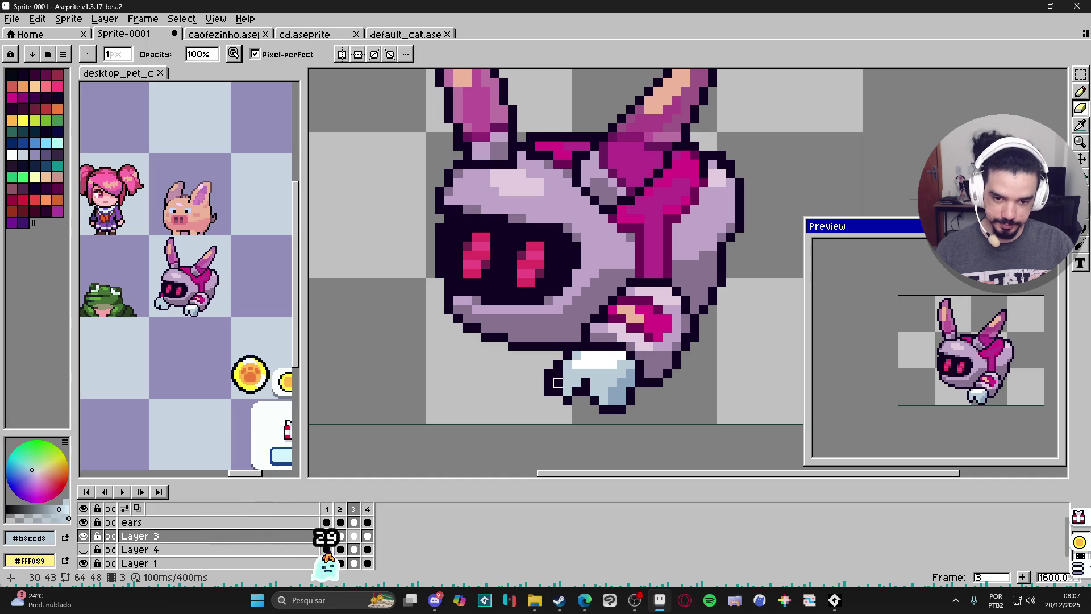
pyautogui.click(559, 389)
pyautogui.keyDown('alt'); pyautogui.click(572, 394); pyautogui.keyUp('alt')
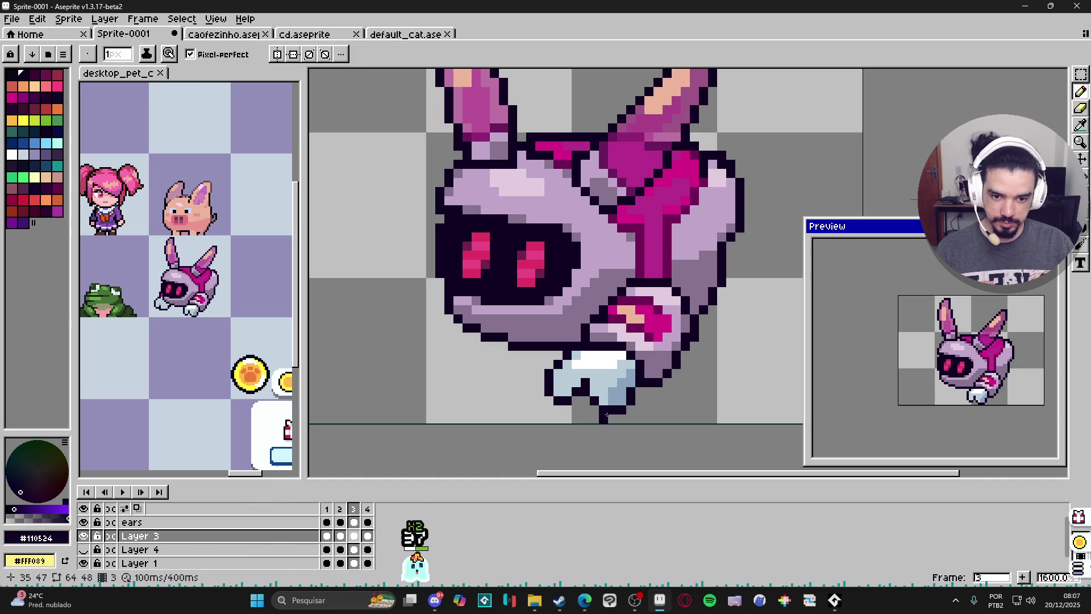
pyautogui.click(603, 400)
pyautogui.click(584, 407)
pyautogui.keyDown('alt'); pyautogui.click(616, 392); pyautogui.keyUp('alt')
pyautogui.click(613, 401)
pyautogui.keyDown('alt'); pyautogui.click(626, 404); pyautogui.keyUp('alt')
# Erase stray foot pixels, comparing against frames 2 and 4, then return to frame 3
pyautogui.press('e')
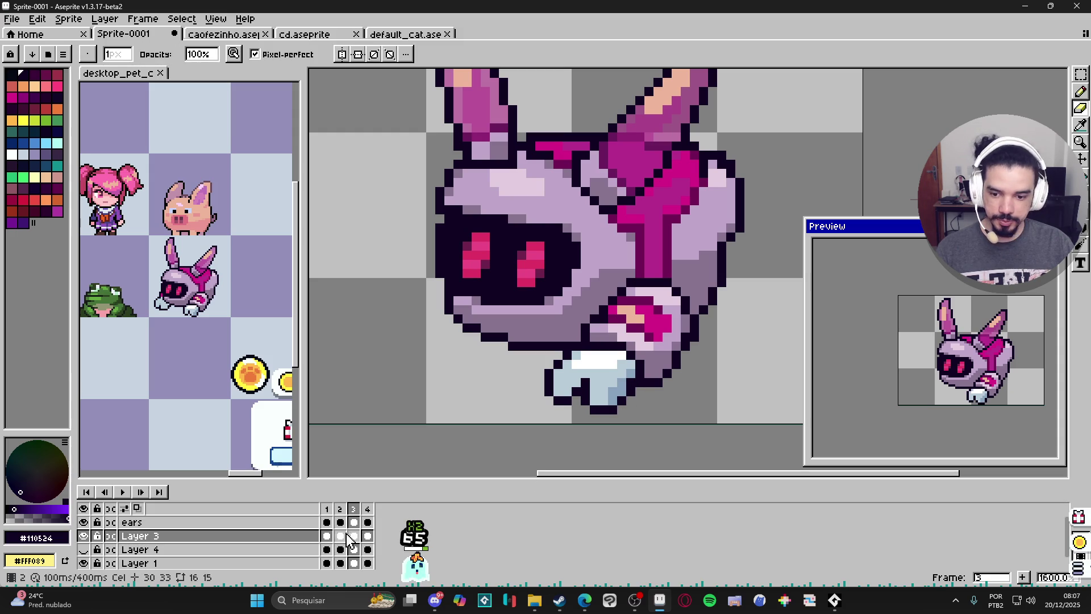
pyautogui.click(344, 514)
pyautogui.click(353, 515)
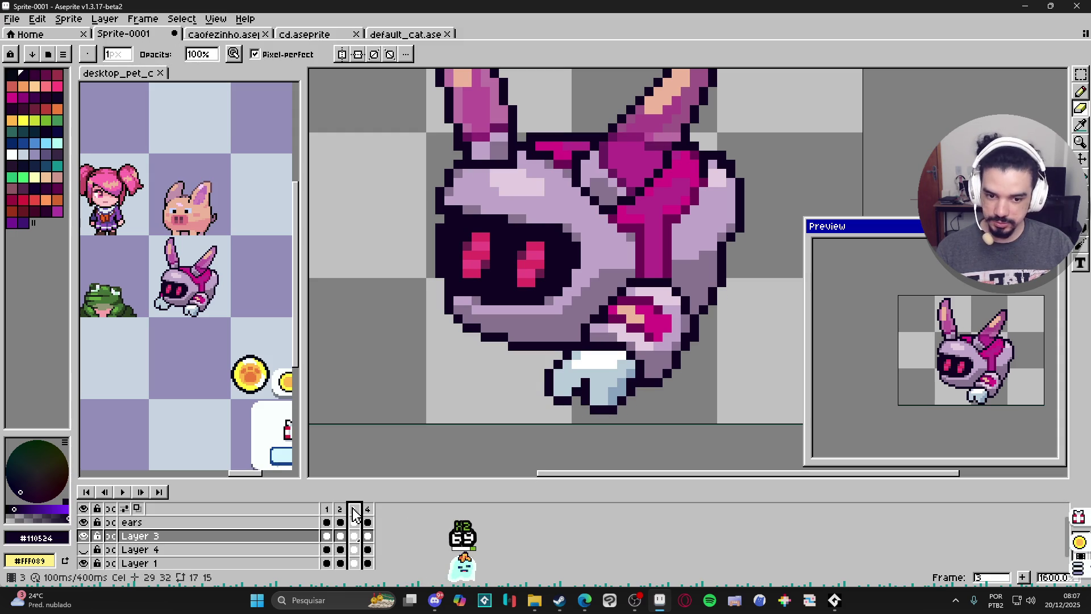
pyautogui.click(368, 515)
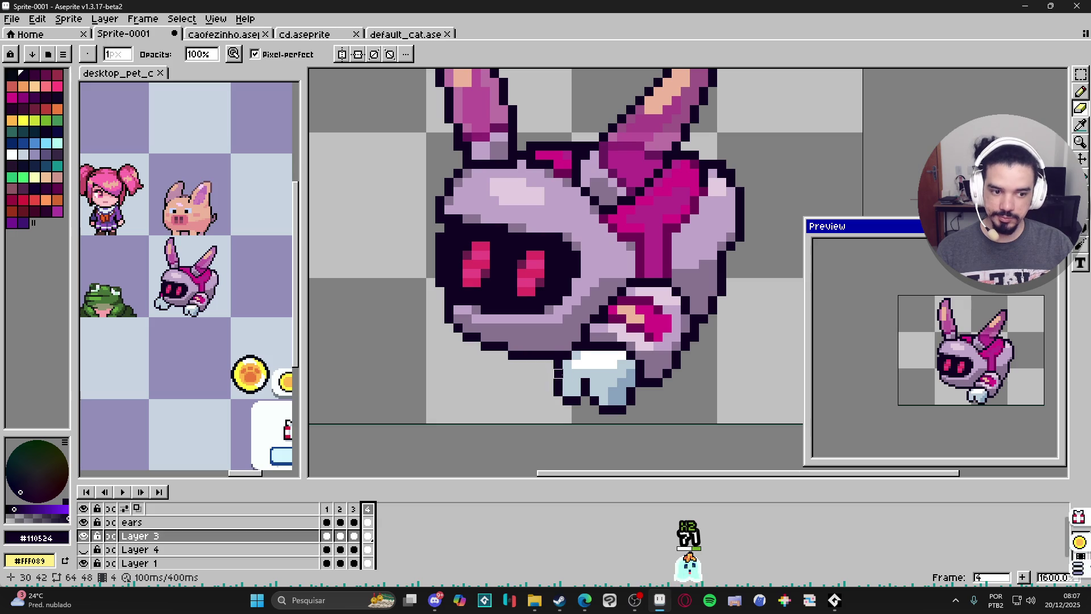
pyautogui.press('b')
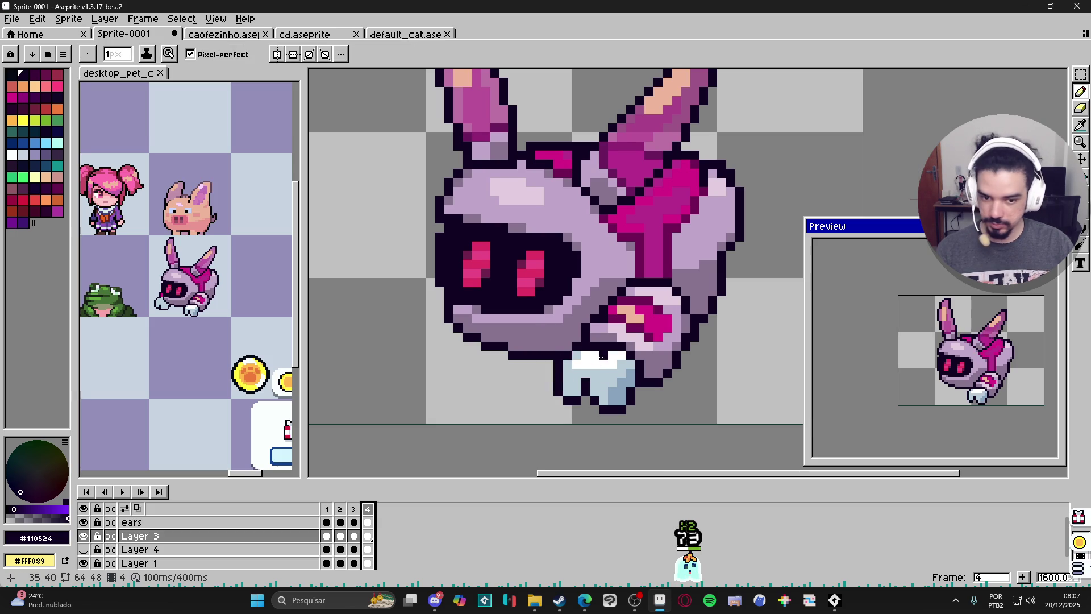
pyautogui.press('Left')
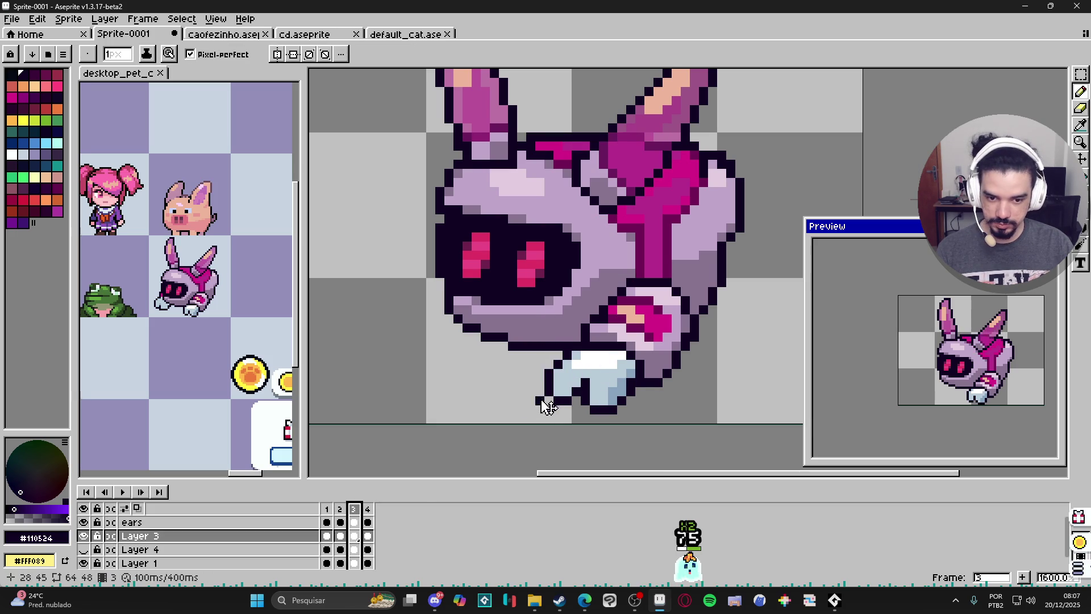
pyautogui.press('v')
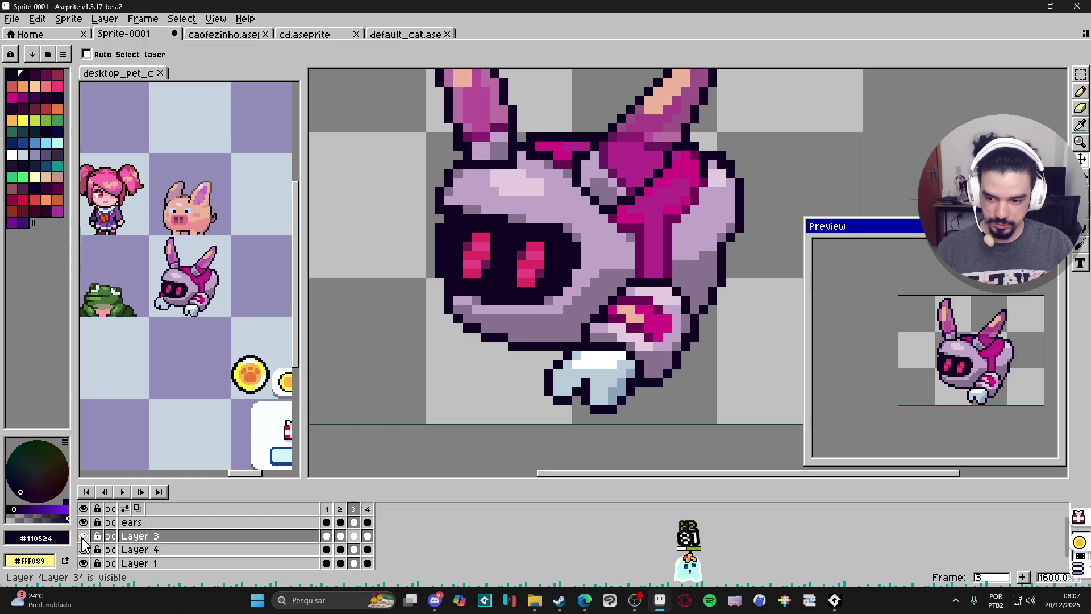
# Sample the foot's light blue, add pixels beside frame 4's front foot, and hide the ears layer
pyautogui.click(368, 536)
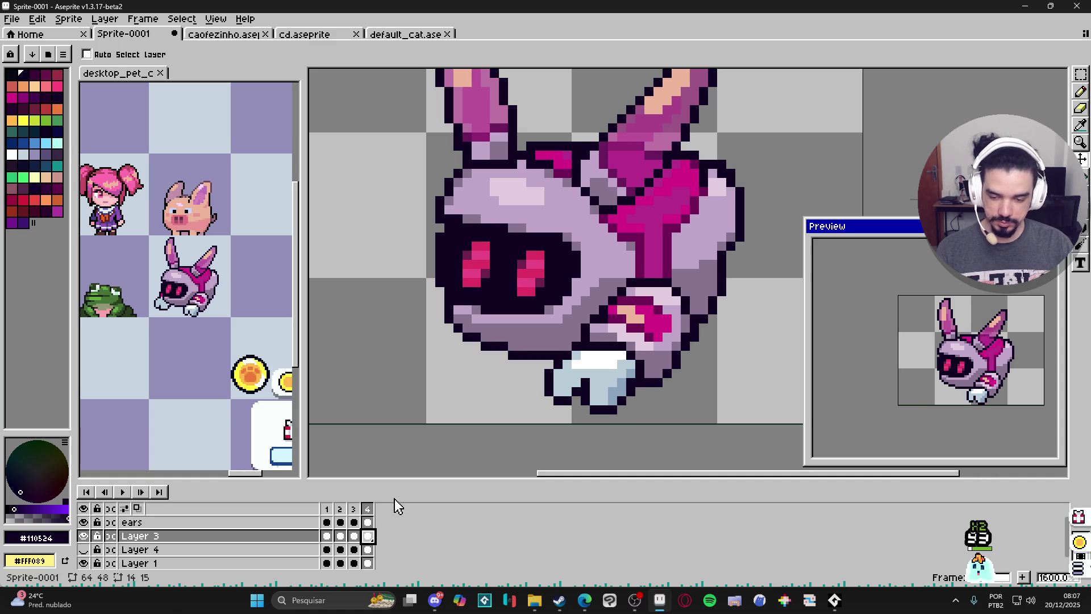
pyautogui.click(353, 508)
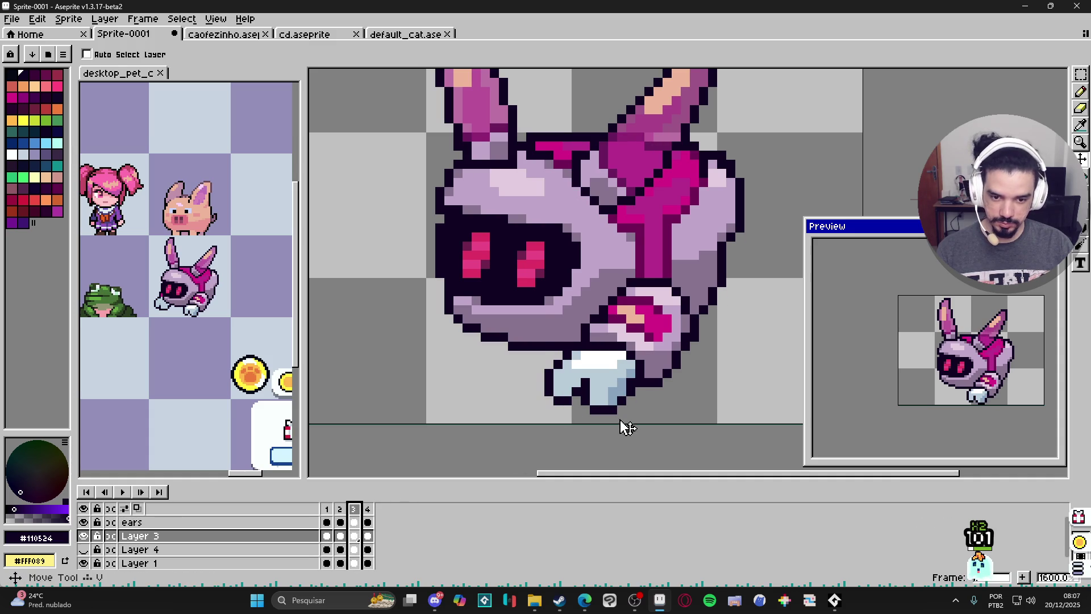
pyautogui.press('b')
pyautogui.keyDown('alt'); pyautogui.click(607, 400); pyautogui.keyUp('alt')
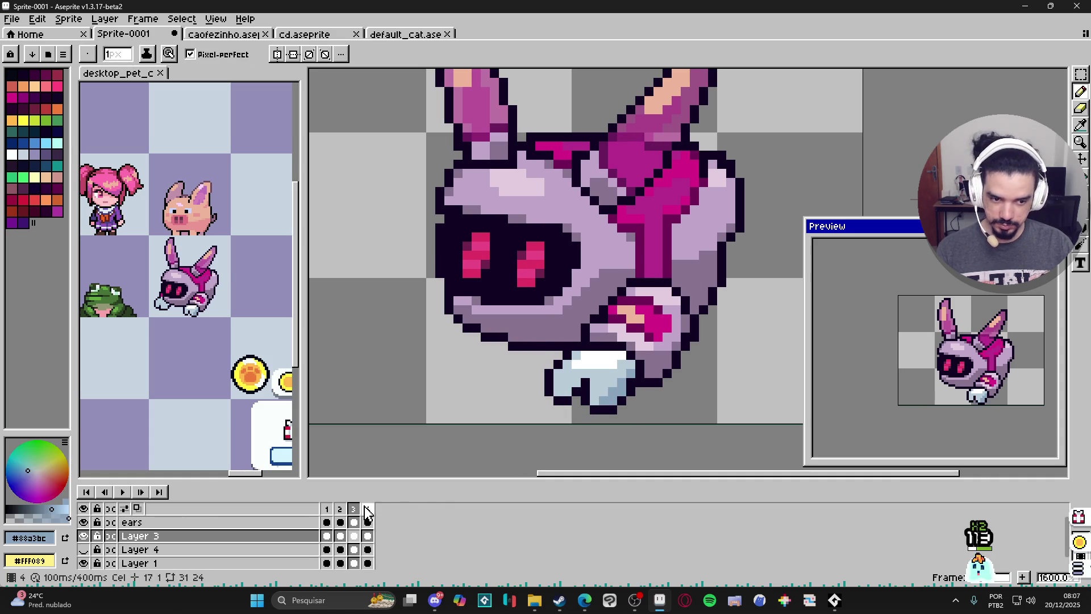
pyautogui.click(367, 508)
pyautogui.press('alt')
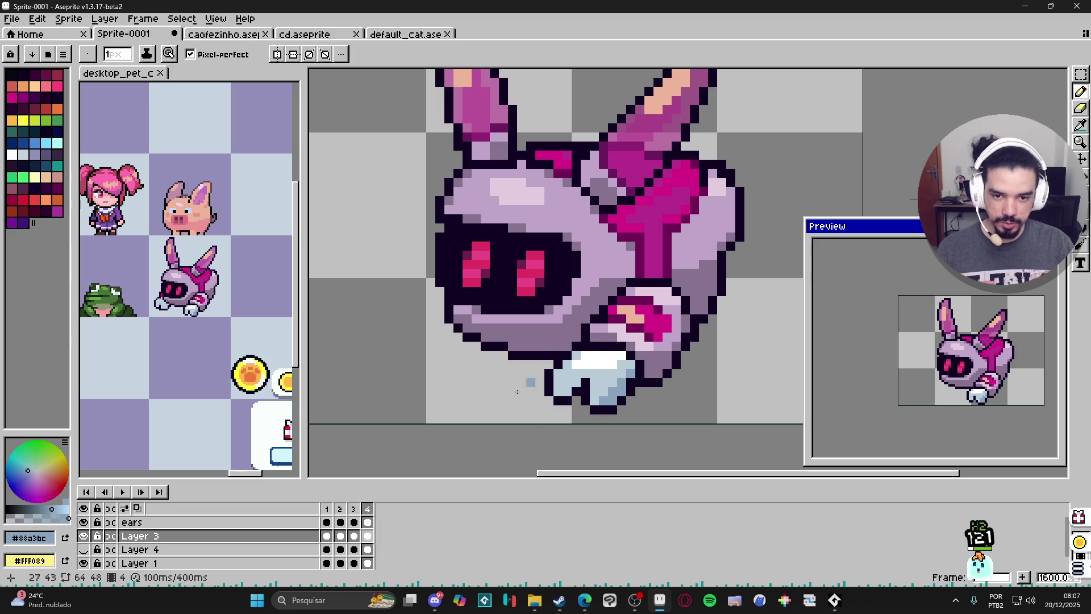
pyautogui.click(83, 522)
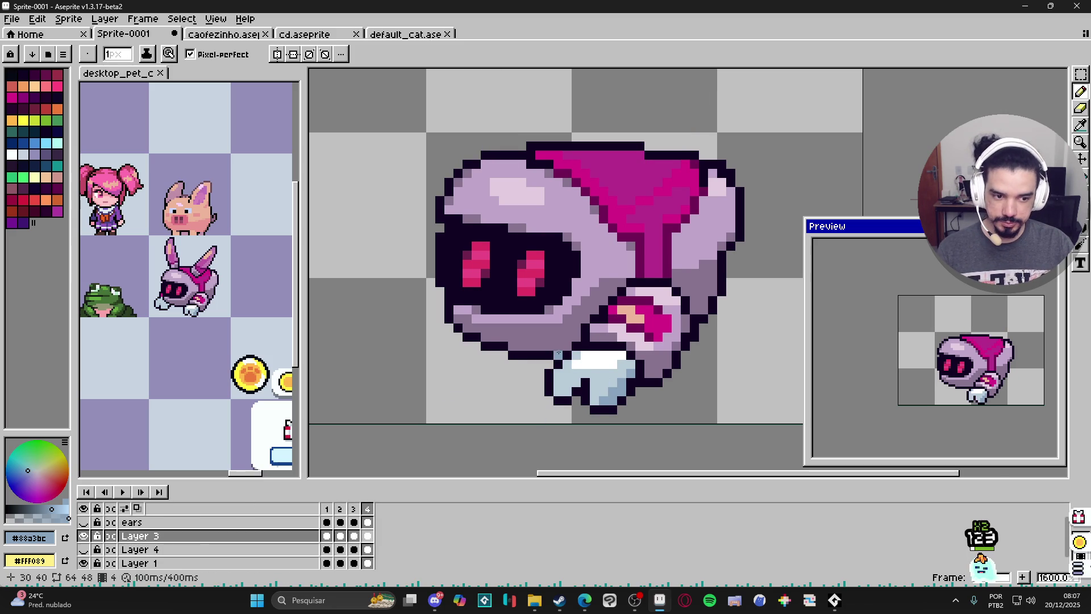
# Show Layer 4's lower-left foot, keep the ears hidden, and grab the foot with the Move tool
pyautogui.scroll(-1, 559, 353)
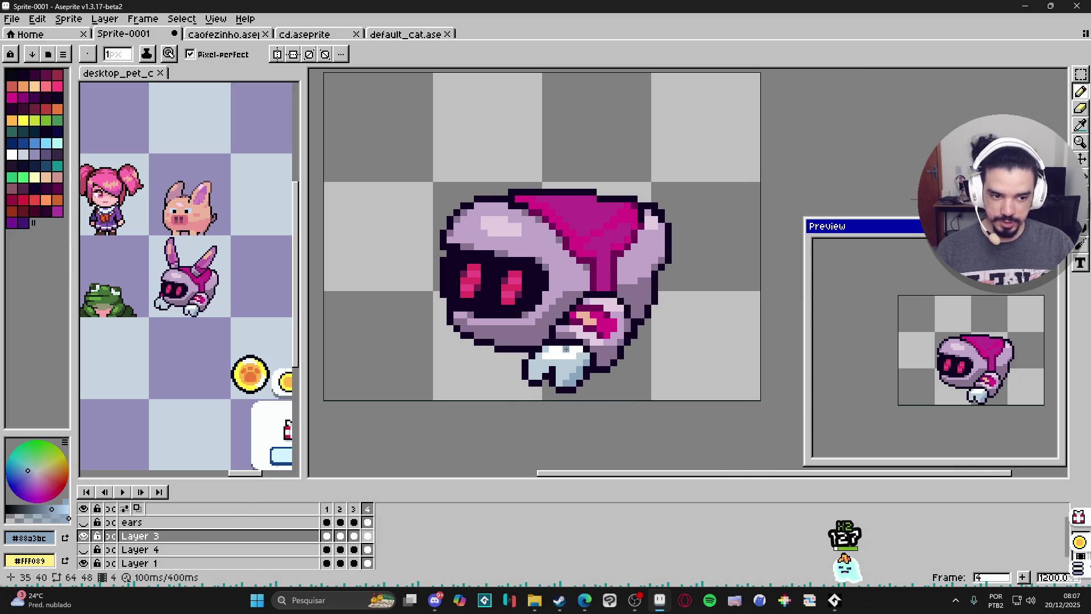
pyautogui.moveTo(238, 482)
pyautogui.mouseDown()
pyautogui.moveTo(243, 454)
pyautogui.moveTo(238, 473)
pyautogui.mouseUp()
pyautogui.click(84, 542)
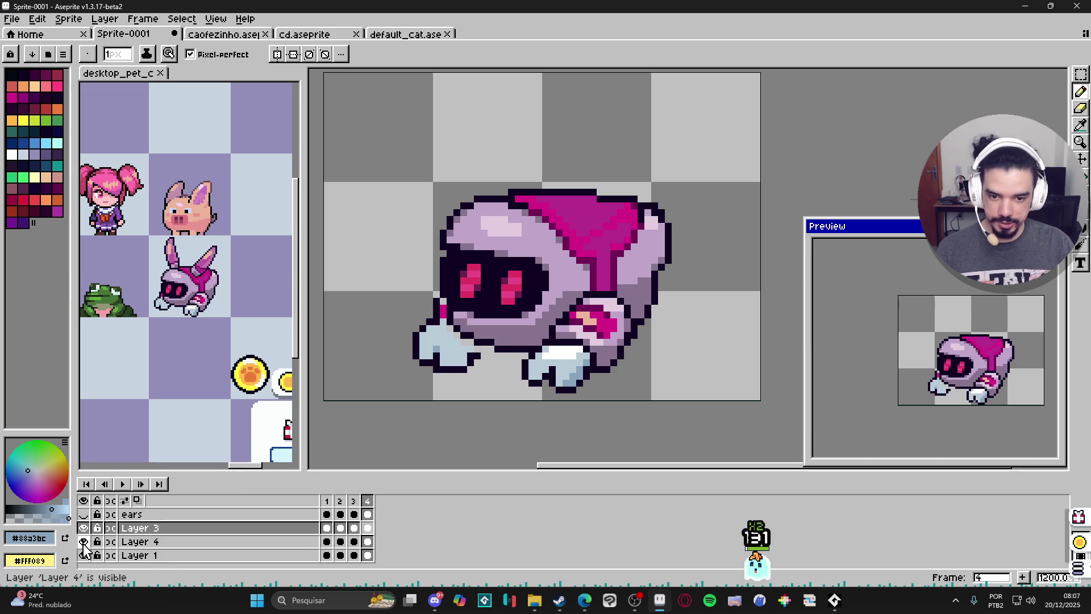
pyautogui.click(85, 518)
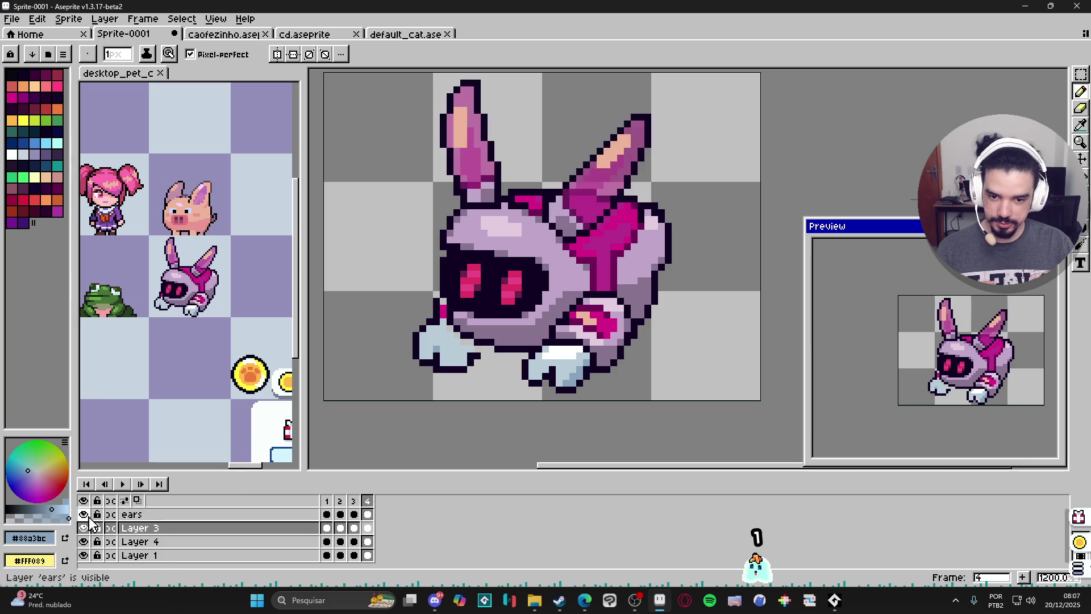
pyautogui.click(86, 518)
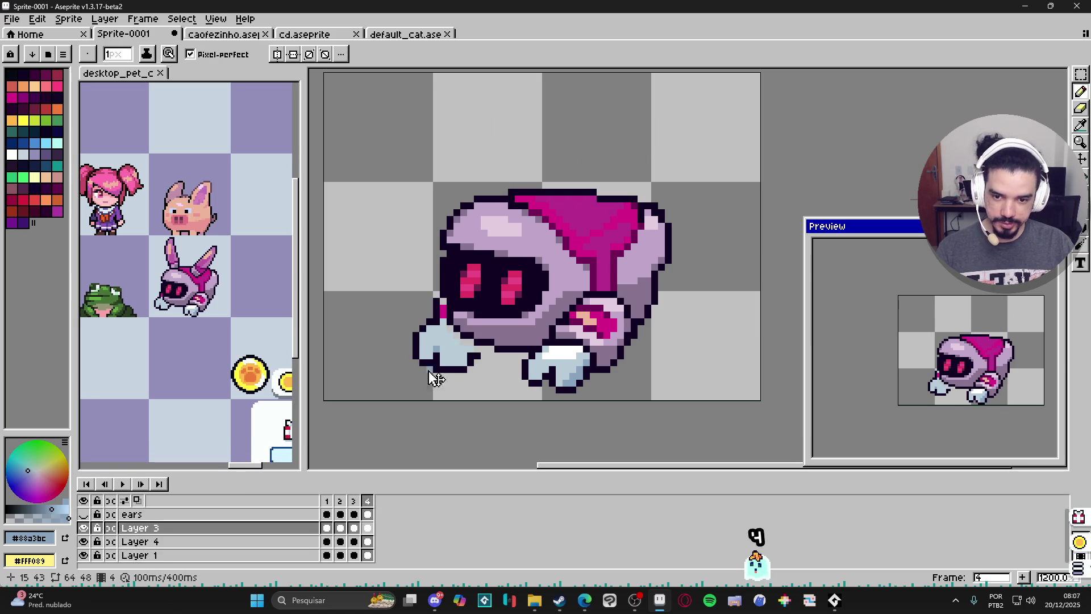
pyautogui.press('v')
pyautogui.keyDown('ctrl'); pyautogui.click(448, 359); pyautogui.keyUp('ctrl')
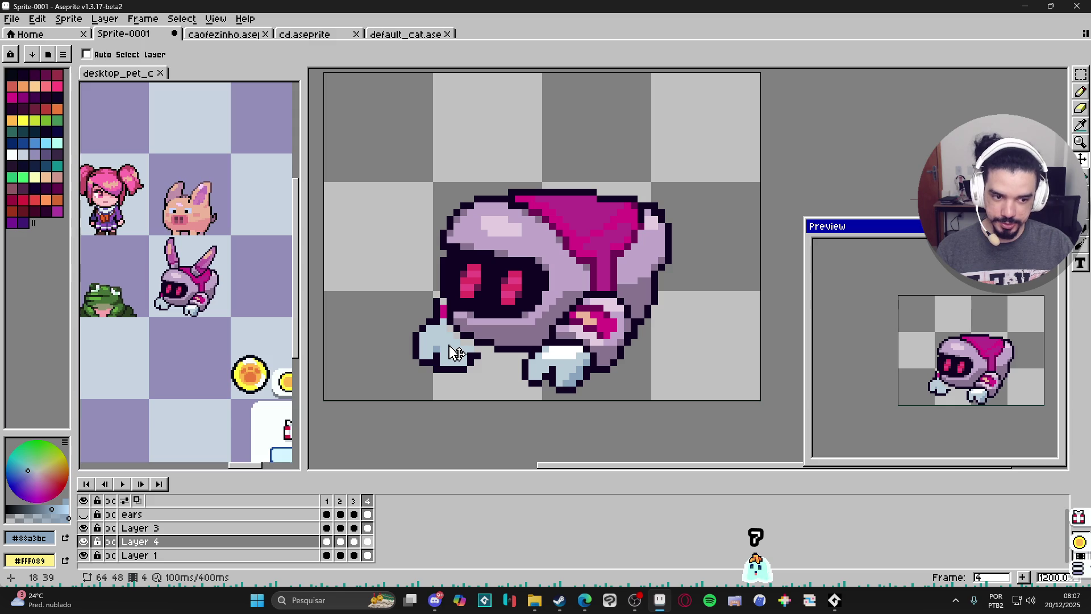
pyautogui.press('ctrl')
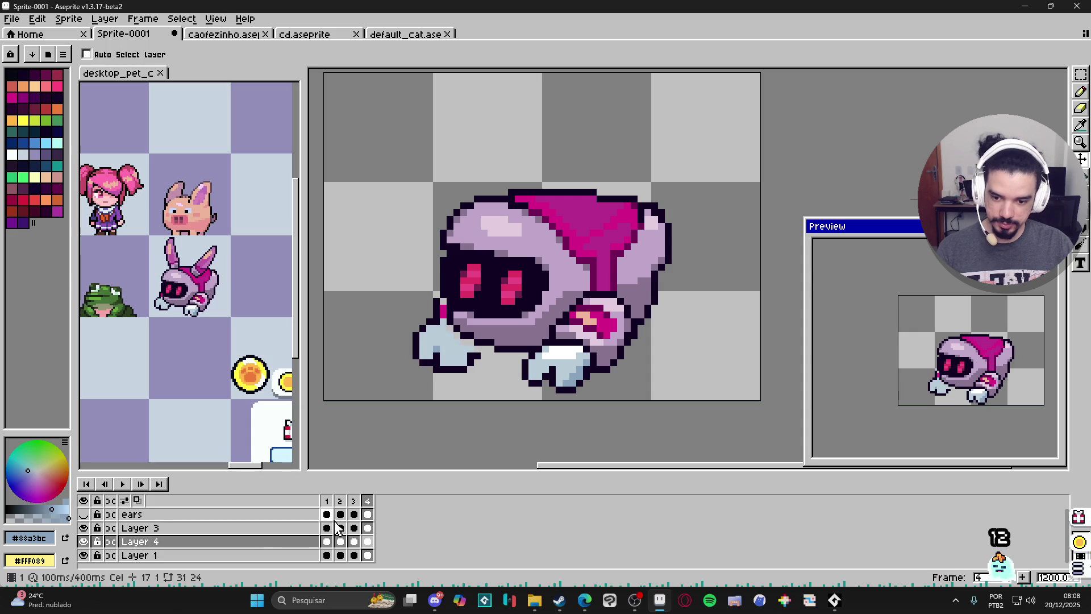
# Step through frames 1–4 to review the Layer 4 foot, ending on frame 2
pyautogui.click(328, 541)
pyautogui.click(341, 542)
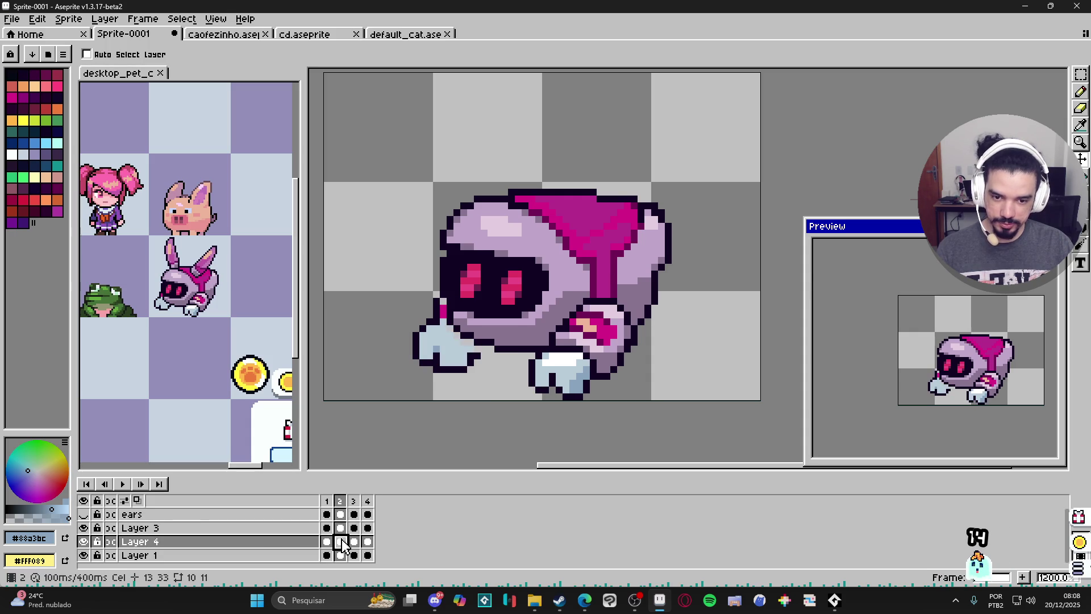
pyautogui.click(355, 542)
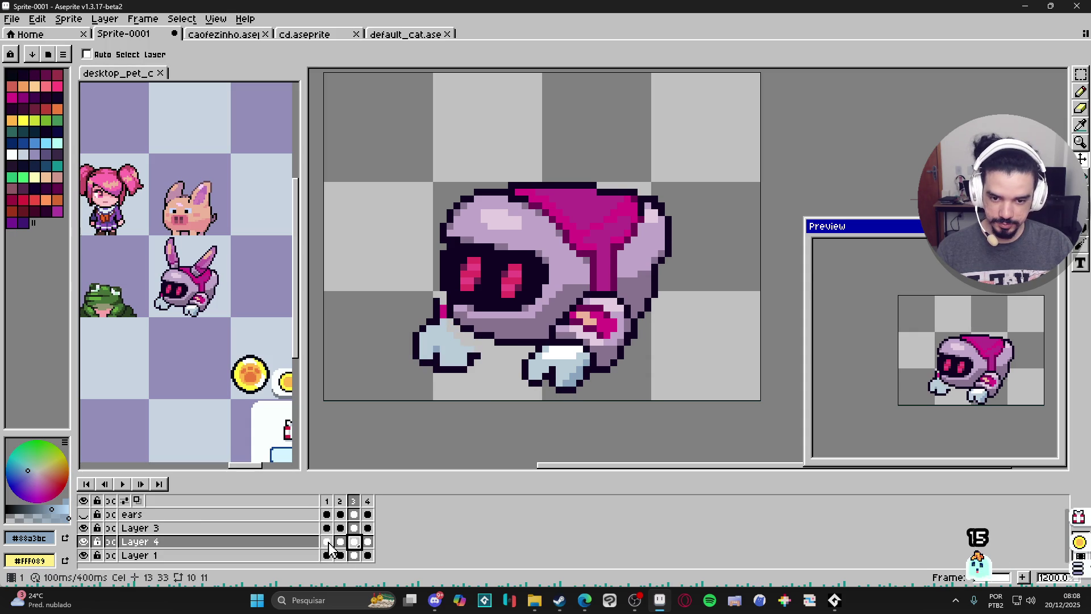
pyautogui.click(328, 542)
pyautogui.click(342, 542)
pyautogui.click(355, 541)
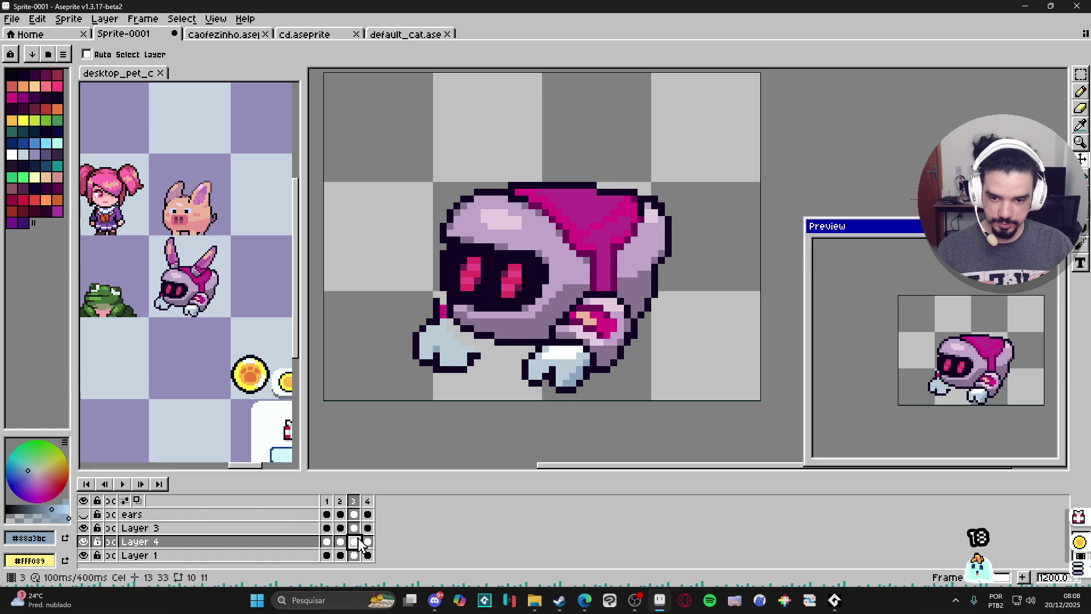
pyautogui.click(368, 542)
pyautogui.click(327, 542)
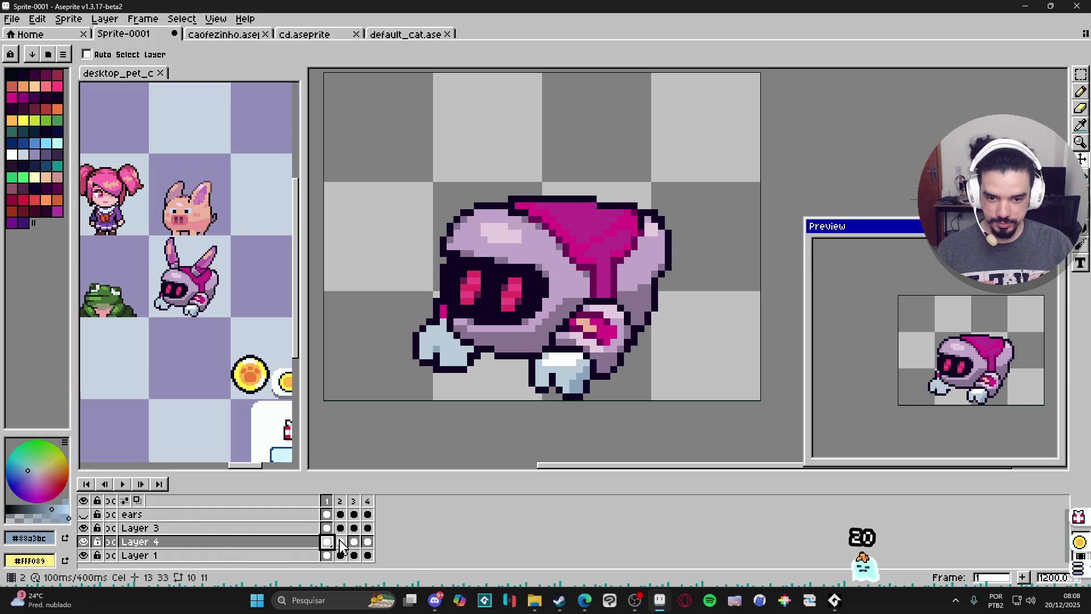
pyautogui.click(340, 542)
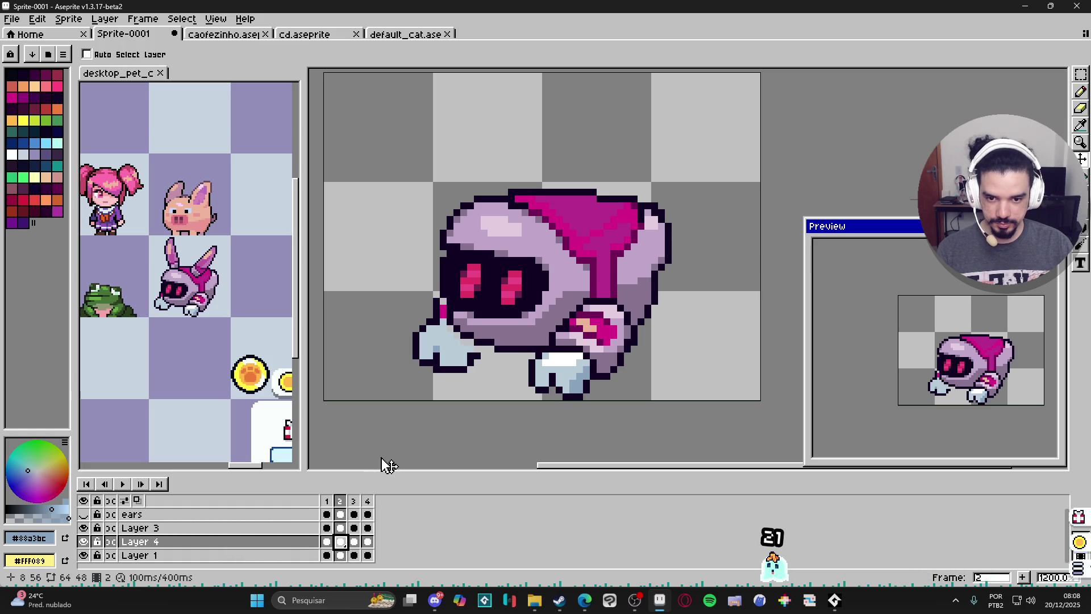
# Shift frame 2's lower-left foot down one pixel and pick the dark outline colour
pyautogui.moveTo(447, 366); pyautogui.dragTo(452, 370)
pyautogui.press('b')
pyautogui.keyDown('alt'); pyautogui.click(482, 357); pyautogui.keyUp('alt')
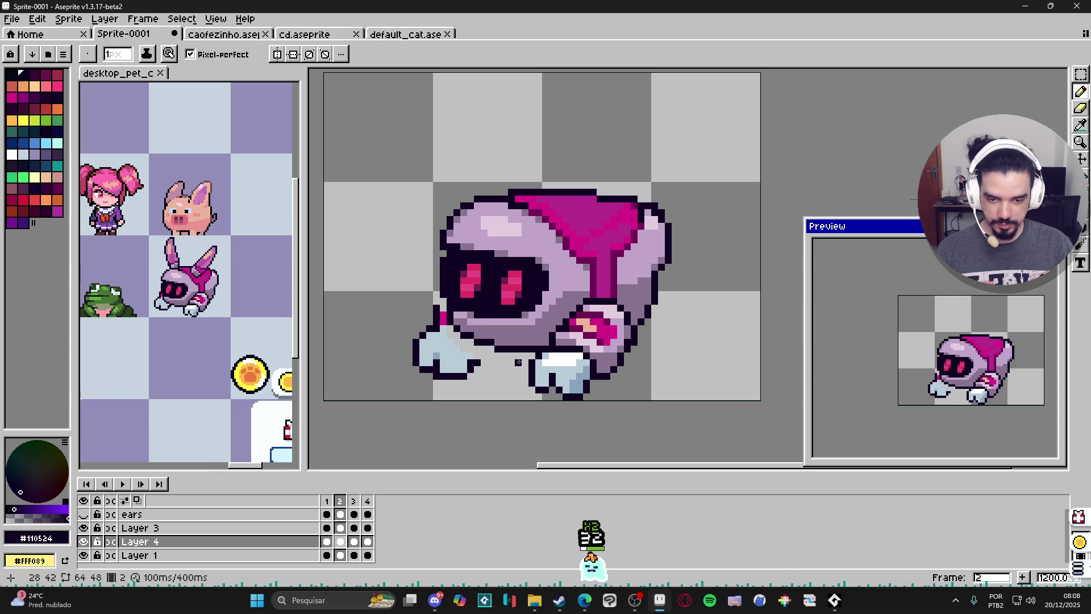
pyautogui.press('v')
pyautogui.click(575, 383)
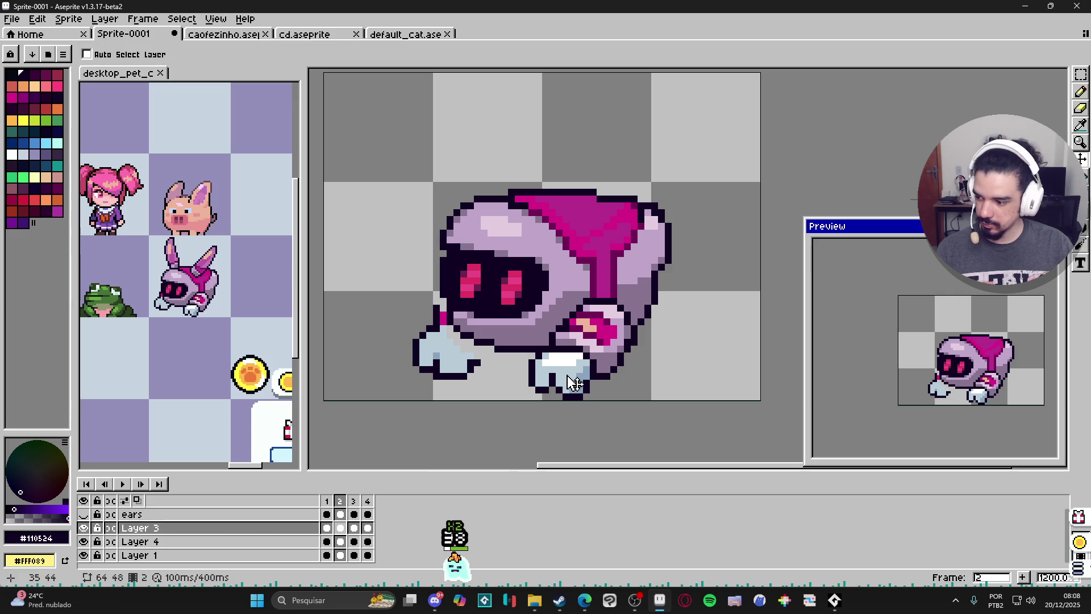
# Copy the front-left paw from frame 2 and paste it into Layer 4's frame 1 at the lower left
pyautogui.press('m')
pyautogui.moveTo(648, 275)
pyautogui.mouseDown()
pyautogui.moveTo(562, 358)
pyautogui.moveTo(500, 398)
pyautogui.mouseUp()
pyautogui.click(443, 366)
pyautogui.press('v')
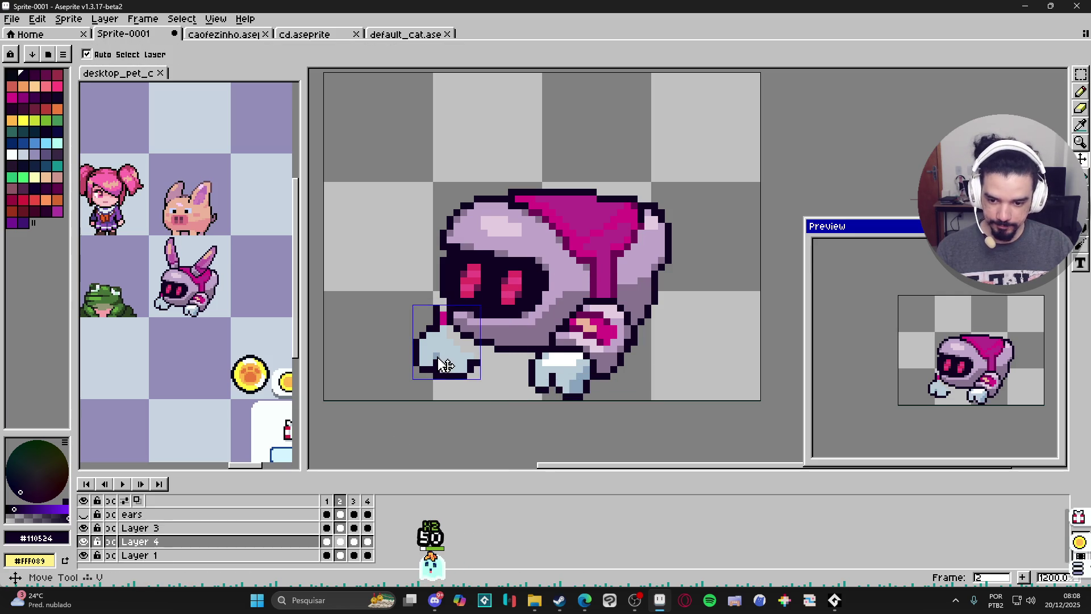
pyautogui.click(339, 542)
pyautogui.click(328, 543)
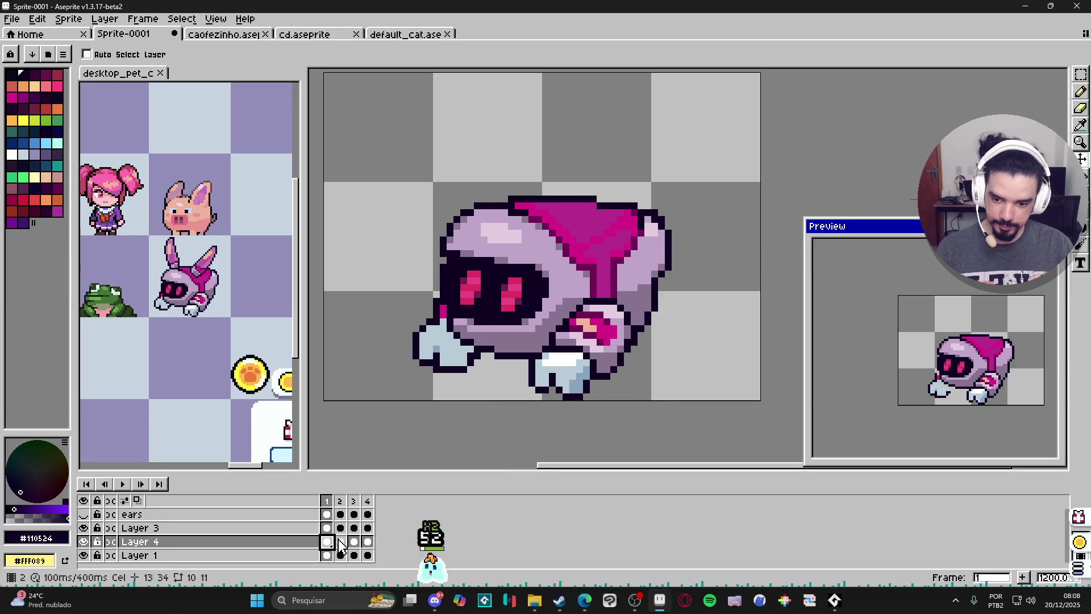
pyautogui.click(340, 546)
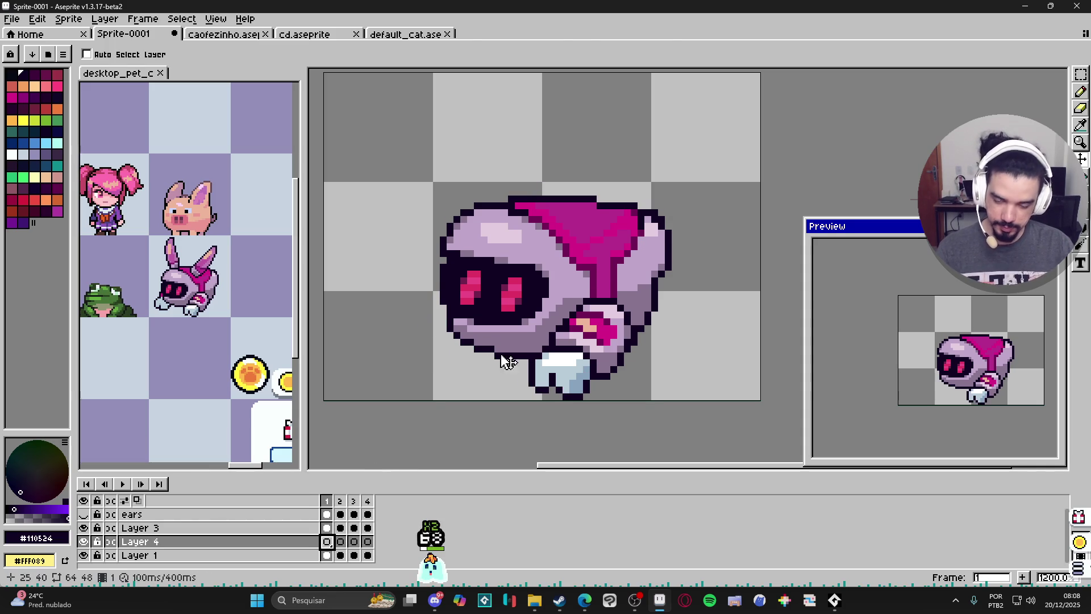
pyautogui.hotkey('ctrl', 'v')
pyautogui.moveTo(540, 353); pyautogui.dragTo(484, 310)
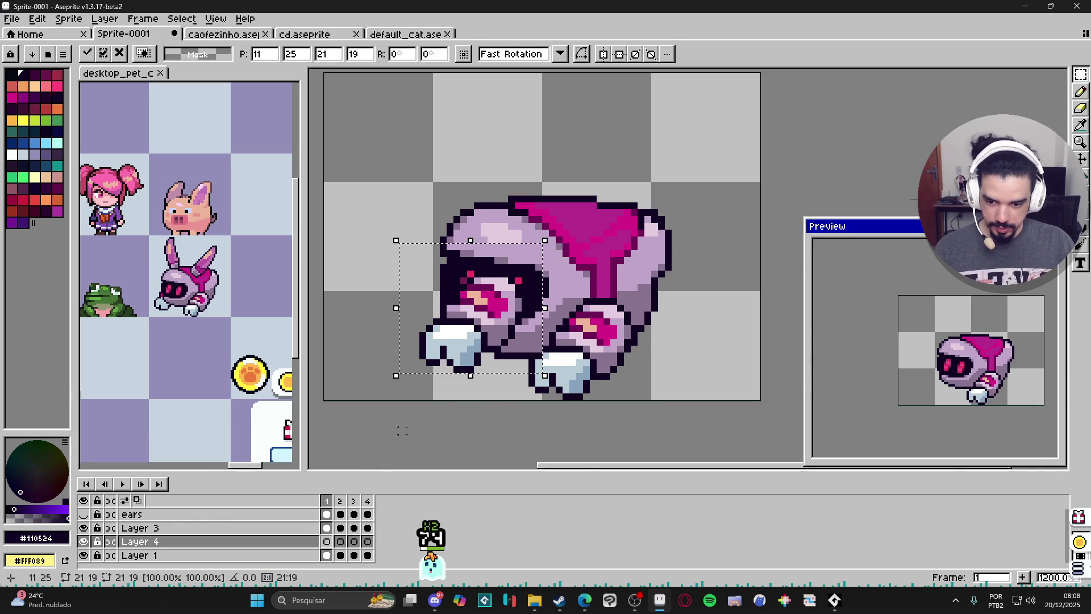
# Drop the pasted paw and move Layer 4 below Layer 1
pyautogui.click(422, 410)
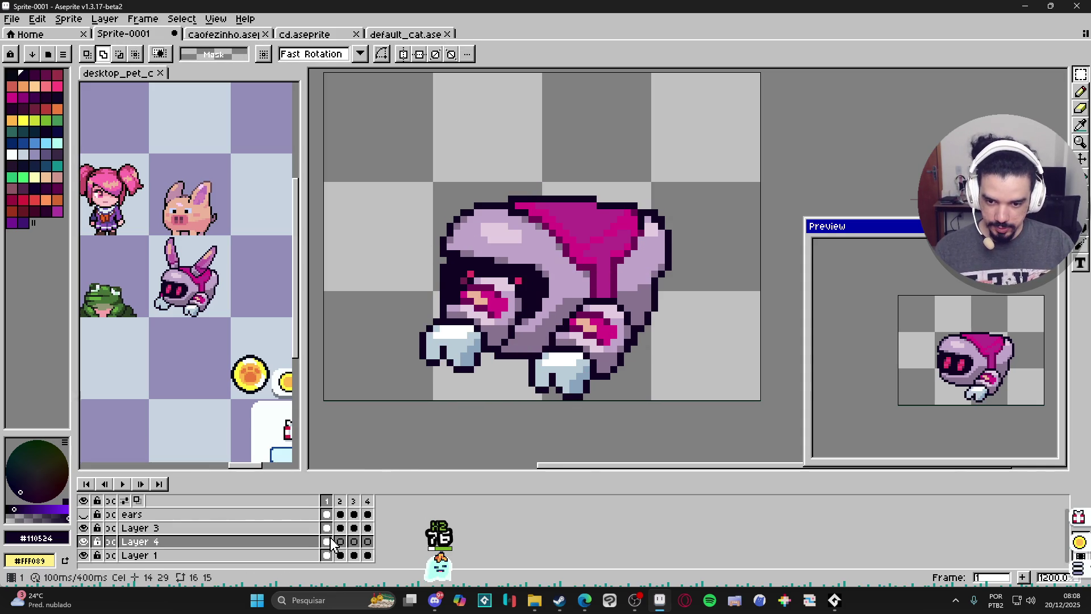
pyautogui.doubleClick(84, 556)
pyautogui.click(174, 547)
pyautogui.moveTo(180, 558); pyautogui.dragTo(177, 564)
# Nudge the front paw one pixel into place and shade it in a darker blue
pyautogui.press('v')
pyautogui.moveTo(469, 367); pyautogui.dragTo(465, 371)
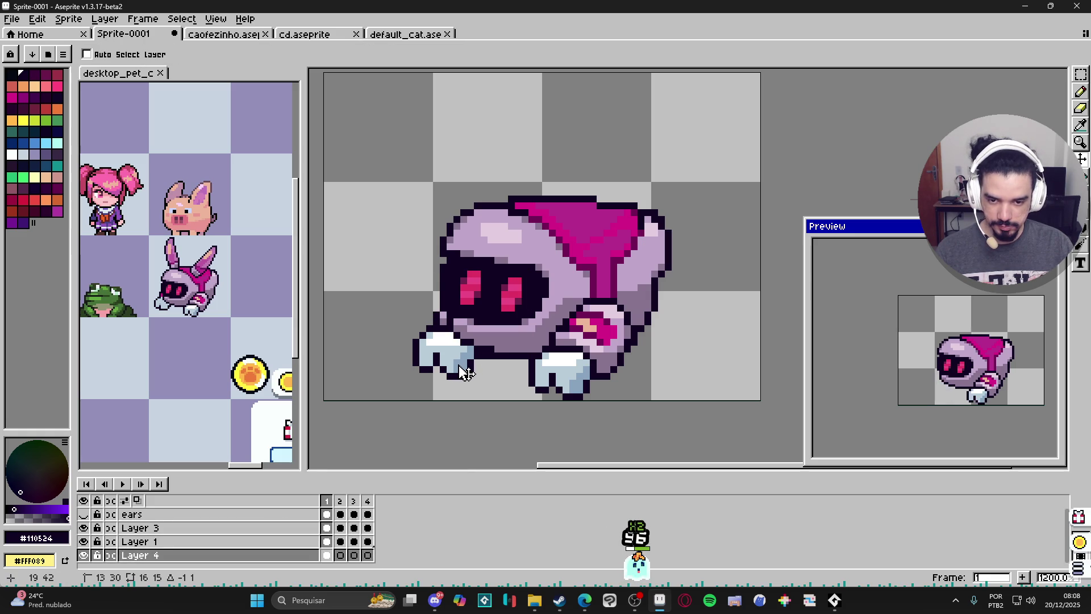
pyautogui.press('Up')
pyautogui.press('b')
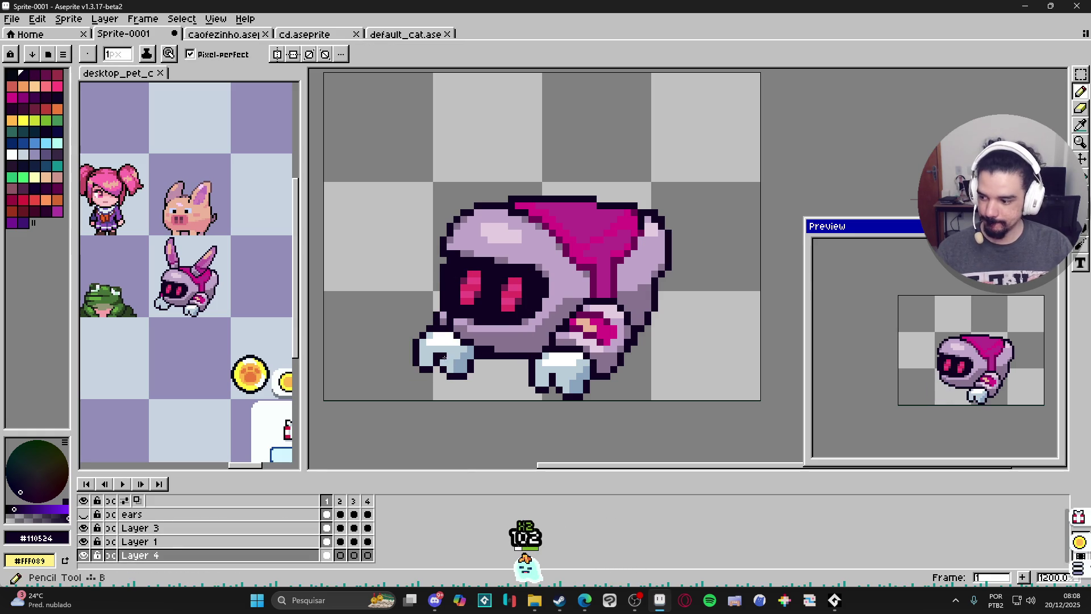
pyautogui.keyDown('alt'); pyautogui.click(442, 342); pyautogui.keyUp('alt')
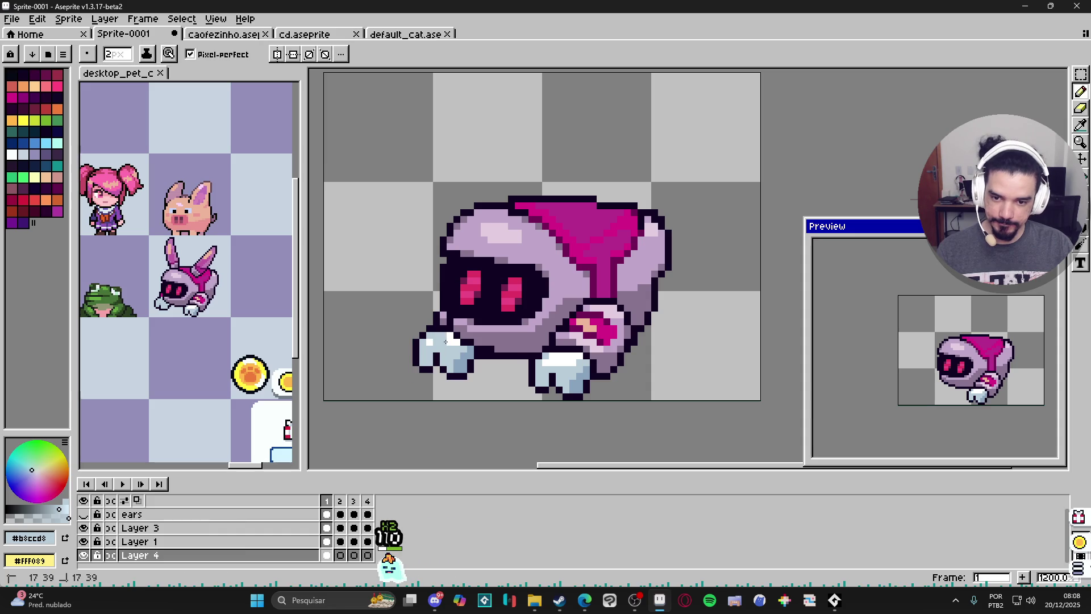
pyautogui.hotkey('ctrl', 'z')
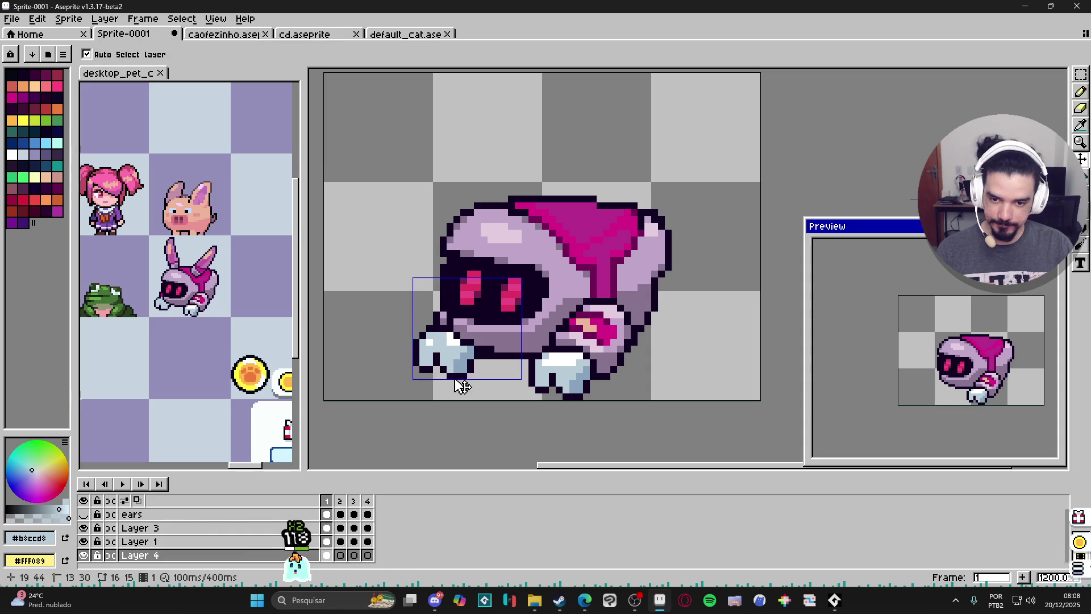
pyautogui.keyDown('alt'); pyautogui.click(460, 362); pyautogui.keyUp('alt')
pyautogui.moveTo(464, 367); pyautogui.dragTo(427, 336)
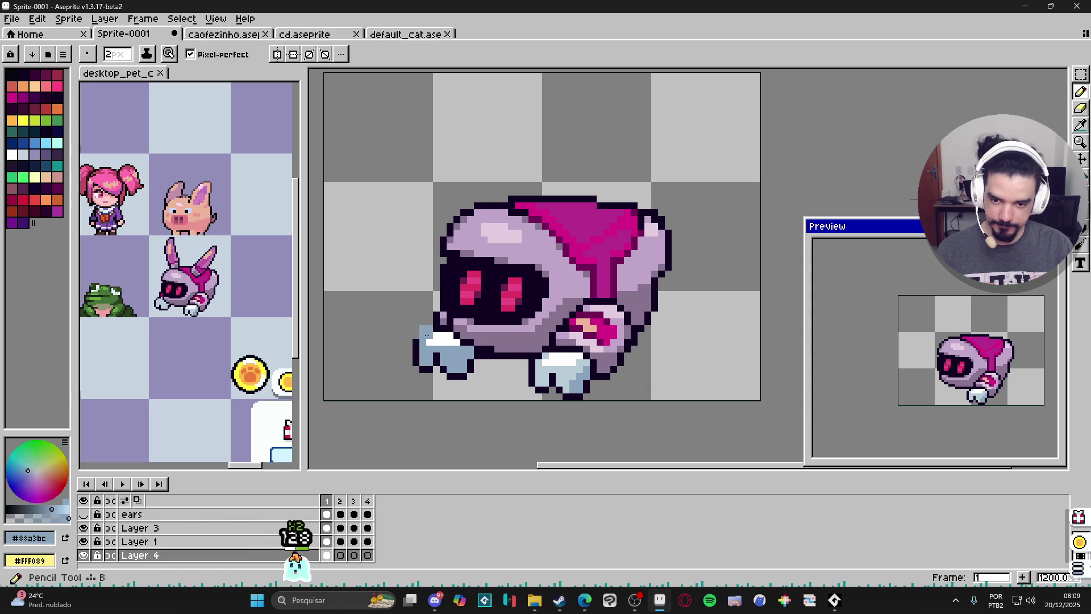
# Set the Eyedropper to sample all layers and pick the paw's light blue
pyautogui.keyDown('alt'); pyautogui.click(449, 346); pyautogui.keyUp('alt')
pyautogui.press('g')
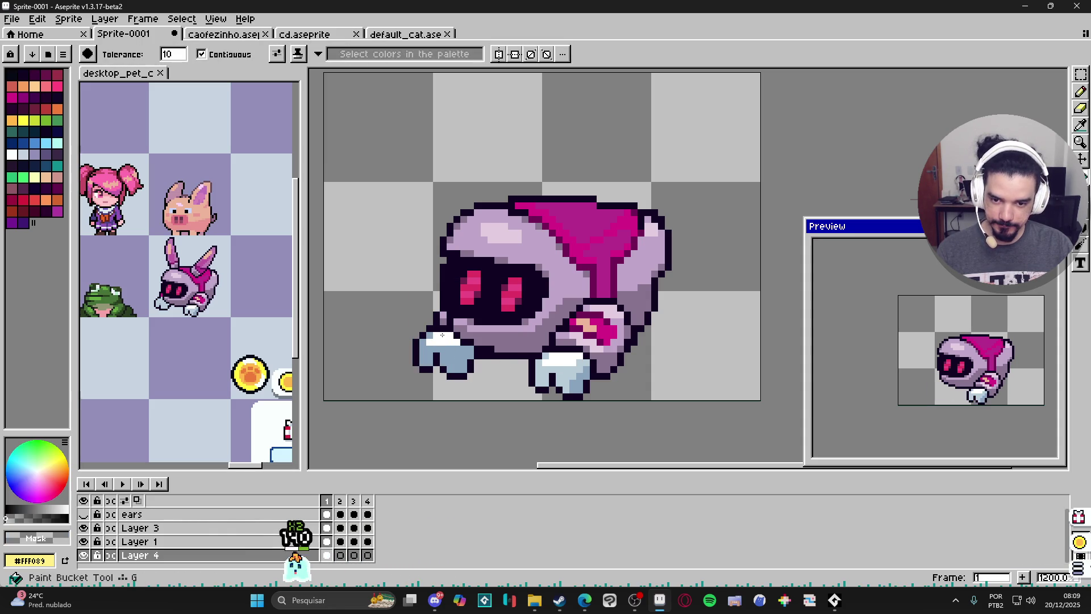
pyautogui.press('v')
pyautogui.press('i')
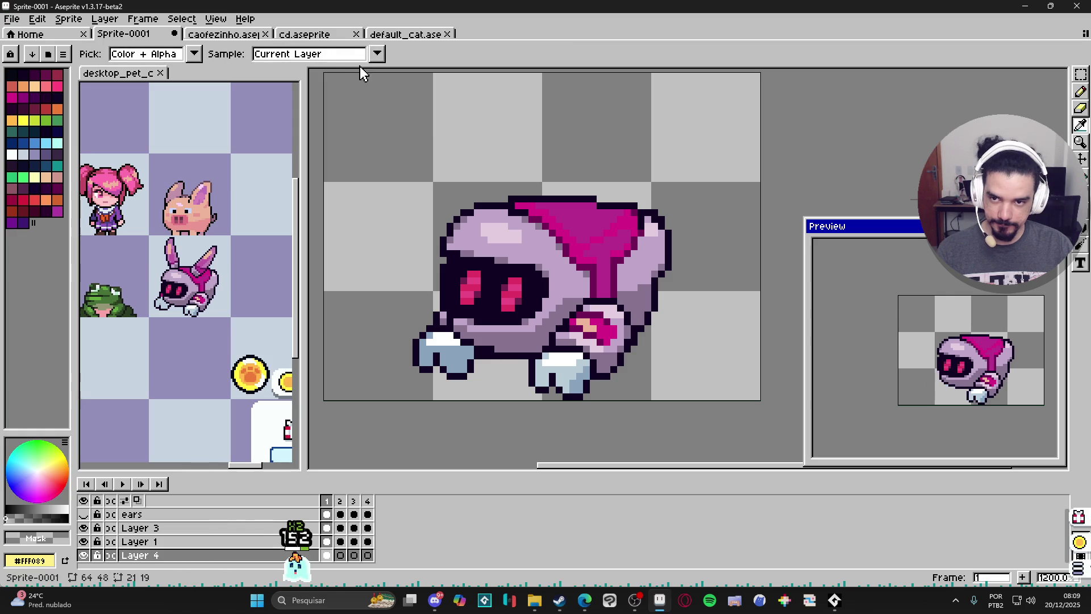
pyautogui.click(360, 54)
pyautogui.click(279, 70)
pyautogui.click(546, 386)
pyautogui.press('w')
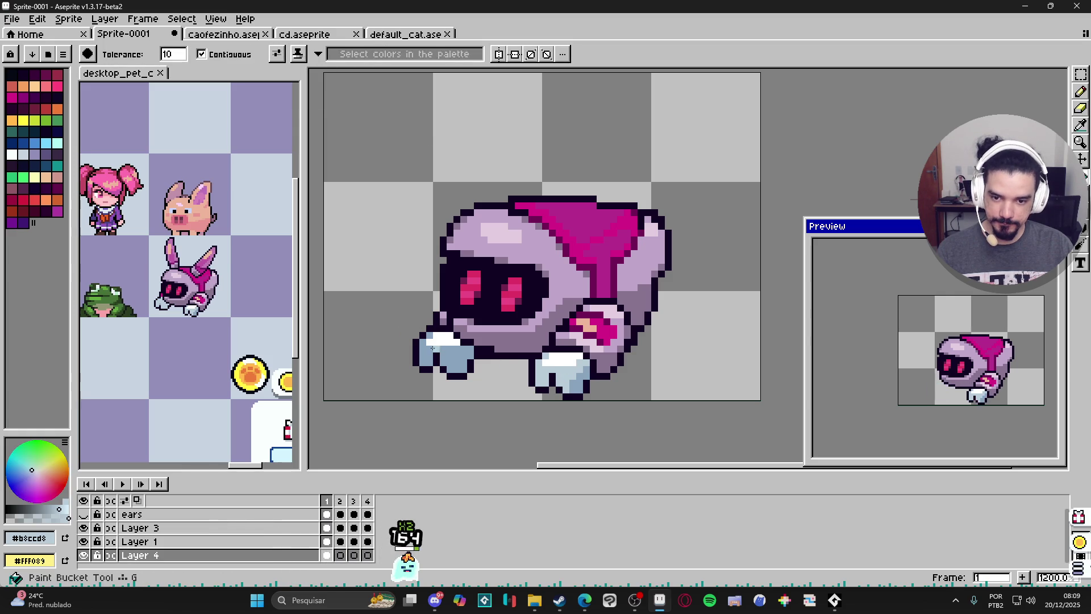
# Launch AudioTitan from the desktop's radio folder, start music playback, and return to Aseprite
pyautogui.click(535, 600)
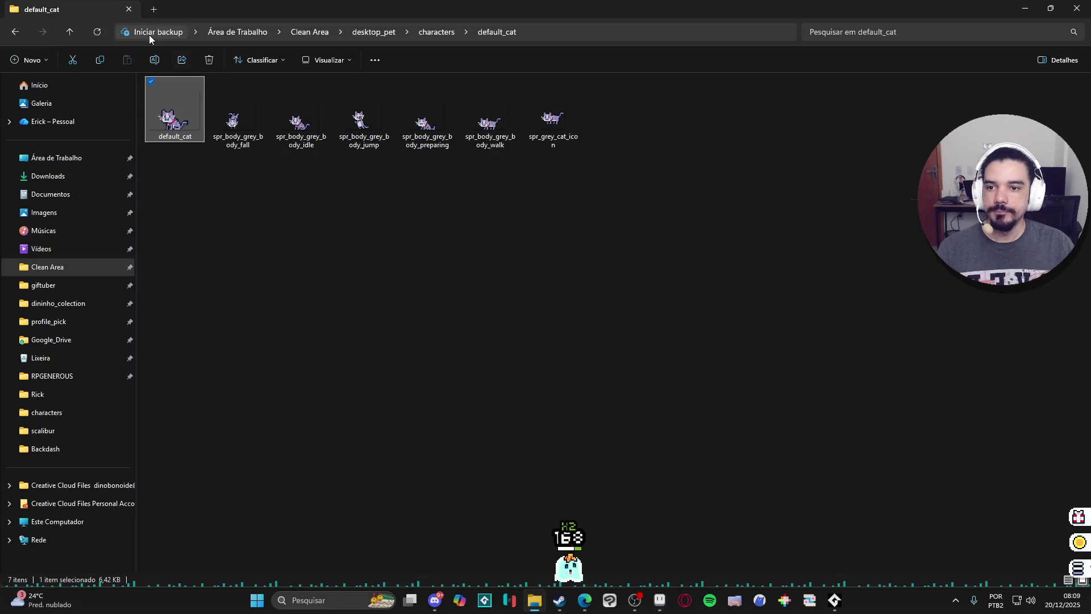
pyautogui.click(153, 10)
pyautogui.click(68, 159)
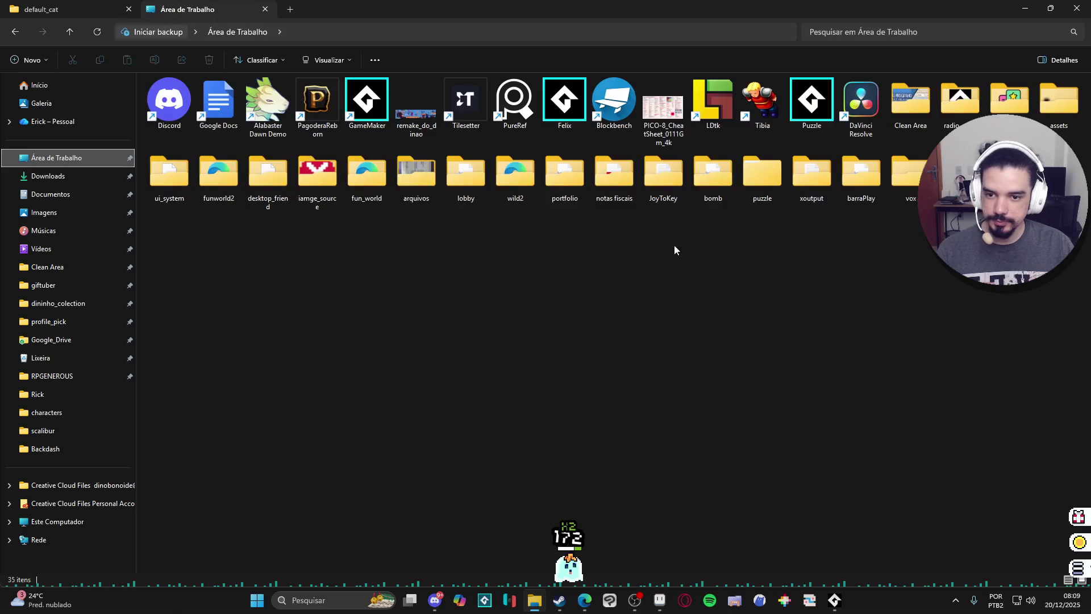
pyautogui.click(503, 182)
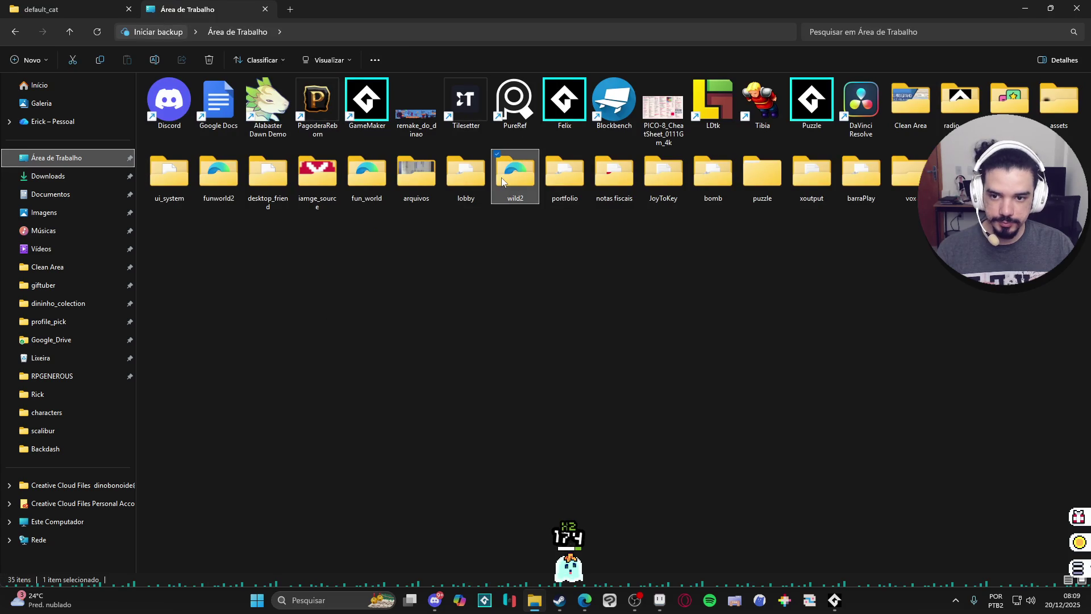
pyautogui.doubleClick(959, 100)
pyautogui.click(203, 98)
pyautogui.doubleClick(203, 97)
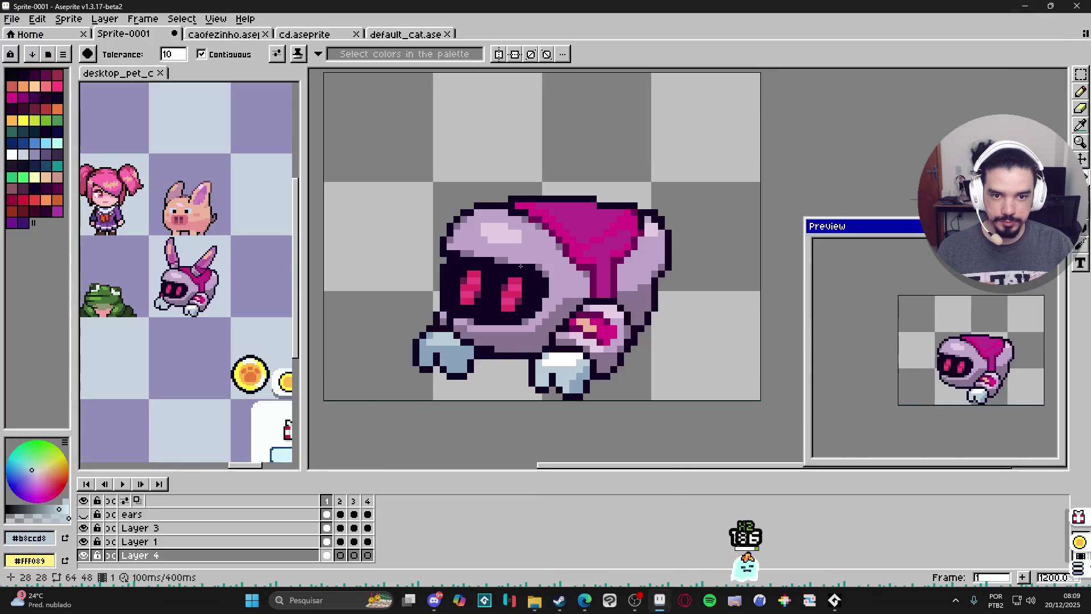
pyautogui.click(853, 605)
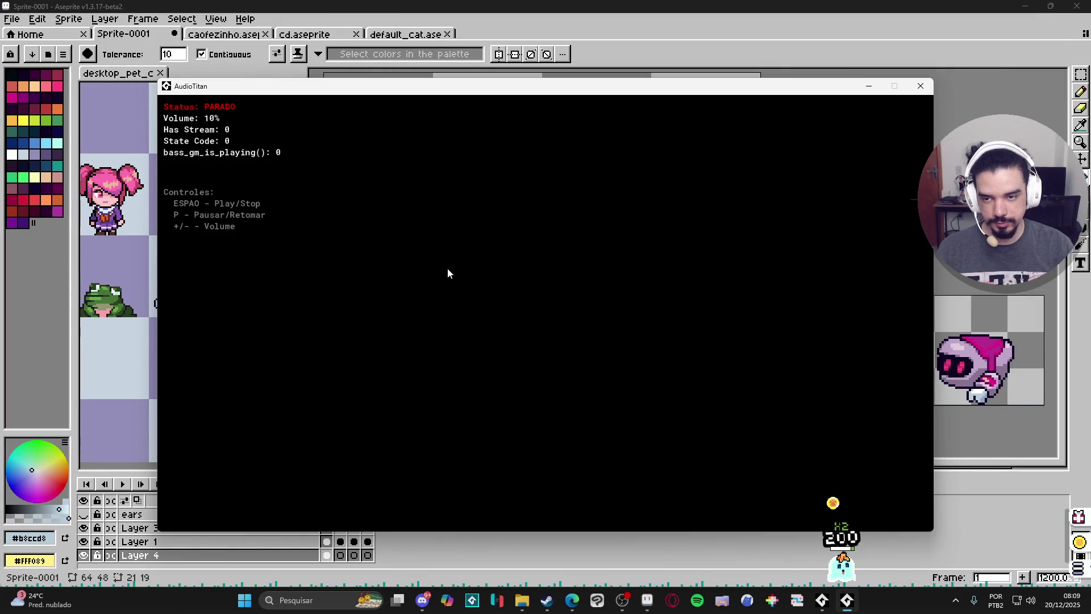
pyautogui.press('space')
pyautogui.click(664, 8)
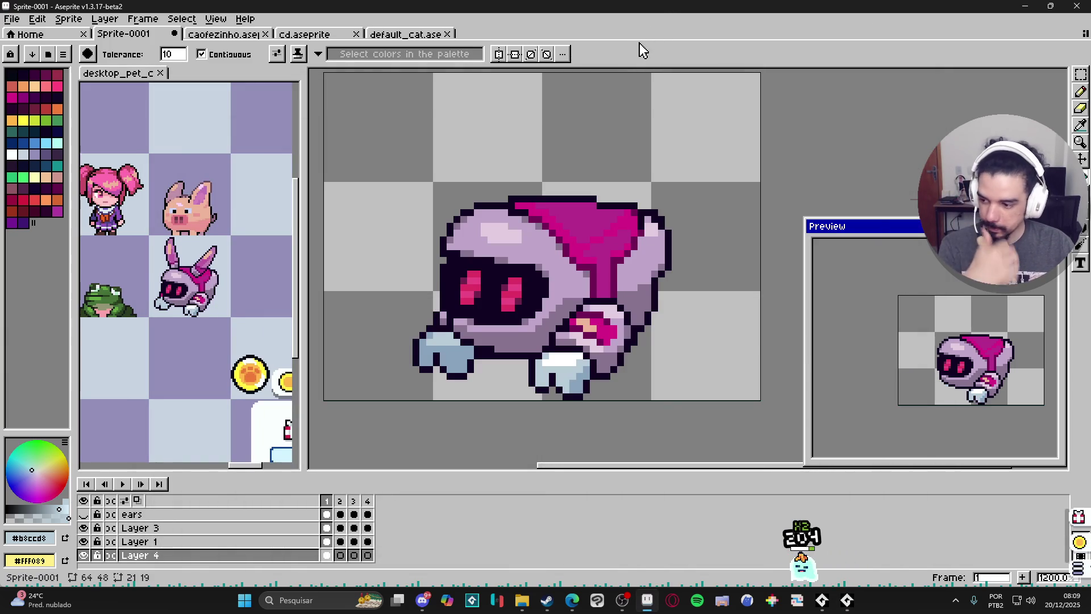
# Lower frame 2's Layer 4 front paw by one pixel, then view frame 3
pyautogui.hscroll(-1, 546, 343)
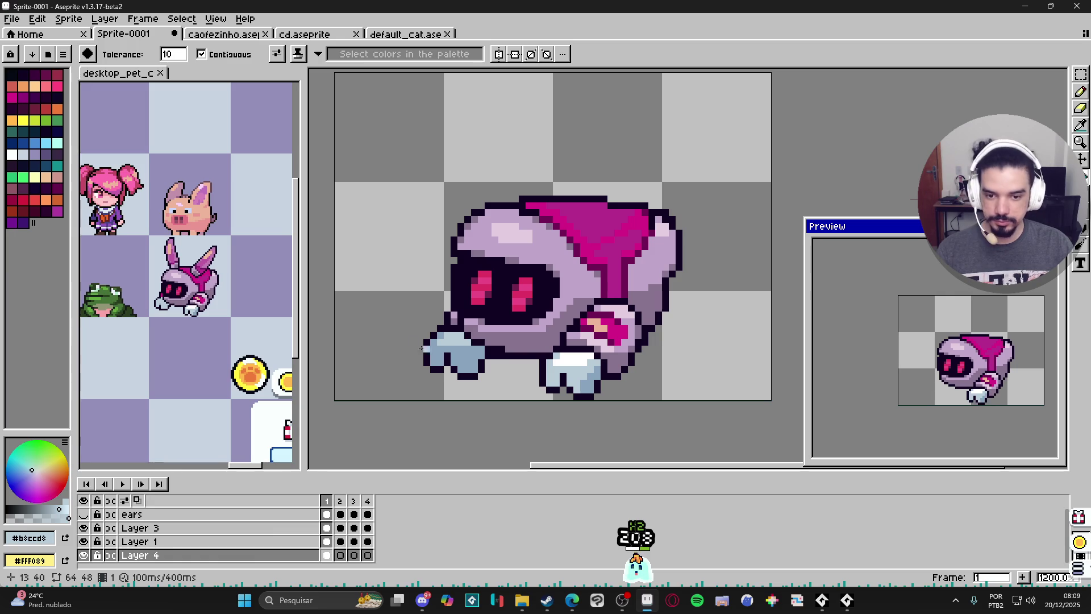
pyautogui.hscroll(1, 490, 367)
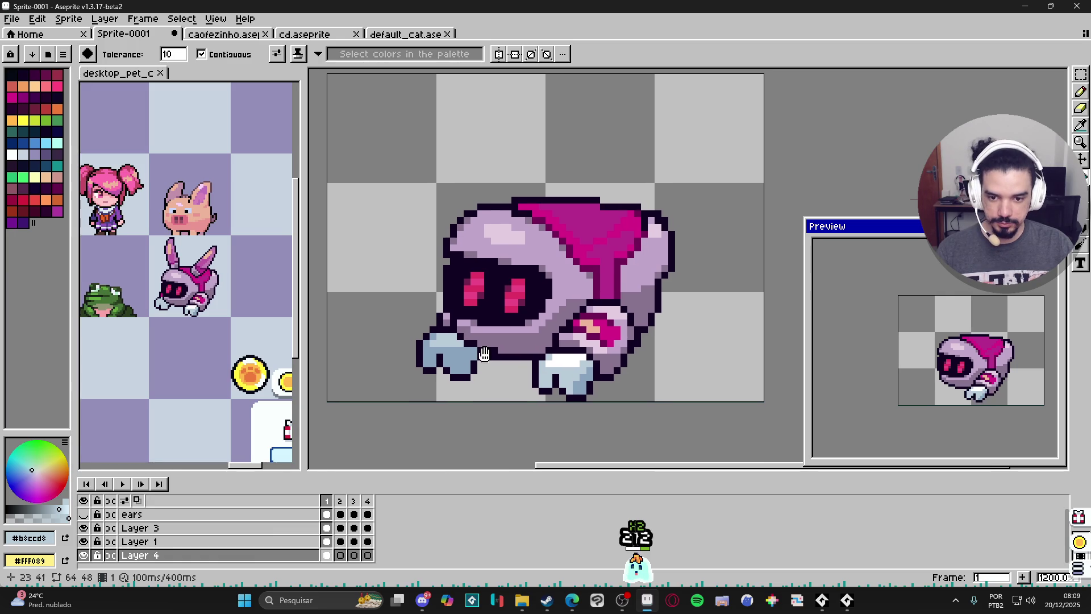
pyautogui.click(340, 501)
pyautogui.press('Left')
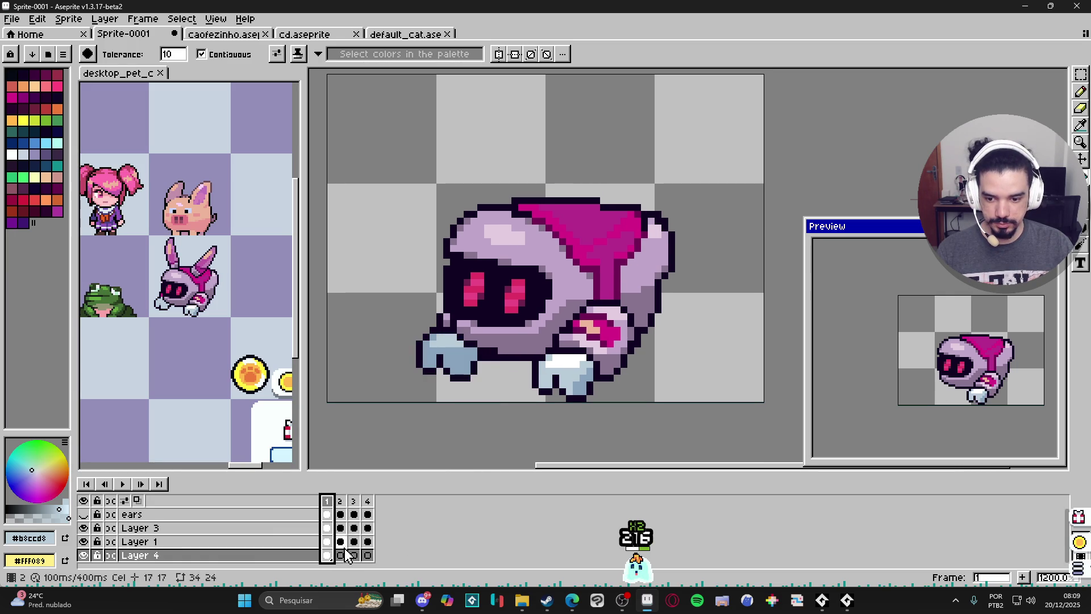
pyautogui.click(340, 556)
pyautogui.press('v')
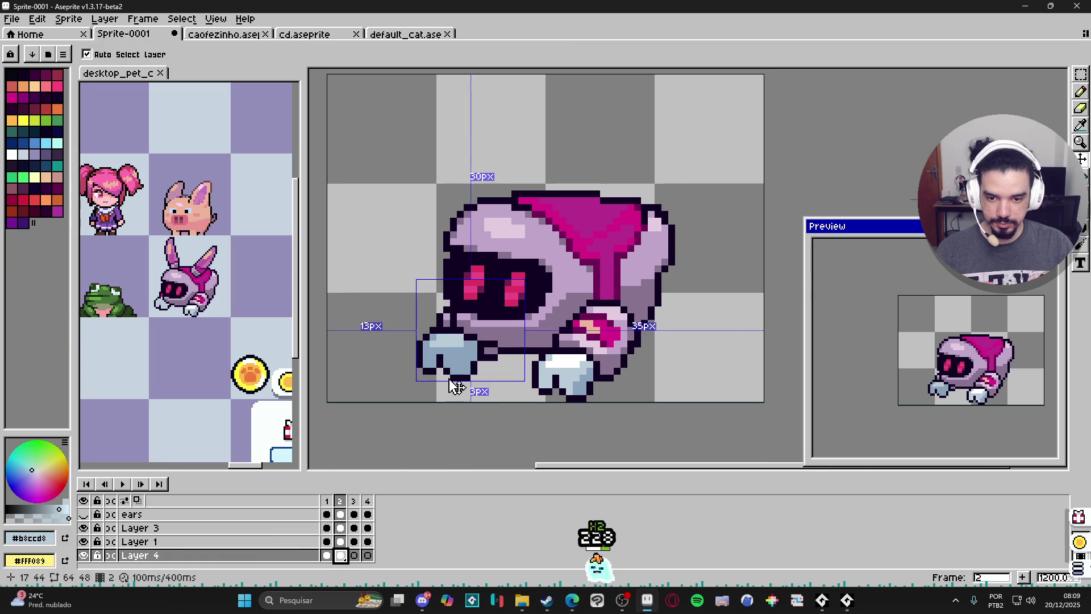
pyautogui.moveTo(461, 360); pyautogui.dragTo(461, 367)
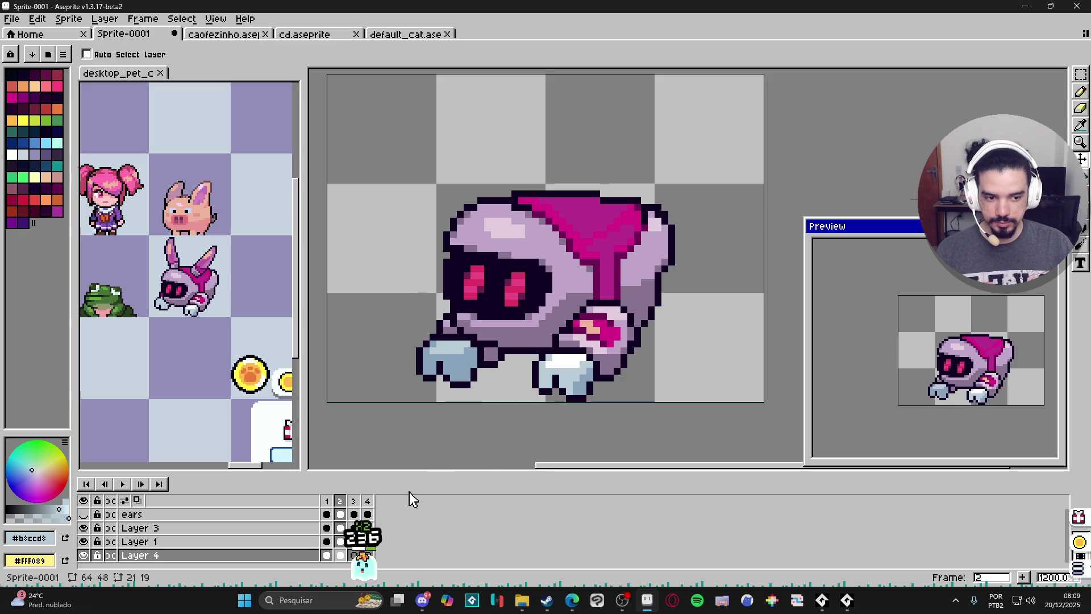
pyautogui.click(353, 556)
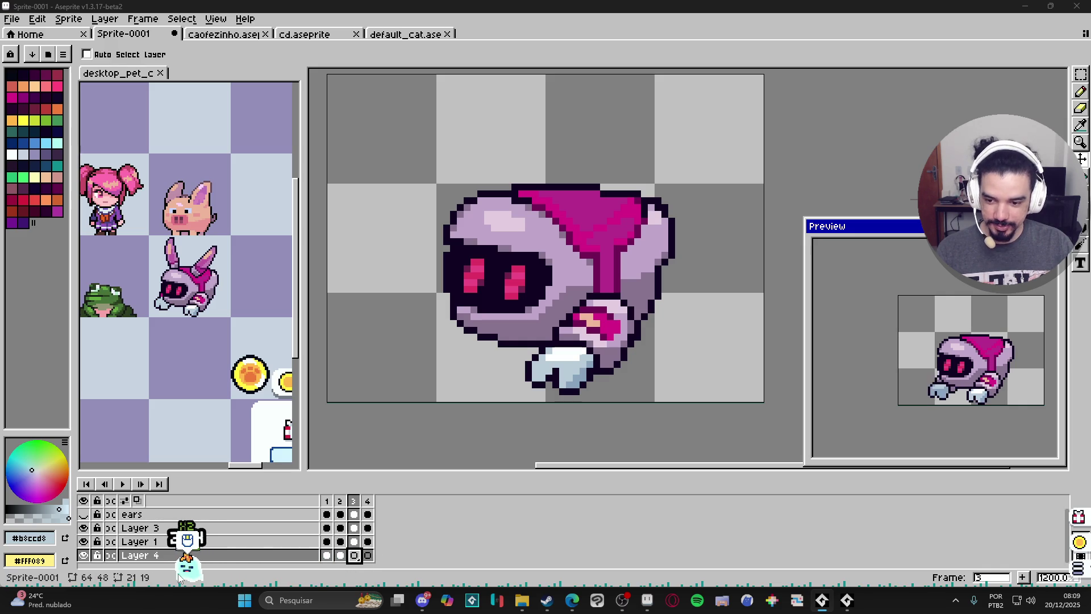
# Open the desktop pet's Inventory menu to view its items, then dismiss it with Escape
pyautogui.click(92, 564)
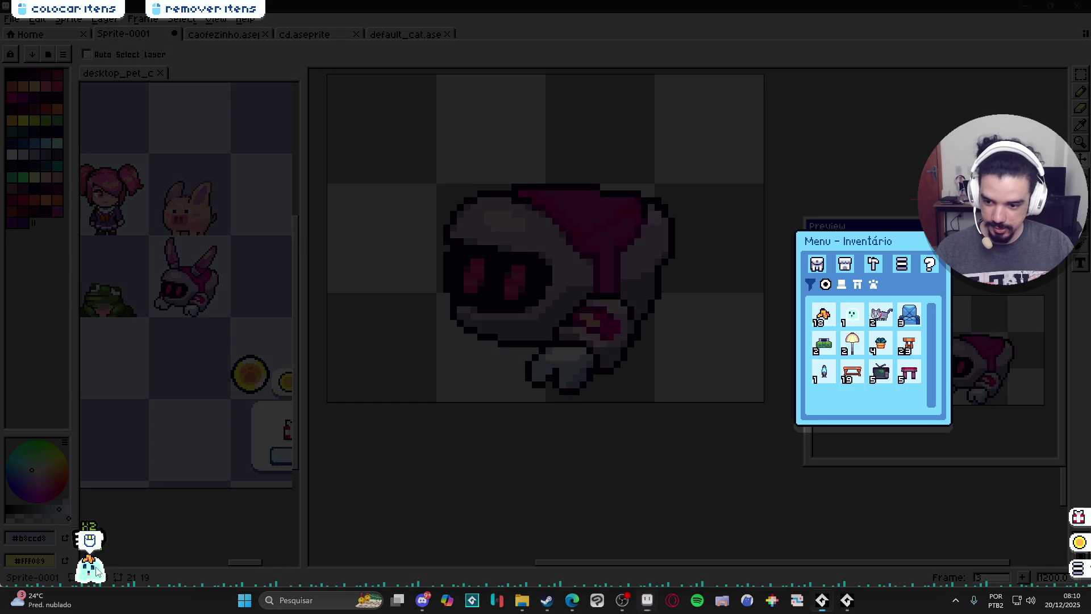
pyautogui.moveTo(94, 571)
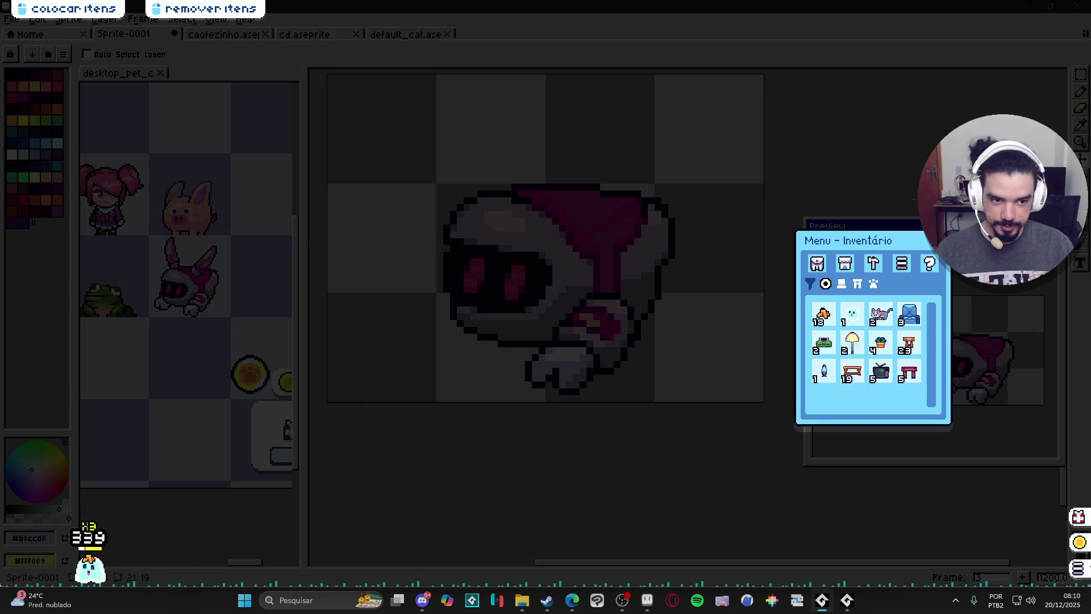
pyautogui.press('Escape')
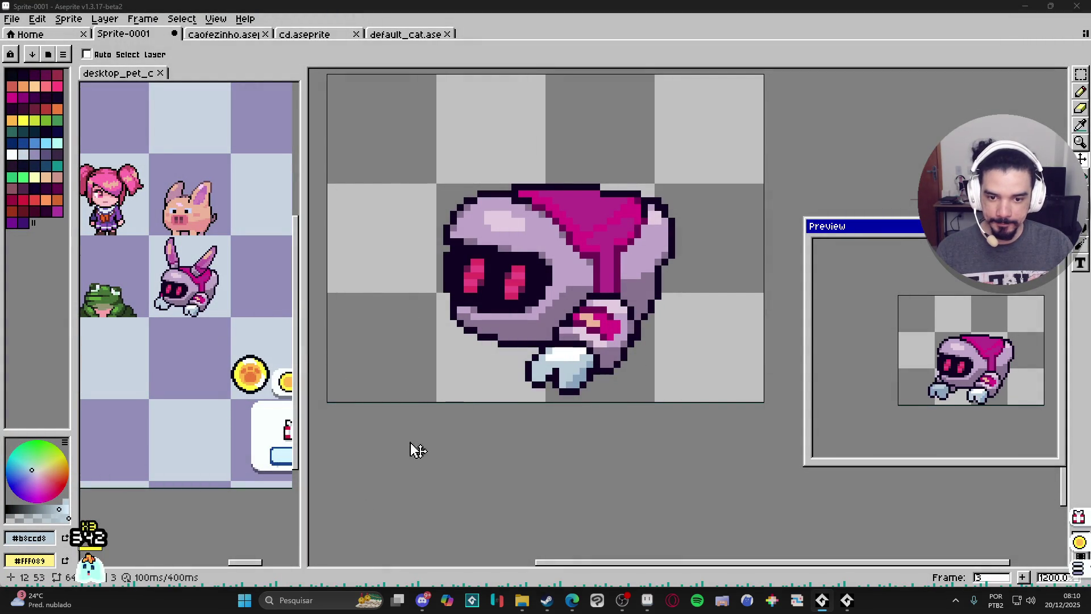
# Restore the timeline, copy the paw cel into Layer 4's frame 3, and lower it one pixel
pyautogui.press('Tab')
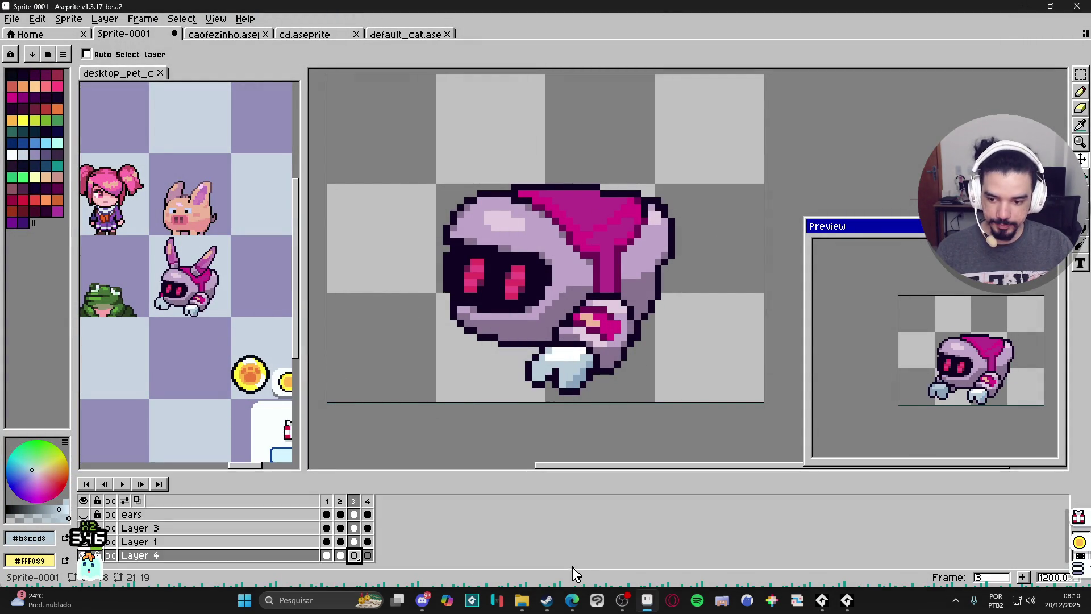
pyautogui.click(341, 555)
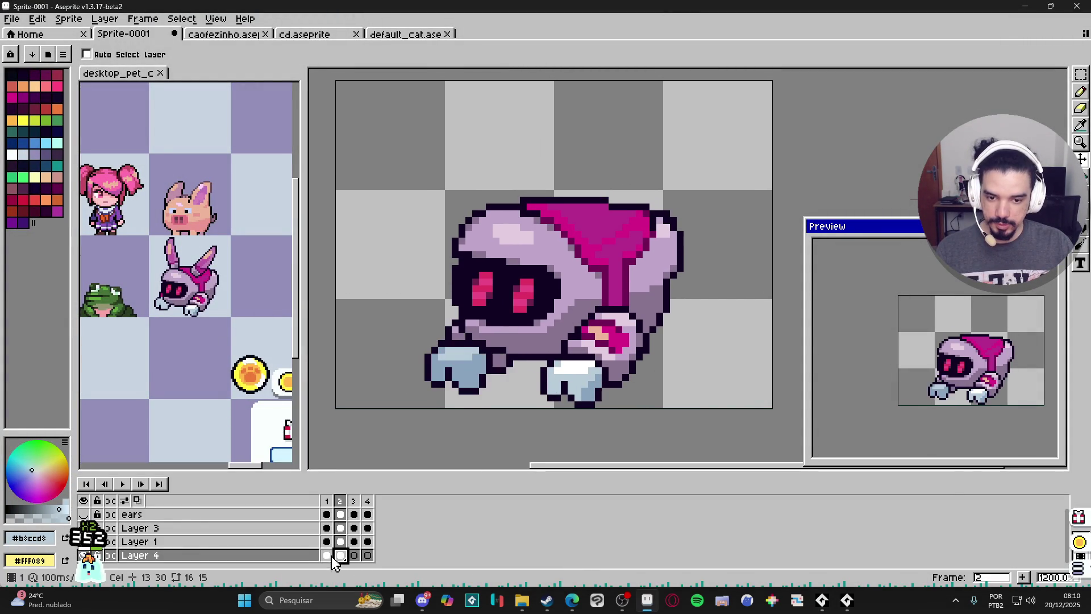
pyautogui.click(327, 556)
pyautogui.click(340, 555)
pyautogui.click(355, 556)
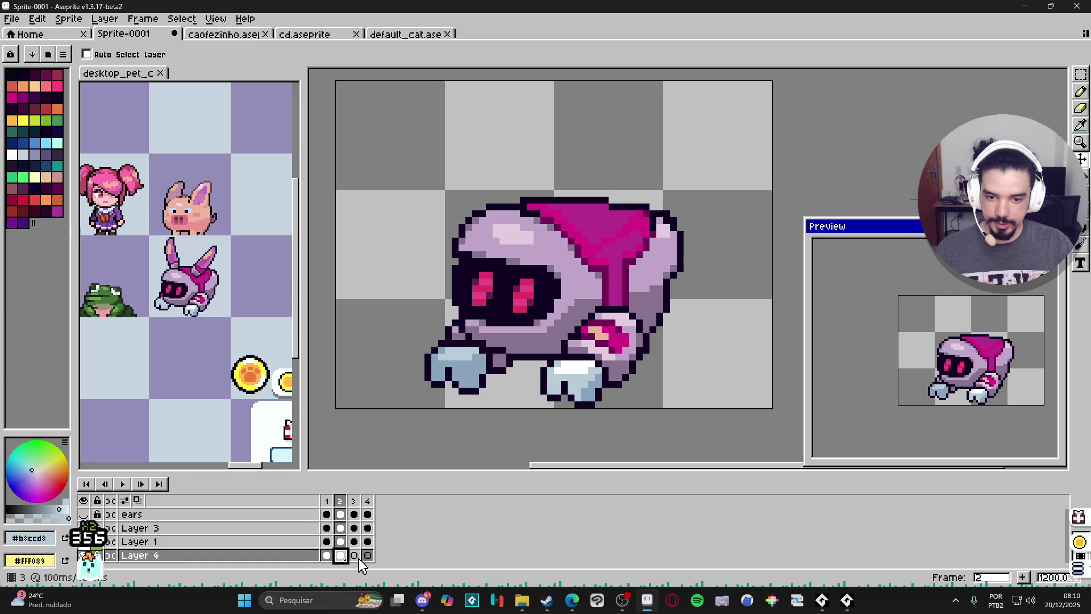
pyautogui.moveTo(340, 555); pyautogui.dragTo(354, 555)
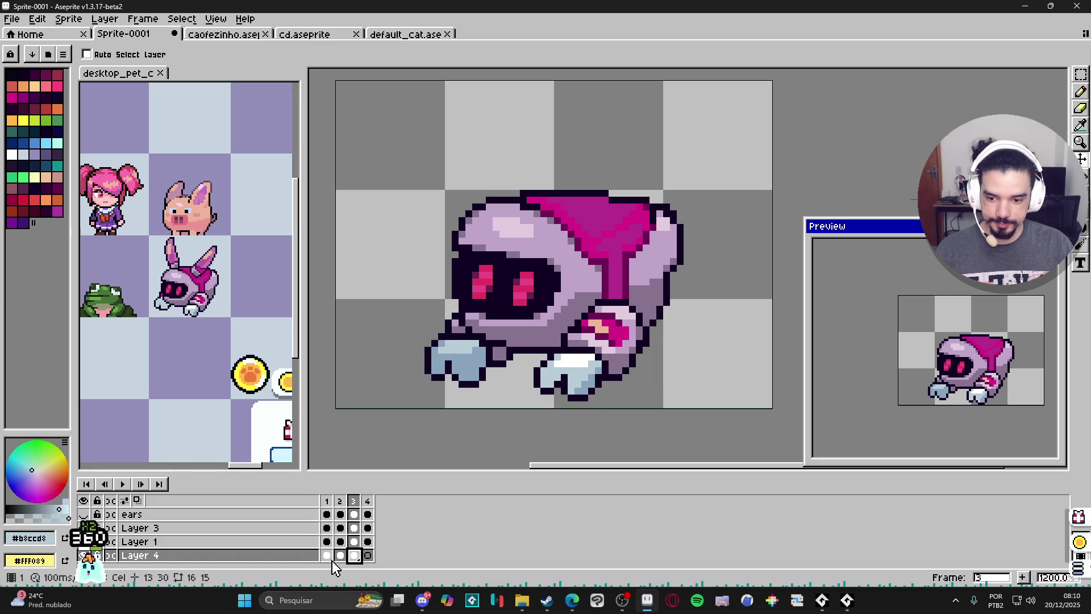
pyautogui.press('ctrl')
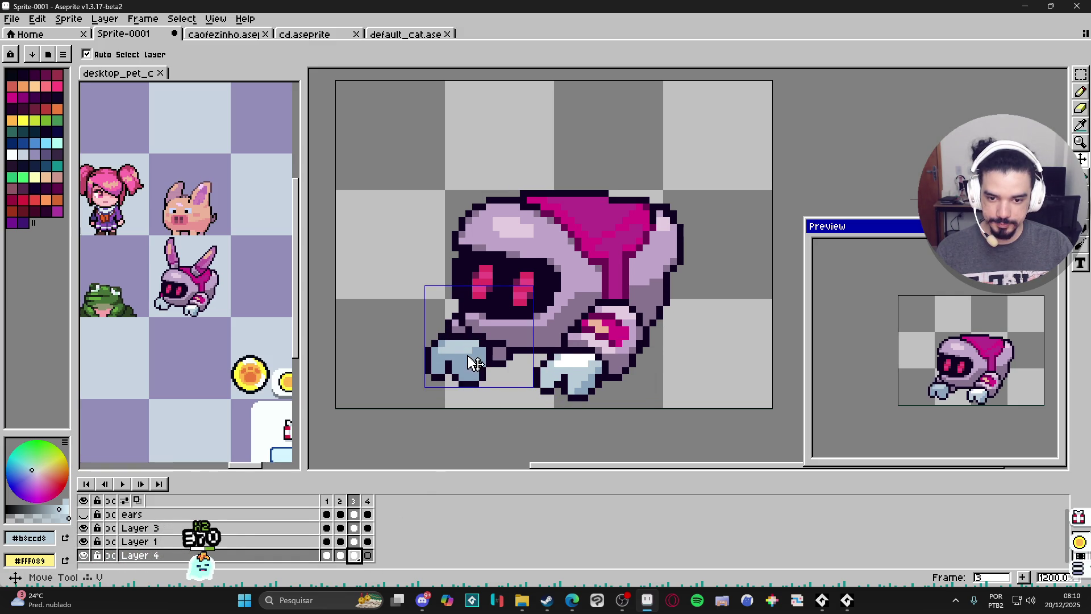
pyautogui.moveTo(475, 364); pyautogui.dragTo(474, 371)
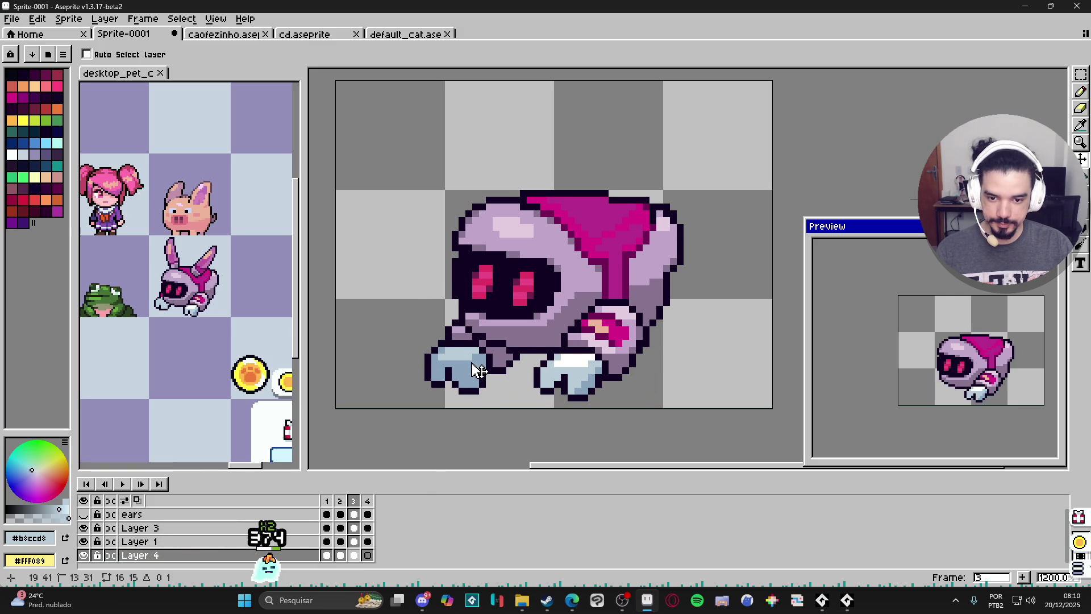
# Review frames 4 and 1, then select Layer 4's frame 1 and move to frame 2
pyautogui.click(367, 555)
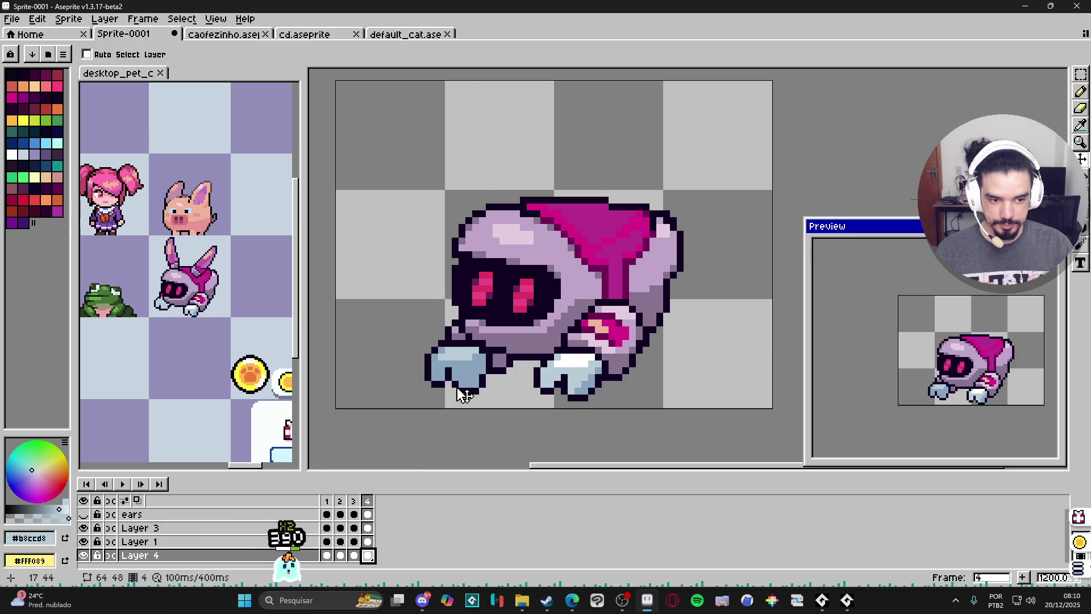
pyautogui.press('Right')
pyautogui.press('b')
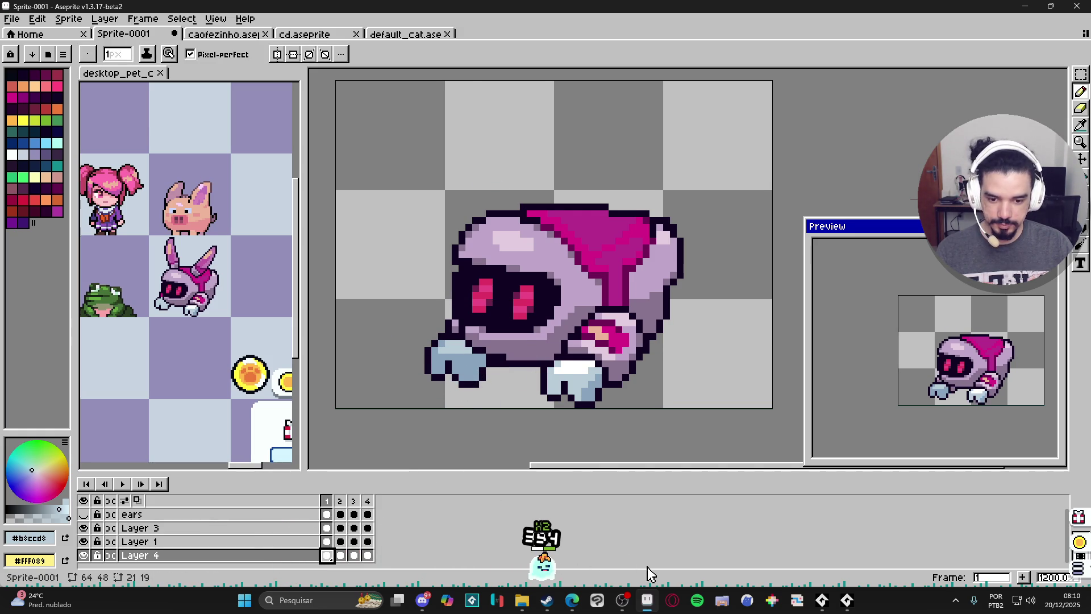
pyautogui.moveTo(622, 544)
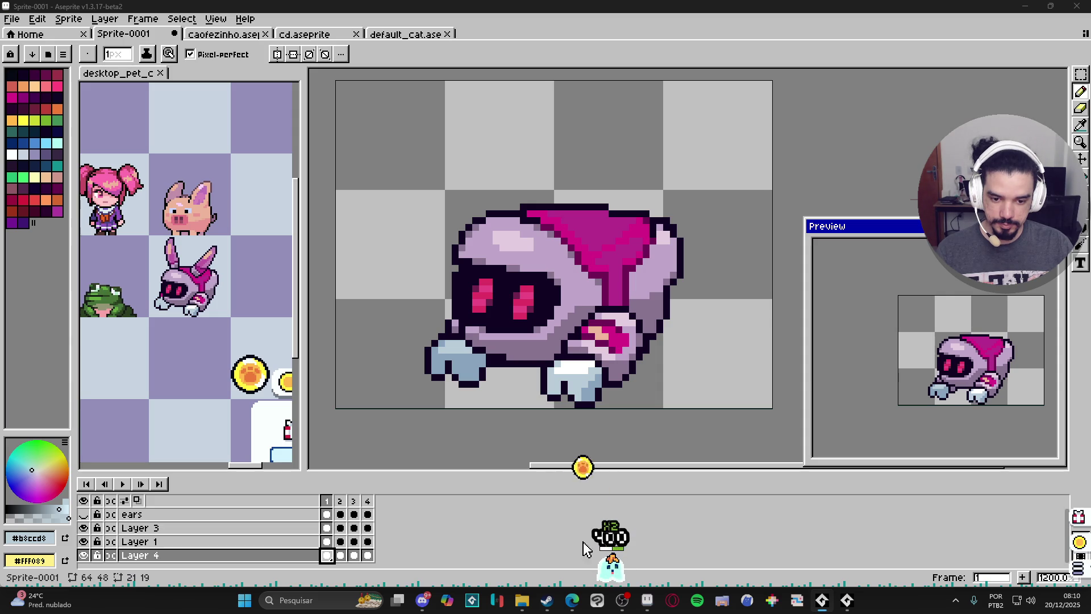
pyautogui.click(332, 559)
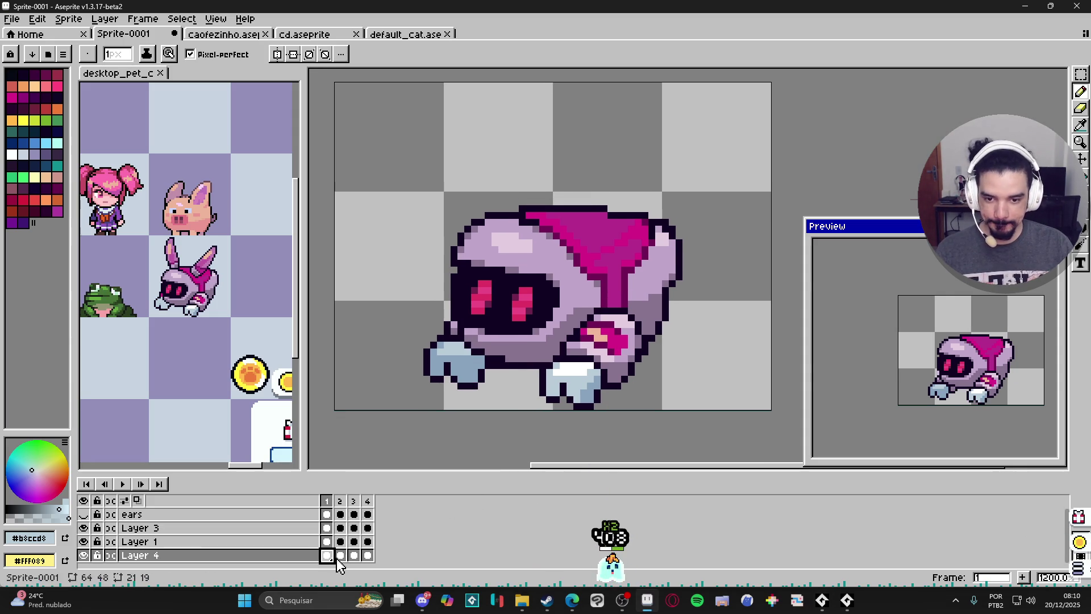
pyautogui.click(340, 555)
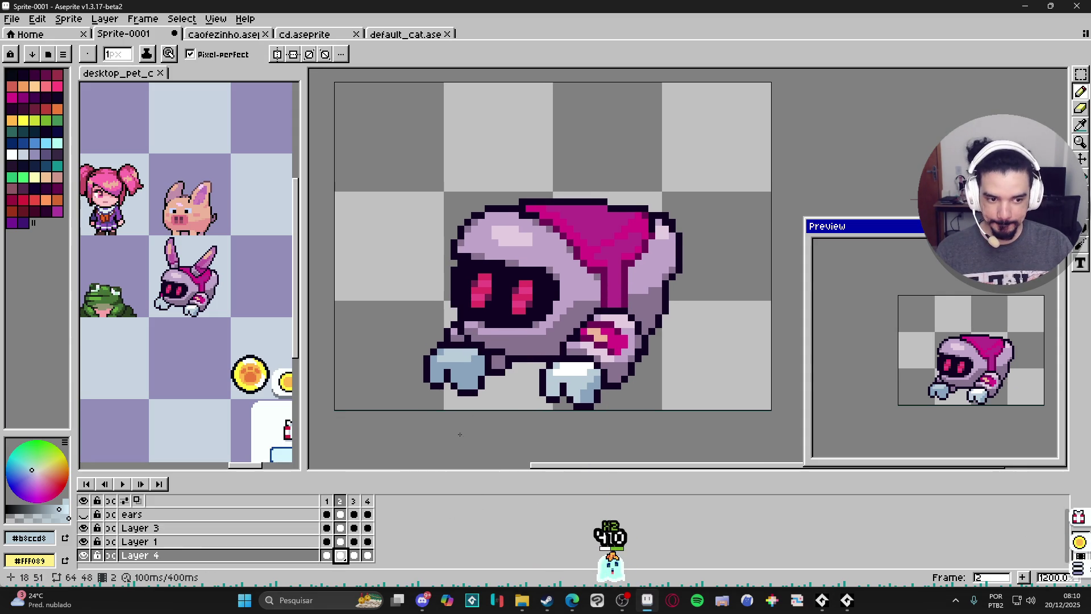
pyautogui.scroll(1, 463, 404)
pyautogui.press('v')
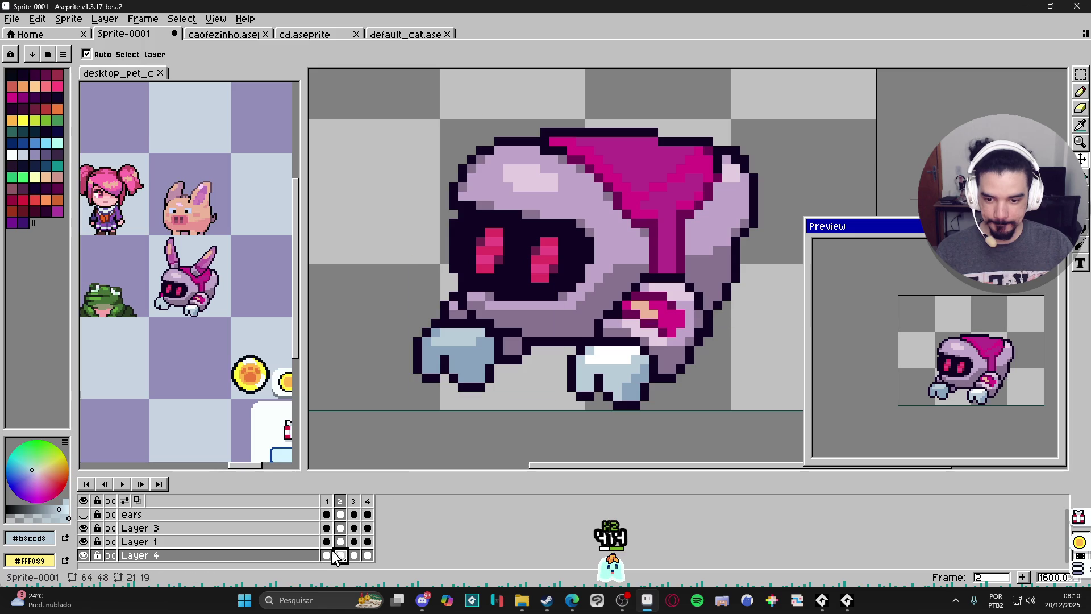
pyautogui.click(326, 556)
pyautogui.click(343, 557)
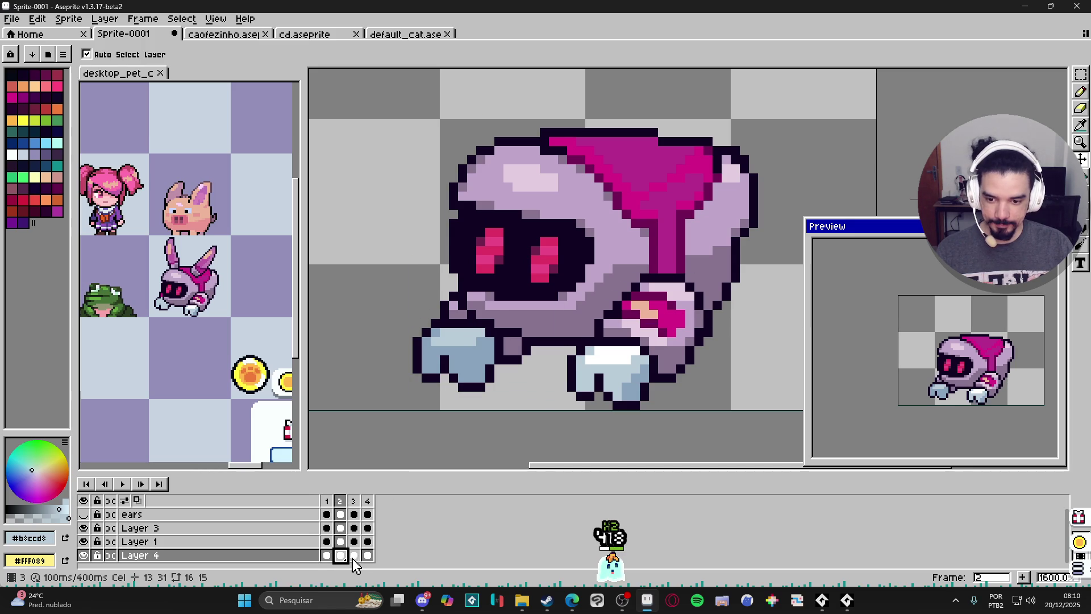
pyautogui.click(326, 555)
pyautogui.press('b')
pyautogui.keyDown('alt'); pyautogui.click(466, 371); pyautogui.keyUp('alt')
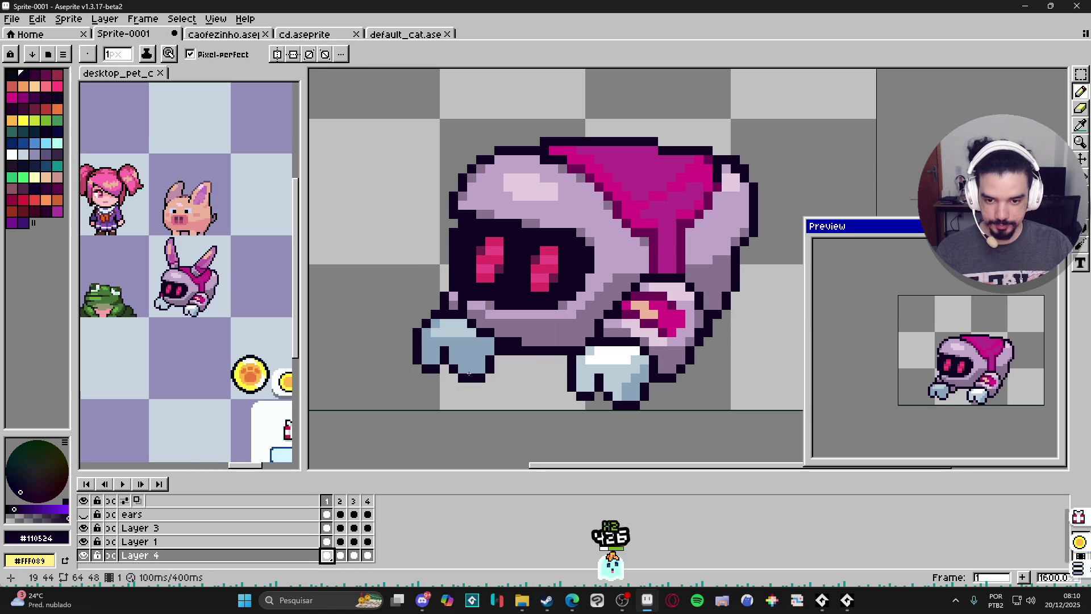
pyautogui.keyDown('alt'); pyautogui.click(449, 367); pyautogui.keyUp('alt')
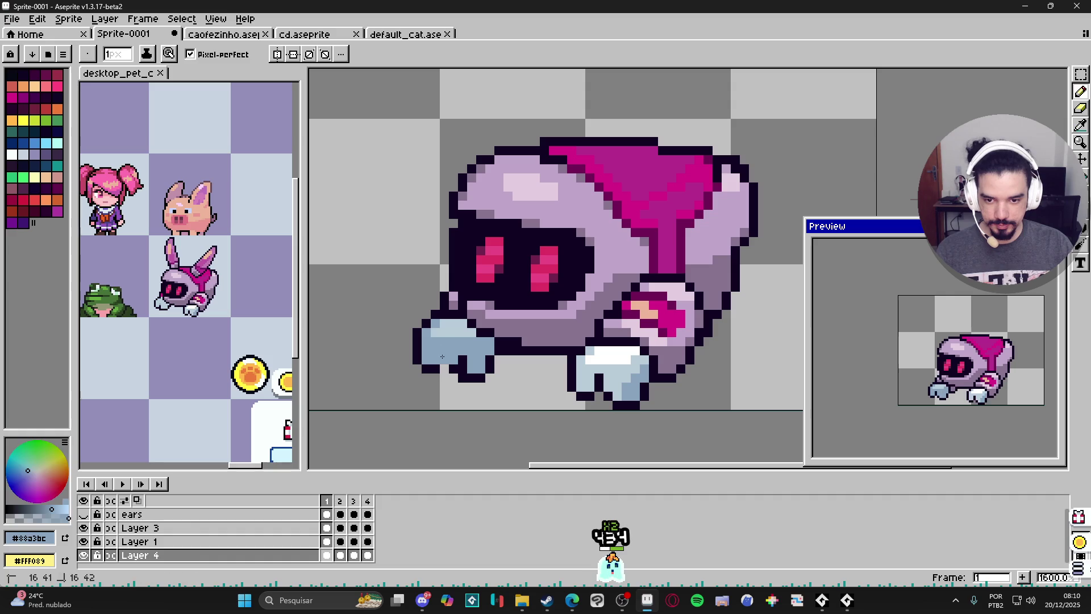
pyautogui.keyDown('alt'); pyautogui.click(445, 369); pyautogui.keyUp('alt')
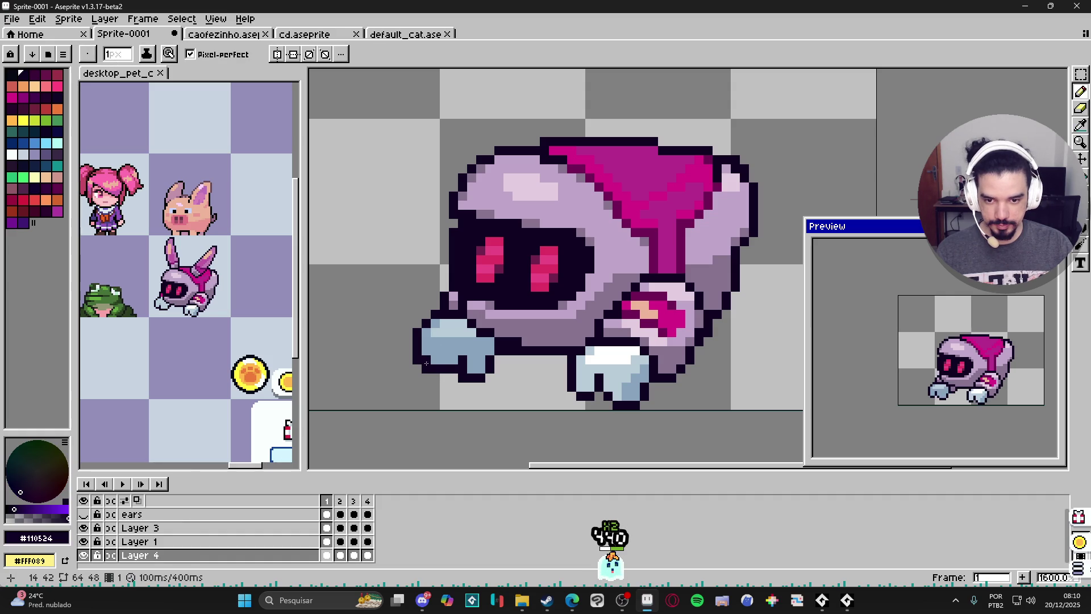
pyautogui.keyDown('alt'); pyautogui.click(432, 368); pyautogui.keyUp('alt')
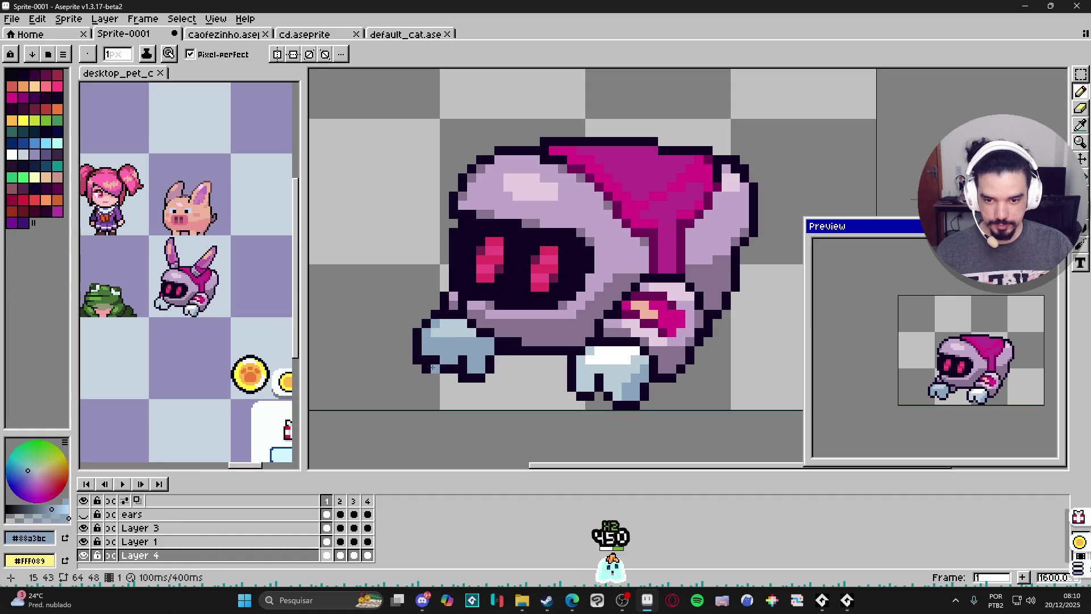
pyautogui.keyDown('alt'); pyautogui.click(438, 368); pyautogui.keyUp('alt')
pyautogui.keyDown('alt'); pyautogui.click(441, 363); pyautogui.keyUp('alt')
pyautogui.scroll(-3, 481, 375)
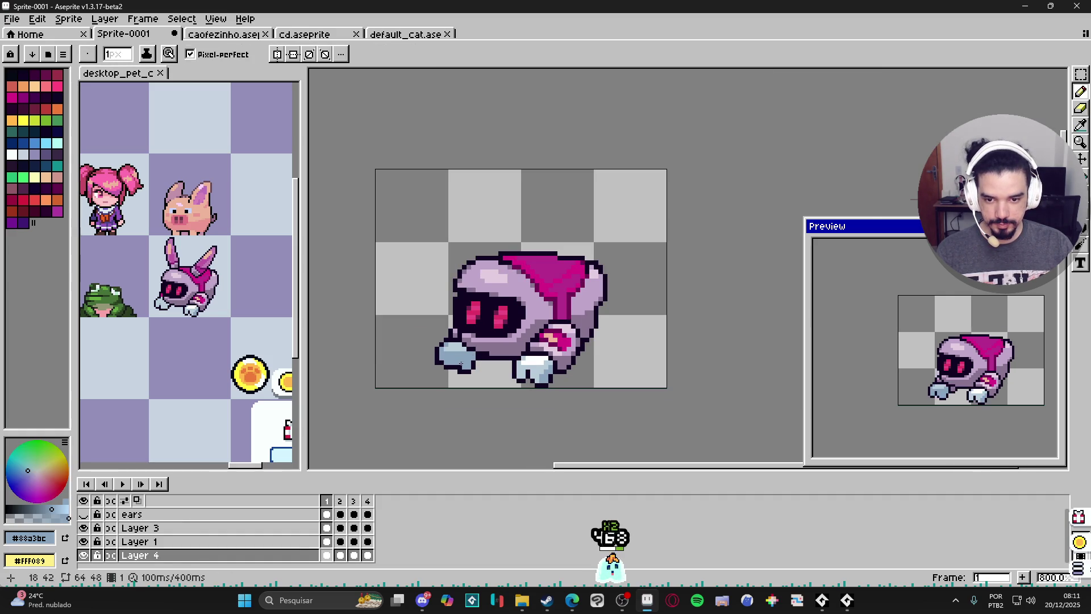
# Step through frames 1–4 to compare the left paw, landing on frame 3
pyautogui.scroll(3, 459, 363)
pyautogui.scroll(-3, 478, 380)
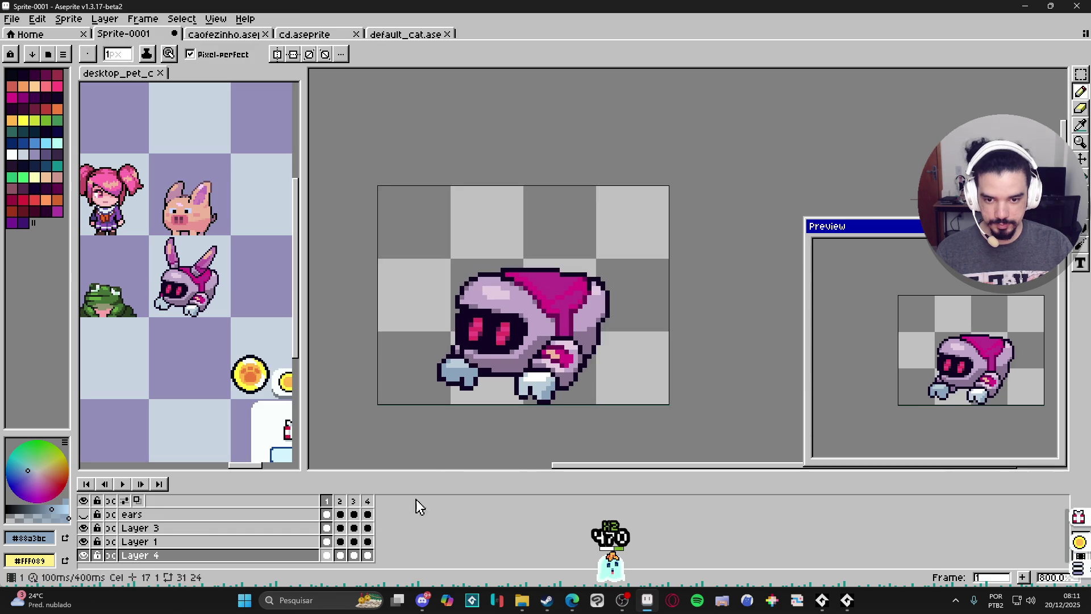
pyautogui.click(340, 554)
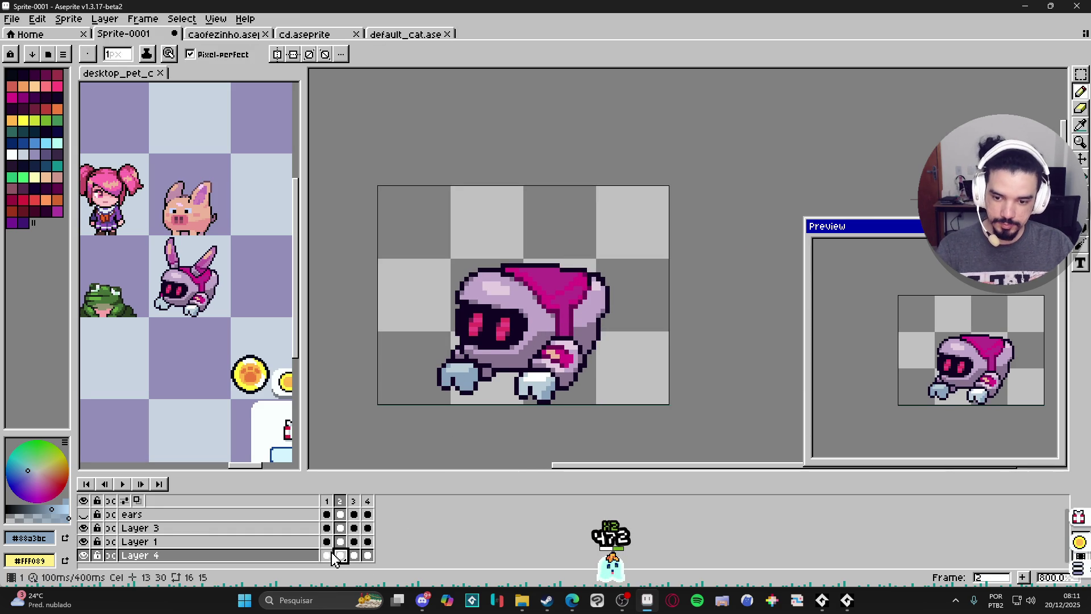
pyautogui.click(327, 556)
pyautogui.click(340, 555)
pyautogui.press('v')
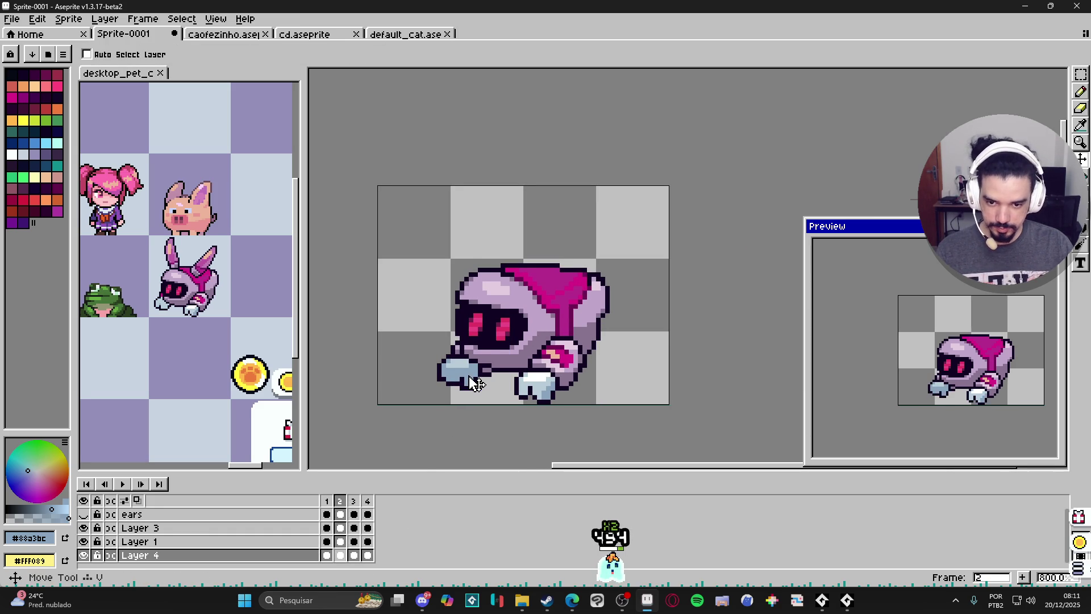
pyautogui.click(354, 556)
pyautogui.click(367, 555)
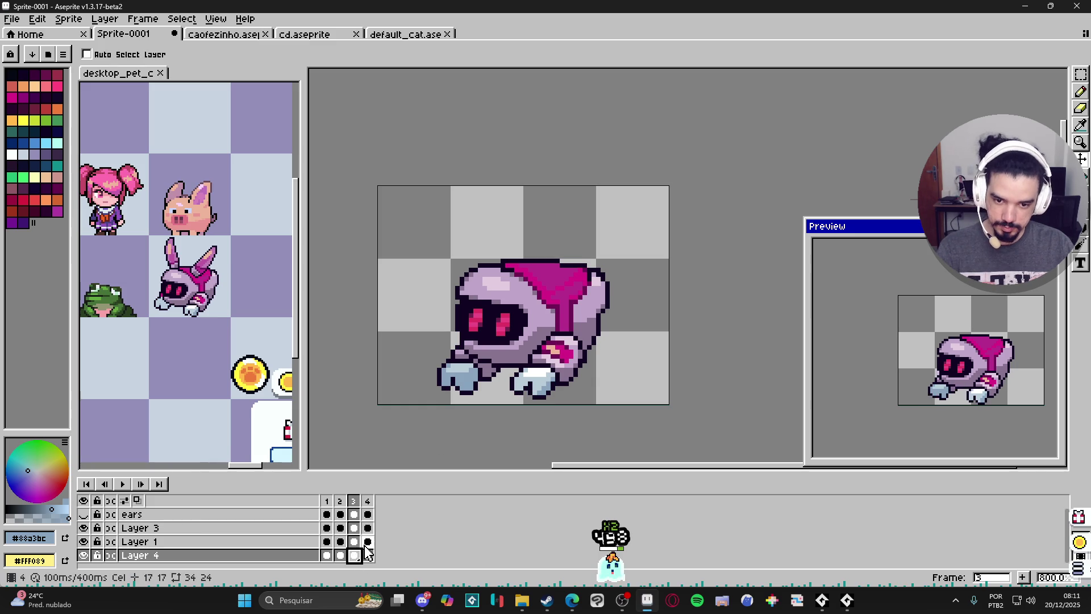
pyautogui.click(353, 555)
pyautogui.click(339, 556)
pyautogui.click(327, 556)
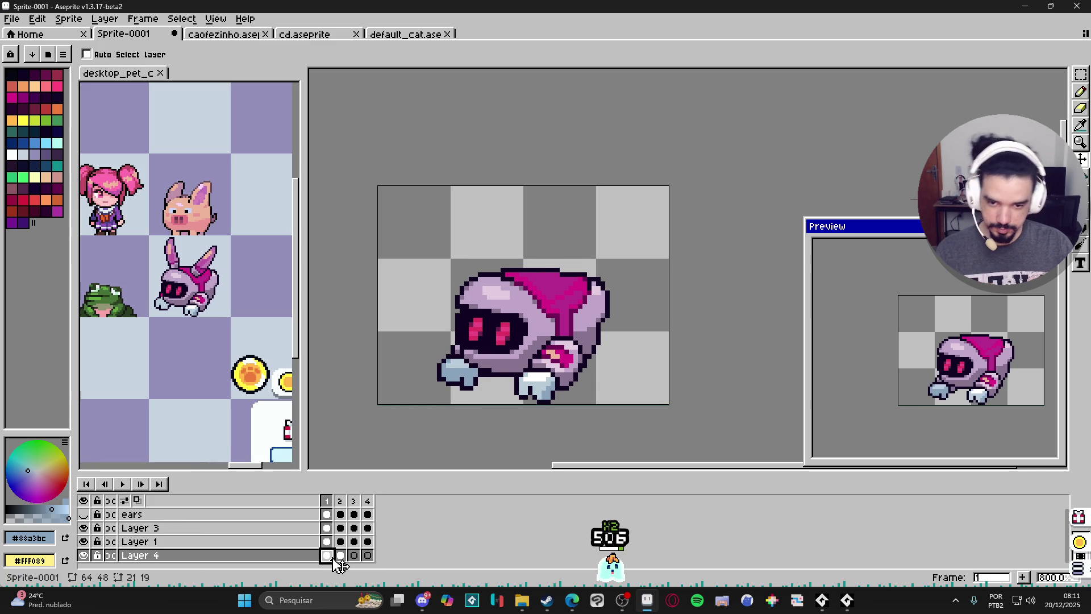
pyautogui.click(340, 555)
pyautogui.click(353, 555)
# Paste the left paw back into frame 3 and undo its nudge, raising it one pixel
pyautogui.hotkey('ctrl', 'v')
pyautogui.click(368, 555)
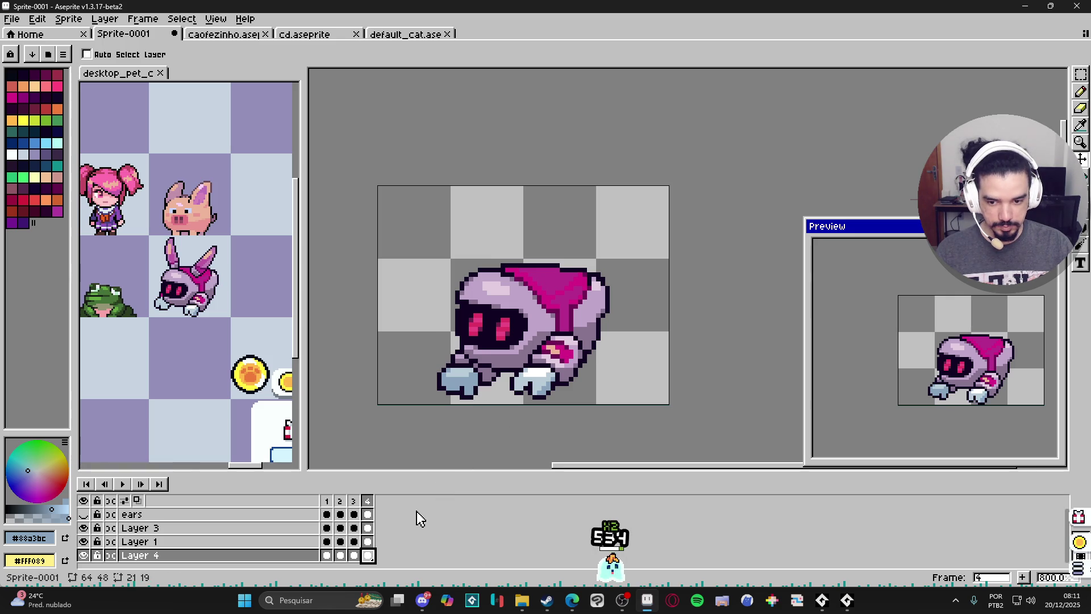
pyautogui.click(328, 555)
pyautogui.click(343, 557)
pyautogui.click(354, 556)
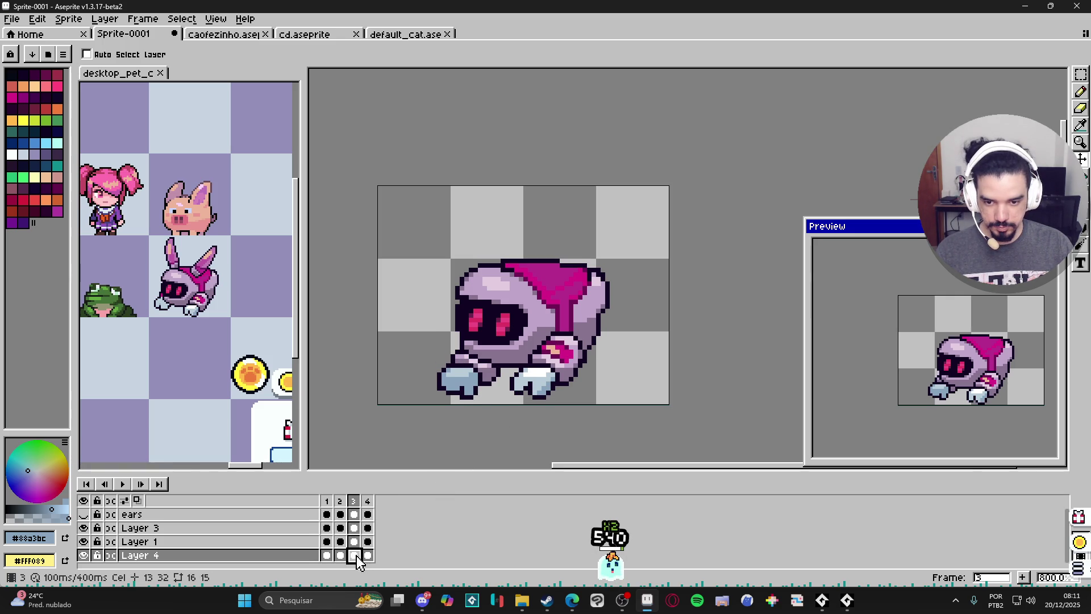
pyautogui.hotkey('ctrl', 'z')
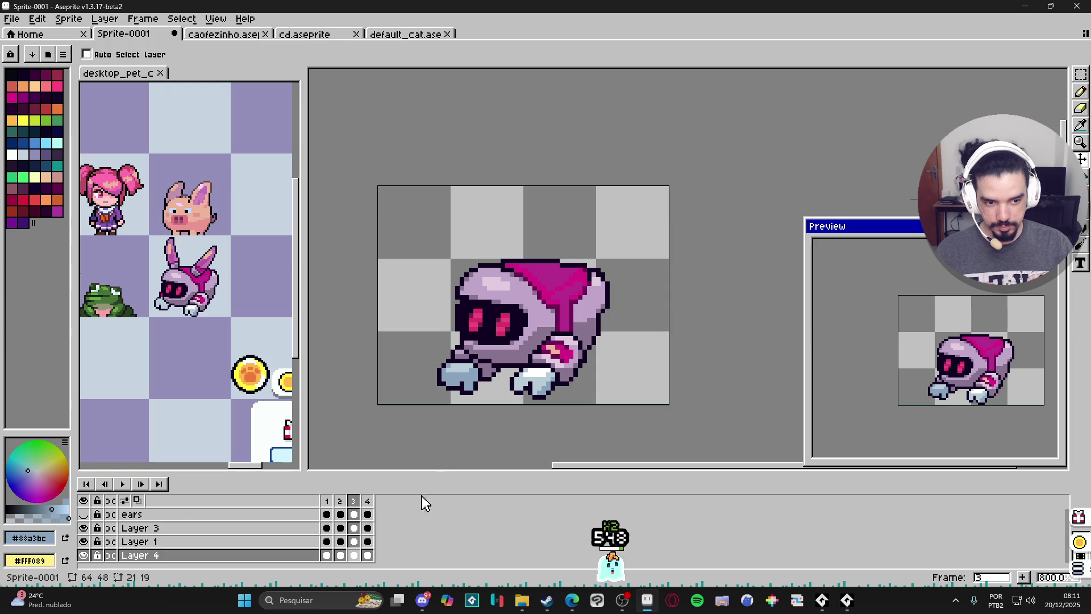
# Cycle through frames 4, 1 and 2 to check the paw, ending on frame 3
pyautogui.press('Right')
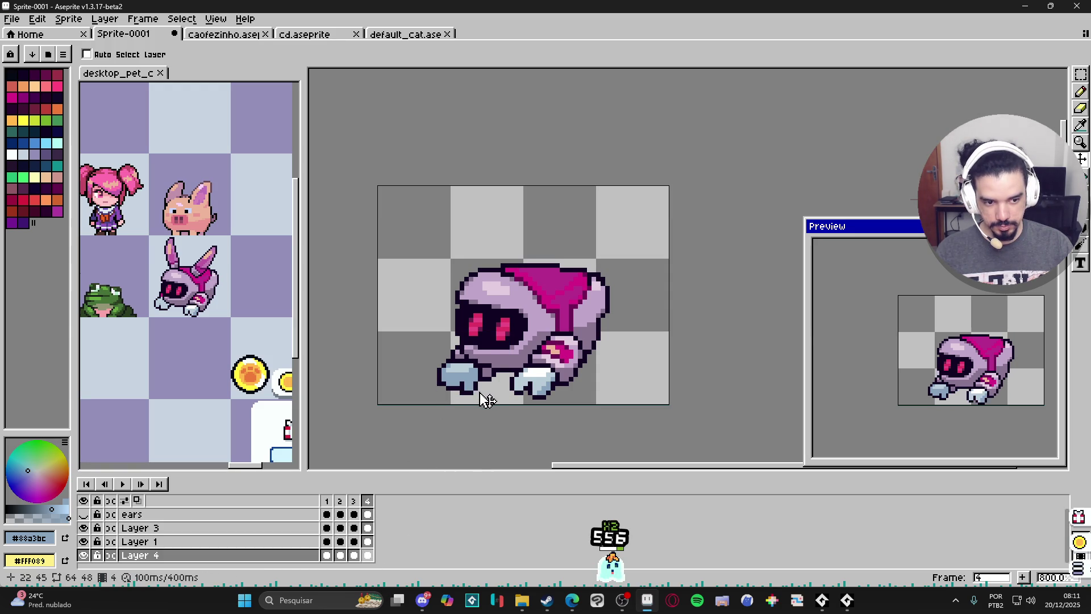
pyautogui.click(327, 555)
pyautogui.click(342, 556)
pyautogui.press('Right')
pyautogui.press('Right')
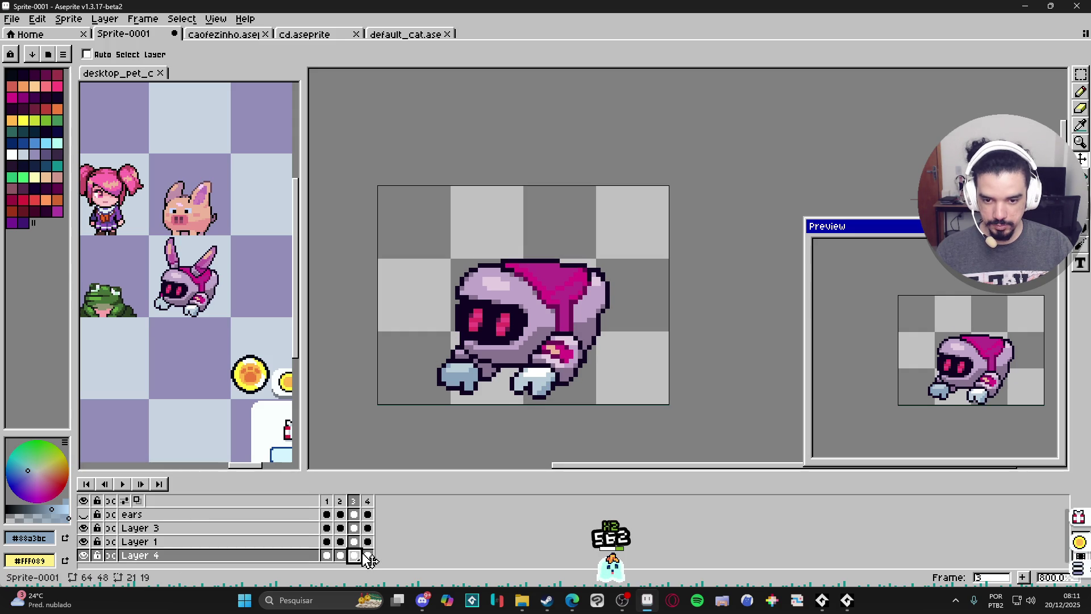
pyautogui.click(343, 557)
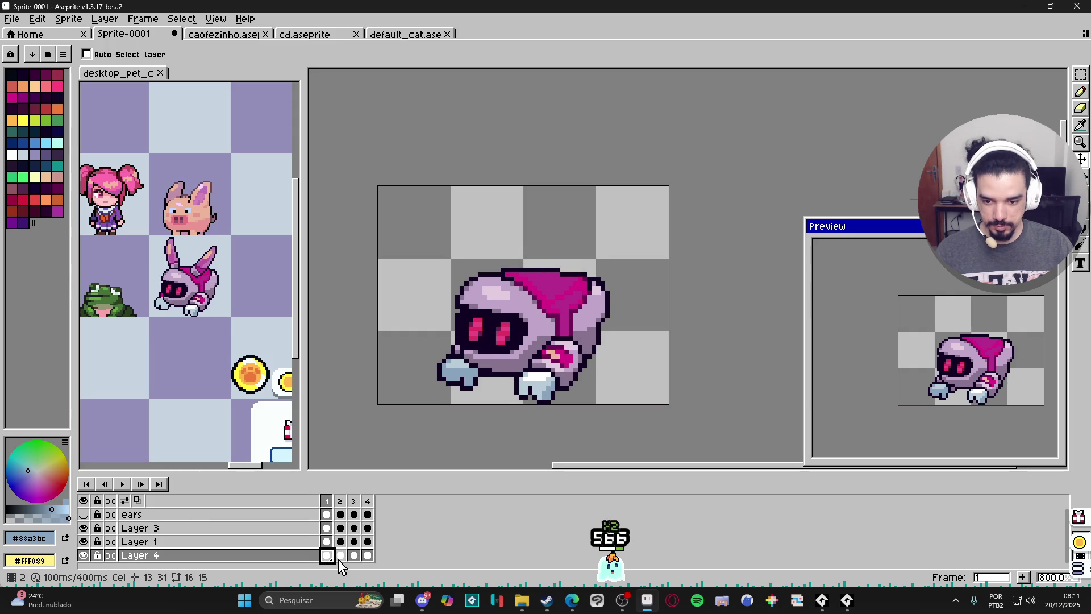
pyautogui.click(354, 557)
# In frame 1, move the paw's dark notch to the bottom row and fill the old notch light blue
pyautogui.scroll(5, 470, 397)
pyautogui.keyDown('alt'); pyautogui.click(498, 381); pyautogui.keyUp('alt')
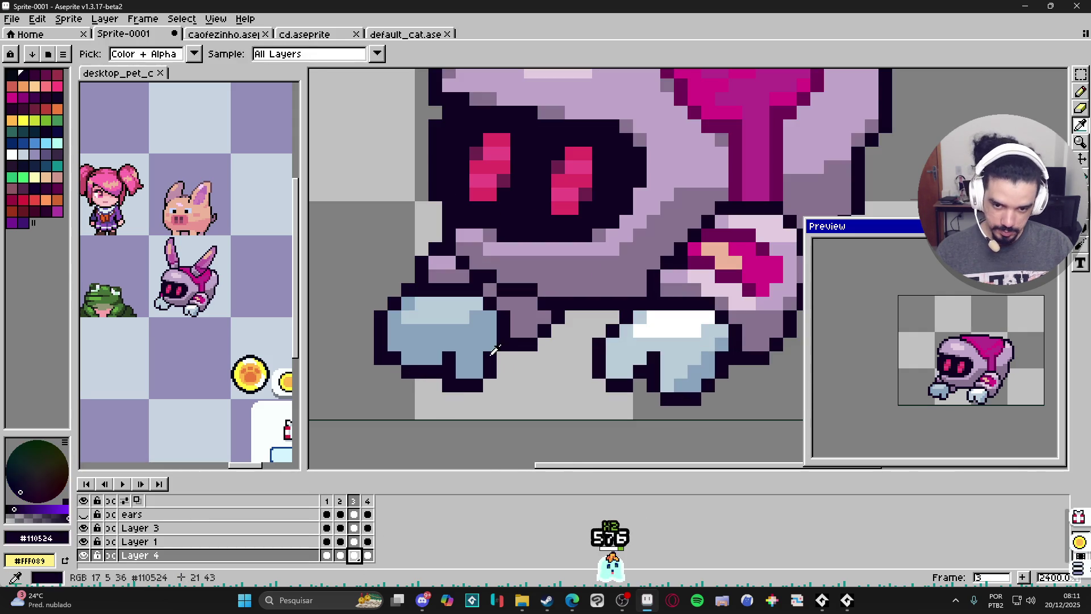
pyautogui.click(490, 386)
pyautogui.keyDown('alt'); pyautogui.click(470, 364); pyautogui.keyUp('alt')
pyautogui.click(490, 372)
pyautogui.keyDown('alt'); pyautogui.click(453, 376); pyautogui.keyUp('alt')
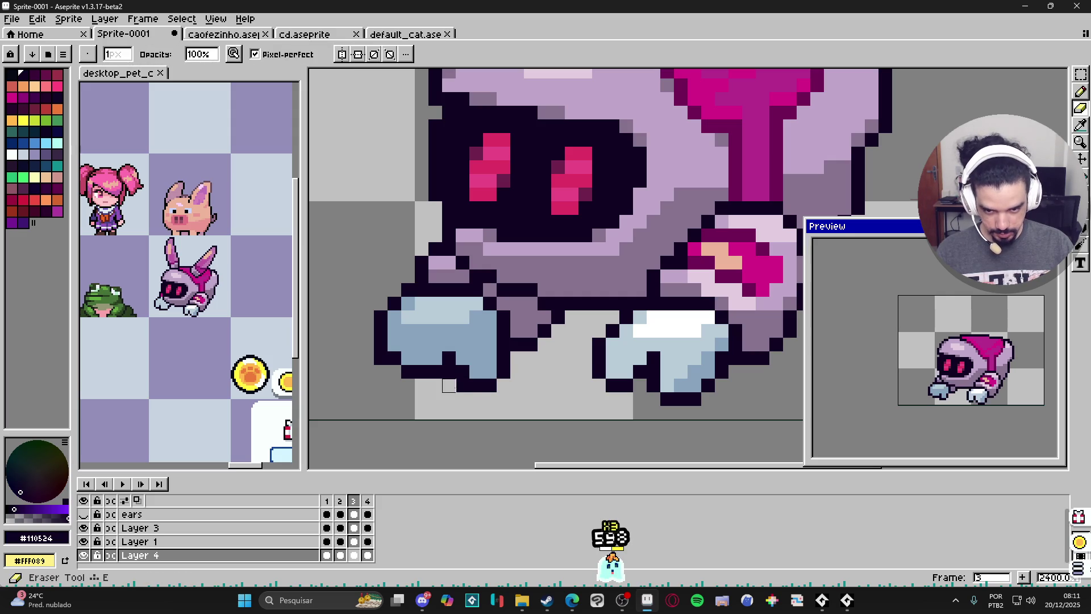
# Add dark outline pixels to the left foot in frame 4
pyautogui.scroll(-5, 471, 405)
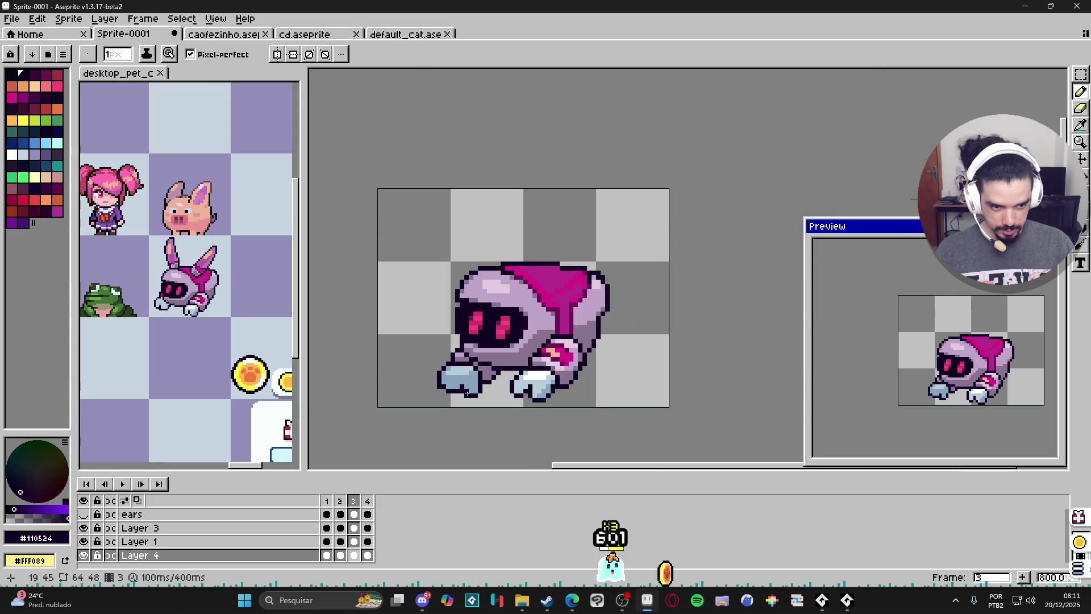
pyautogui.click(368, 556)
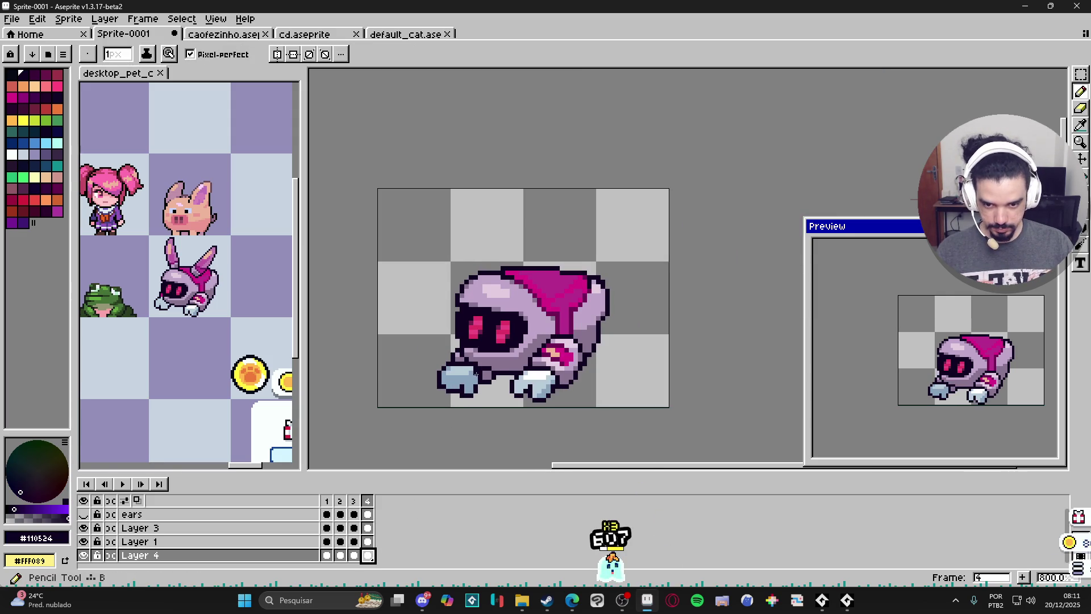
pyautogui.scroll(5, 467, 405)
pyautogui.click(483, 408)
pyautogui.click(469, 421)
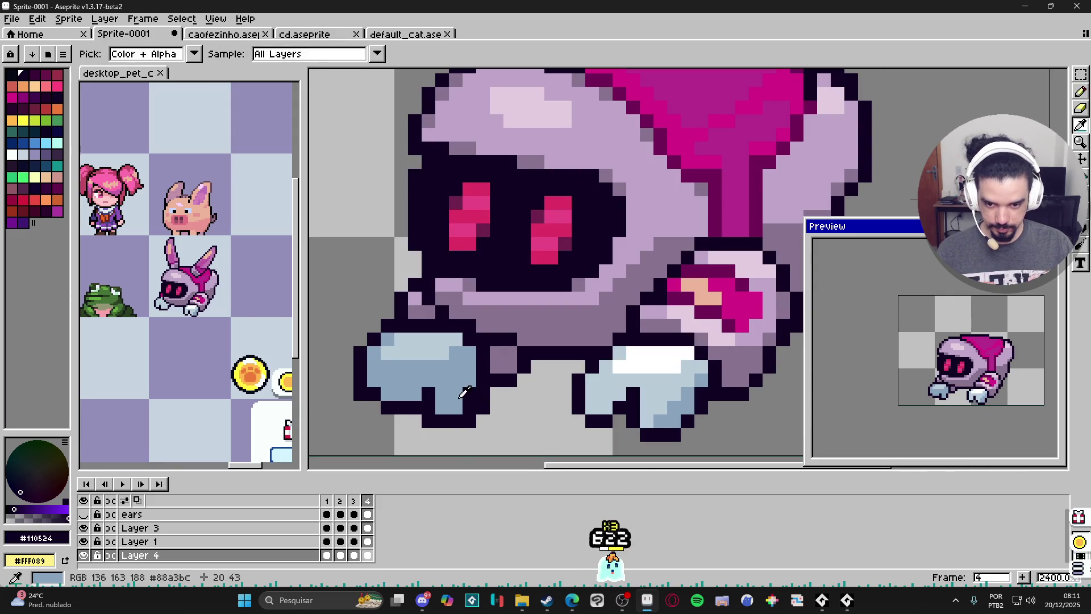
pyautogui.keyDown('alt'); pyautogui.click(466, 401); pyautogui.keyUp('alt')
pyautogui.keyDown('alt'); pyautogui.click(463, 421); pyautogui.keyUp('alt')
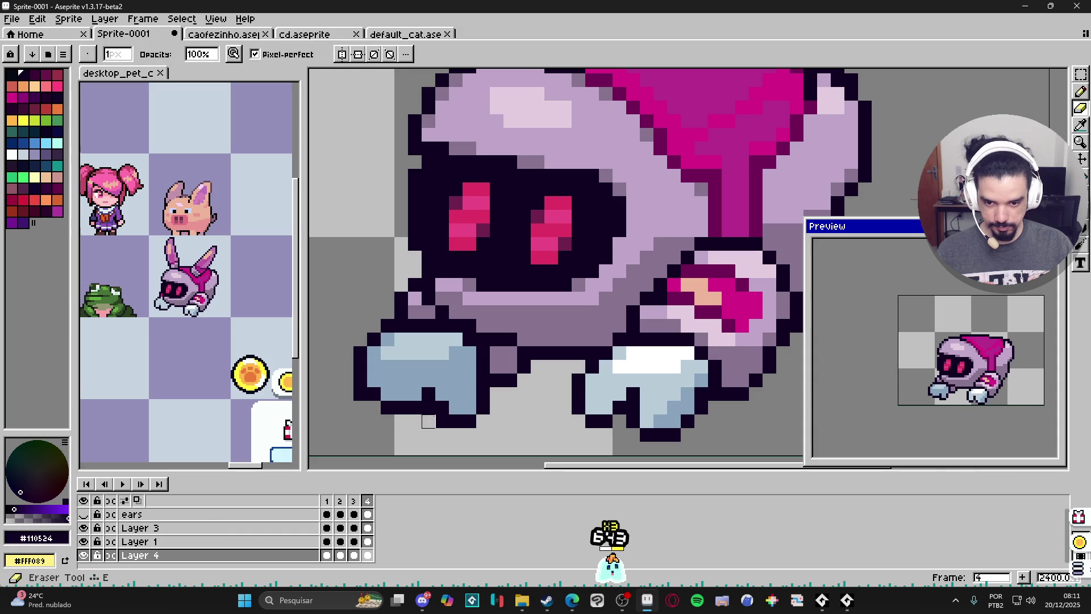
pyautogui.scroll(-5, 463, 421)
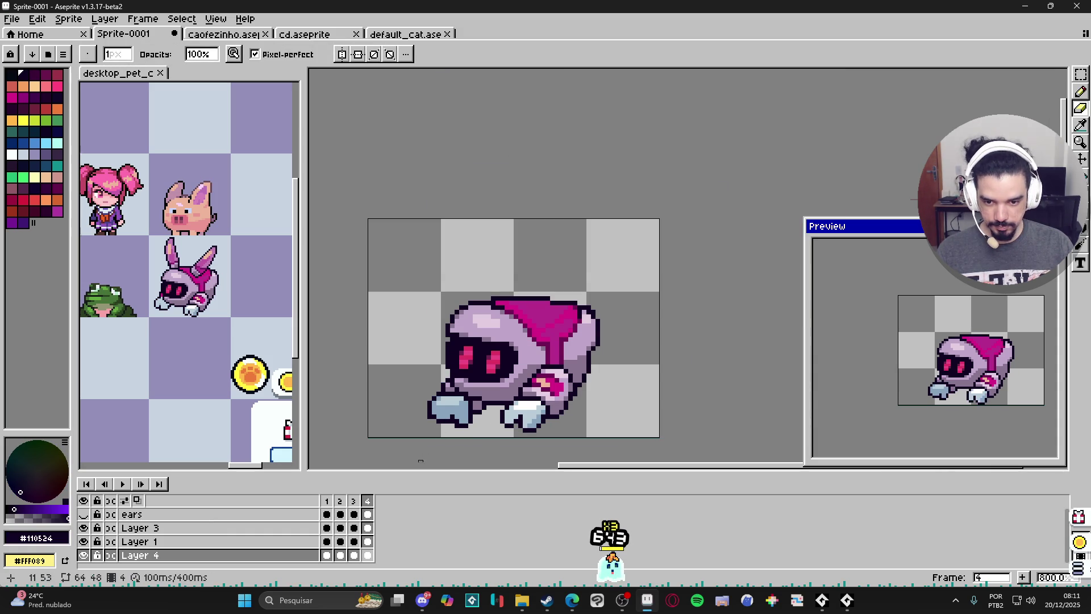
# Back in frame 1, draw outline pixels along the left foot with the pencil
pyautogui.click(327, 501)
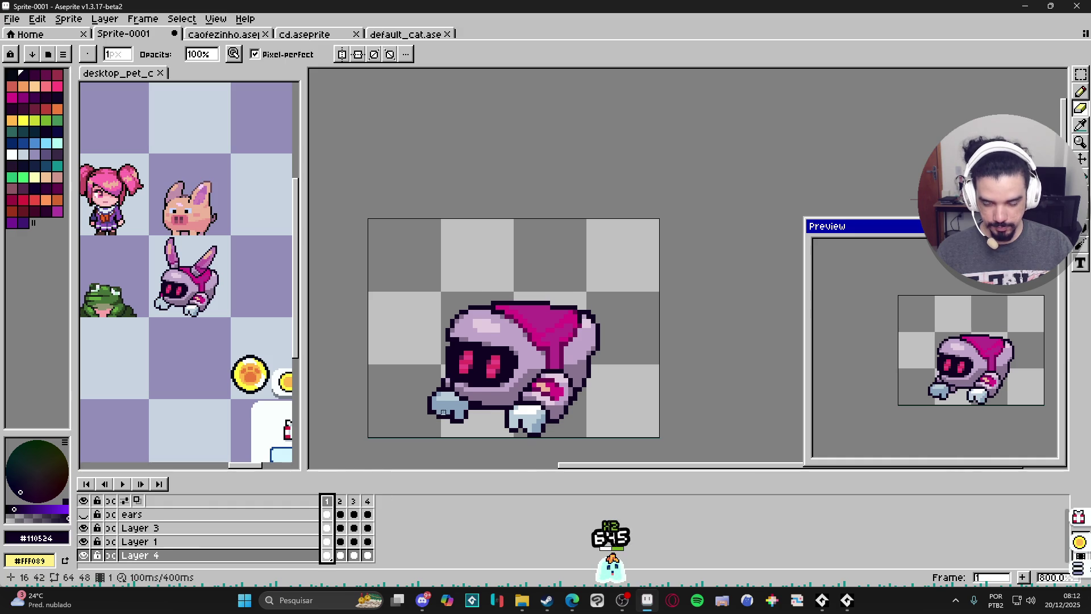
pyautogui.press('b')
pyautogui.scroll(2, 457, 423)
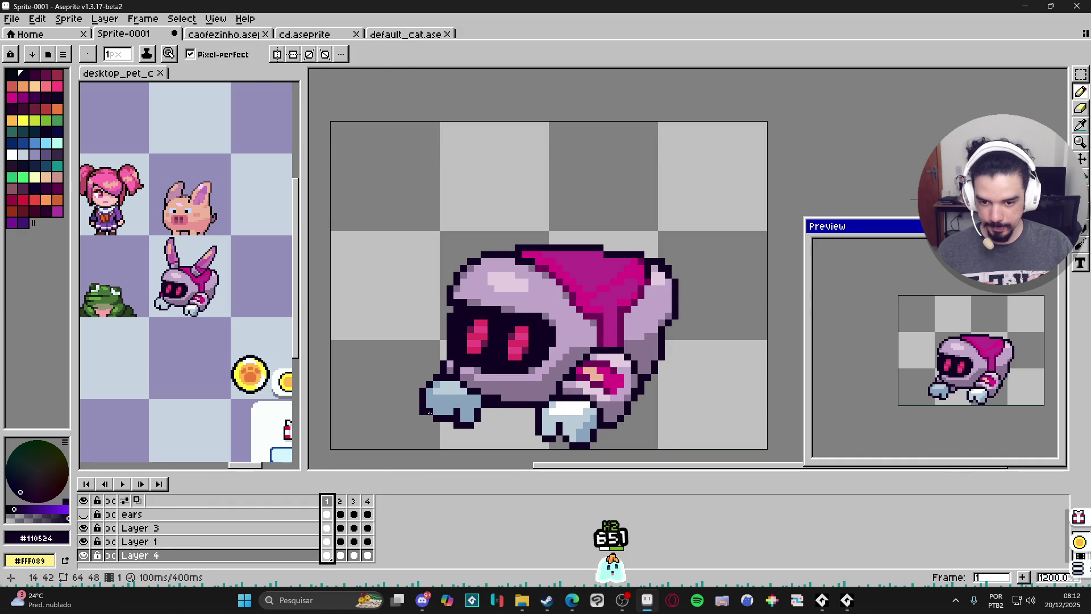
pyautogui.moveTo(425, 393); pyautogui.dragTo(417, 411)
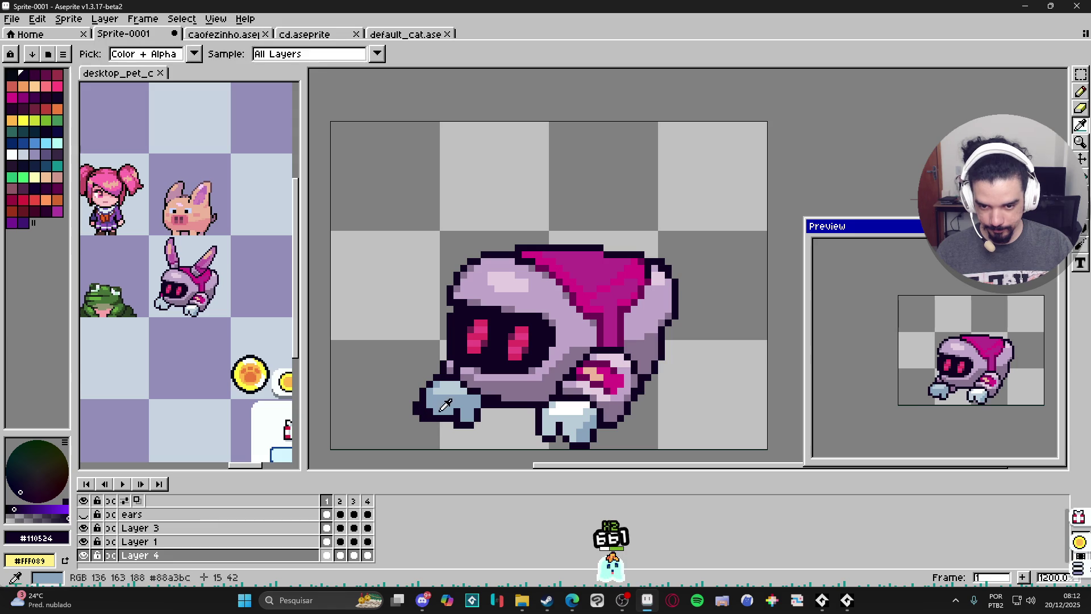
pyautogui.keyDown('alt'); pyautogui.click(431, 412); pyautogui.keyUp('alt')
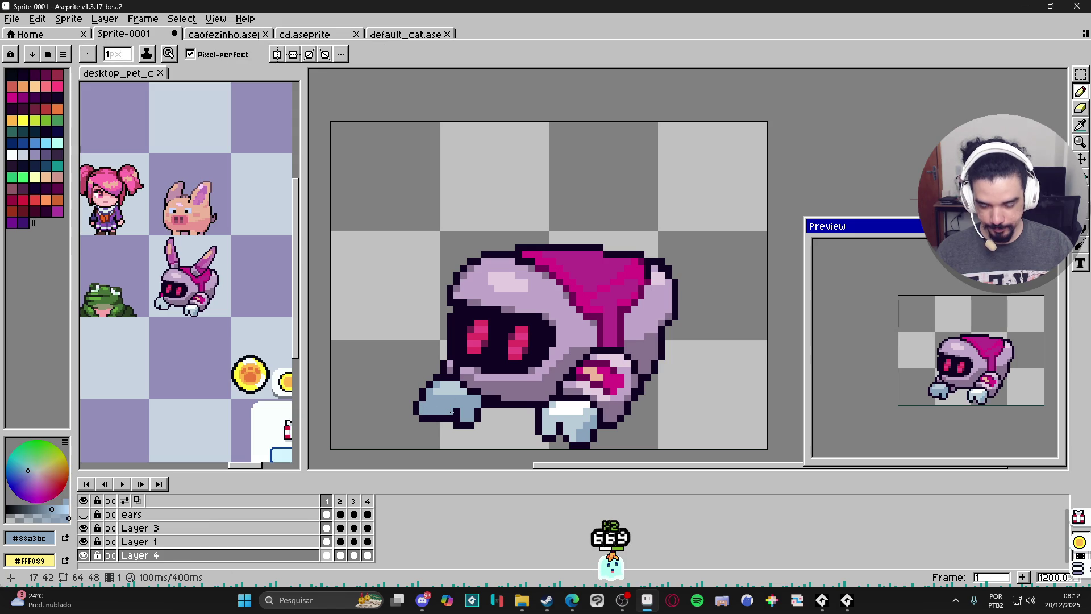
pyautogui.keyDown('alt'); pyautogui.click(450, 413); pyautogui.keyUp('alt')
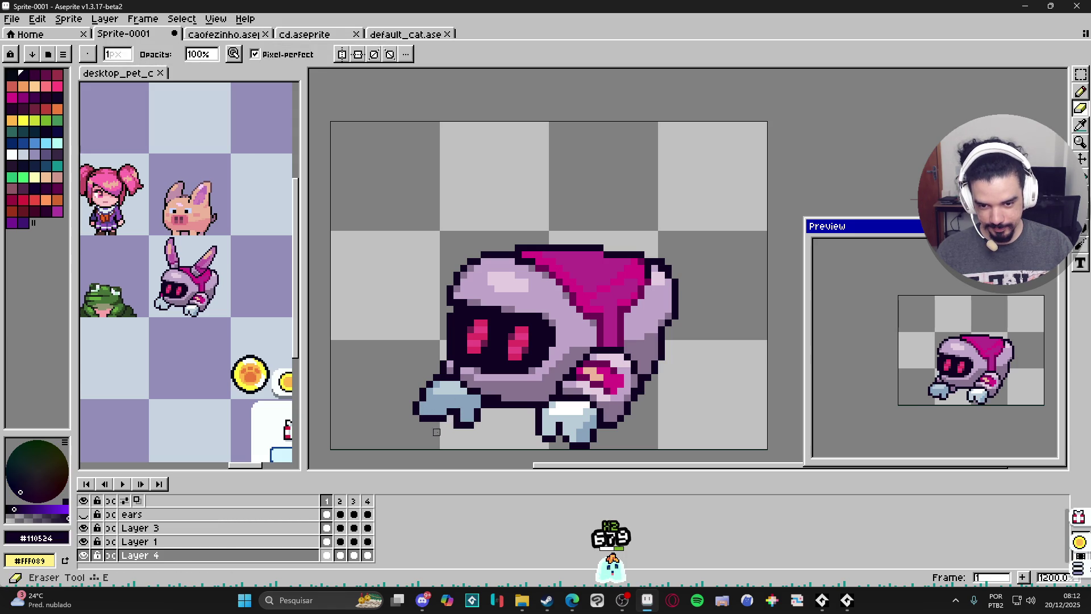
# Compare against frame 2, then undo two pencil strokes and the eraser edit
pyautogui.click(339, 555)
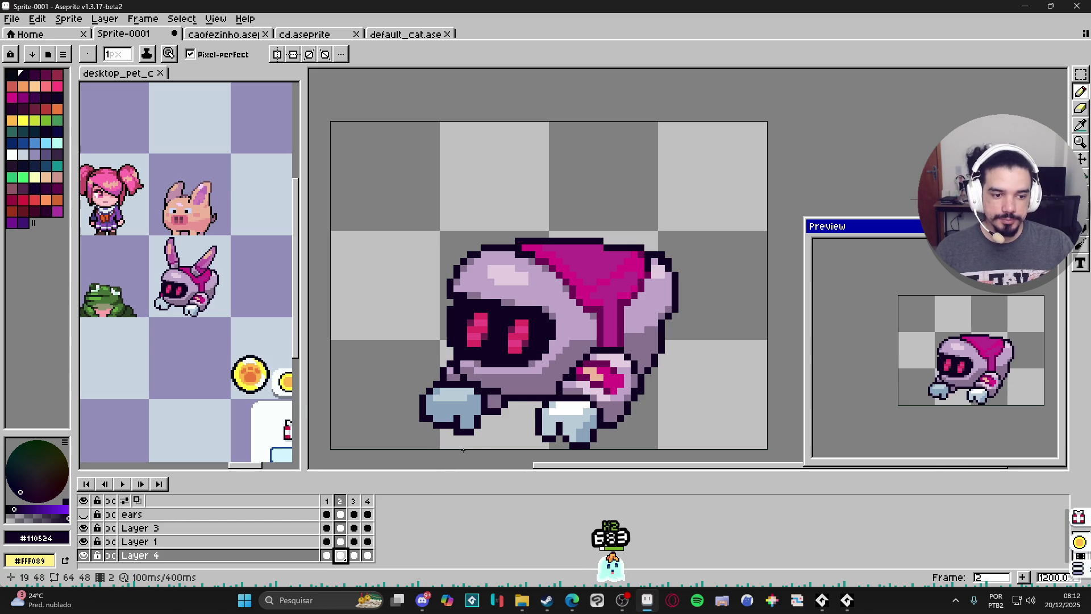
pyautogui.hotkey('ctrl', 'z')
pyautogui.hotkey('ctrl', 'z')
pyautogui.hotkey('ctrl', 'z')
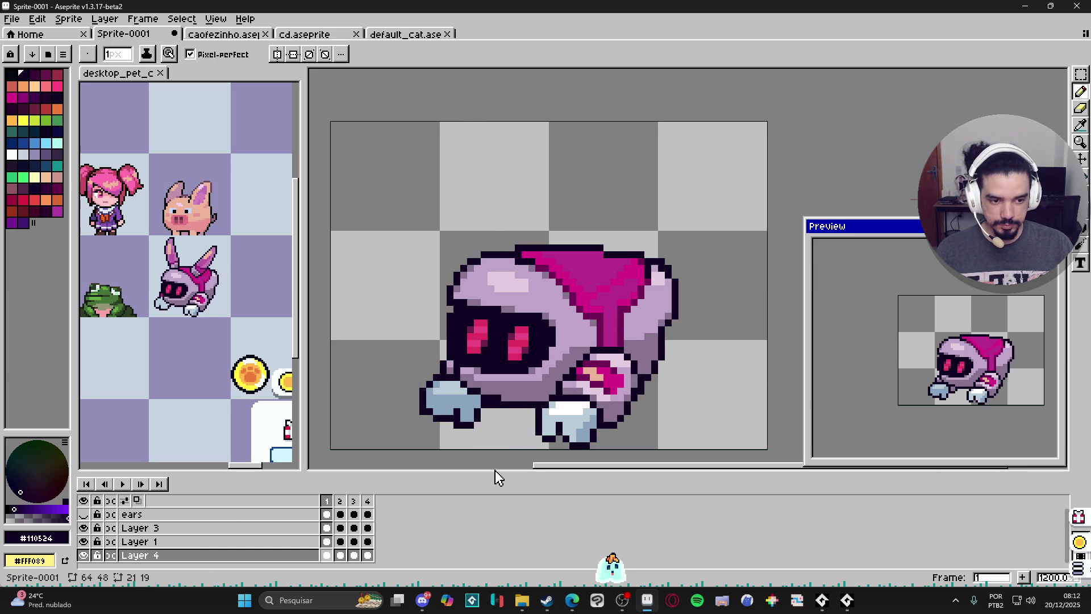
pyautogui.hotkey('ctrl', 'z')
pyautogui.hotkey('ctrl', 'z')
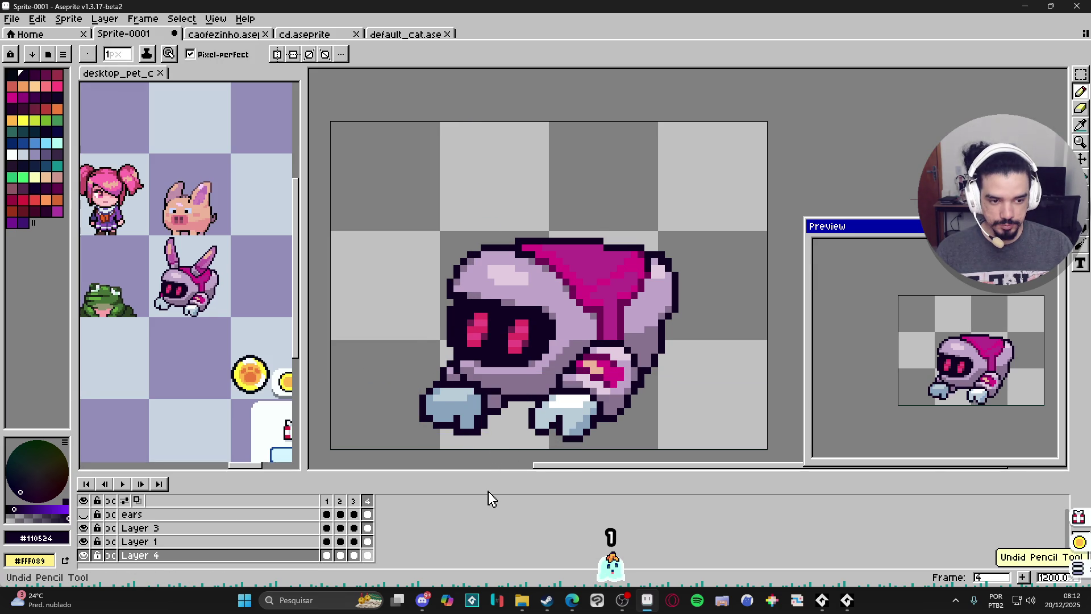
pyautogui.hotkey('ctrl', 'z')
pyautogui.hotkey('ctrl', 'z')
pyautogui.hotkey('ctrl', 'z')
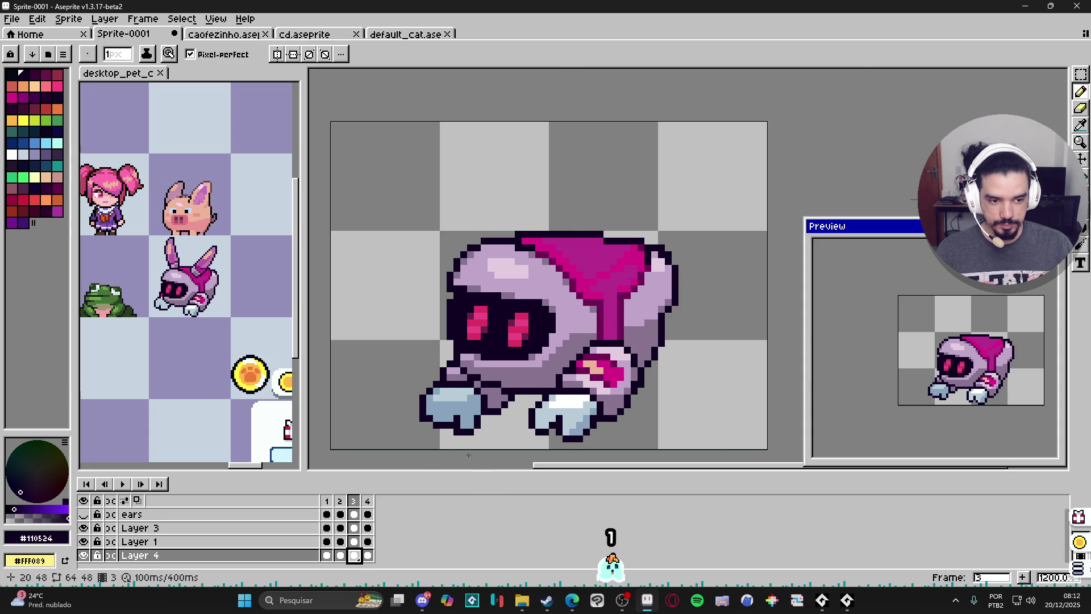
pyautogui.scroll(1, 458, 444)
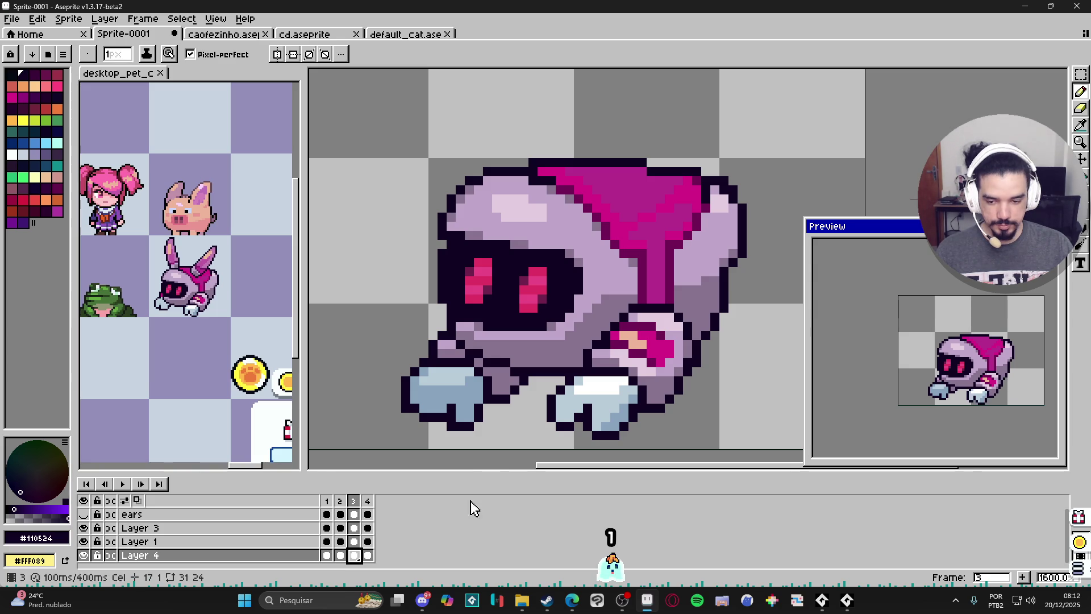
# Make the ears layer visible again and select it with the Move tool
pyautogui.click(83, 514)
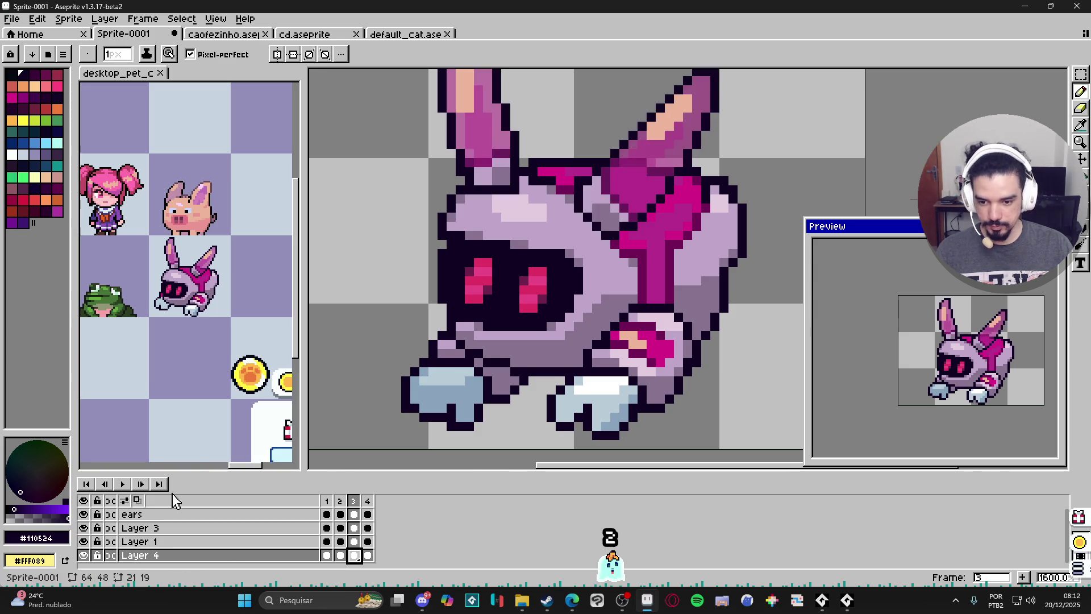
pyautogui.scroll(-3, 449, 432)
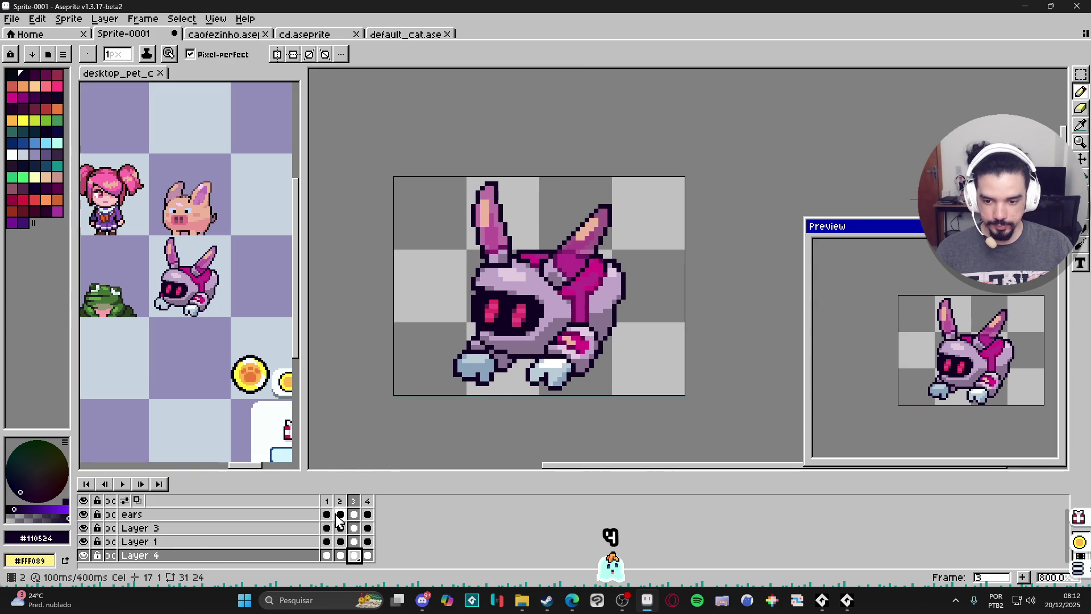
pyautogui.click(327, 501)
pyautogui.scroll(2, 494, 318)
pyautogui.press('v')
pyautogui.click(595, 243)
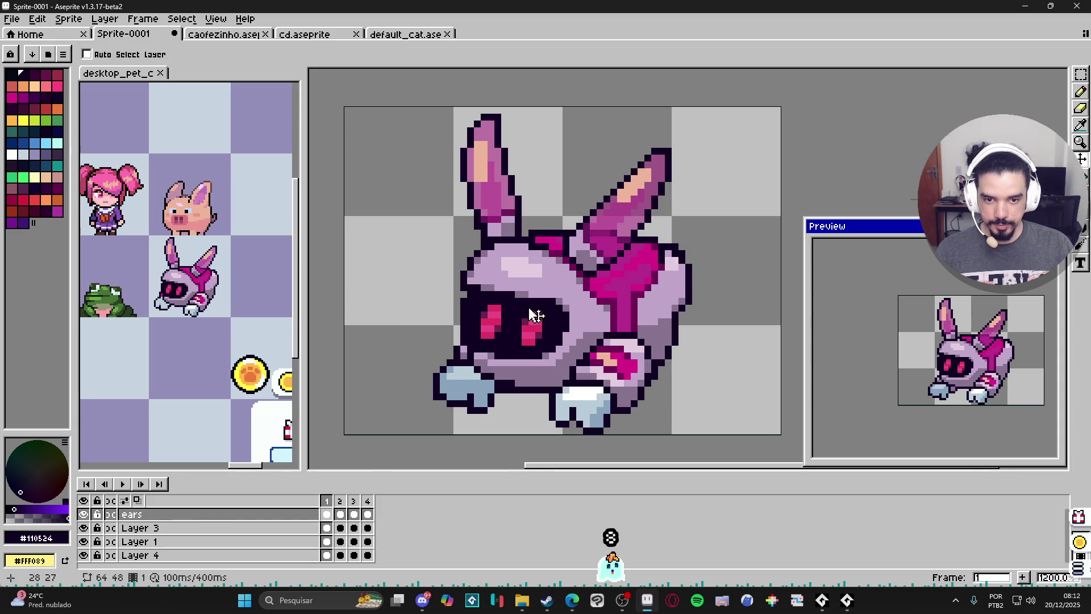
# Raise the ears one pixel in frames 3 and 4 for a bobbing motion
pyautogui.click(347, 513)
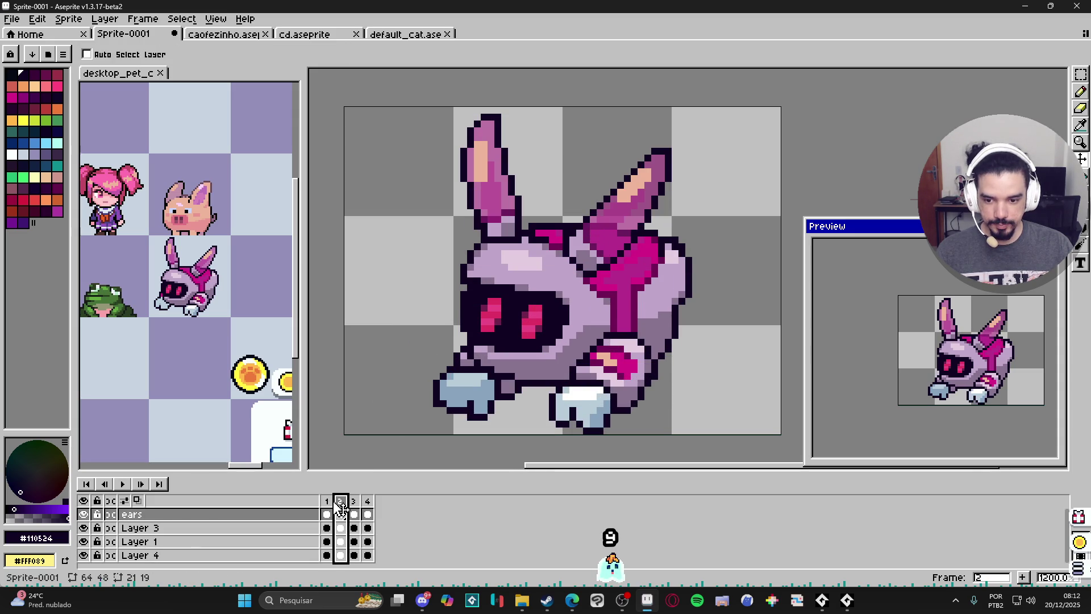
pyautogui.click(326, 500)
pyautogui.click(340, 510)
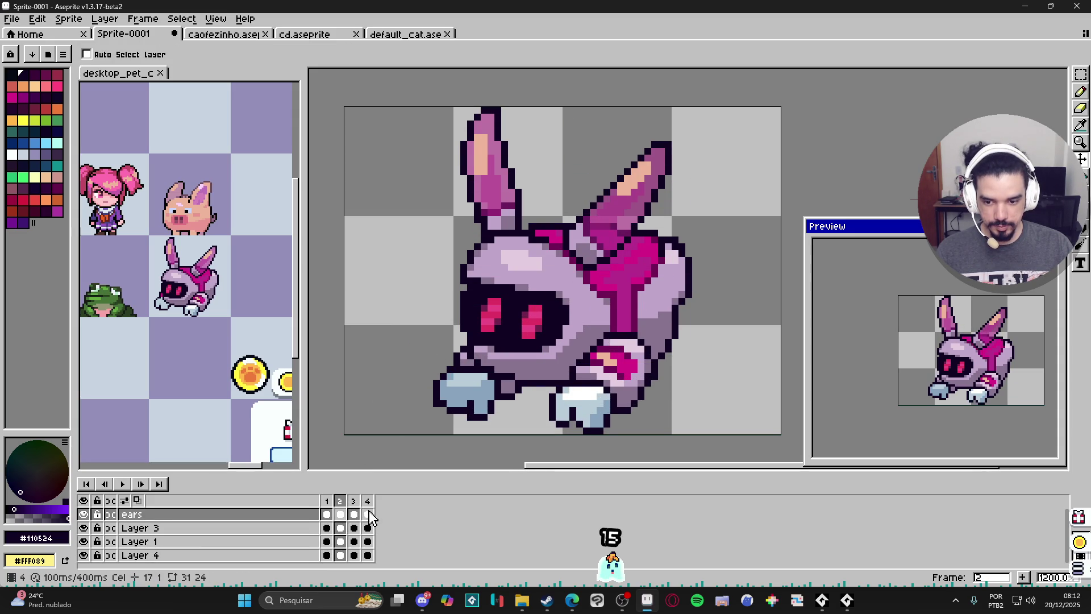
pyautogui.press('.')
pyautogui.moveTo(603, 242); pyautogui.dragTo(606, 229)
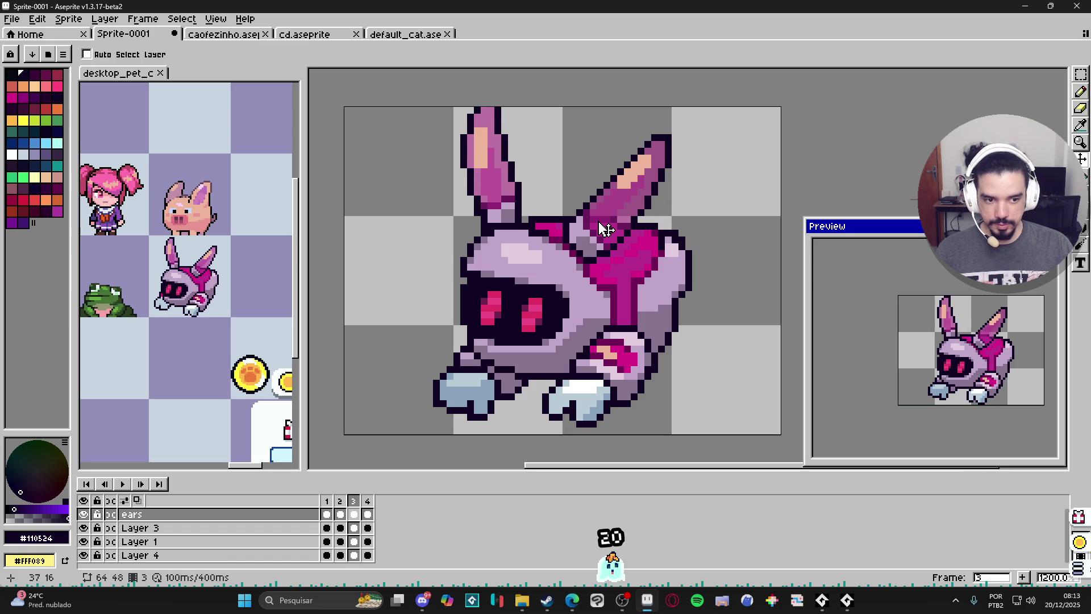
pyautogui.press('.')
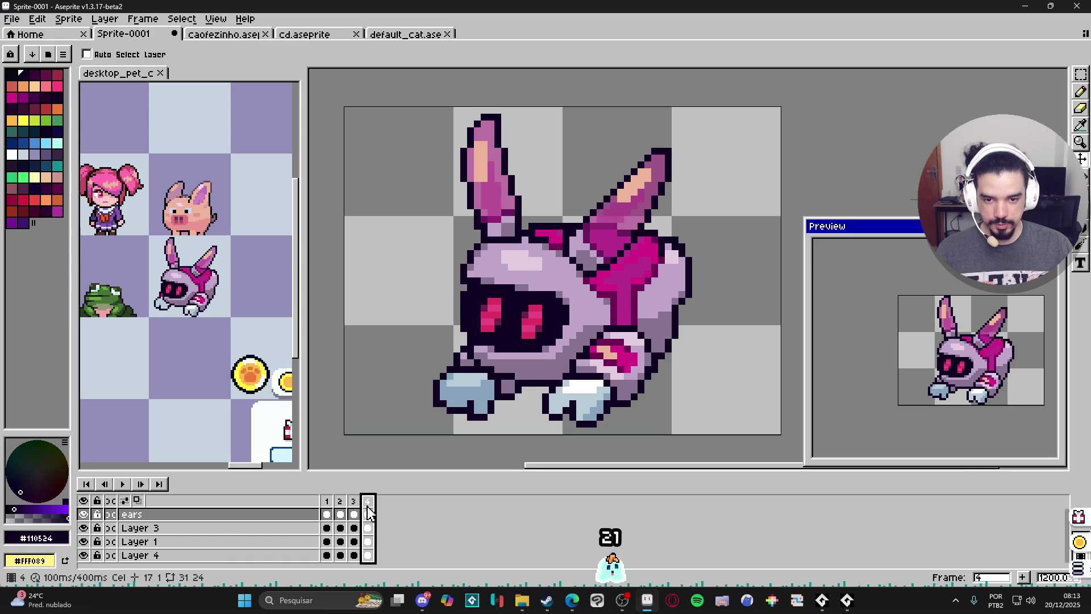
pyautogui.moveTo(611, 234); pyautogui.dragTo(612, 230)
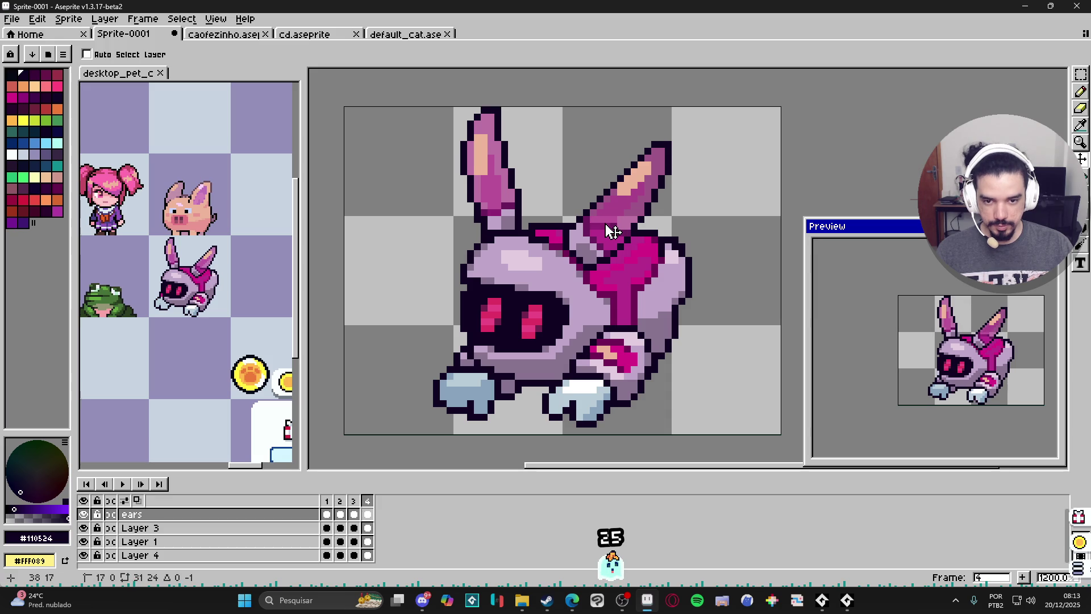
pyautogui.click(341, 502)
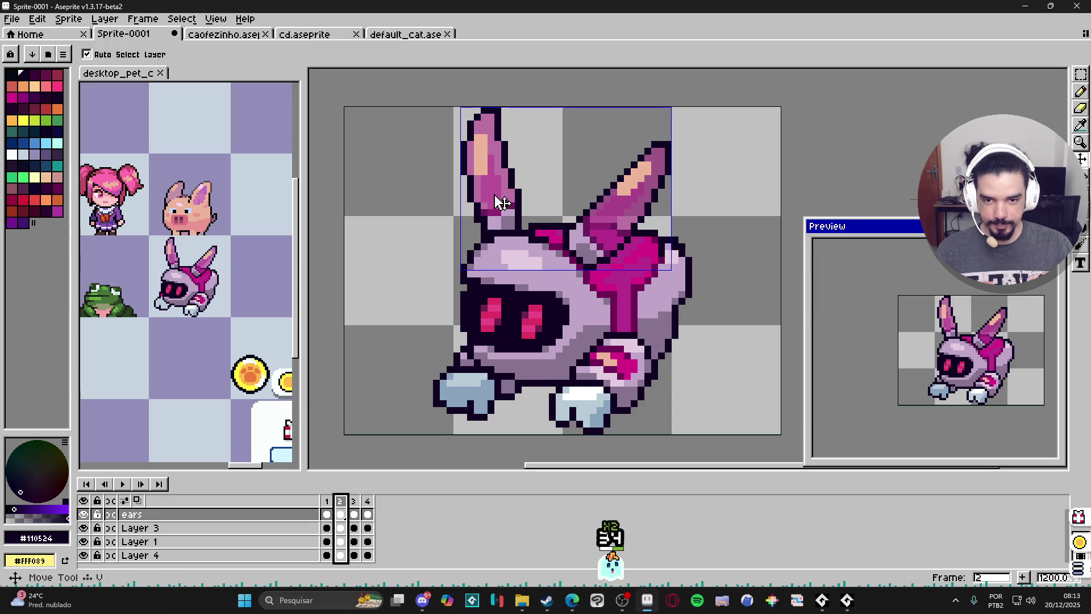
pyautogui.press('.')
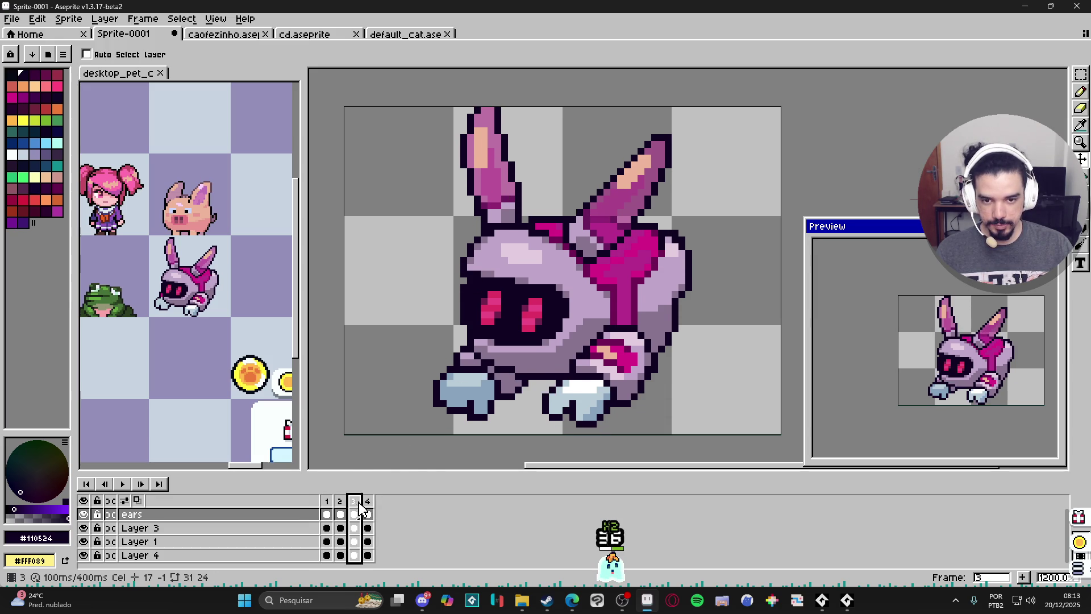
pyautogui.scroll(1, 503, 227)
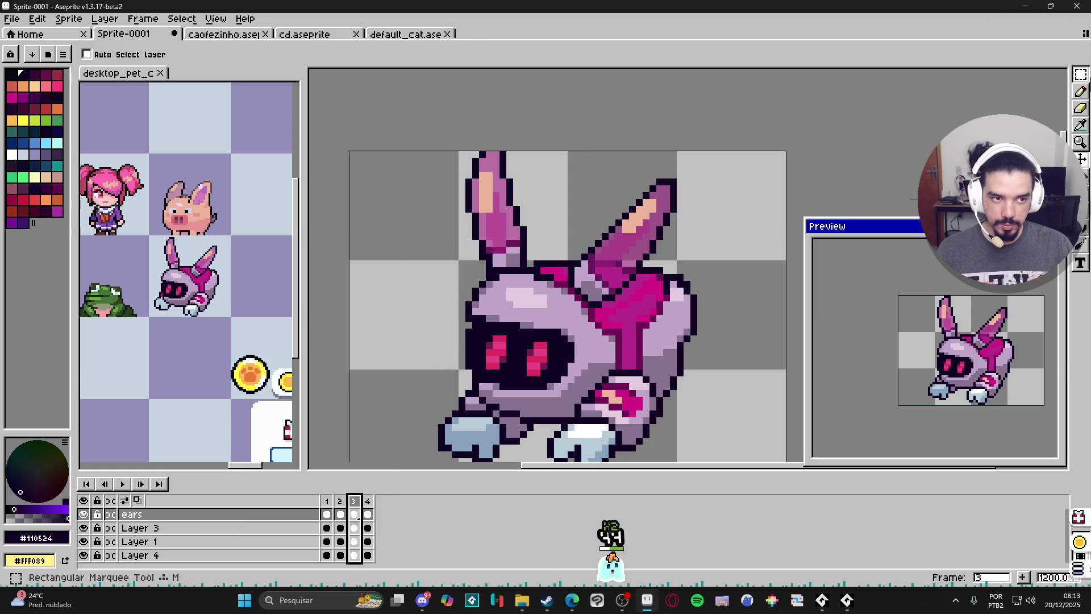
# Select the left ear, rotate it slightly, nudge it left, and commit
pyautogui.click(1081, 75)
pyautogui.moveTo(458, 150); pyautogui.dragTo(543, 296)
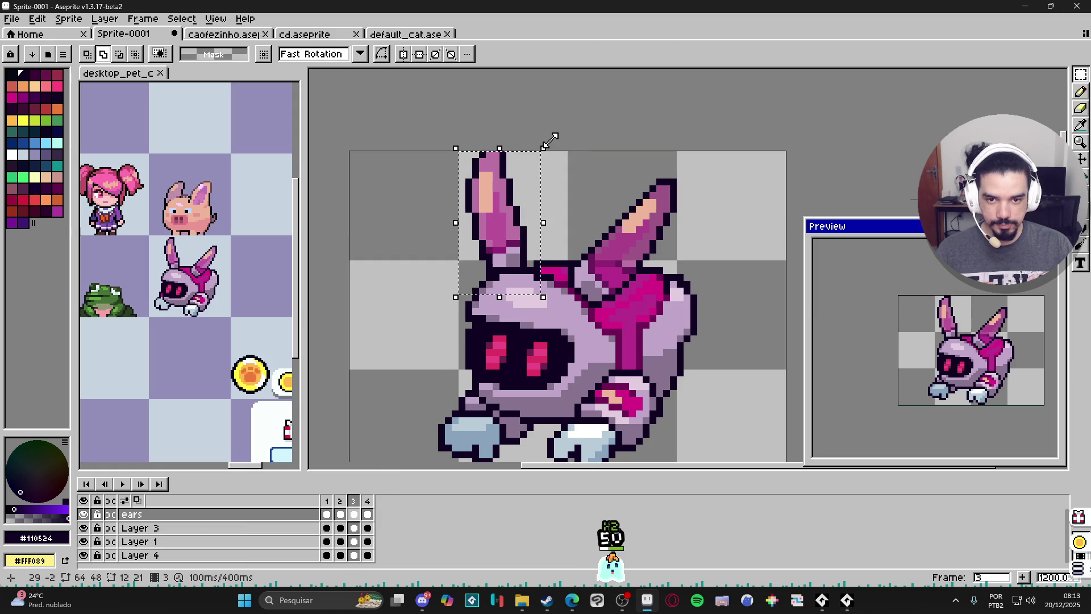
pyautogui.moveTo(551, 139); pyautogui.dragTo(536, 134)
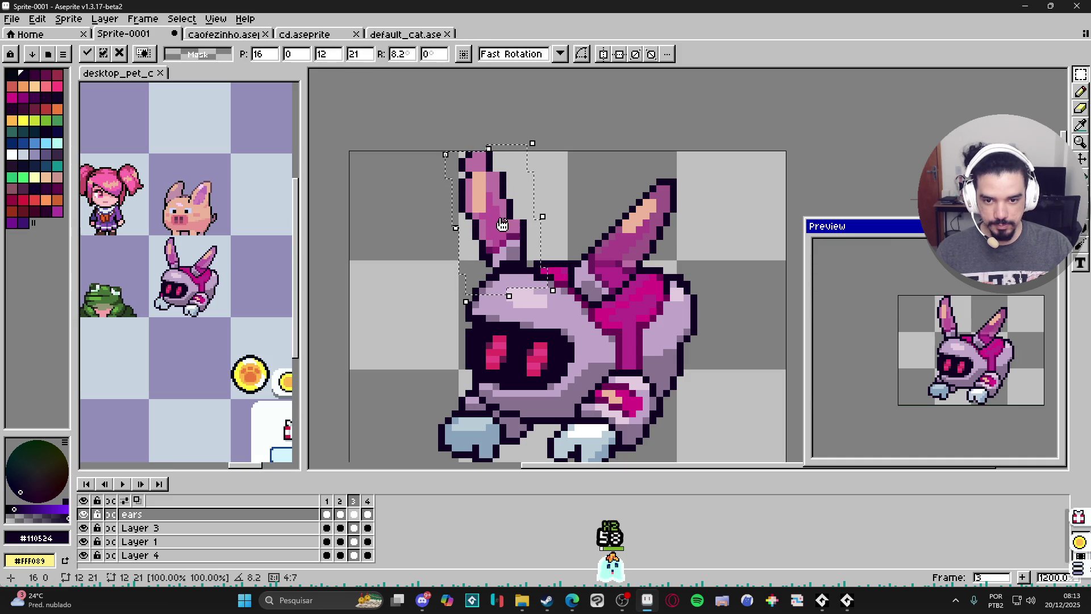
pyautogui.moveTo(503, 227); pyautogui.dragTo(504, 229)
pyautogui.press('Return')
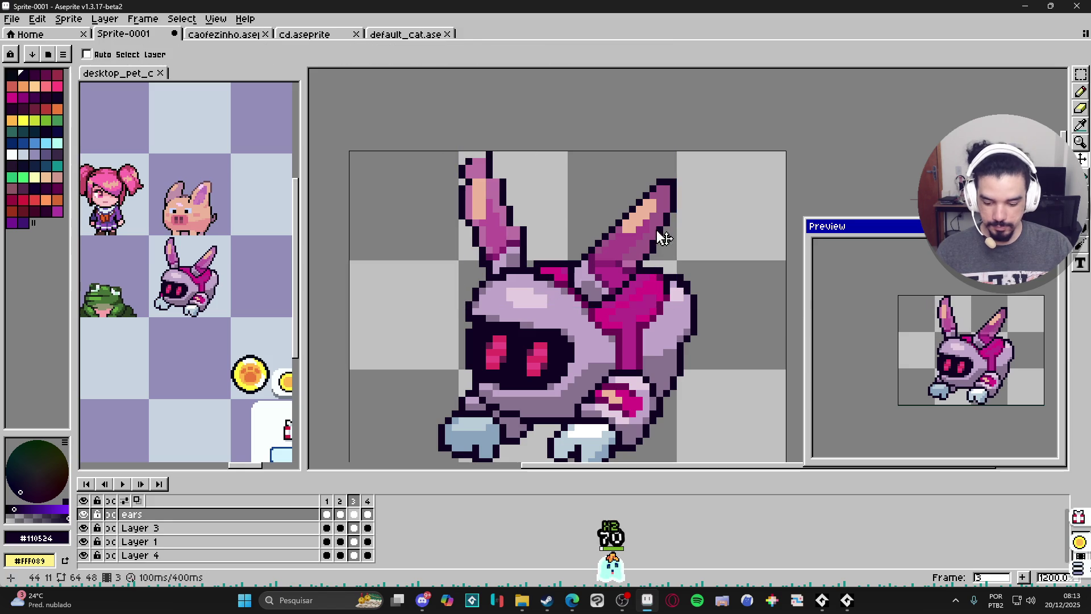
# Select the right ear and nudge it one pixel right and down, then deselect
pyautogui.moveTo(694, 161)
pyautogui.mouseDown()
pyautogui.moveTo(556, 320)
pyautogui.moveTo(718, 152)
pyautogui.moveTo(727, 156)
pyautogui.mouseUp()
pyautogui.moveTo(661, 226); pyautogui.dragTo(665, 232)
pyautogui.hotkey('ctrl', 'd')
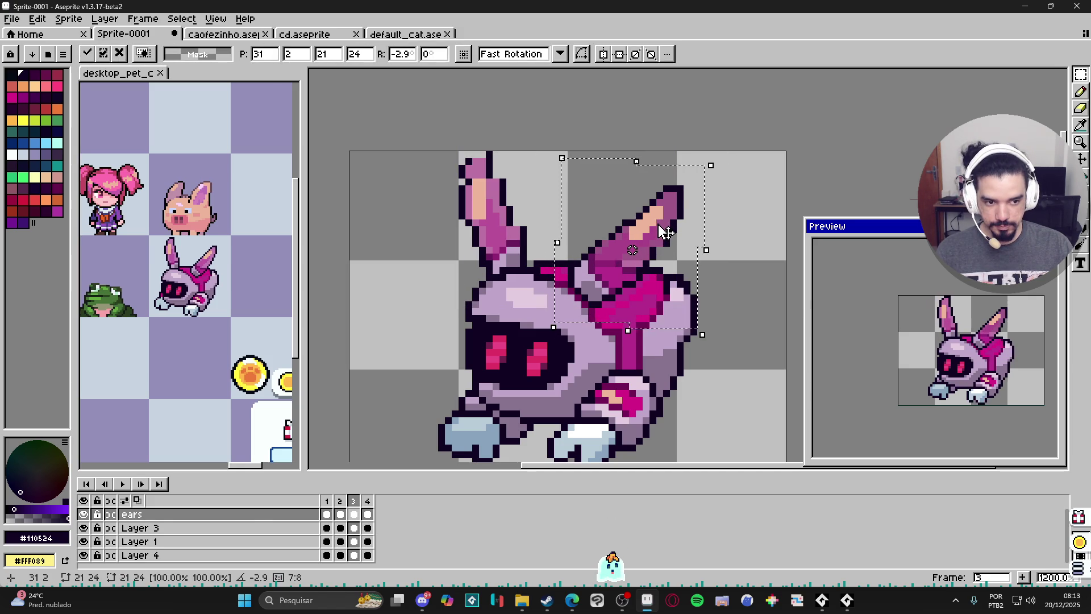
pyautogui.scroll(1, 646, 209)
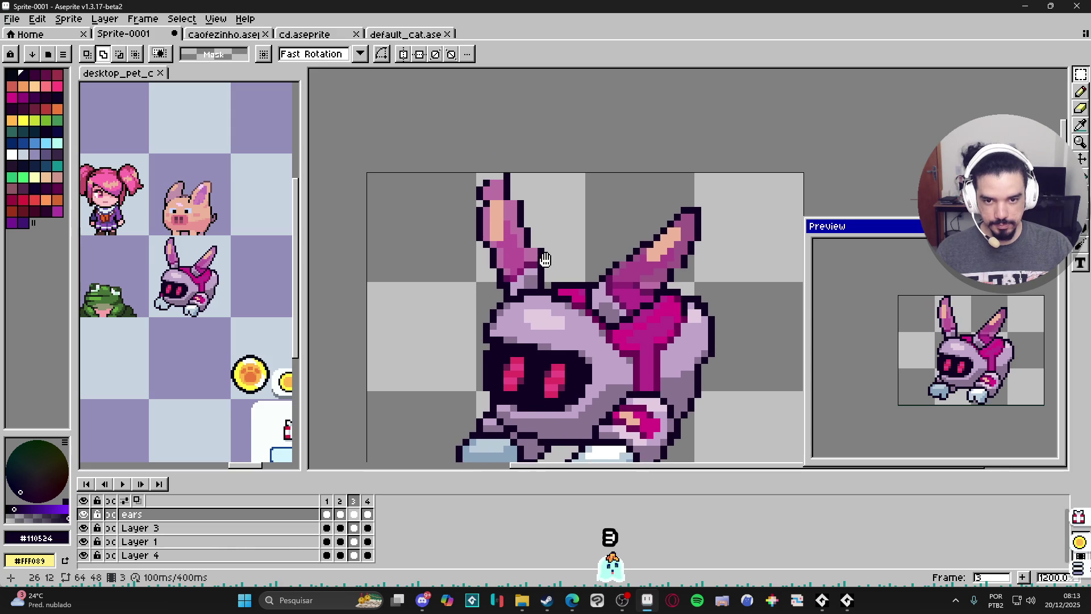
pyautogui.press('i')
pyautogui.scroll(1, 510, 167)
# Add outline and light pink pixels to the left ear, sampling colours from the current layer only
pyautogui.press('b')
pyautogui.click(489, 172)
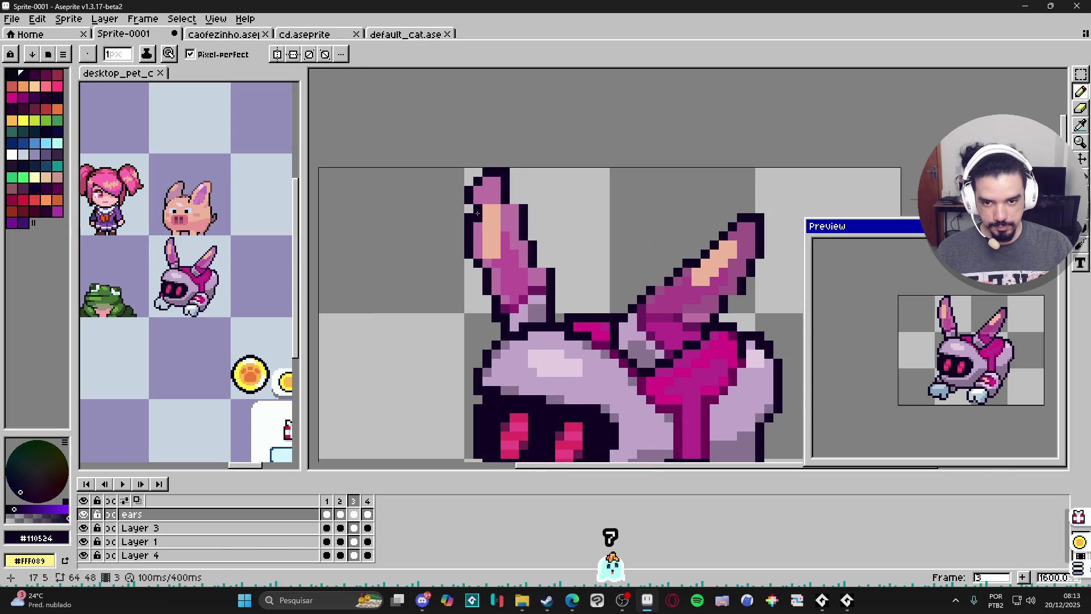
pyautogui.keyDown('alt'); pyautogui.click(479, 210); pyautogui.keyUp('alt')
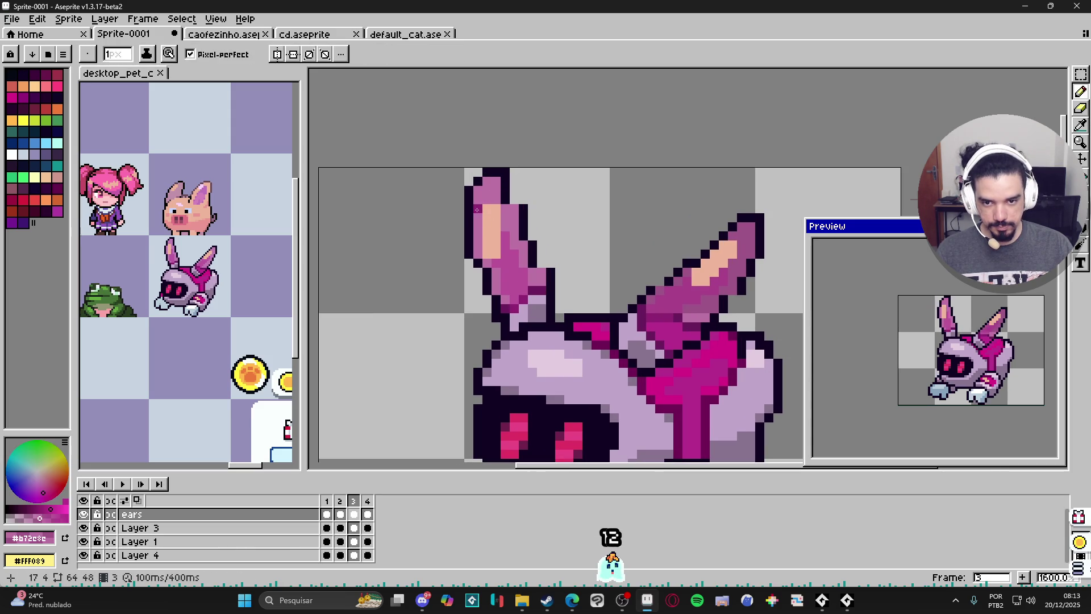
pyautogui.press('alt')
pyautogui.click(312, 54)
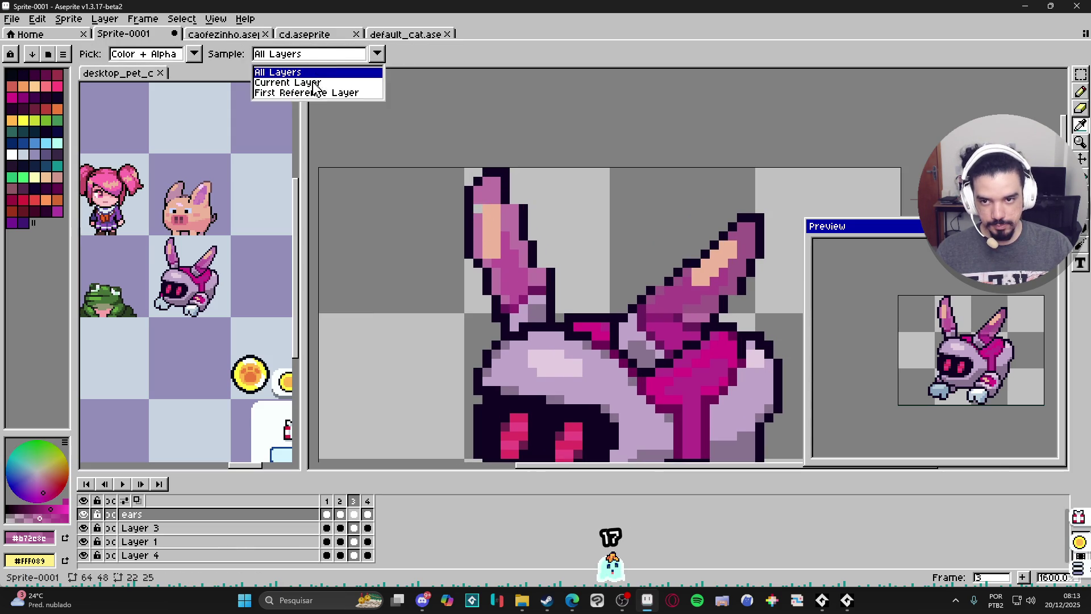
pyautogui.press('alt')
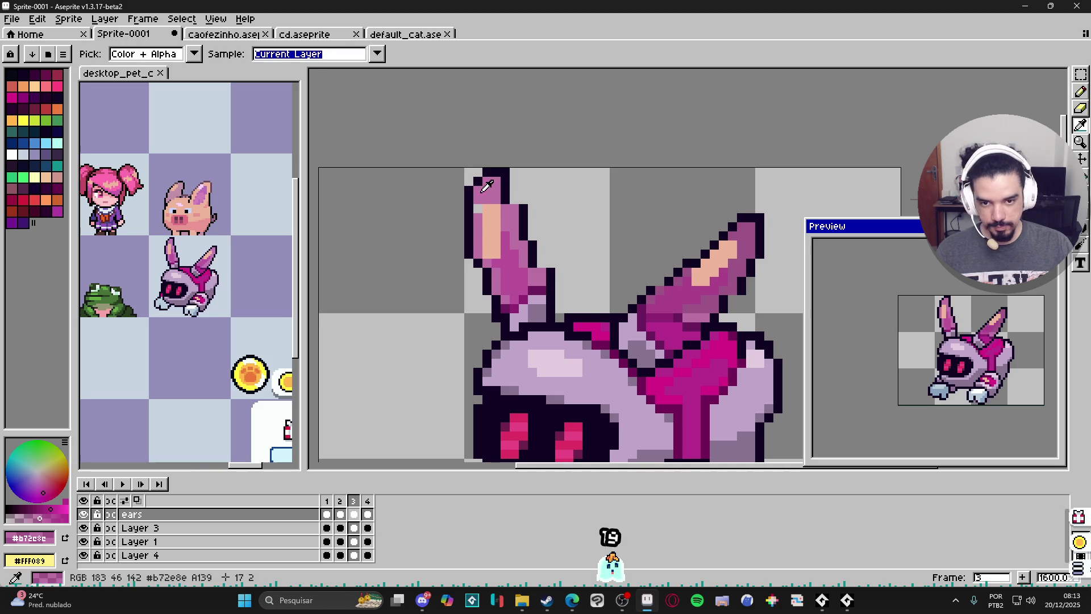
pyautogui.click(478, 209)
pyautogui.keyDown('alt'); pyautogui.click(496, 172); pyautogui.keyUp('alt')
pyautogui.click(514, 191)
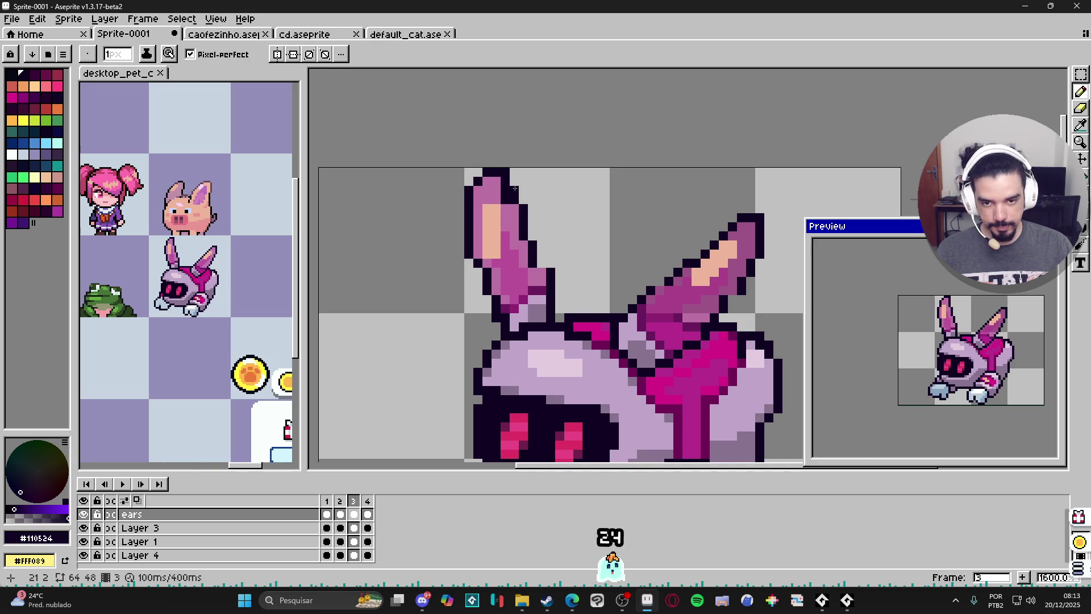
pyautogui.keyDown('alt'); pyautogui.click(506, 199); pyautogui.keyUp('alt')
pyautogui.press('alt')
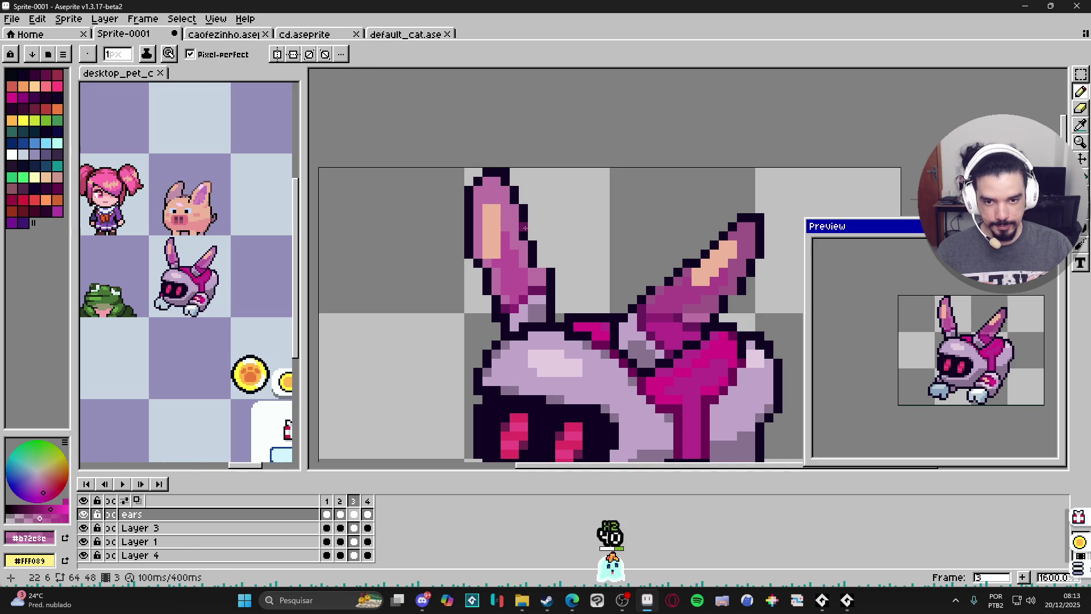
# Outline the left ear's right edge, then undo those strokes
pyautogui.keyDown('alt'); pyautogui.click(519, 211); pyautogui.keyUp('alt')
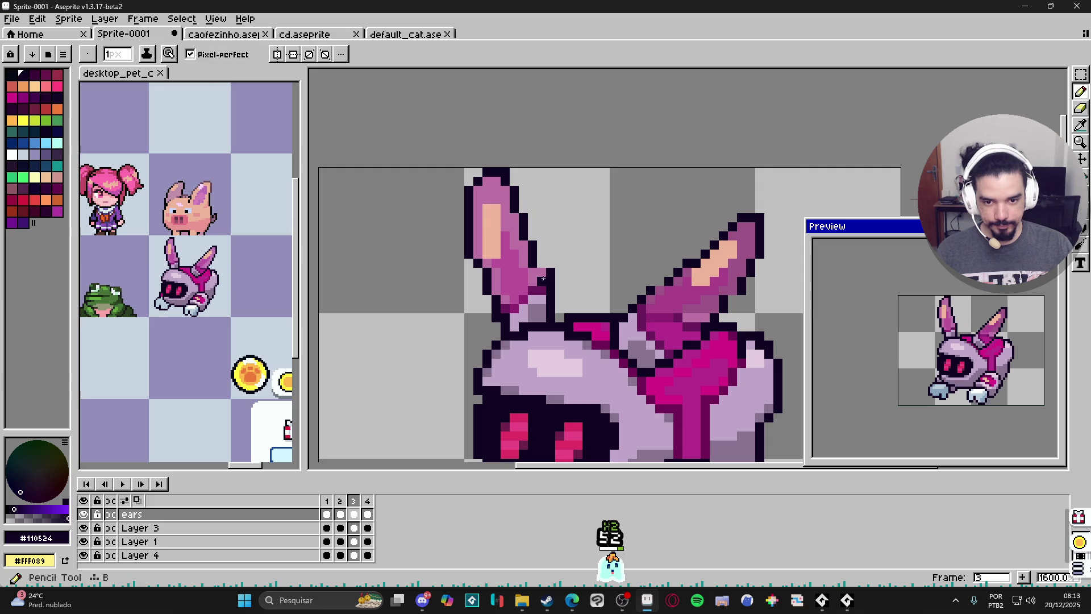
pyautogui.moveTo(537, 268); pyautogui.dragTo(547, 301)
pyautogui.click(542, 262)
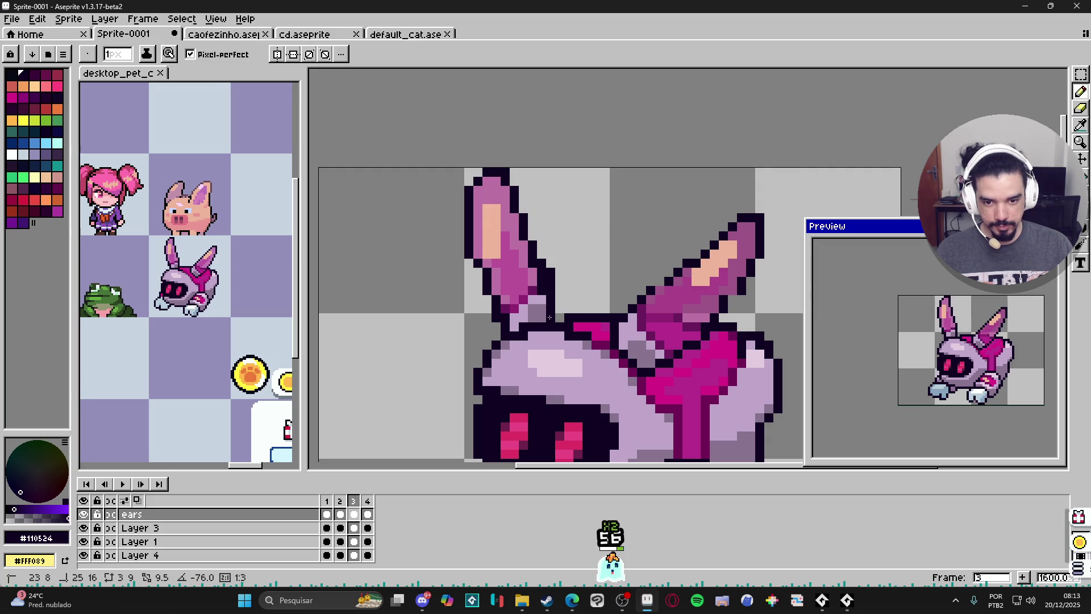
pyautogui.hotkey('ctrl', 'z')
pyautogui.hotkey('ctrl', 'z')
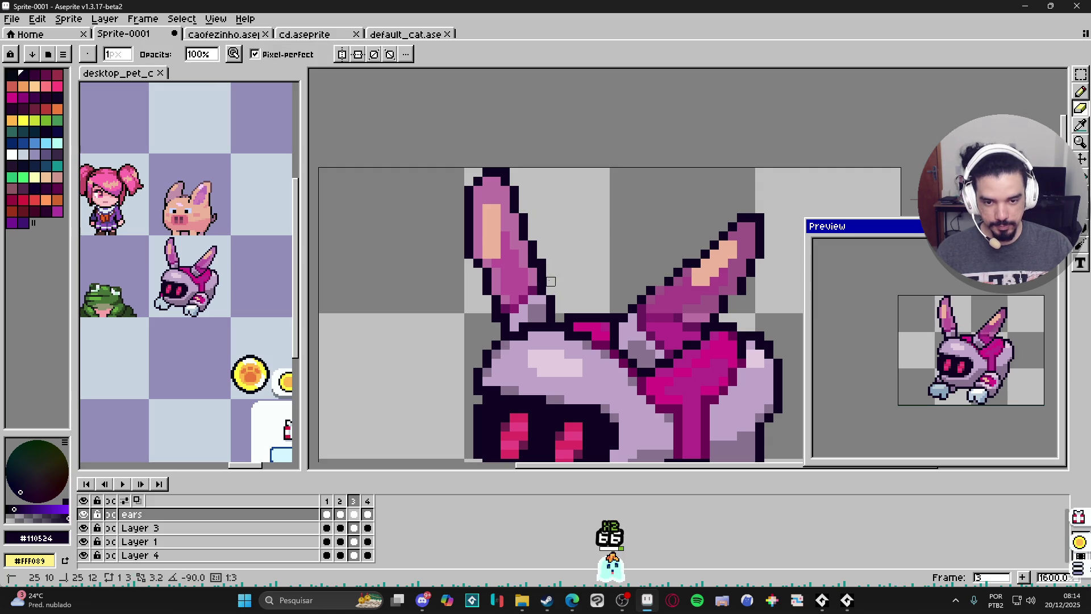
pyautogui.scroll(-3, 549, 307)
pyautogui.scroll(3, 501, 288)
pyautogui.press('e')
pyautogui.press('b')
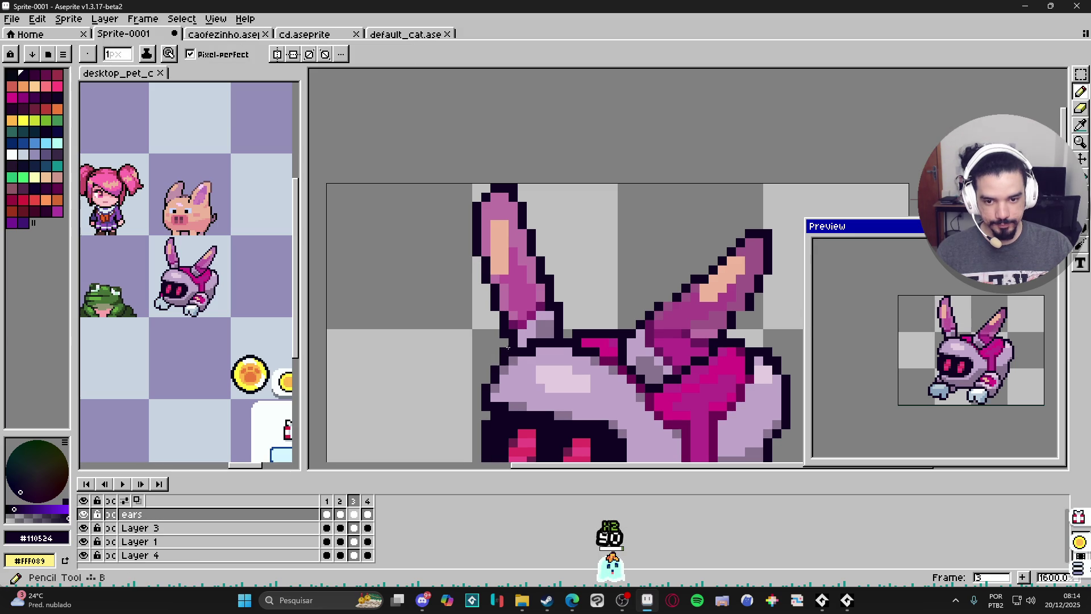
pyautogui.press('i')
pyautogui.press('b')
pyautogui.scroll(-3, 590, 329)
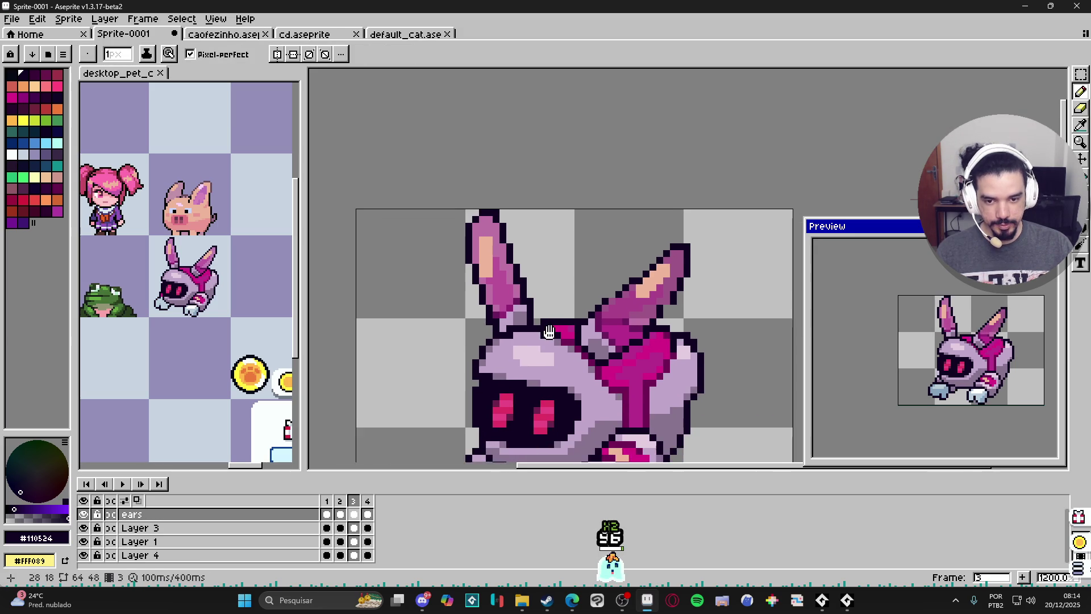
pyautogui.scroll(3, 590, 329)
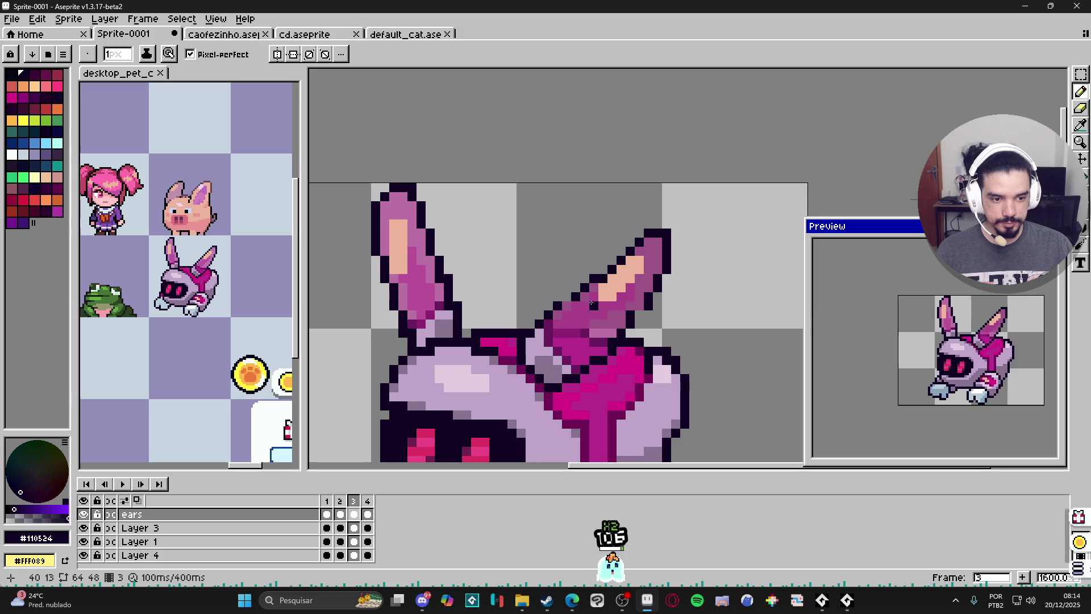
# Add an outline pixel on the right ear's upper edge, resampling pink and outline colours
pyautogui.click(568, 297)
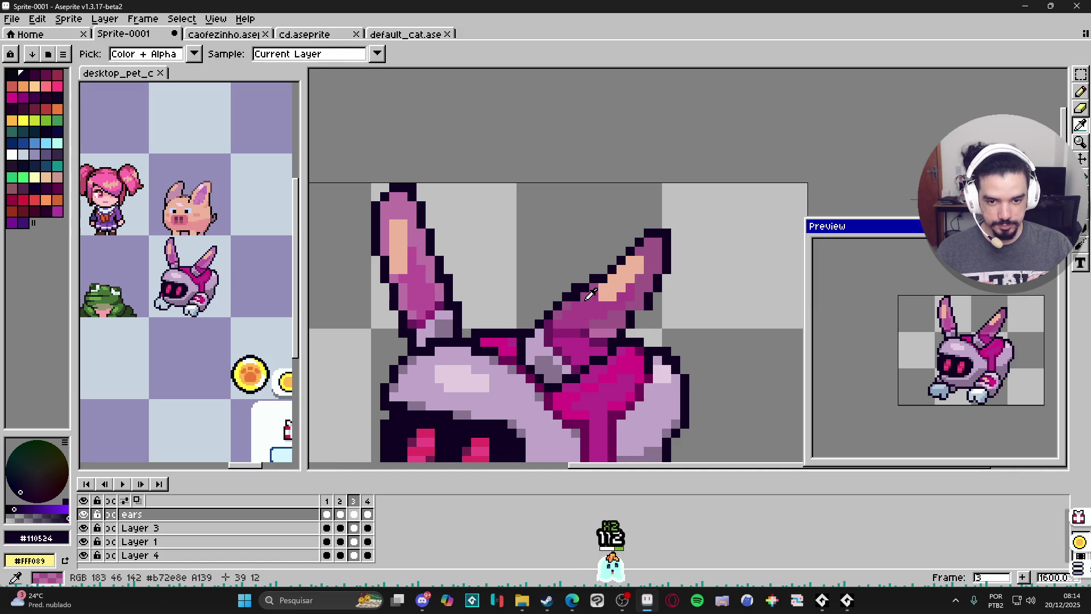
pyautogui.keyDown('alt'); pyautogui.click(577, 299); pyautogui.keyUp('alt')
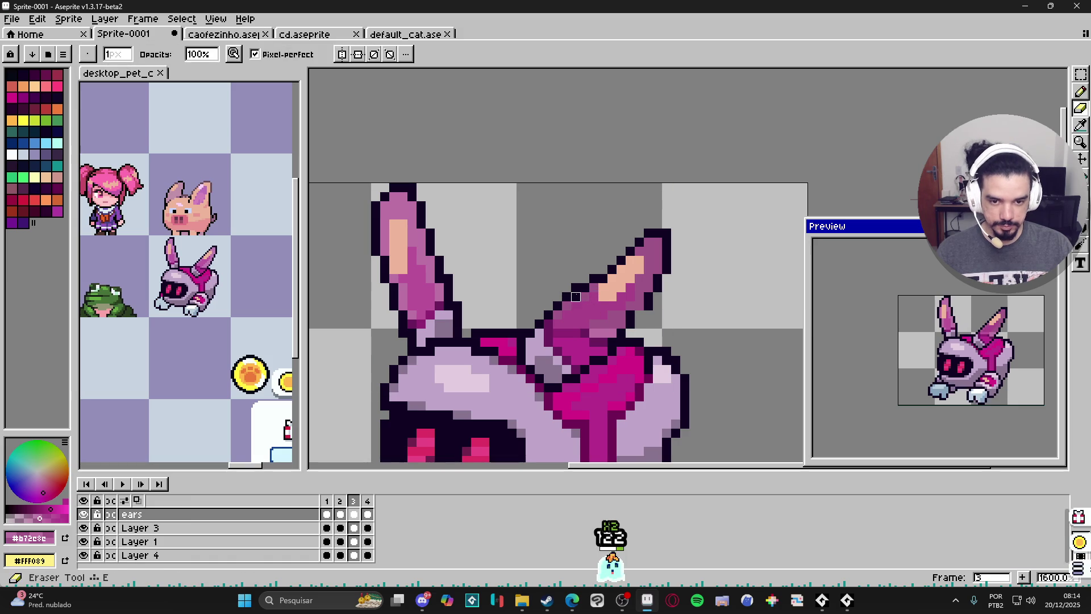
pyautogui.press('alt')
pyautogui.keyDown('alt'); pyautogui.click(577, 290); pyautogui.keyUp('alt')
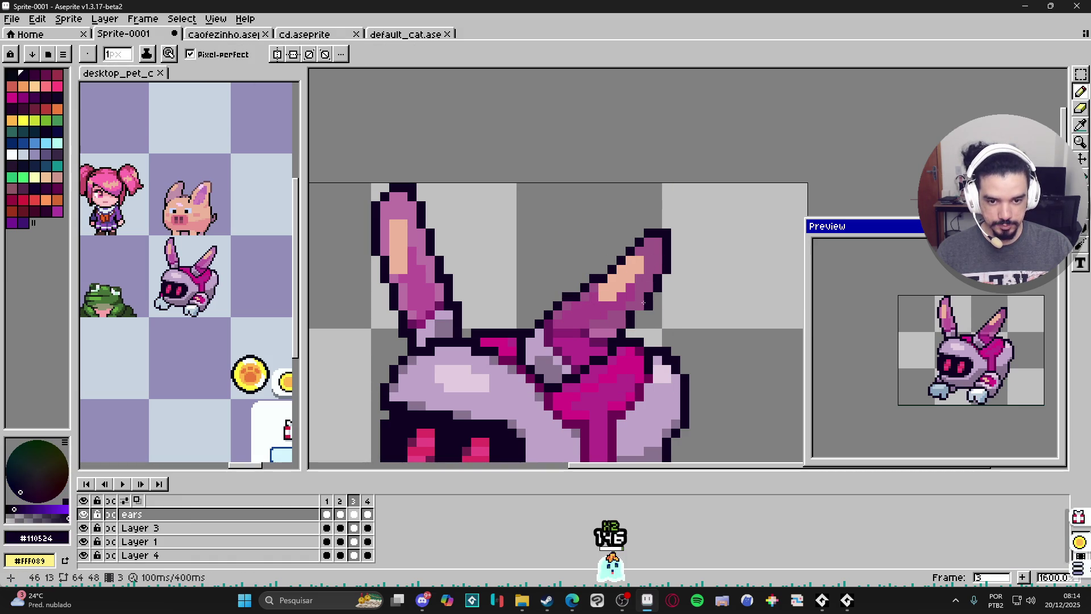
pyautogui.press('alt')
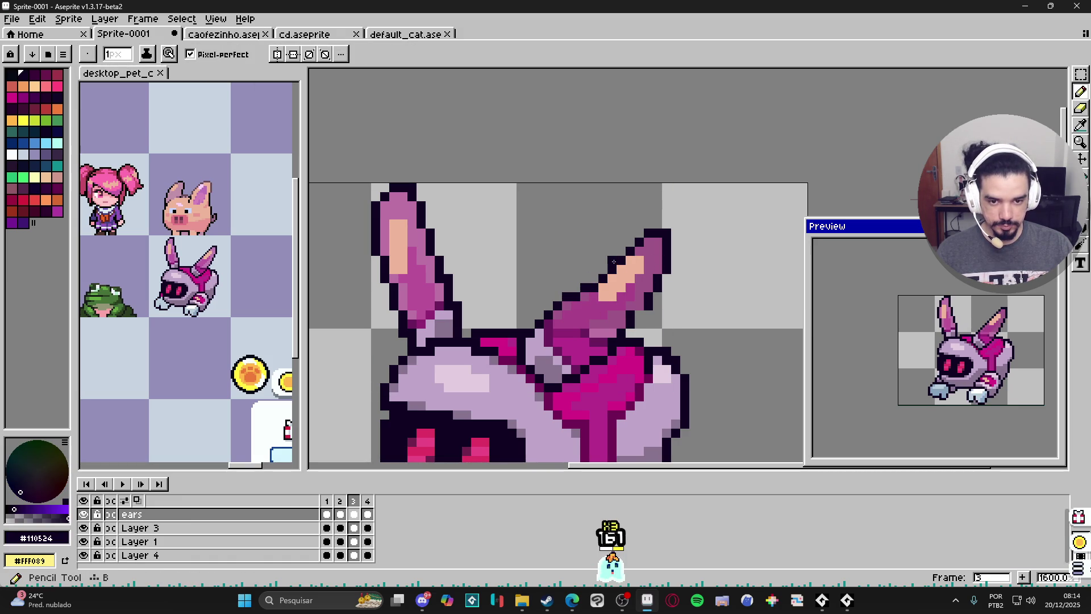
pyautogui.scroll(-2, 685, 288)
pyautogui.scroll(2, 651, 309)
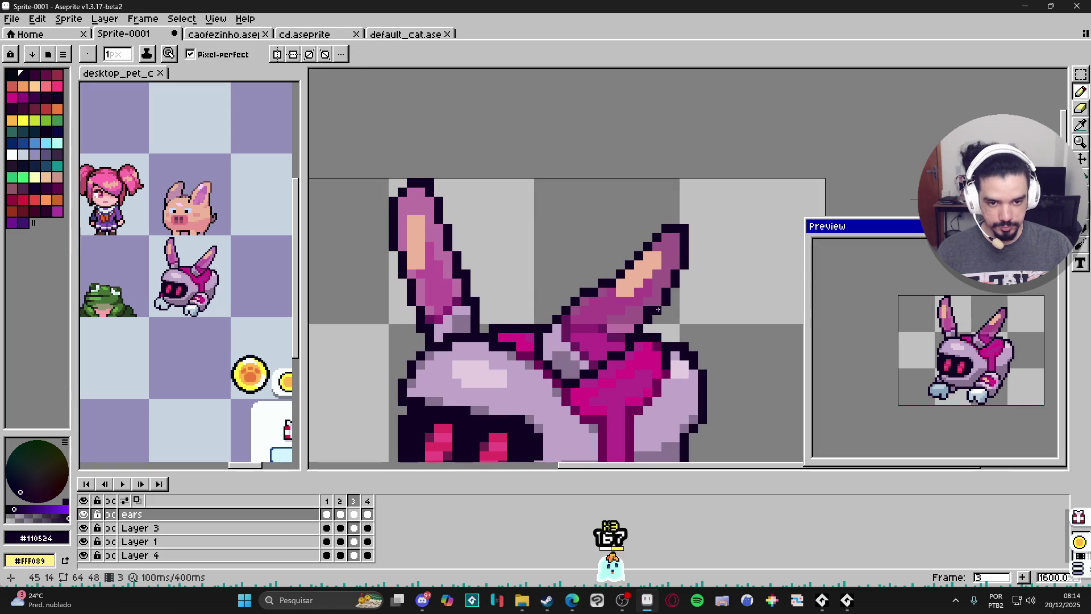
pyautogui.press('e')
pyautogui.keyDown('alt'); pyautogui.click(648, 311); pyautogui.keyUp('alt')
pyautogui.scroll(-2, 654, 330)
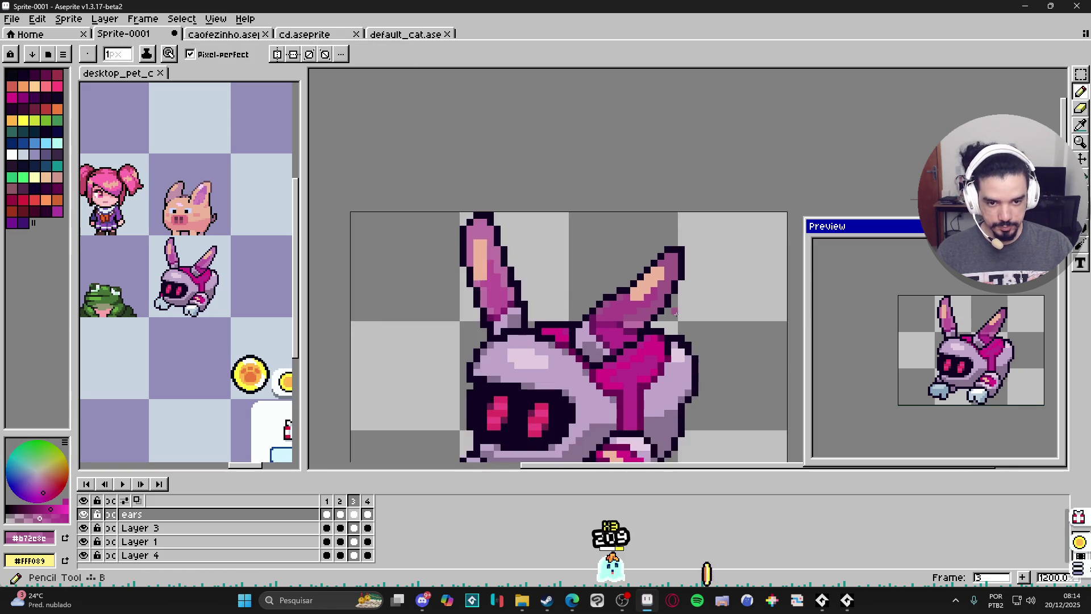
pyautogui.scroll(2, 654, 335)
pyautogui.keyDown('alt'); pyautogui.click(637, 341); pyautogui.keyUp('alt')
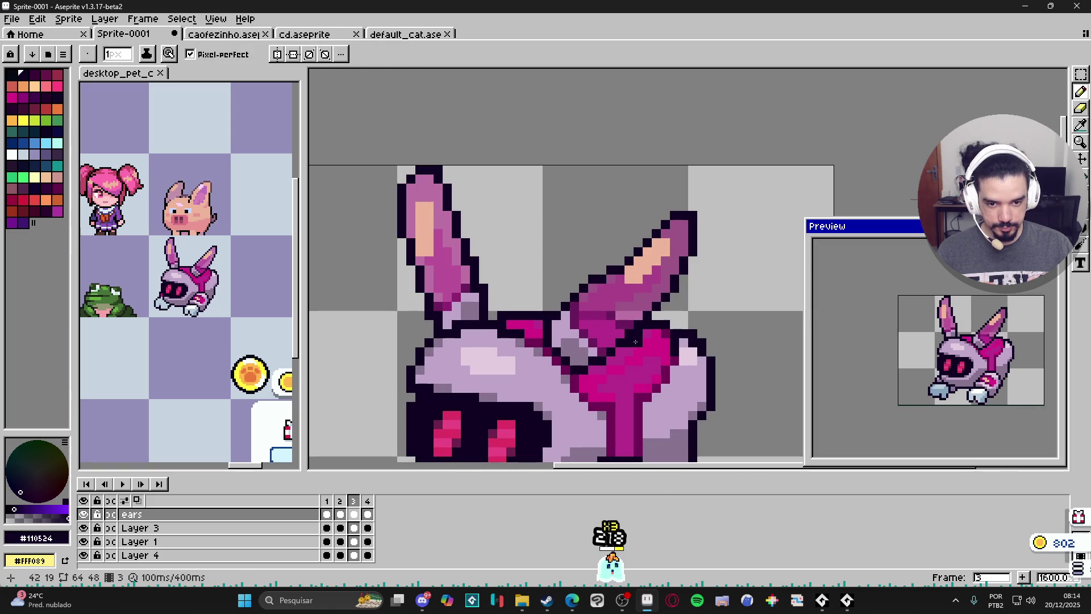
pyautogui.press('b')
# Alternate between eraser and pencil while inspecting the right ear's edge
pyautogui.scroll(-2, 641, 340)
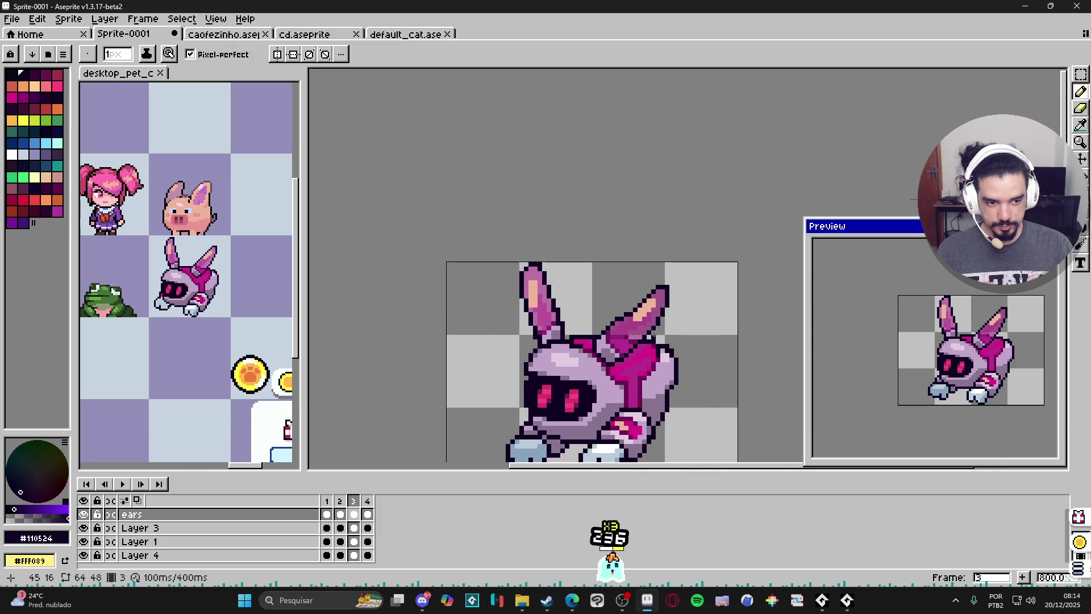
pyautogui.scroll(2, 615, 321)
pyautogui.press('e')
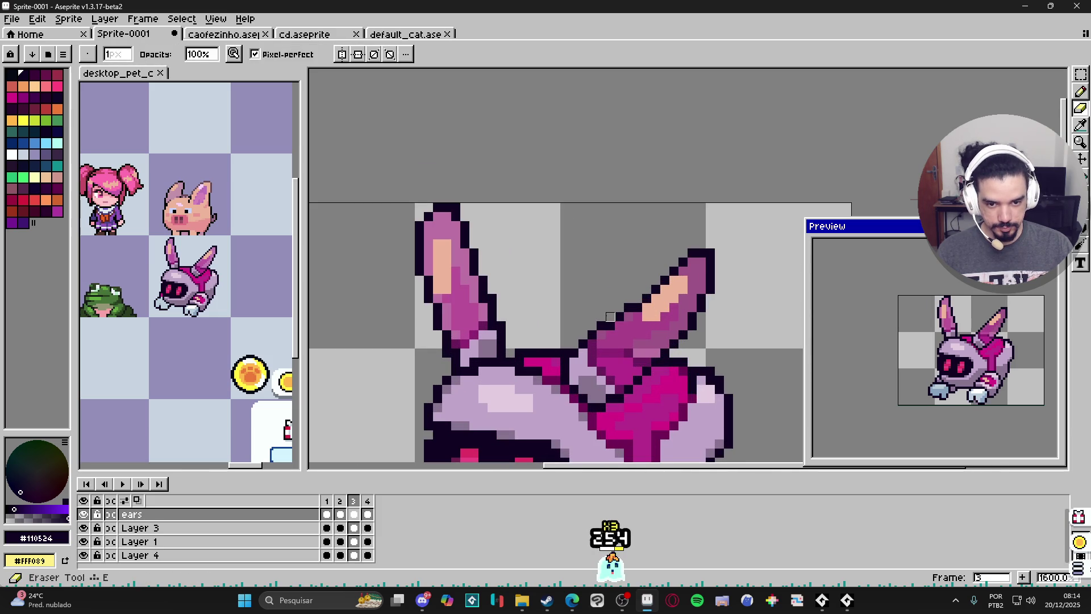
pyautogui.press('b')
pyautogui.press('e')
pyautogui.press('b')
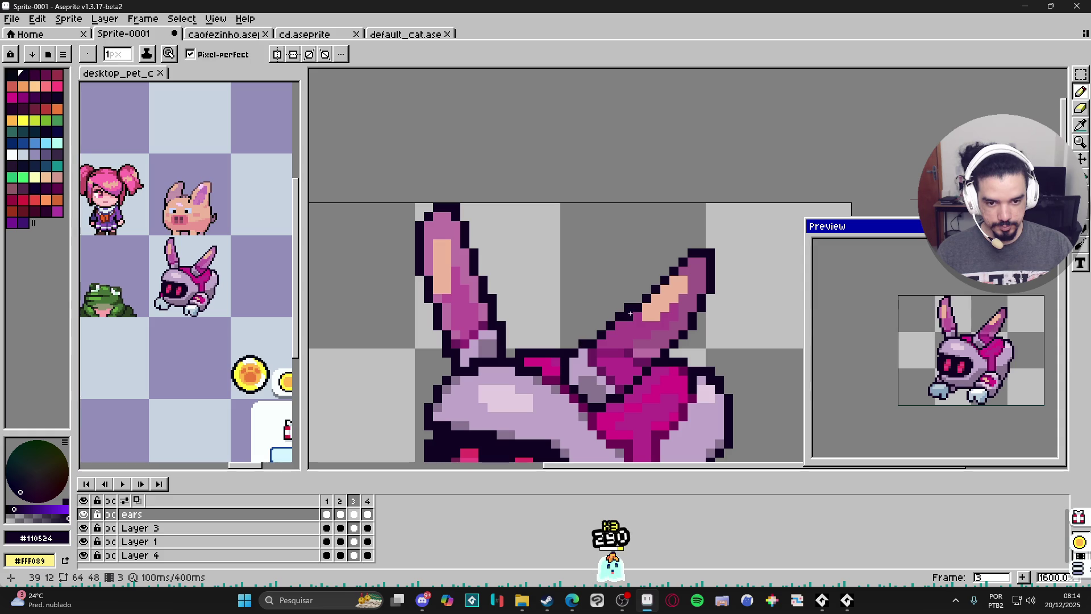
pyautogui.press('e')
pyautogui.scroll(-2, 696, 285)
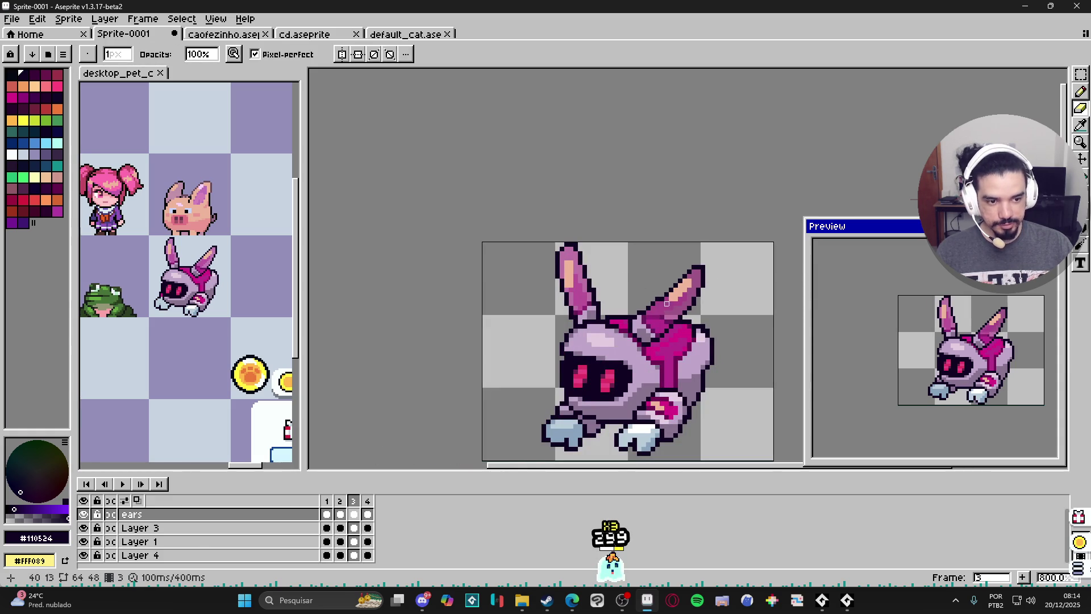
pyautogui.scroll(2, 658, 322)
pyautogui.press('b')
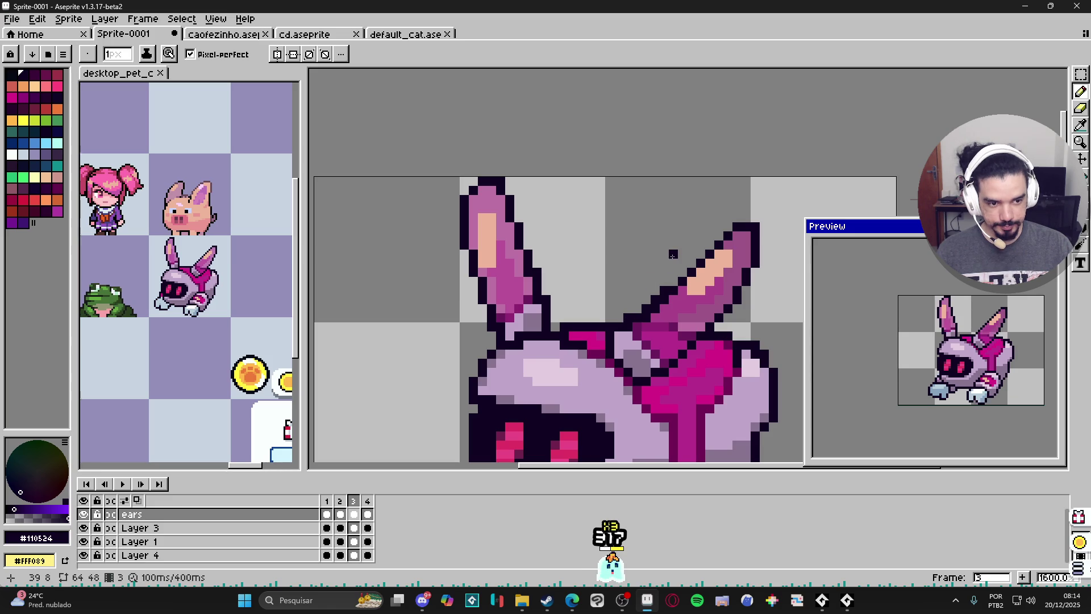
pyautogui.press('e')
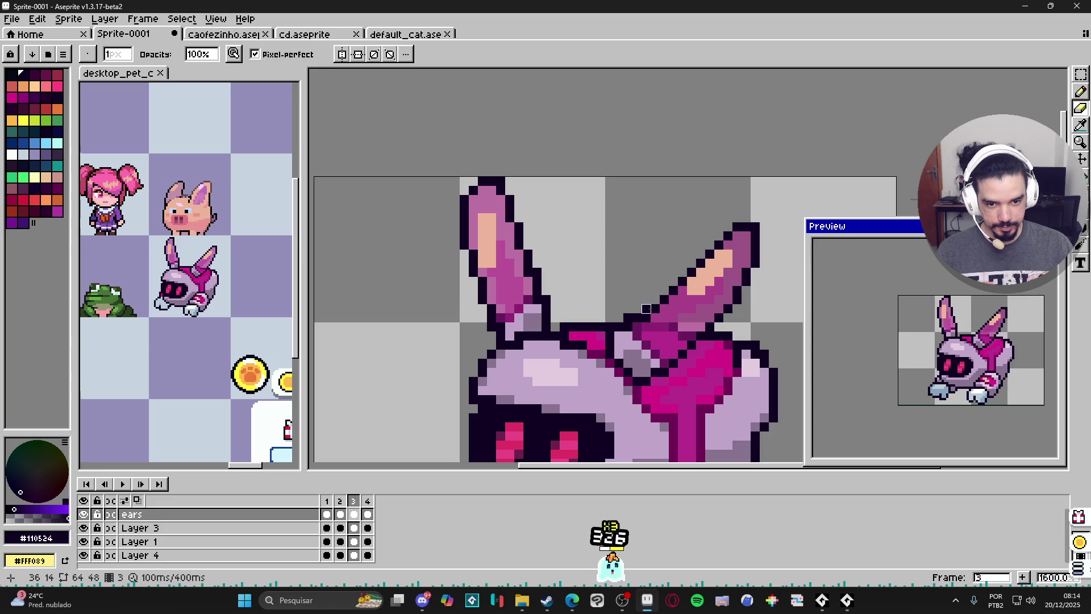
pyautogui.press('b')
pyautogui.press('e')
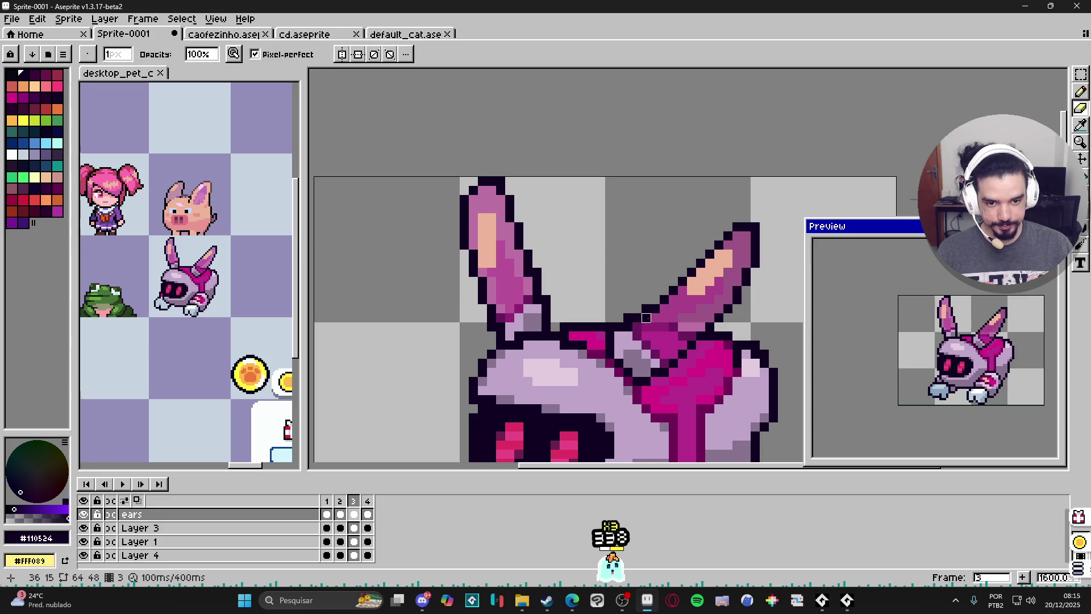
pyautogui.press('b')
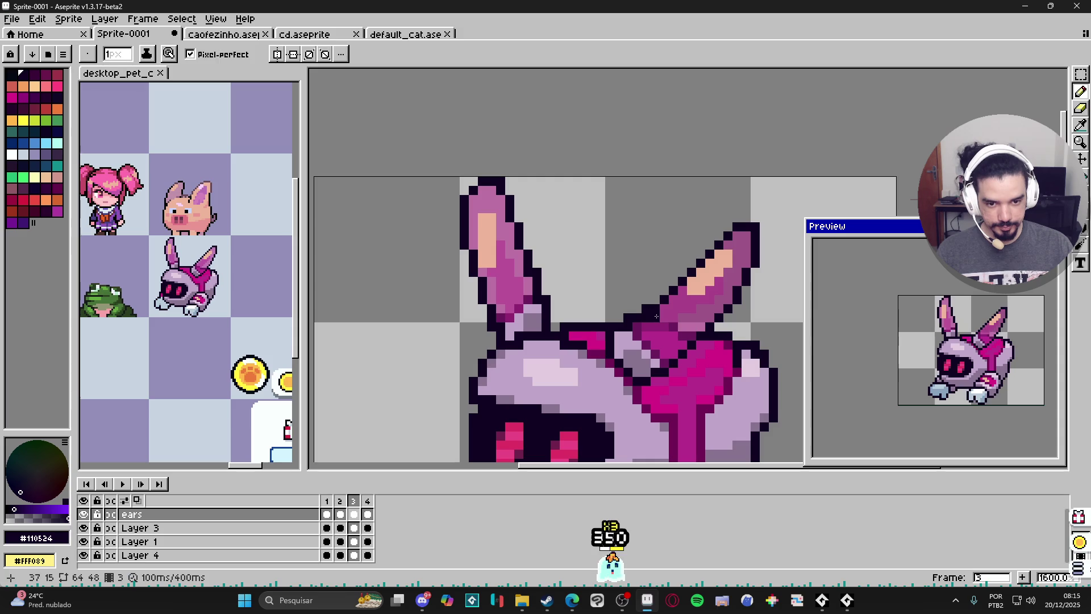
# Paint the right ear's base pixel grey, then repaint it light lavender from the helmet
pyautogui.keyDown('alt'); pyautogui.click(639, 327); pyautogui.keyUp('alt')
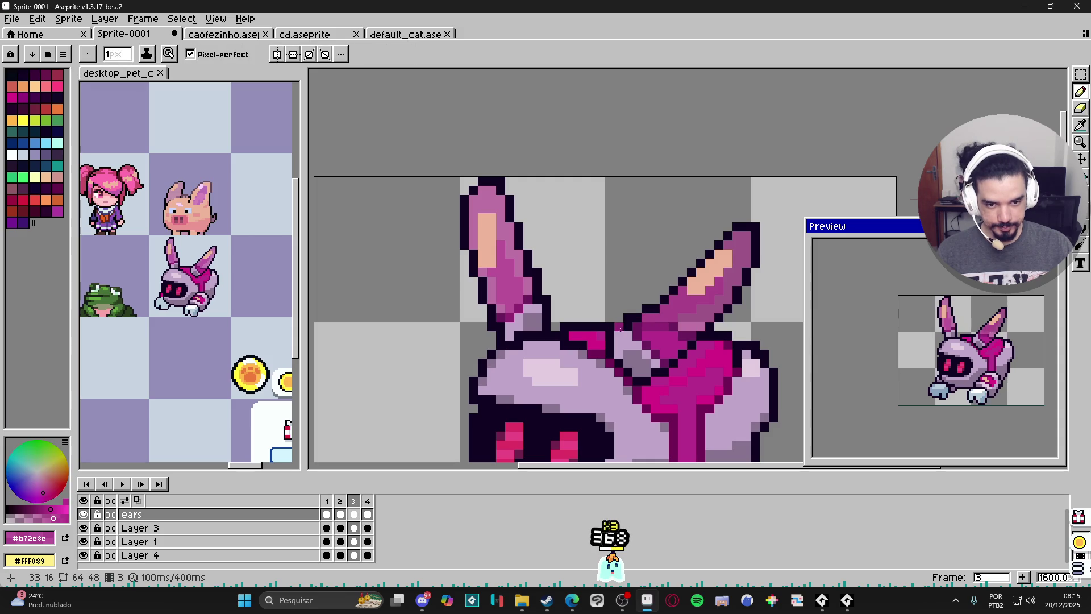
pyautogui.scroll(-1, 593, 334)
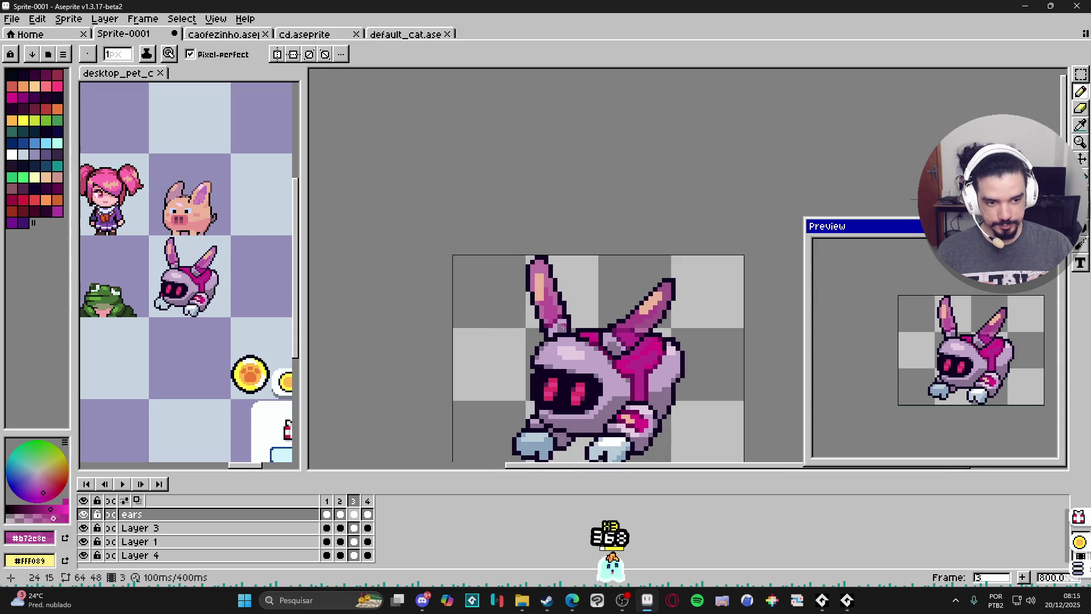
pyautogui.scroll(1, 574, 326)
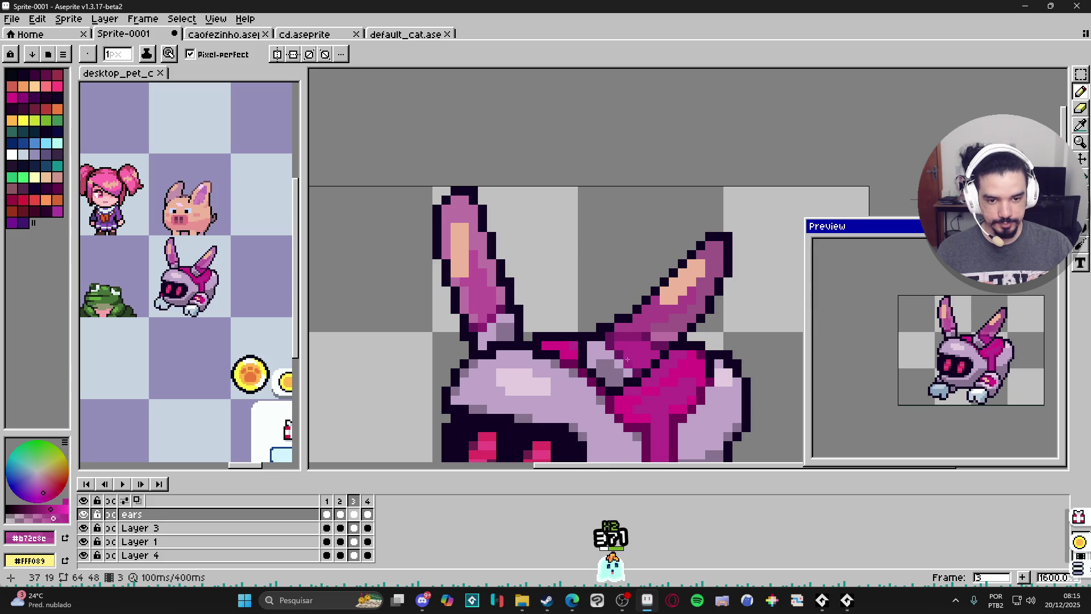
pyautogui.scroll(1, 621, 356)
pyautogui.keyDown('alt'); pyautogui.click(609, 349); pyautogui.keyUp('alt')
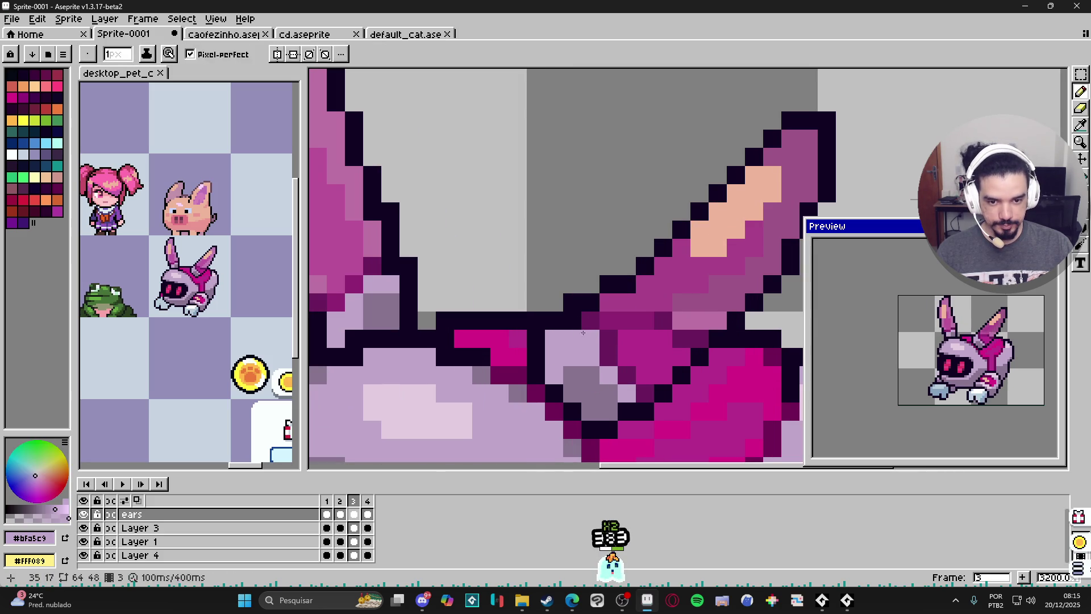
pyautogui.scroll(-3, 628, 381)
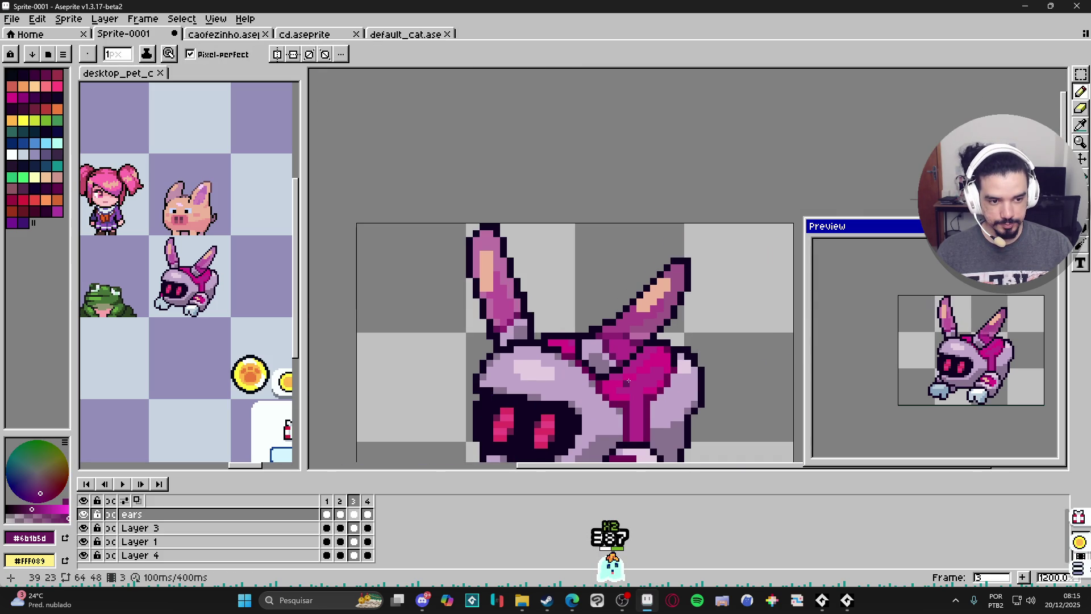
pyautogui.scroll(2, 628, 381)
pyautogui.keyDown('alt'); pyautogui.click(568, 325); pyautogui.keyUp('alt')
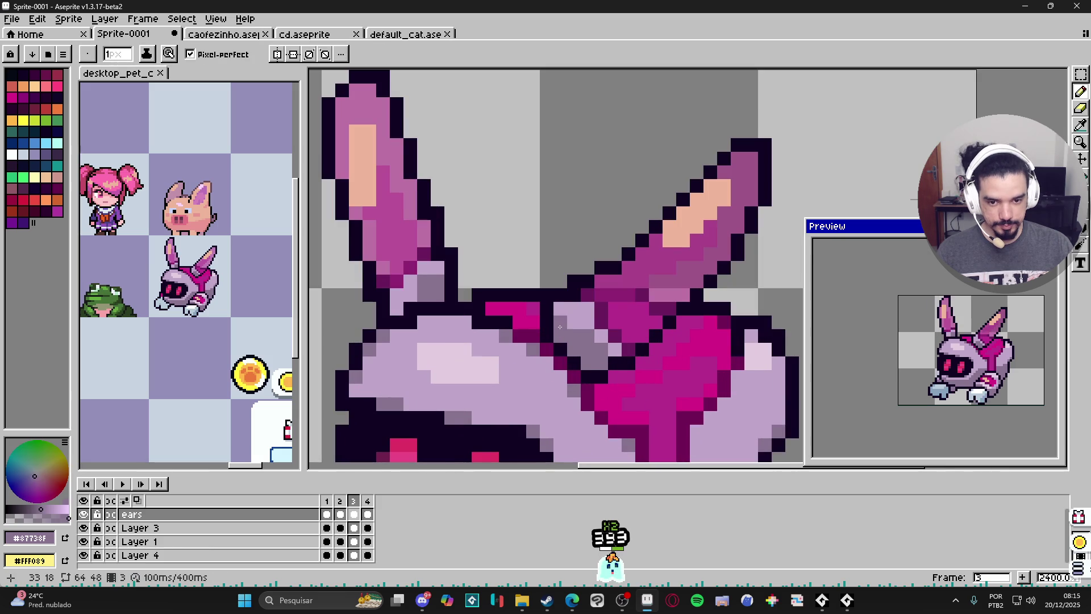
pyautogui.click(571, 324)
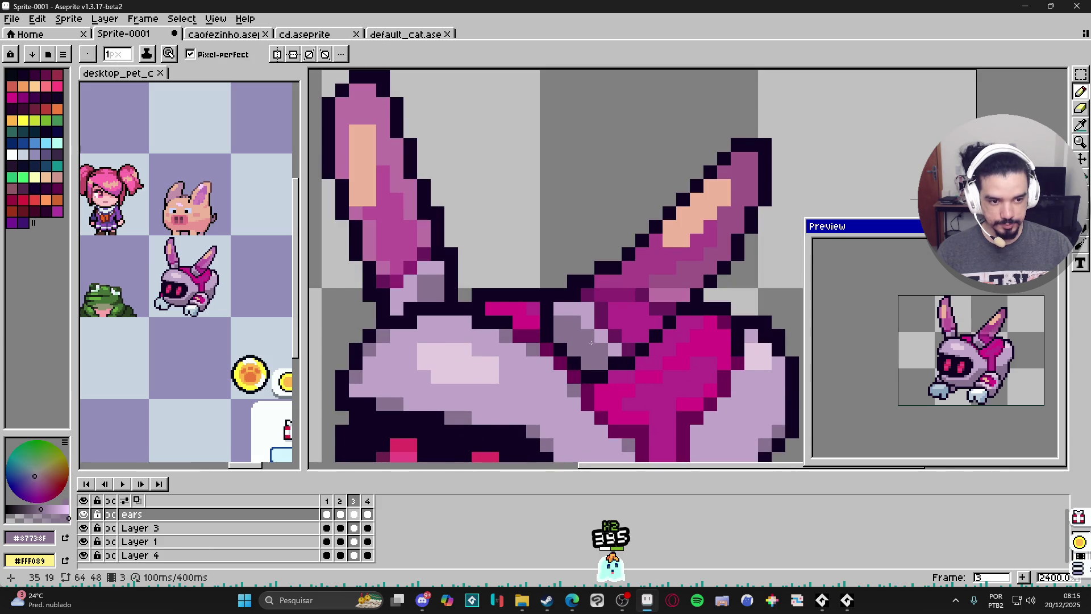
pyautogui.keyDown('alt'); pyautogui.click(579, 309); pyautogui.keyUp('alt')
pyautogui.click(566, 324)
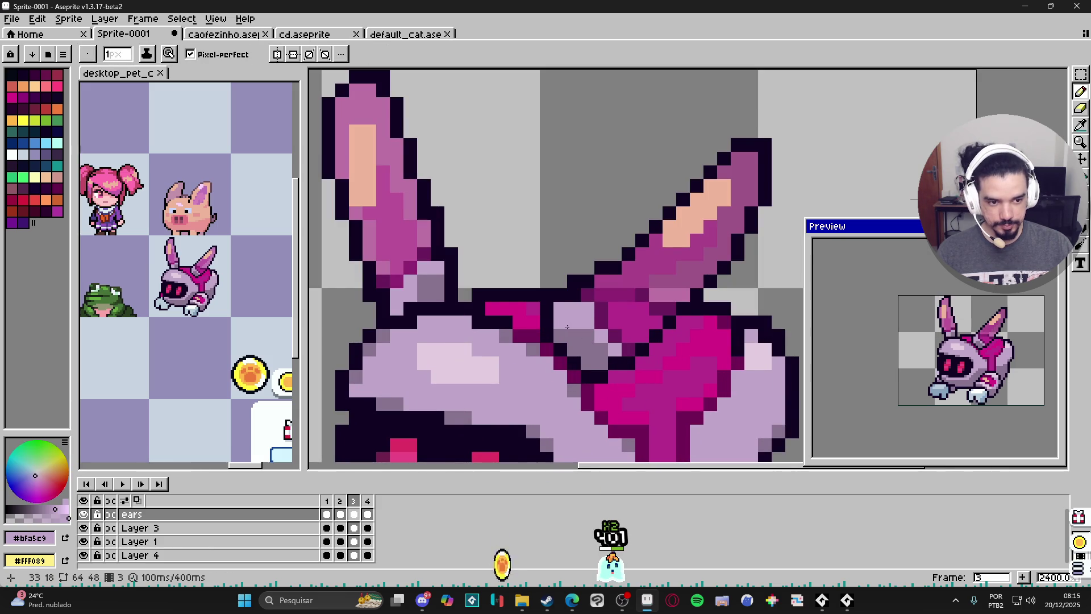
pyautogui.scroll(-3, 568, 328)
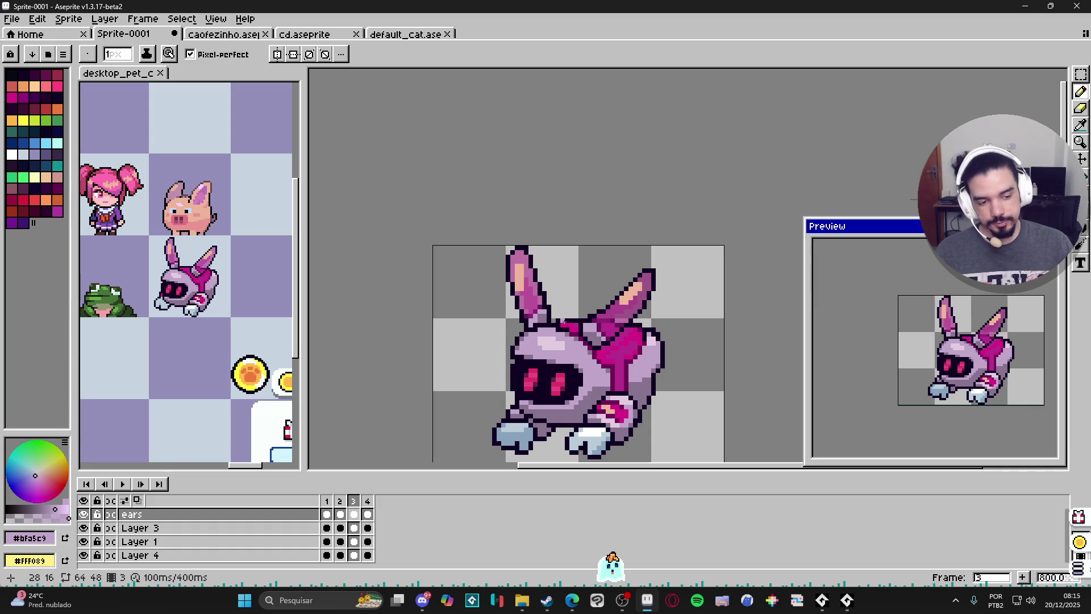
pyautogui.scroll(-1, 568, 398)
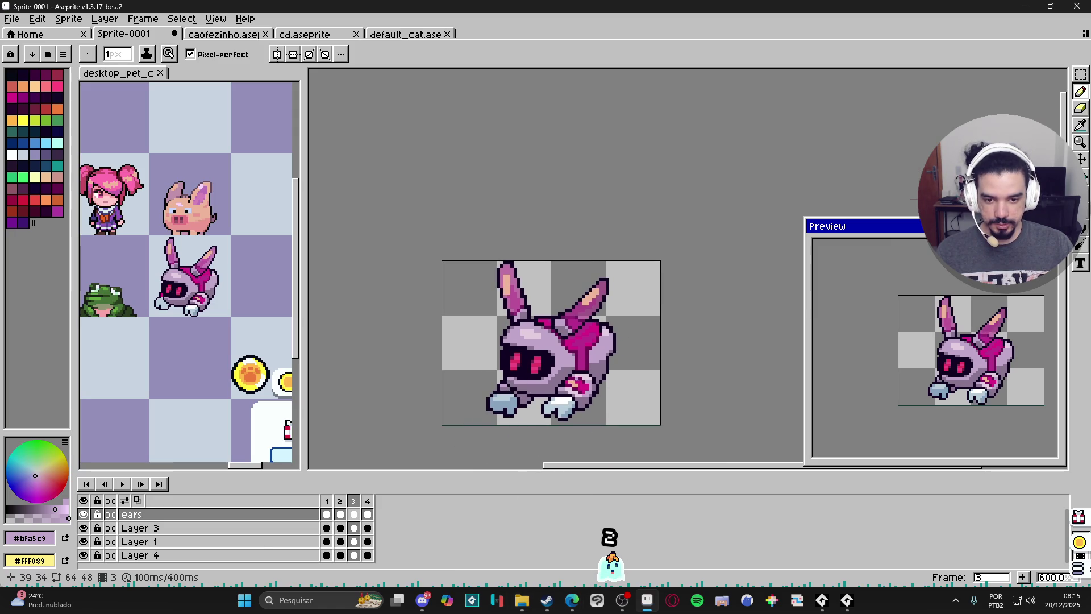
pyautogui.click(522, 600)
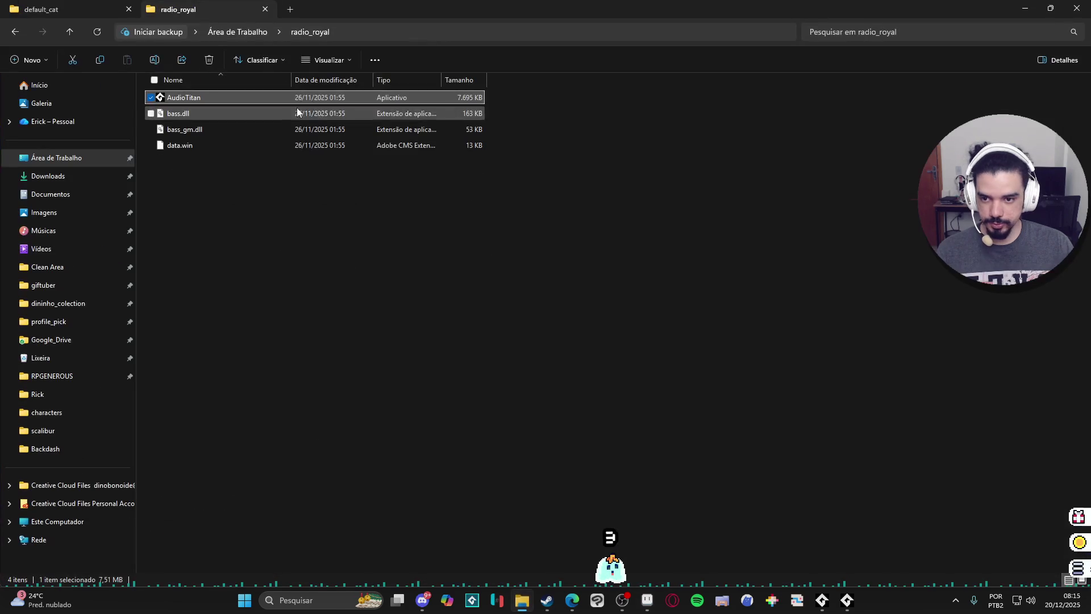
pyautogui.click(1023, 5)
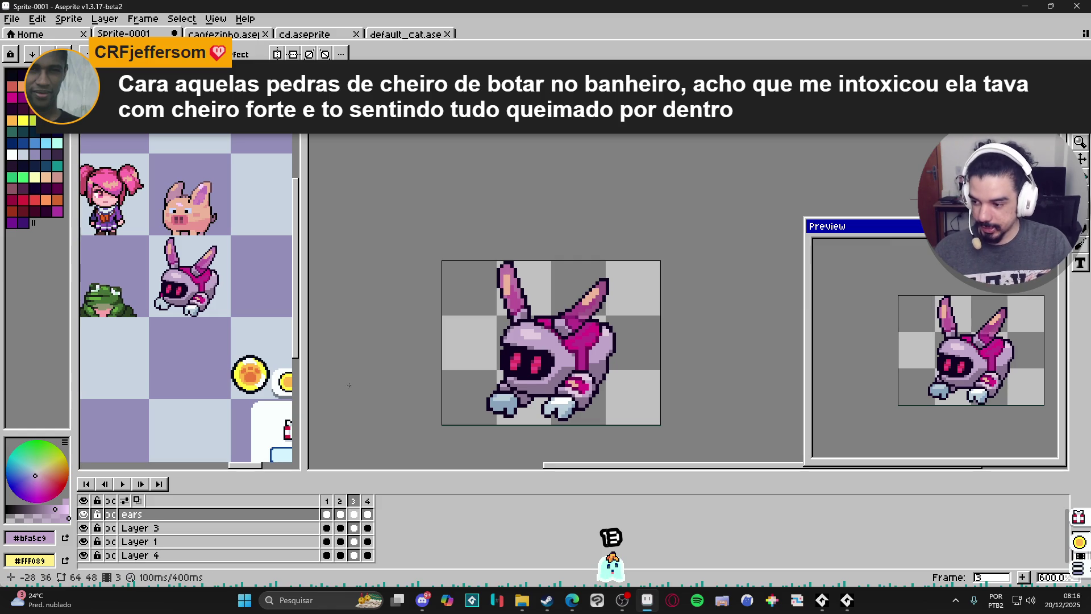
# On frame 1, create a new Layer 5 and move it below Layer 4
pyautogui.click(327, 501)
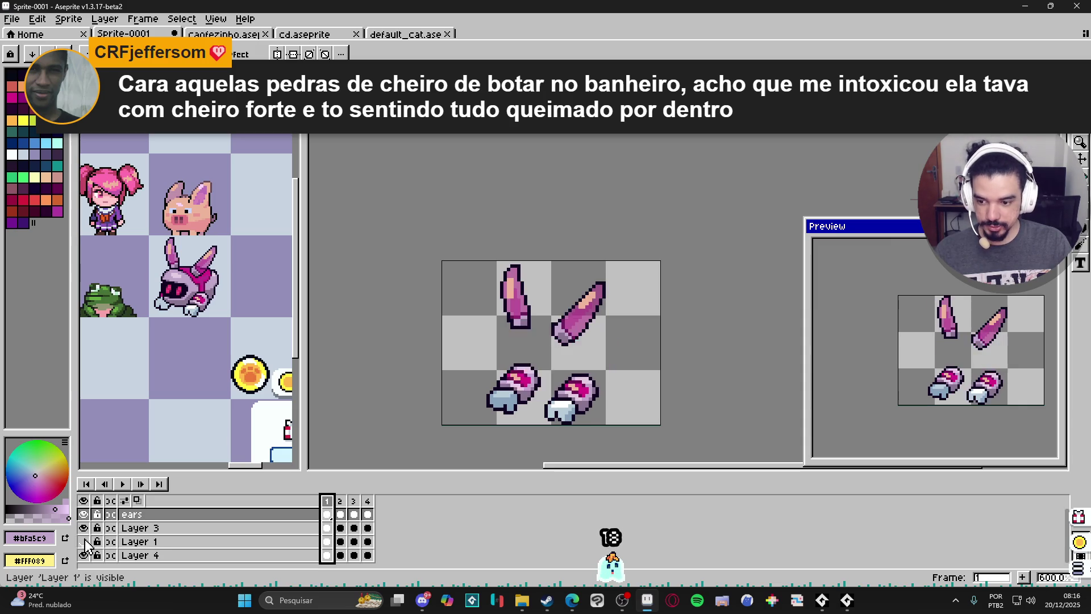
pyautogui.click(279, 555)
pyautogui.hotkey('shift', 'n')
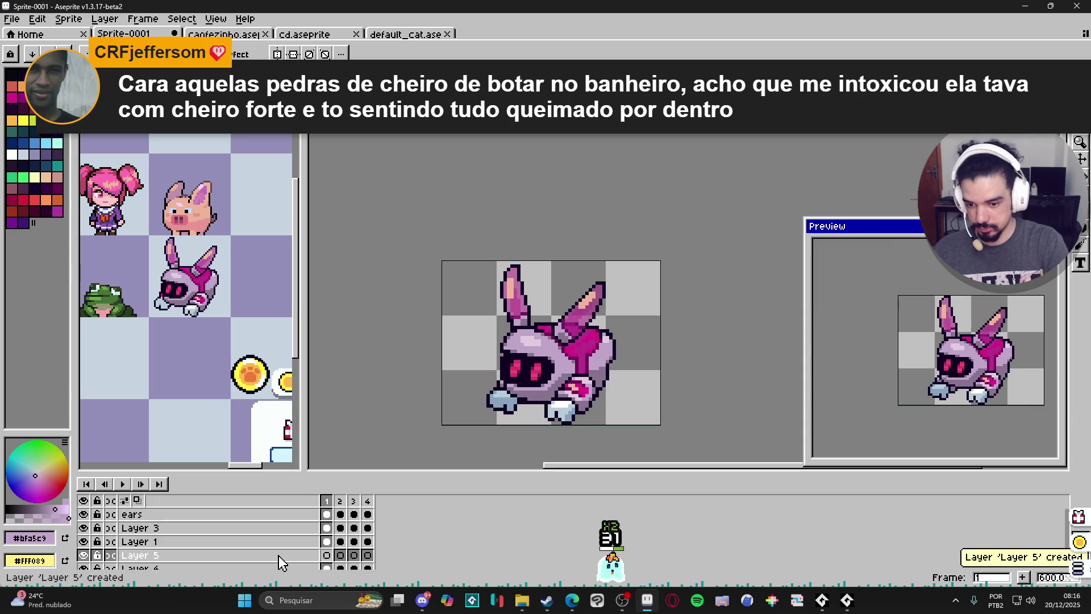
pyautogui.scroll(-1, 279, 555)
pyautogui.click(279, 534)
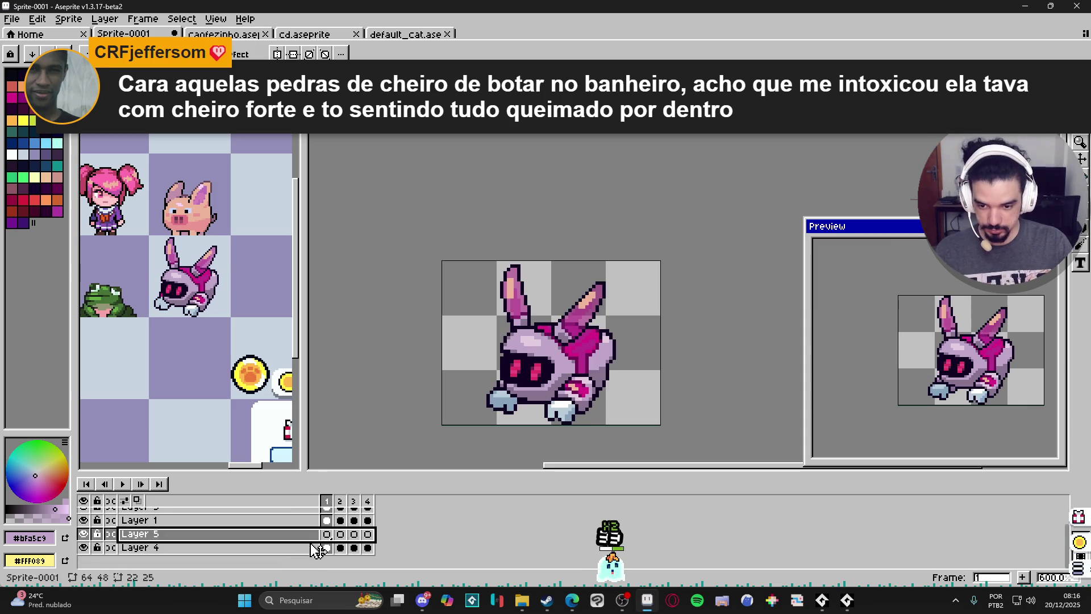
pyautogui.moveTo(320, 549); pyautogui.dragTo(321, 552)
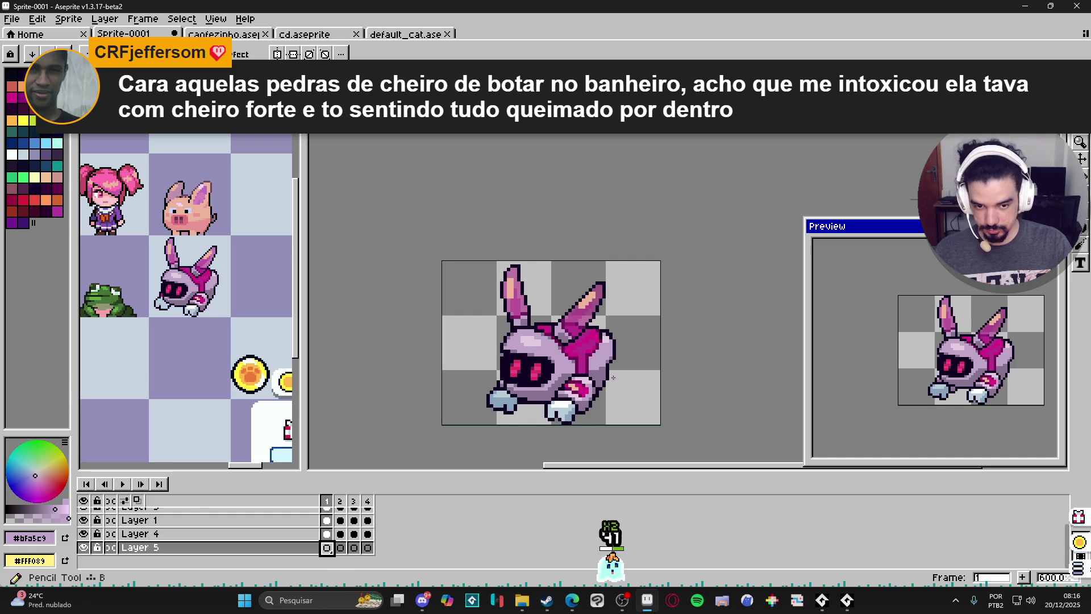
pyautogui.scroll(4, 566, 306)
# Sample the right ear's pink as the drawing colour
pyautogui.keyDown('alt'); pyautogui.click(607, 282); pyautogui.keyUp('alt')
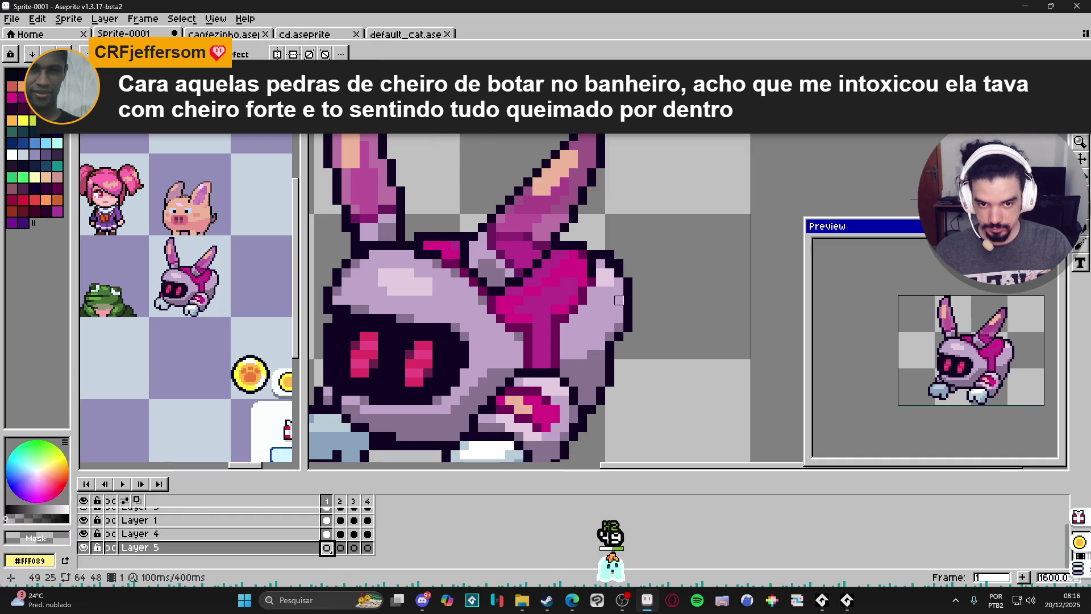
pyautogui.keyDown('ctrl'); pyautogui.click(560, 224); pyautogui.keyUp('ctrl')
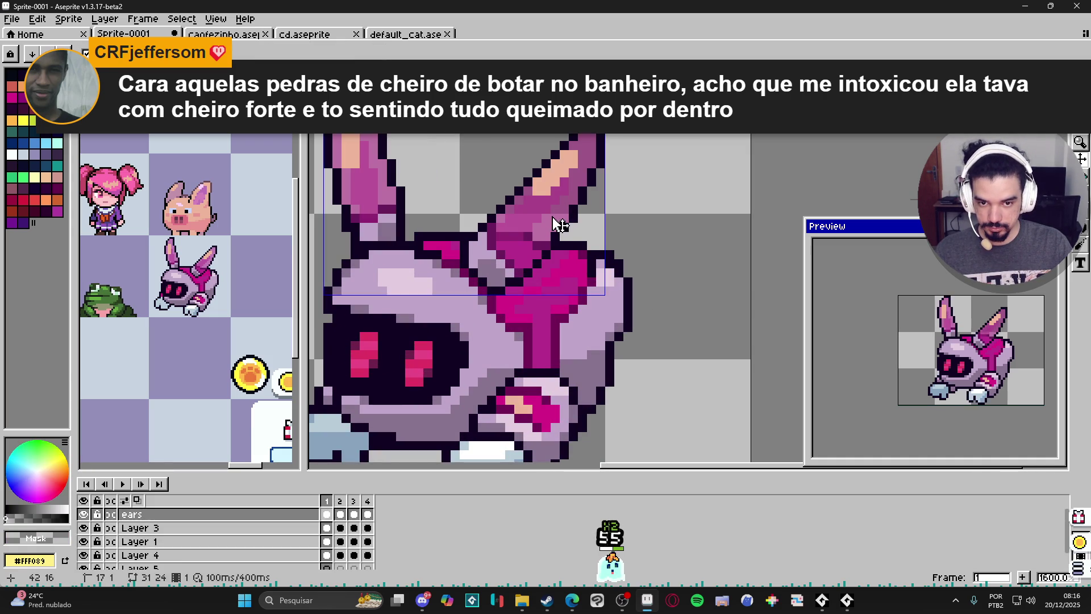
pyautogui.keyDown('alt'); pyautogui.click(540, 220); pyautogui.keyUp('alt')
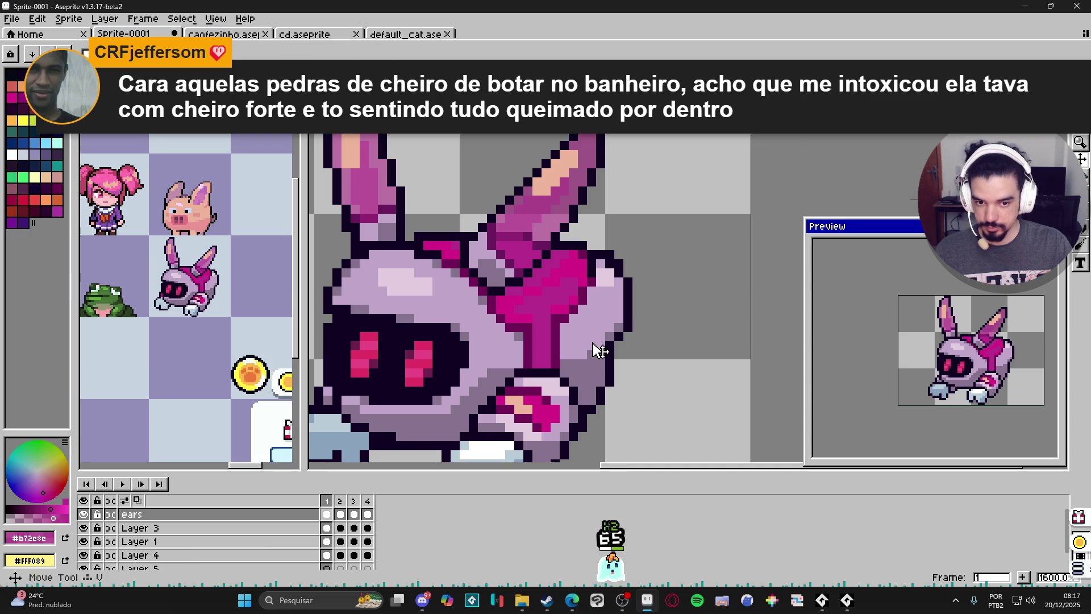
# On Layer 5, draw a curved magenta tail off the bunny's back with a 2px pencil
pyautogui.keyDown('ctrl'); pyautogui.click(441, 456); pyautogui.keyUp('ctrl')
pyautogui.scroll(-1, 332, 567)
pyautogui.click(328, 561)
pyautogui.press('b')
pyautogui.hscroll(2, 599, 246)
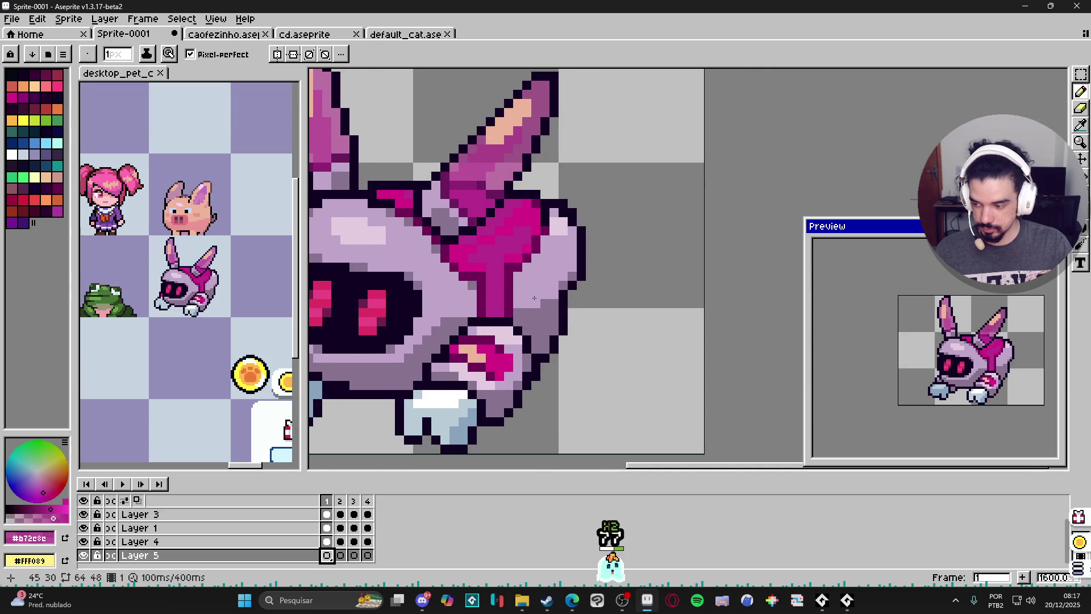
pyautogui.scroll(1, 600, 245)
pyautogui.press('+')
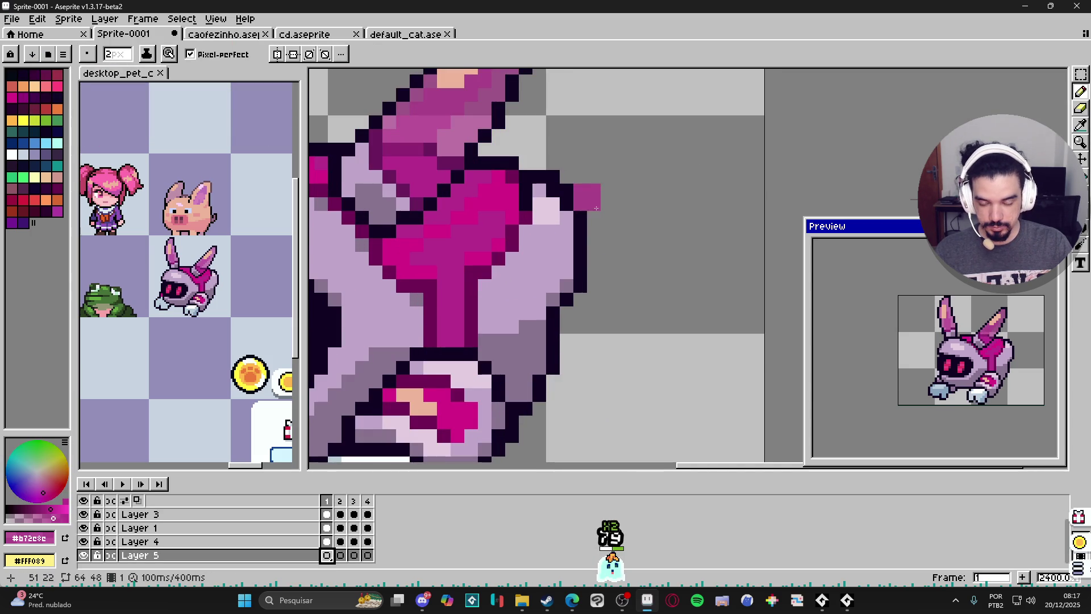
pyautogui.scroll(-2, 597, 201)
pyautogui.click(1083, 228)
pyautogui.press('b')
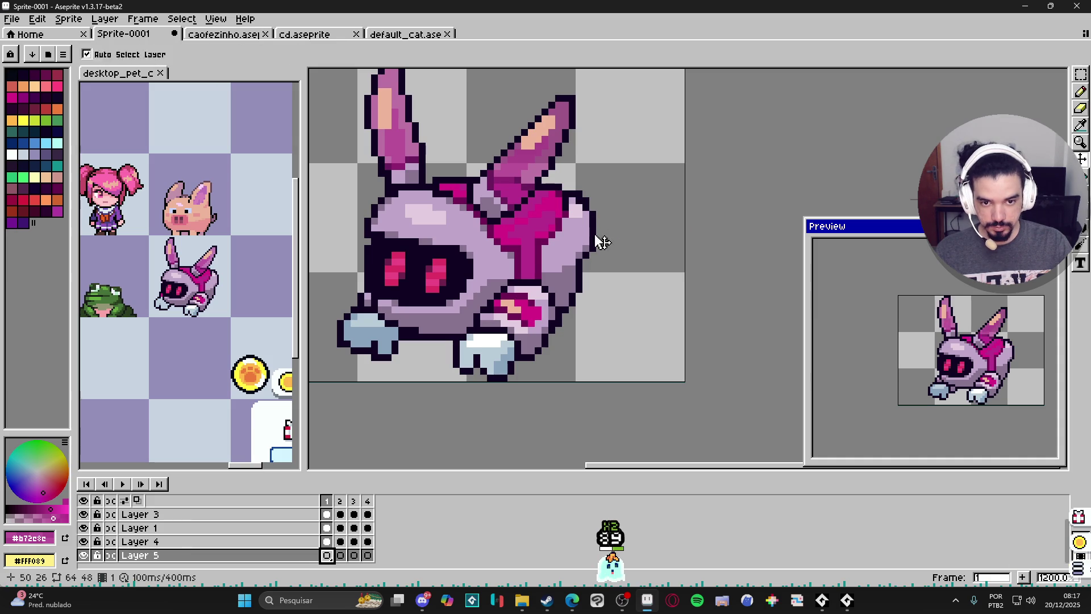
pyautogui.moveTo(566, 210); pyautogui.dragTo(611, 307)
pyautogui.scroll(-3, 660, 347)
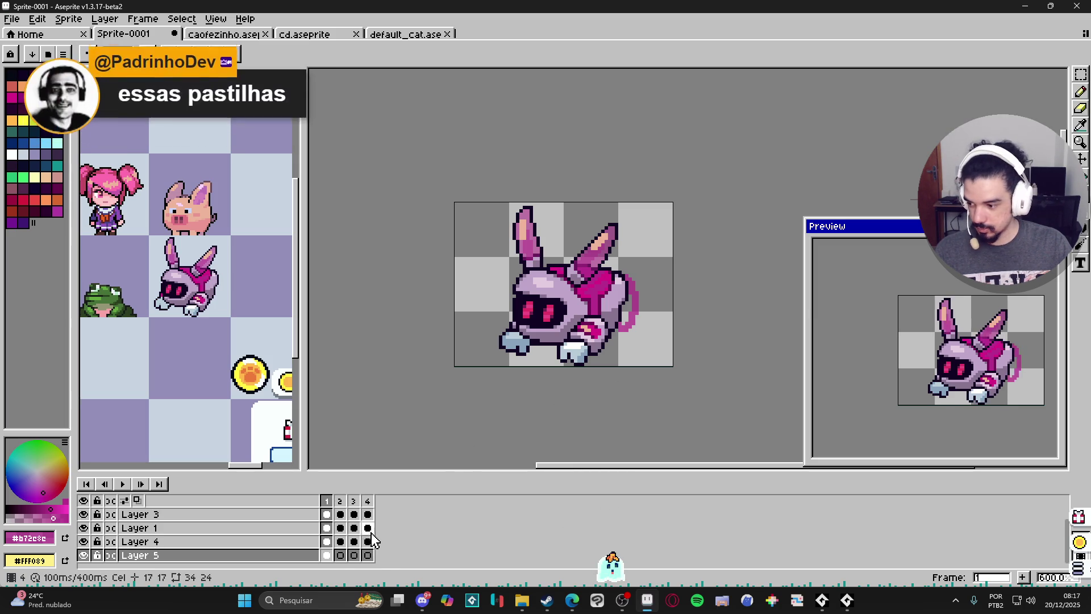
# Draw a thin magenta tail ellipse to the right of the bunny in frame 2
pyautogui.click(339, 555)
pyautogui.click(632, 287)
pyautogui.scroll(2, 632, 287)
pyautogui.scroll(2, 632, 270)
pyautogui.moveTo(632, 266); pyautogui.dragTo(663, 374)
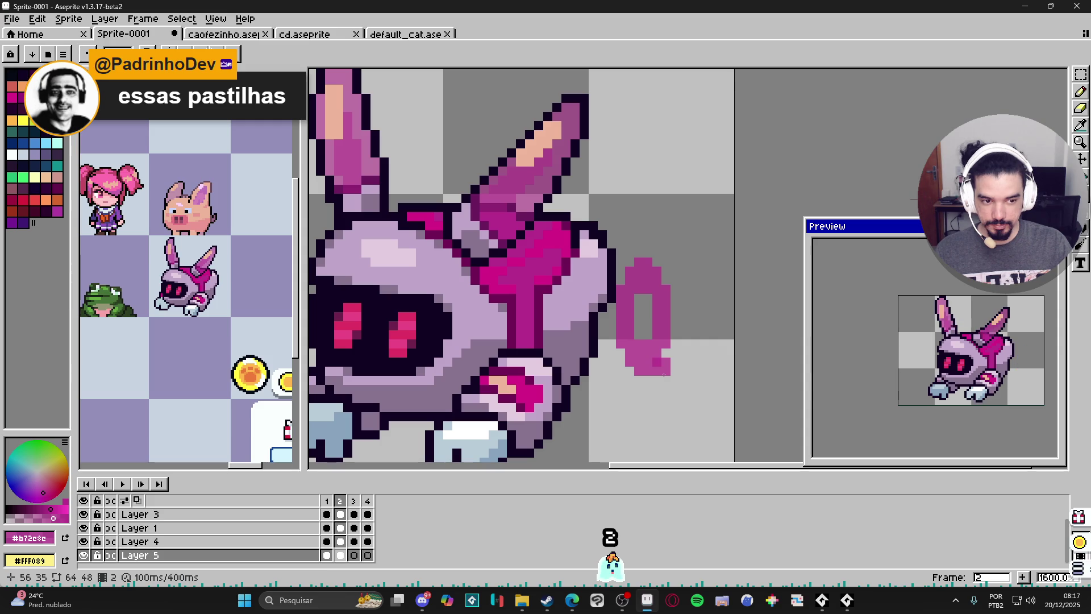
# With the previous frame as onion skin, draw a small magenta tail ellipse in frame 3
pyautogui.click(354, 555)
pyautogui.press('F3')
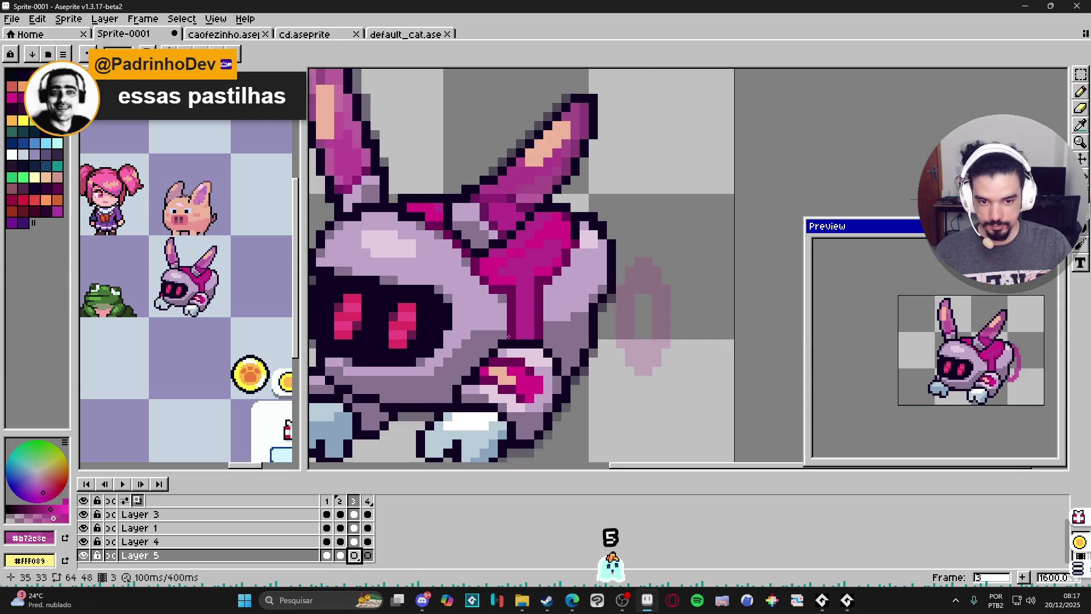
pyautogui.moveTo(654, 259); pyautogui.dragTo(673, 373)
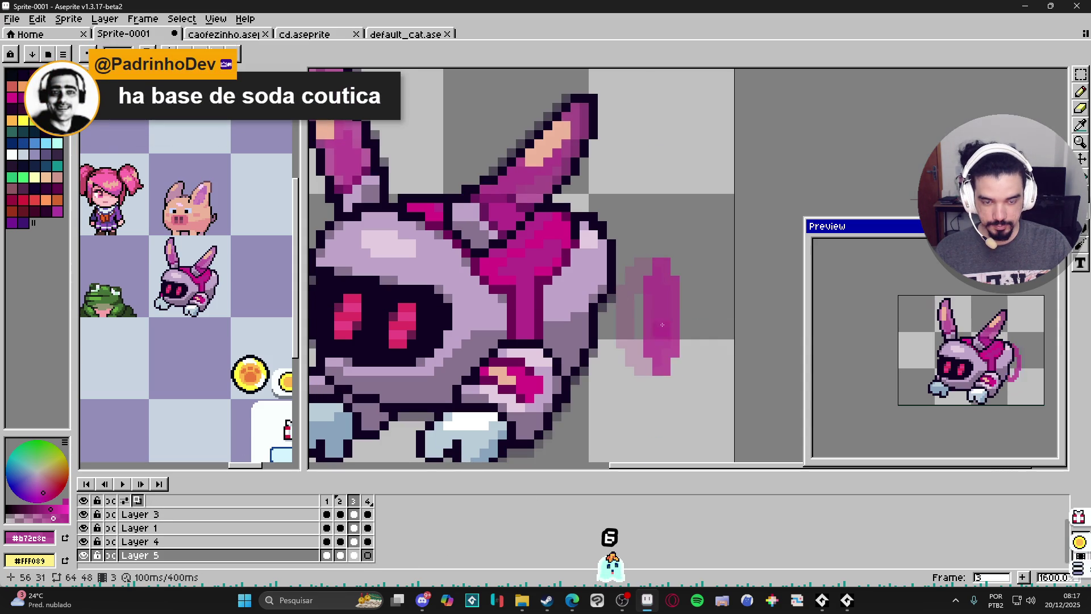
pyautogui.hotkey('ctrl', 'z')
pyautogui.moveTo(658, 272)
pyautogui.mouseDown()
pyautogui.moveTo(673, 364)
pyautogui.moveTo(681, 362)
pyautogui.mouseUp()
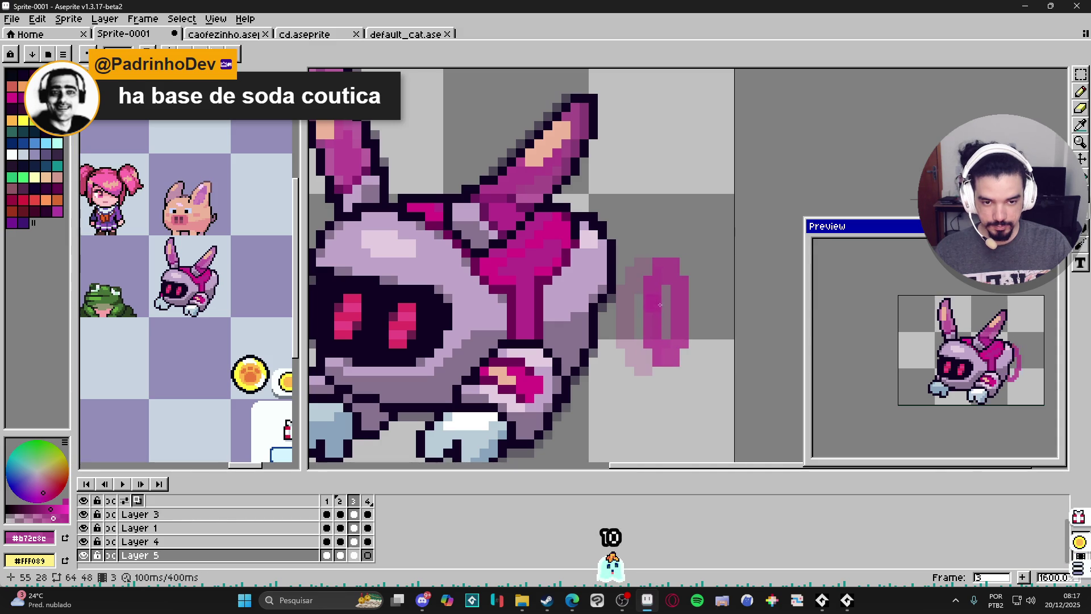
pyautogui.hotkey('ctrl', 'z')
pyautogui.click(652, 285)
pyautogui.moveTo(652, 284); pyautogui.dragTo(683, 360)
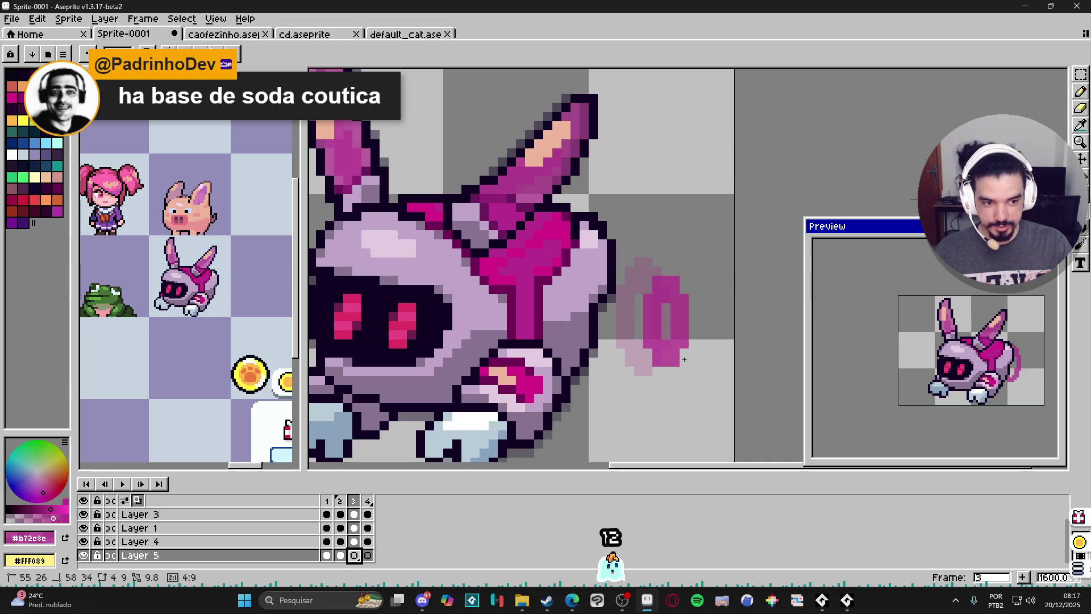
# Draw a small filled 3x9 magenta oval tail in frame 4
pyautogui.click(367, 555)
pyautogui.click(671, 303)
pyautogui.moveTo(677, 302); pyautogui.dragTo(695, 359)
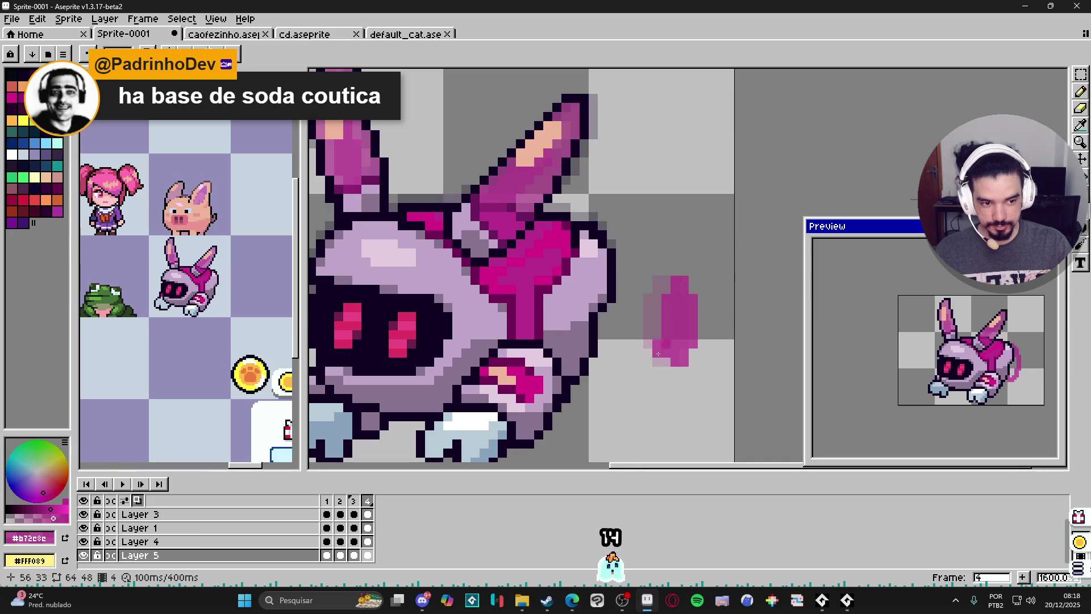
pyautogui.scroll(-3, 647, 361)
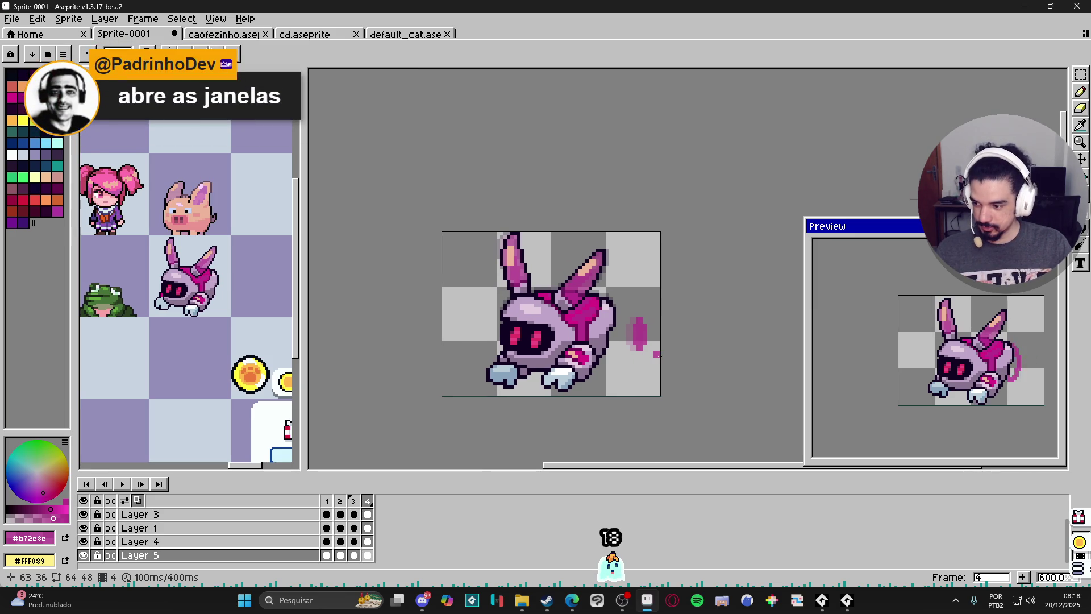
# Compare the tail poses across frames 1, 4 and 2
pyautogui.click(327, 555)
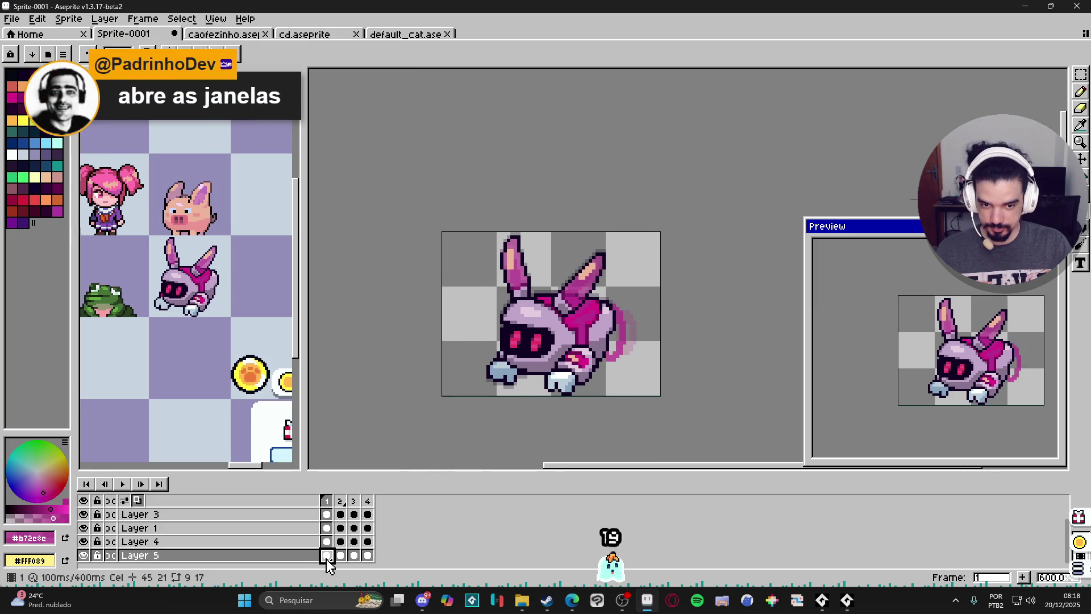
pyautogui.scroll(3, 641, 325)
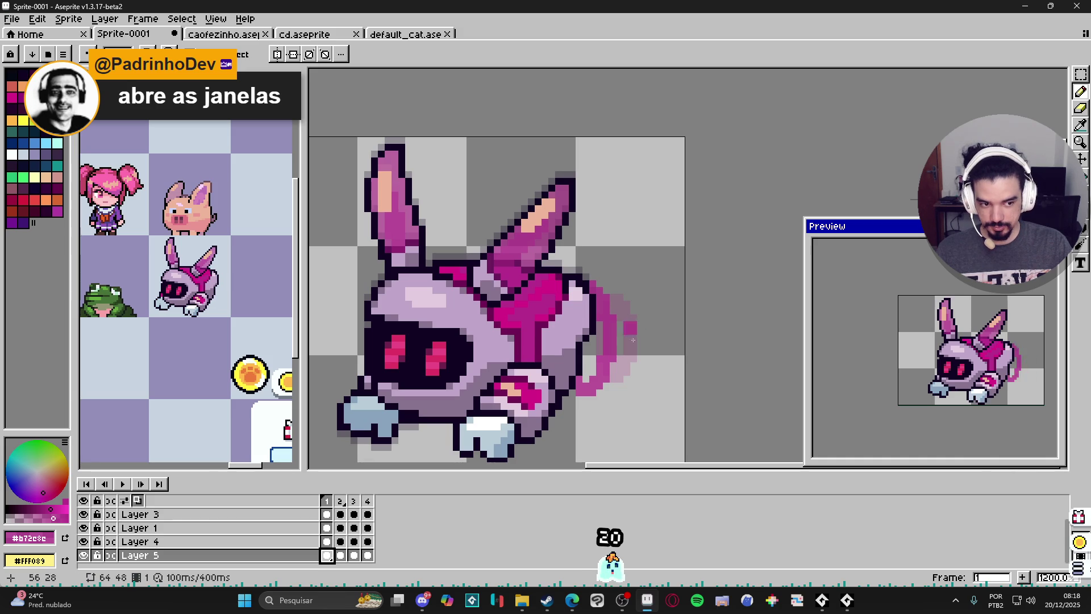
pyautogui.click(368, 556)
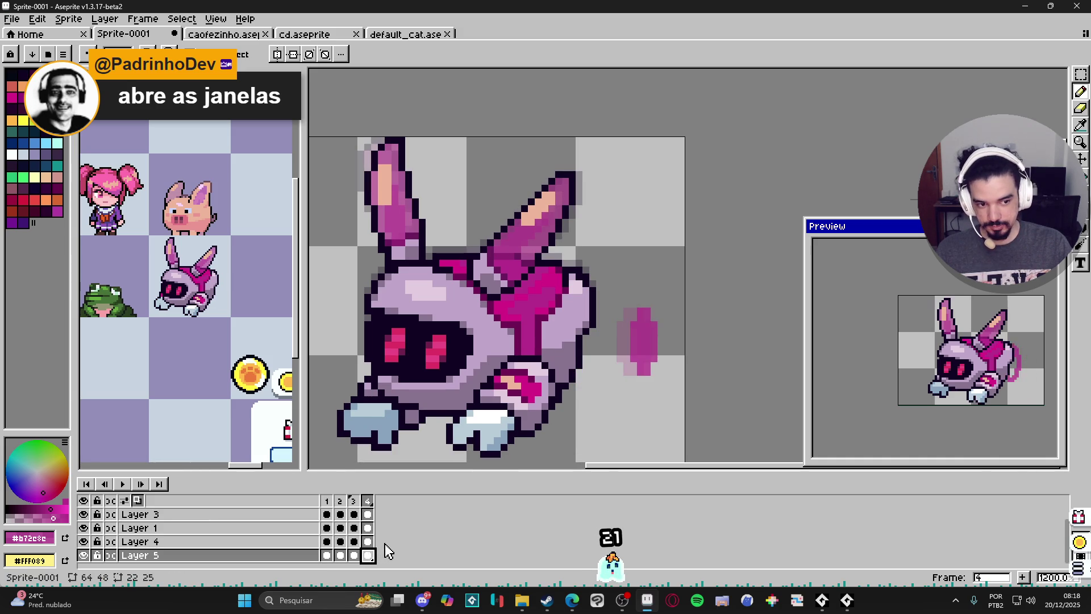
pyautogui.click(327, 555)
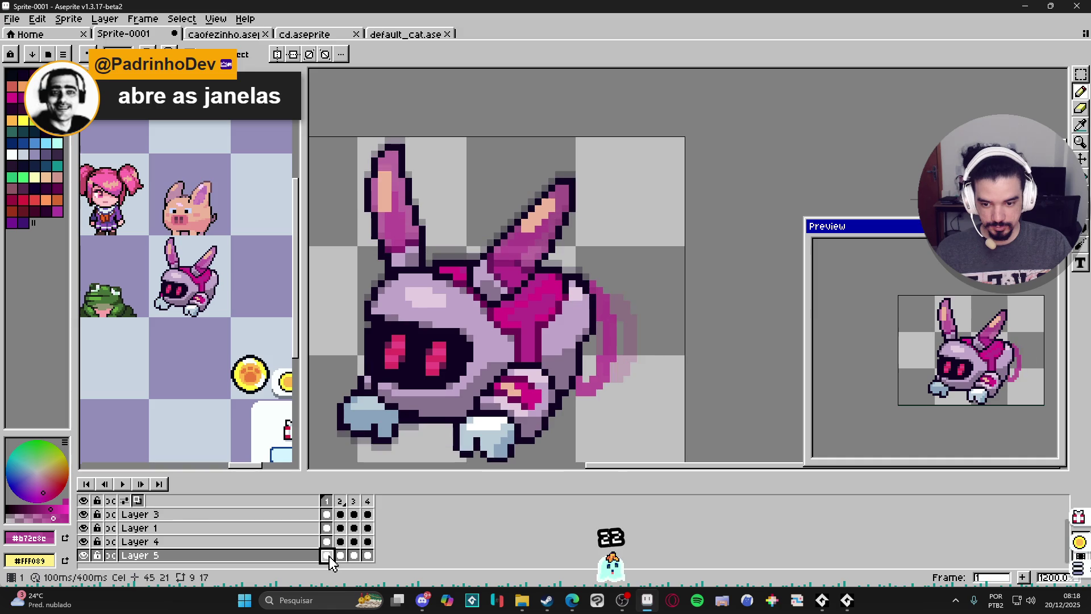
pyautogui.click(341, 556)
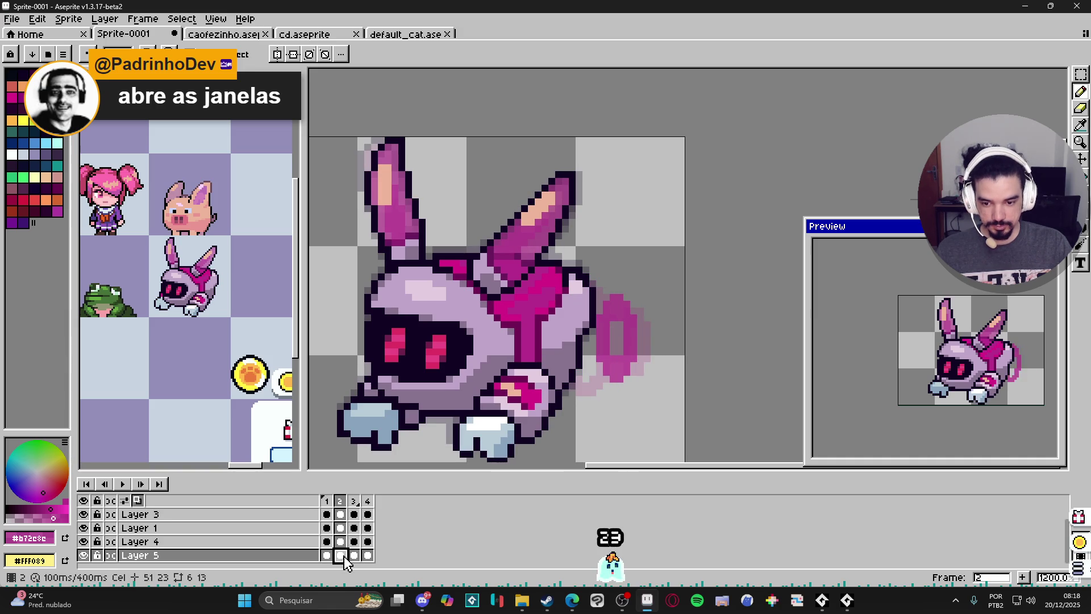
# Lower the Layer 5 tail cel opacity to 50% in frame 2, 15% in frame 3 and 3% in frame 4
pyautogui.doubleClick(343, 559)
pyautogui.moveTo(644, 448); pyautogui.dragTo(655, 449)
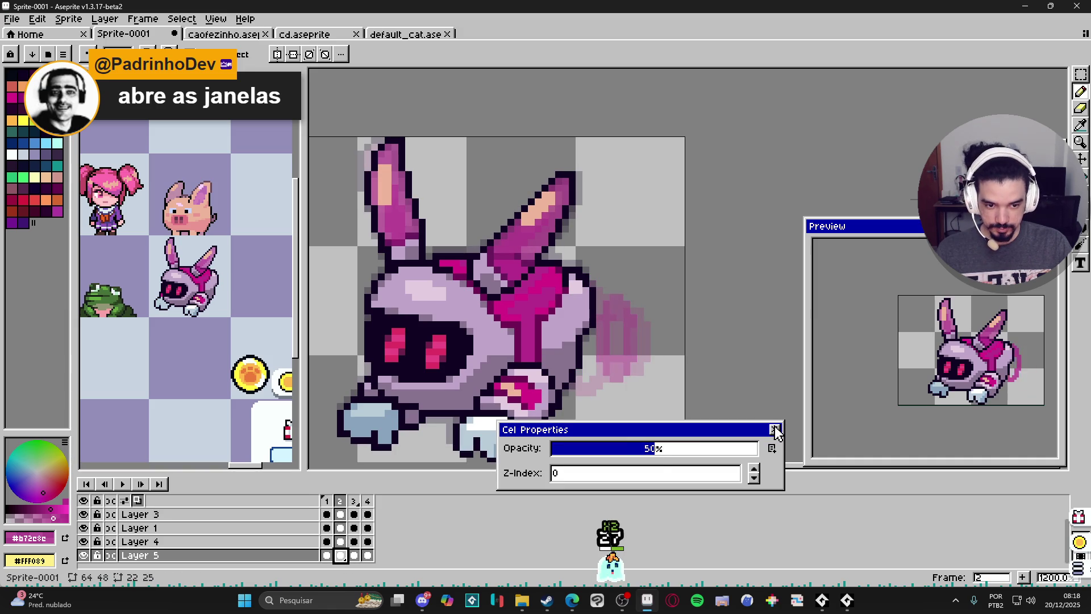
pyautogui.press('Escape')
pyautogui.click(354, 556)
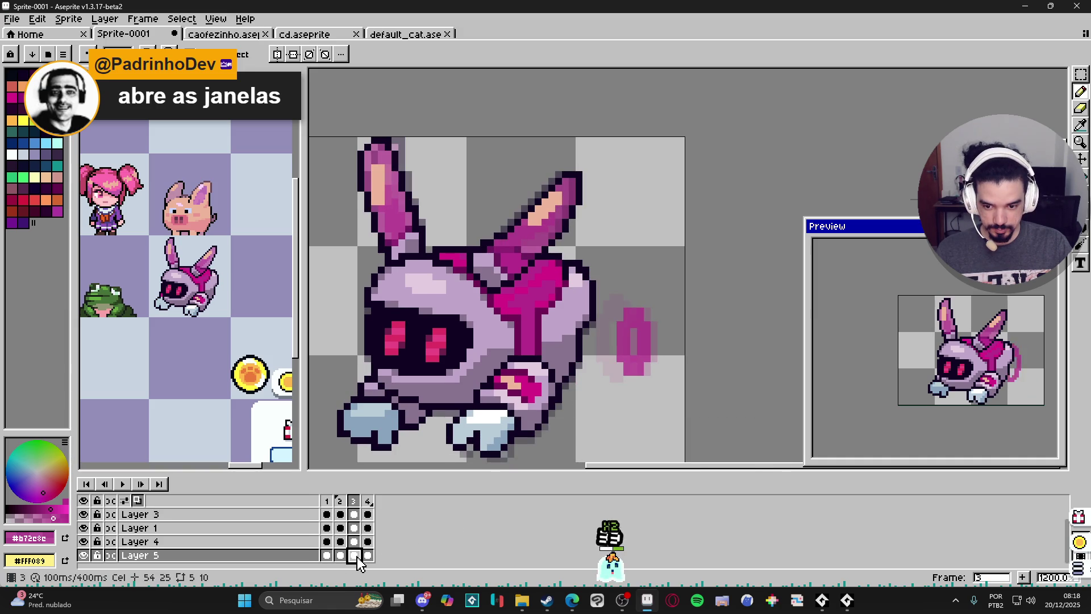
pyautogui.doubleClick(354, 556)
pyautogui.moveTo(590, 455); pyautogui.dragTo(653, 449)
pyautogui.click(774, 429)
pyautogui.doubleClick(368, 555)
pyautogui.moveTo(567, 455); pyautogui.dragTo(558, 454)
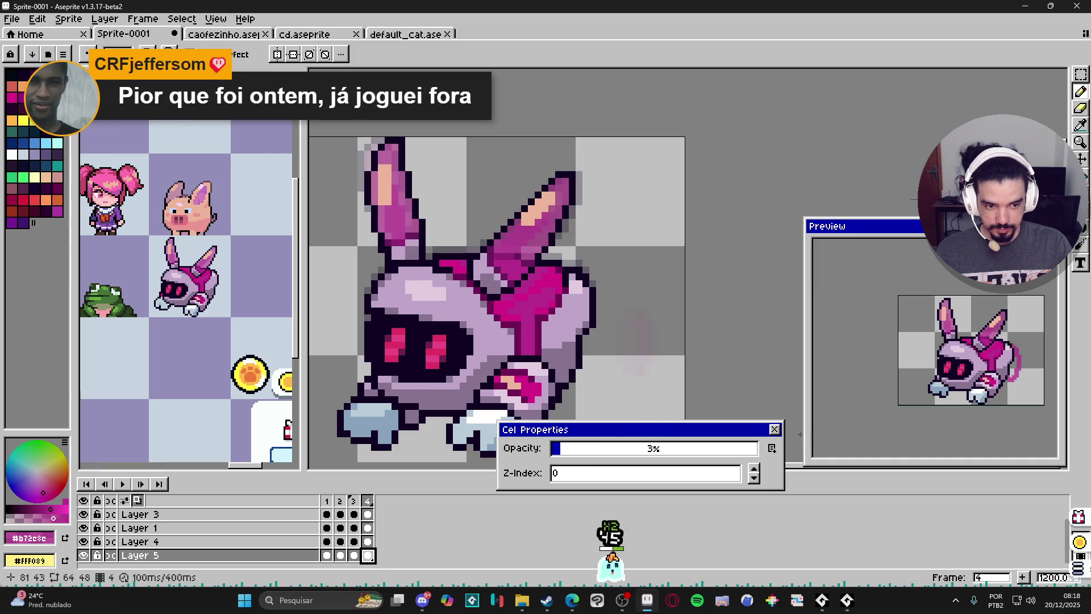
pyautogui.click(774, 429)
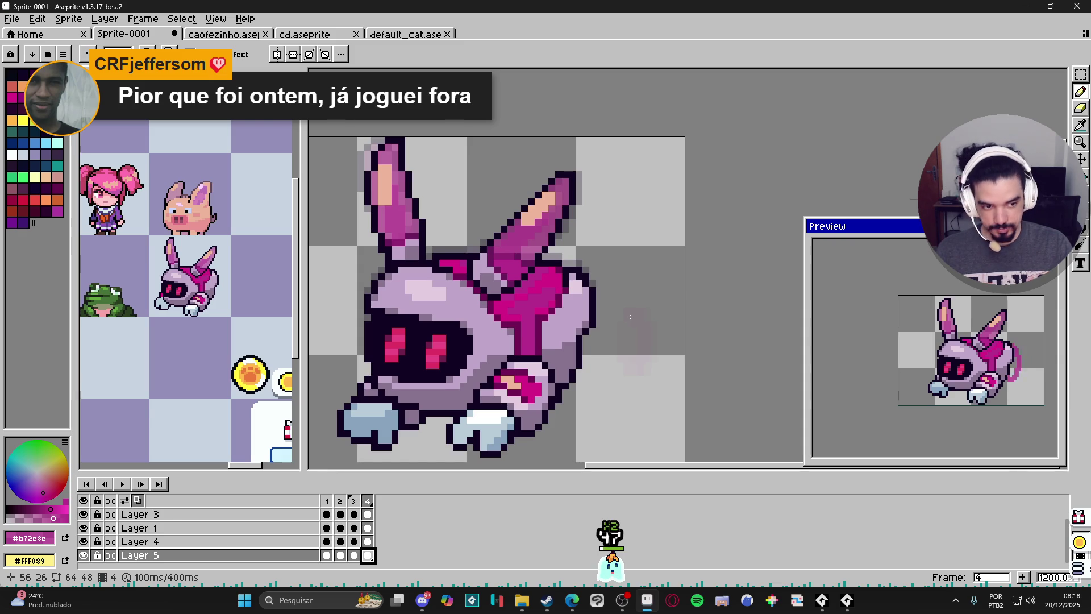
# Zoom in on the tail and darken one pixel at its lower edge in frame 2
pyautogui.scroll(-5, 626, 241)
pyautogui.scroll(1, 631, 250)
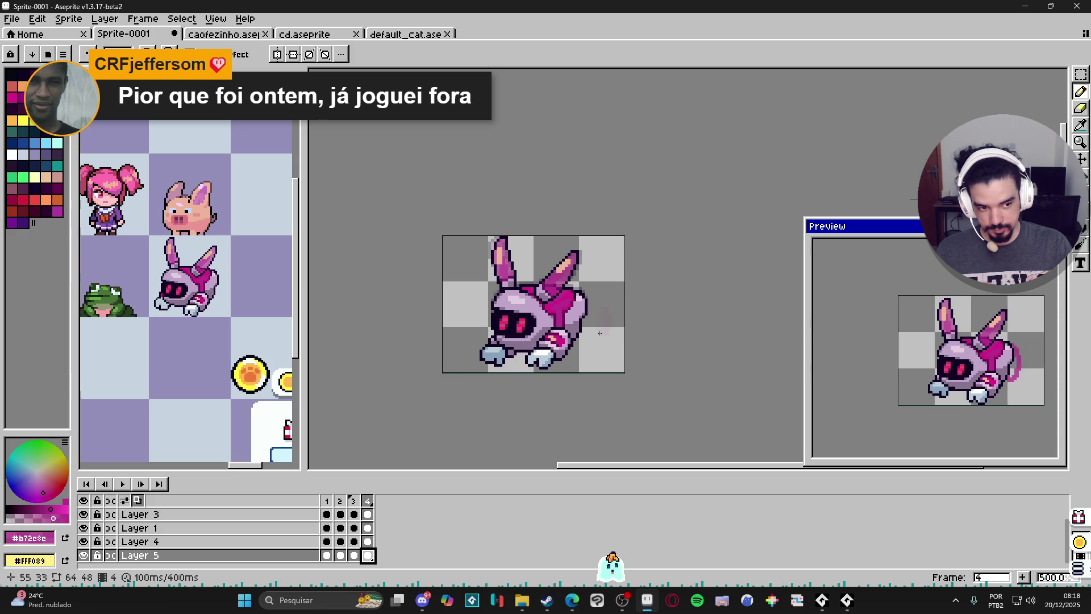
pyautogui.click(326, 555)
pyautogui.scroll(1, 591, 301)
pyautogui.scroll(3, 594, 307)
pyautogui.scroll(3, 610, 332)
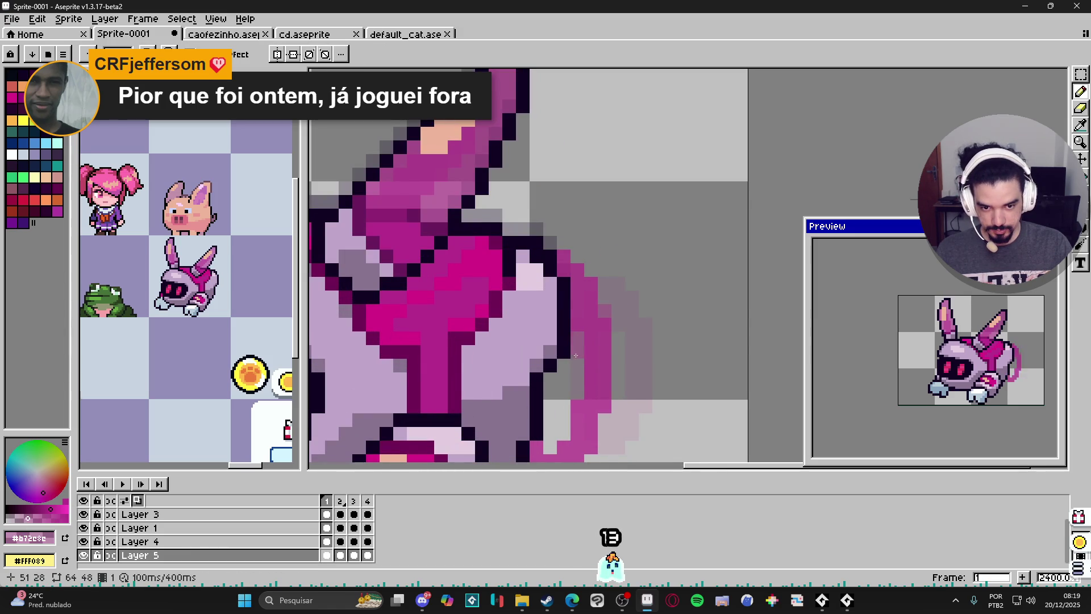
pyautogui.scroll(-3, 575, 341)
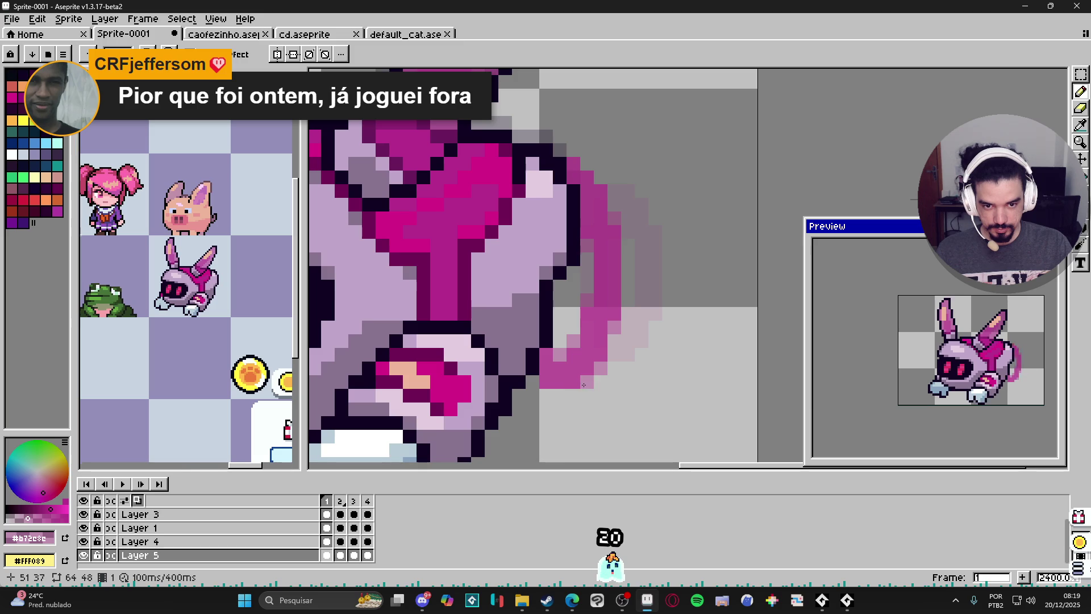
pyautogui.scroll(-5, 584, 386)
pyautogui.press('Right')
pyautogui.scroll(5, 641, 316)
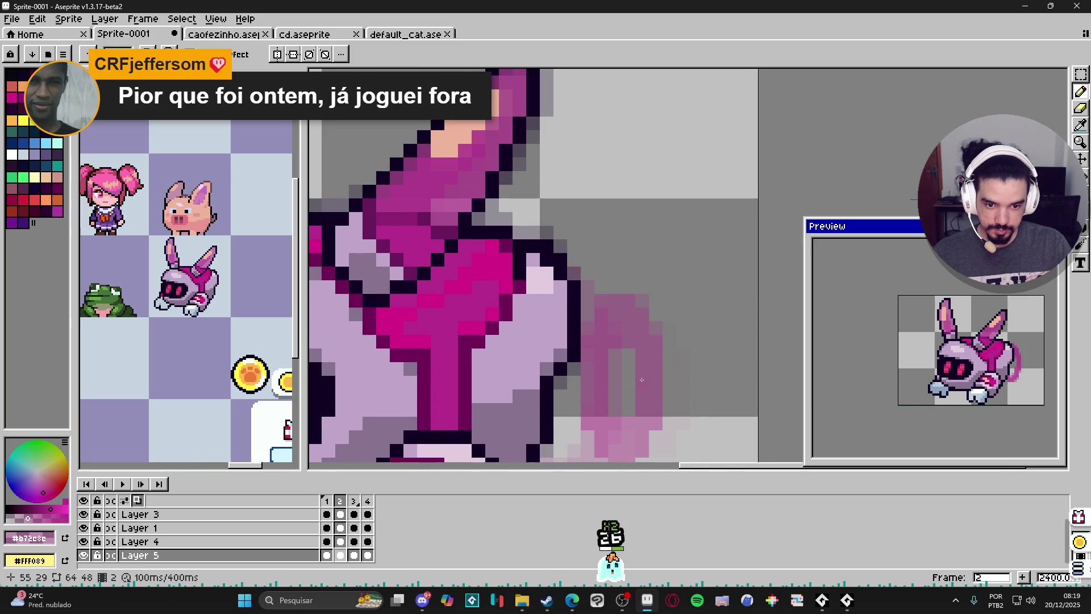
pyautogui.scroll(-2, 646, 362)
pyautogui.click(633, 389)
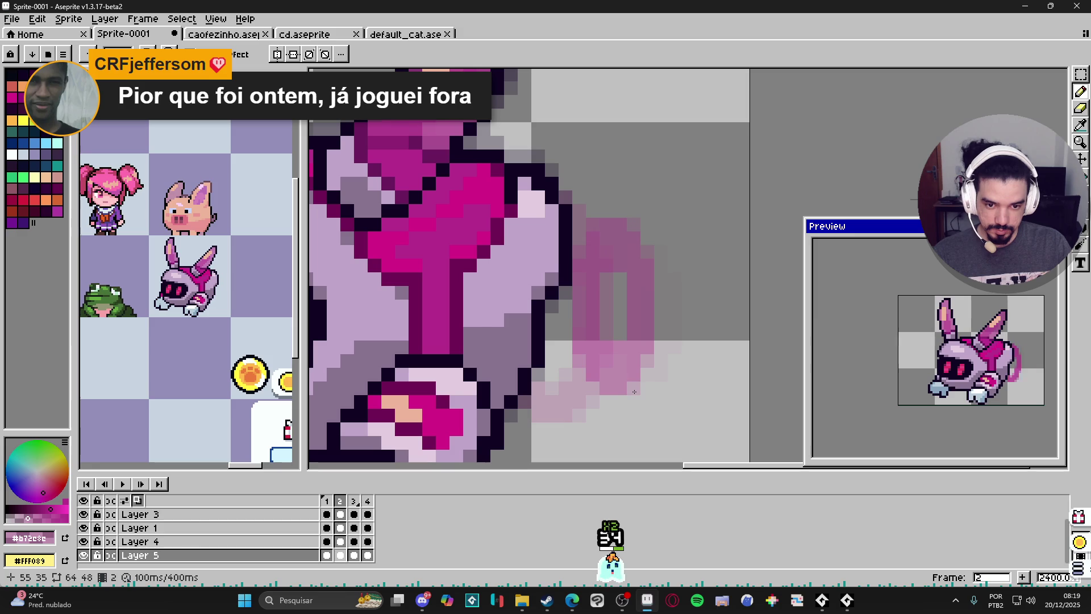
# Step through frames 3 and 4, then select frames 1 to 4 in the timeline
pyautogui.press('.')
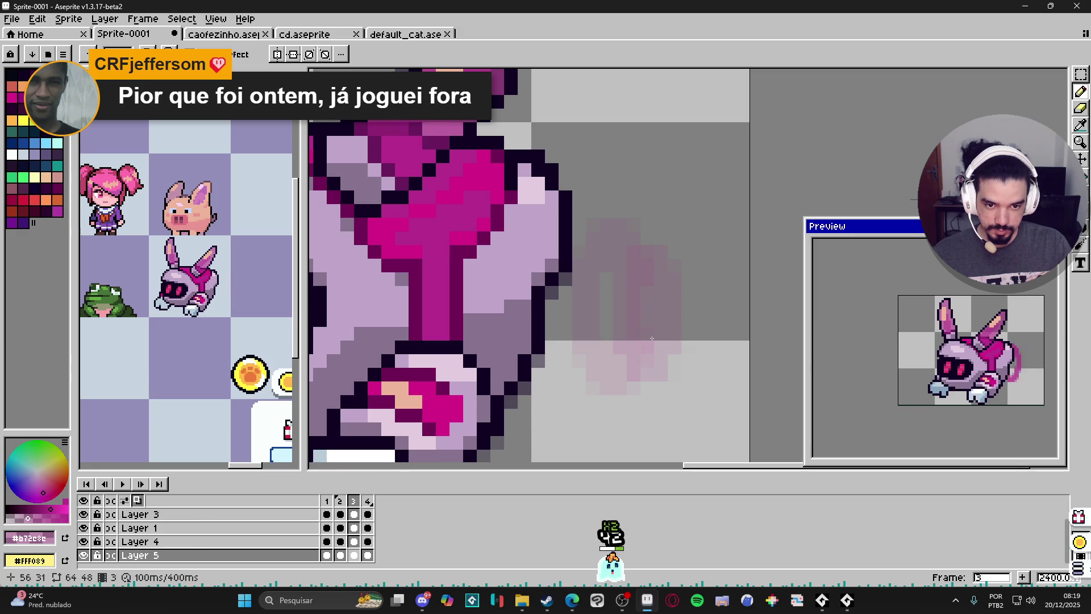
pyautogui.press('.')
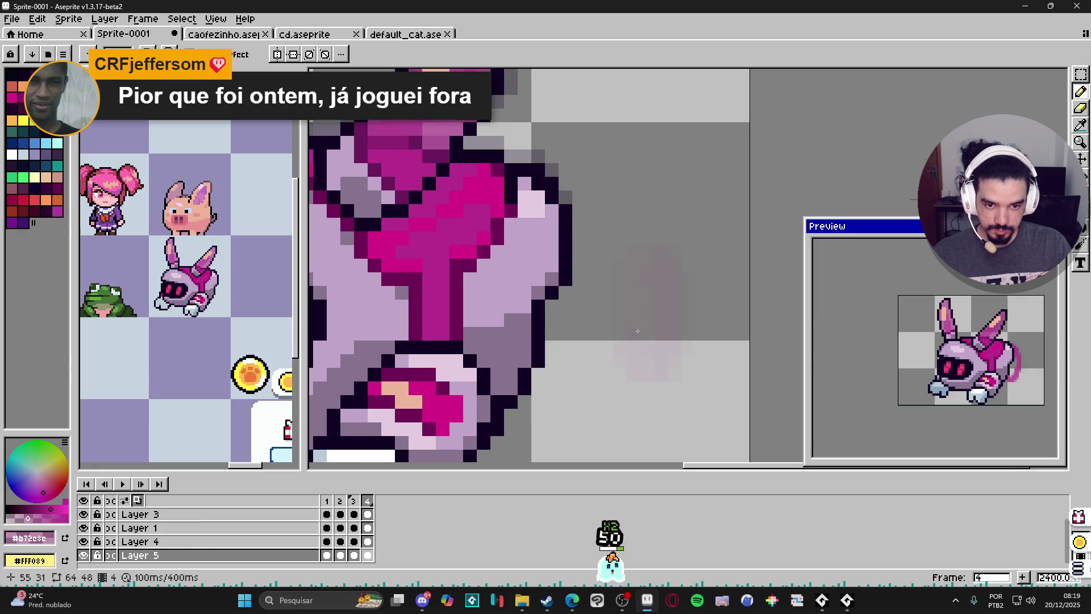
pyautogui.scroll(-5, 643, 330)
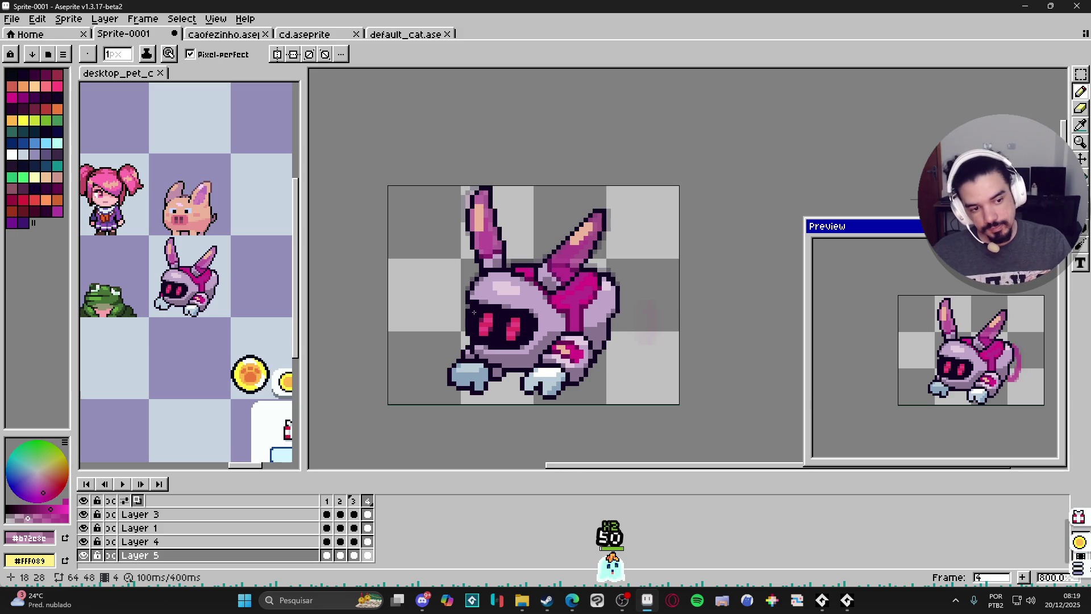
pyautogui.scroll(-3, 456, 347)
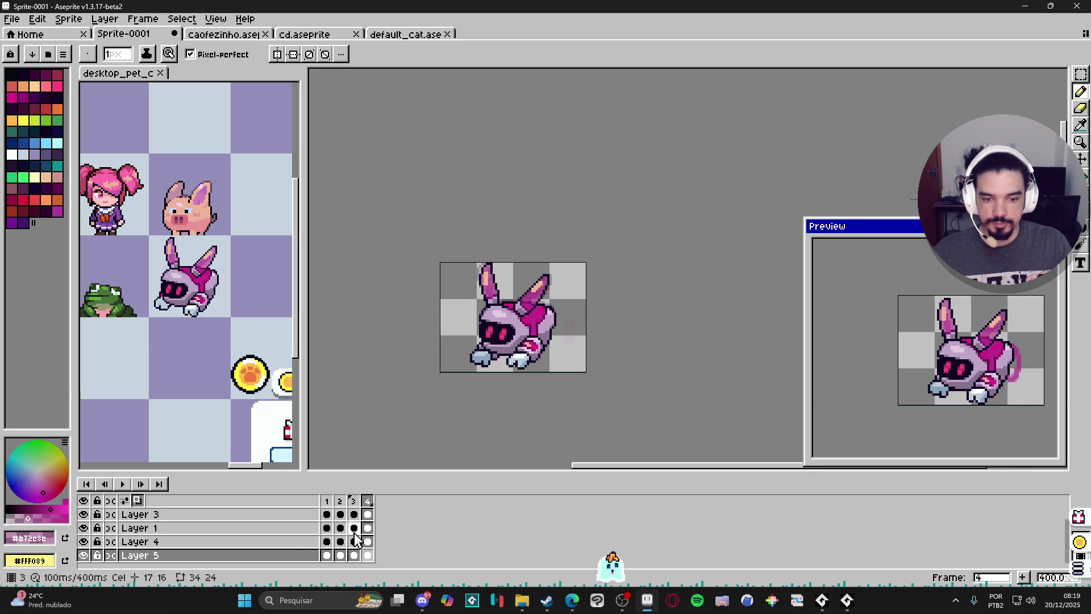
pyautogui.moveTo(326, 501); pyautogui.dragTo(368, 500)
# Create a new tag named 'walk' over the selected frames 1–4
pyautogui.rightClick(370, 501)
pyautogui.click(405, 530)
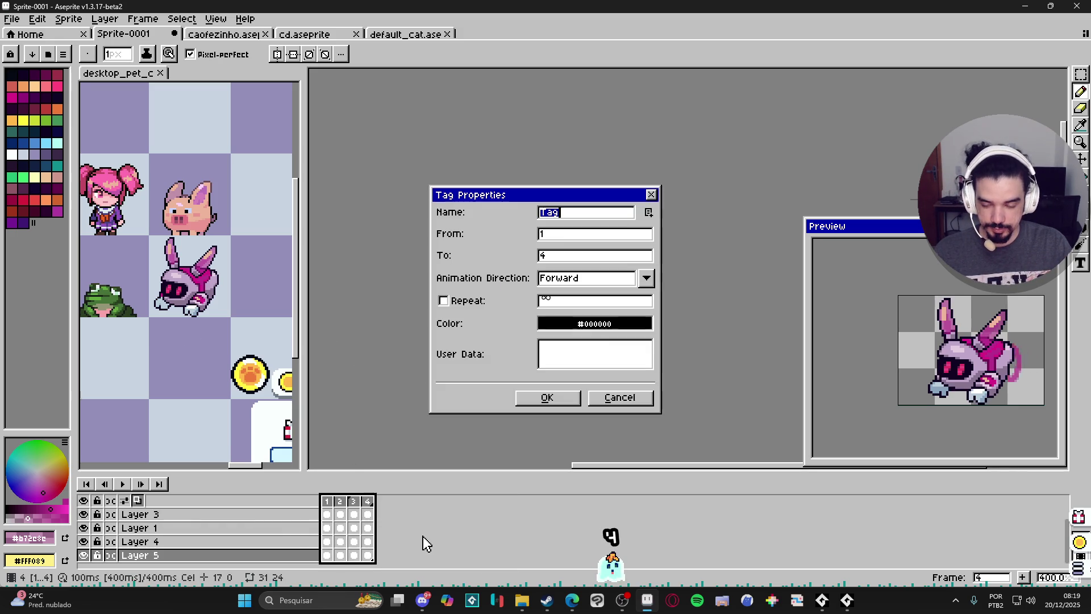
pyautogui.write('walk')
pyautogui.press('Return')
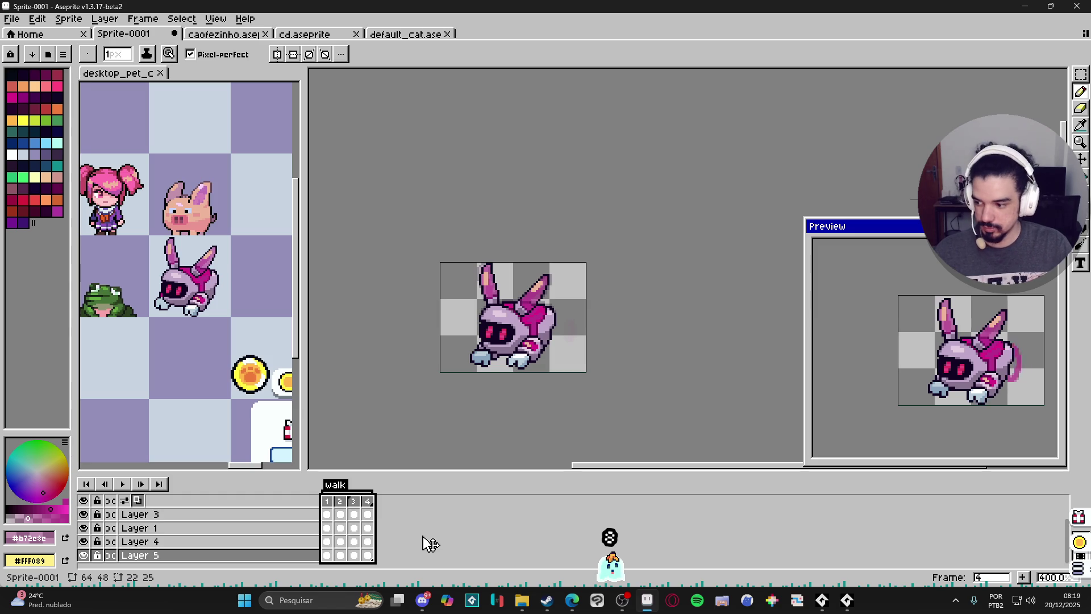
# Add a new empty fifth frame with Alt+N
pyautogui.click(330, 502)
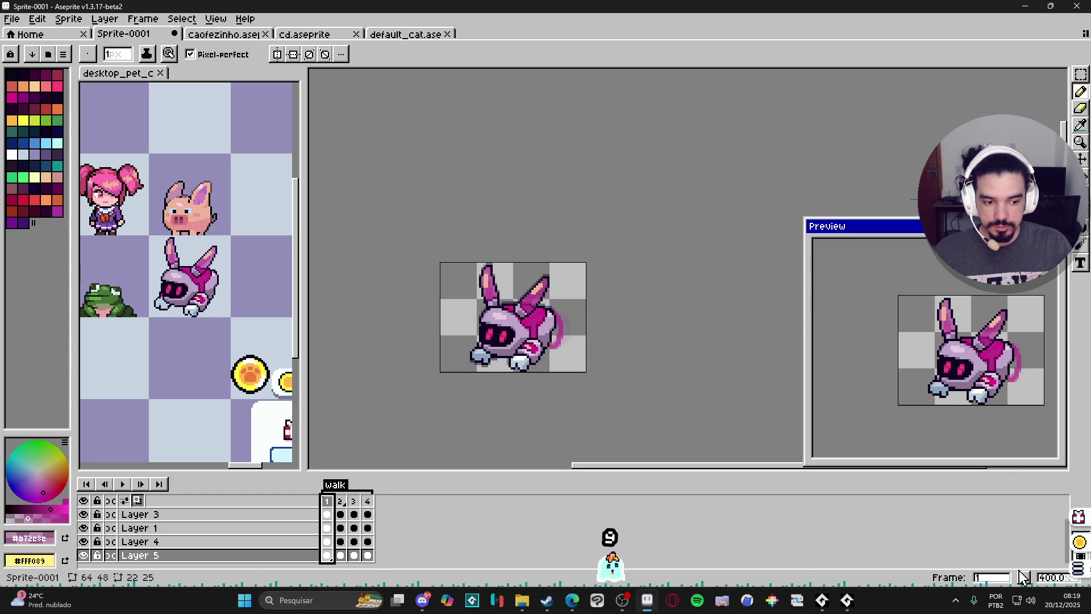
pyautogui.hotkey('alt', 'n')
pyautogui.click(380, 503)
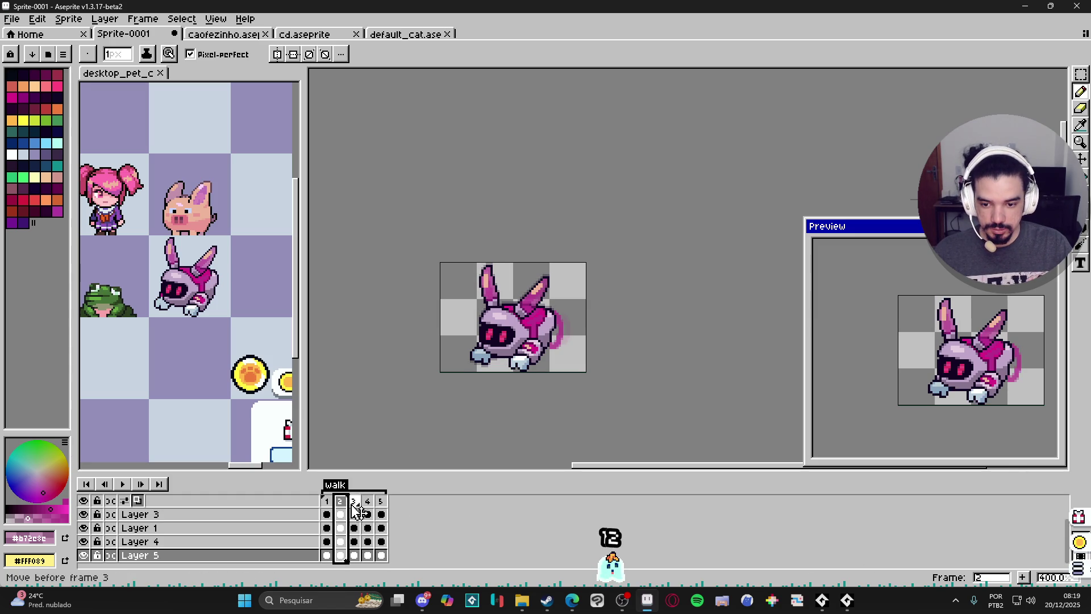
# Look through the dog and cat sprite tabs for reference, then return to the bunny
pyautogui.click(392, 35)
pyautogui.click(313, 35)
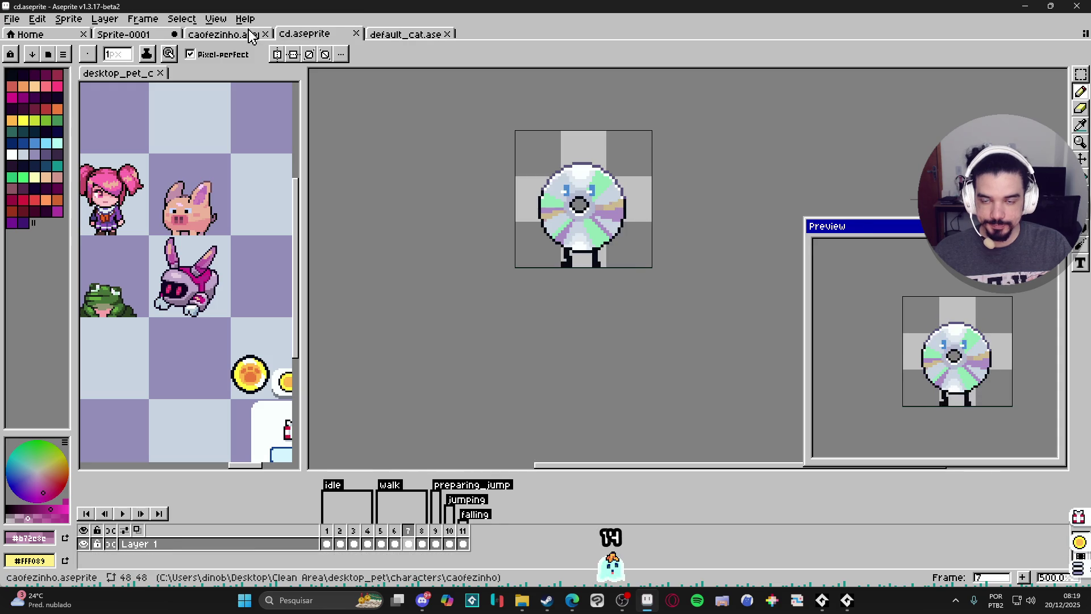
pyautogui.click(228, 35)
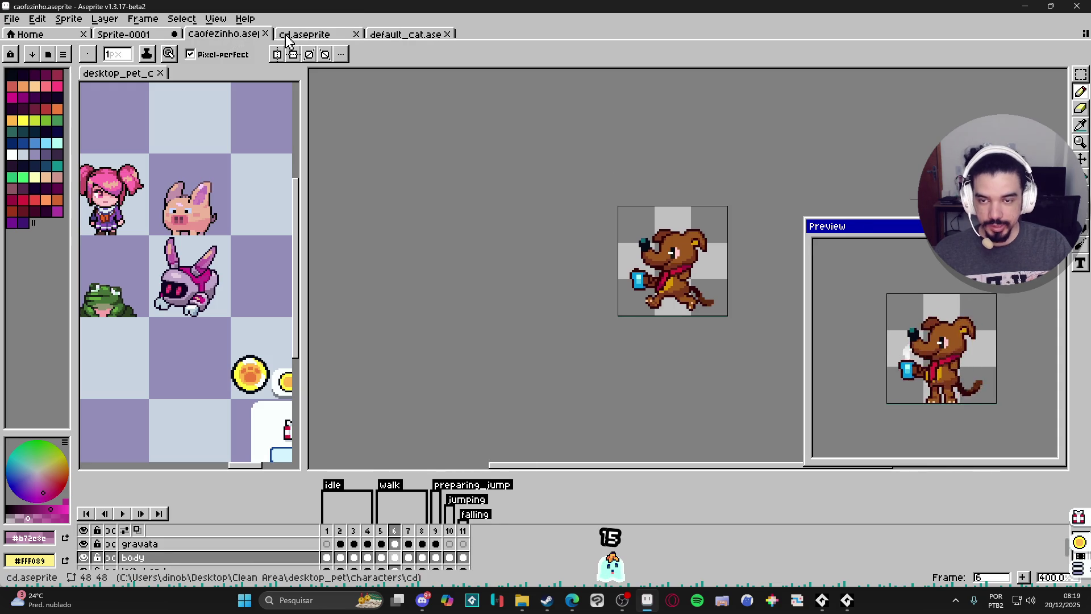
pyautogui.click(410, 36)
pyautogui.click(154, 35)
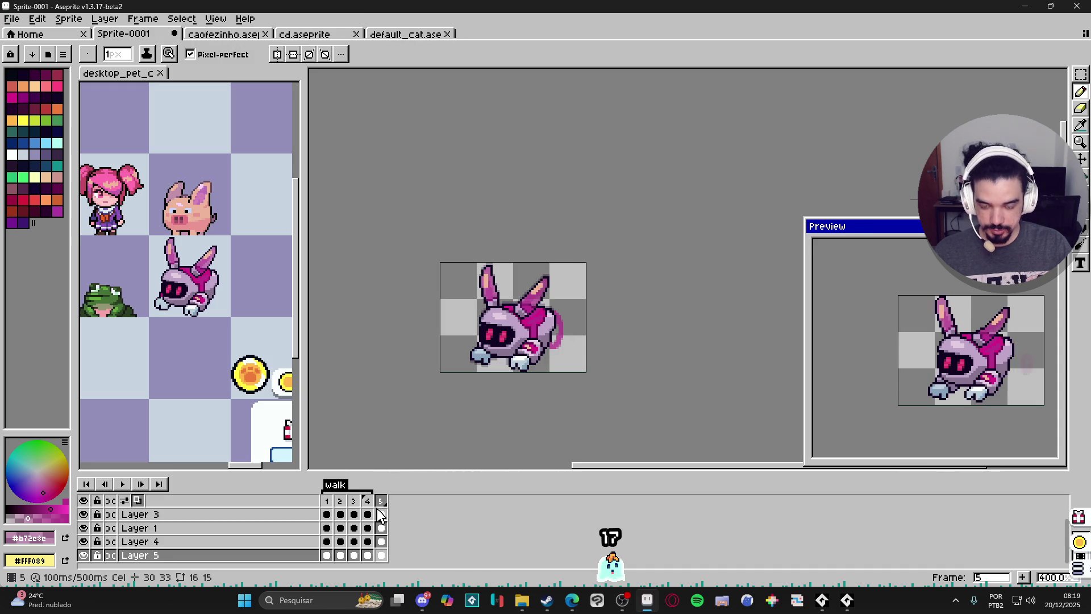
# Move the empty frame to the start and add three more empty frames there
pyautogui.moveTo(382, 509)
pyautogui.mouseDown()
pyautogui.moveTo(395, 509)
pyautogui.moveTo(327, 509)
pyautogui.mouseUp()
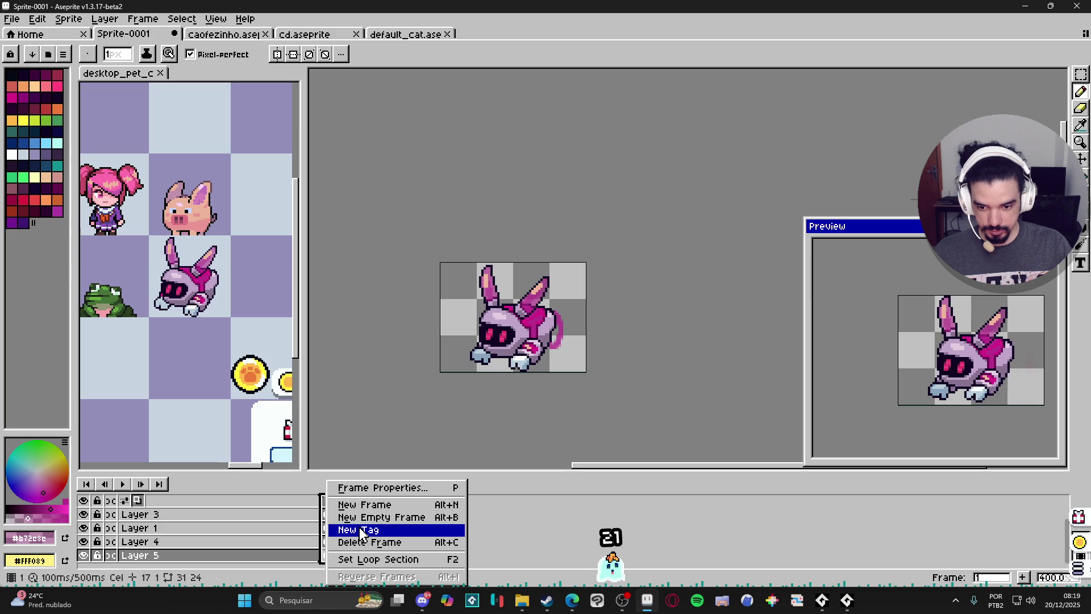
pyautogui.click(325, 505)
pyautogui.click(1023, 577)
pyautogui.click(1023, 577)
pyautogui.click(1023, 577)
# Tag the new frames 1–4 as 'idle'
pyautogui.moveTo(331, 502); pyautogui.dragTo(368, 501)
pyautogui.rightClick(367, 501)
pyautogui.click(414, 529)
pyautogui.write('idle')
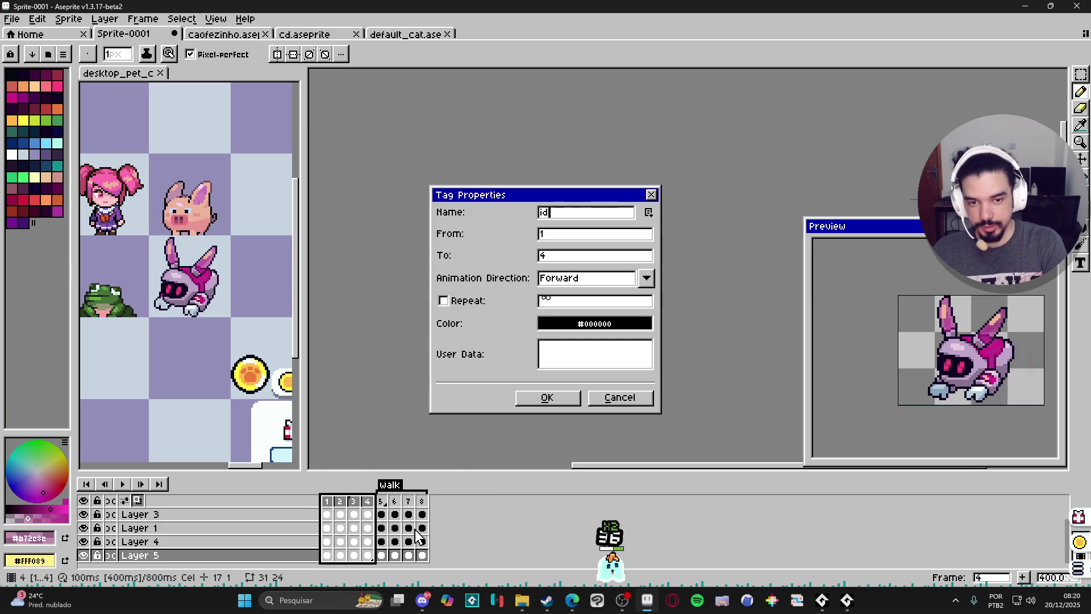
pyautogui.press('Return')
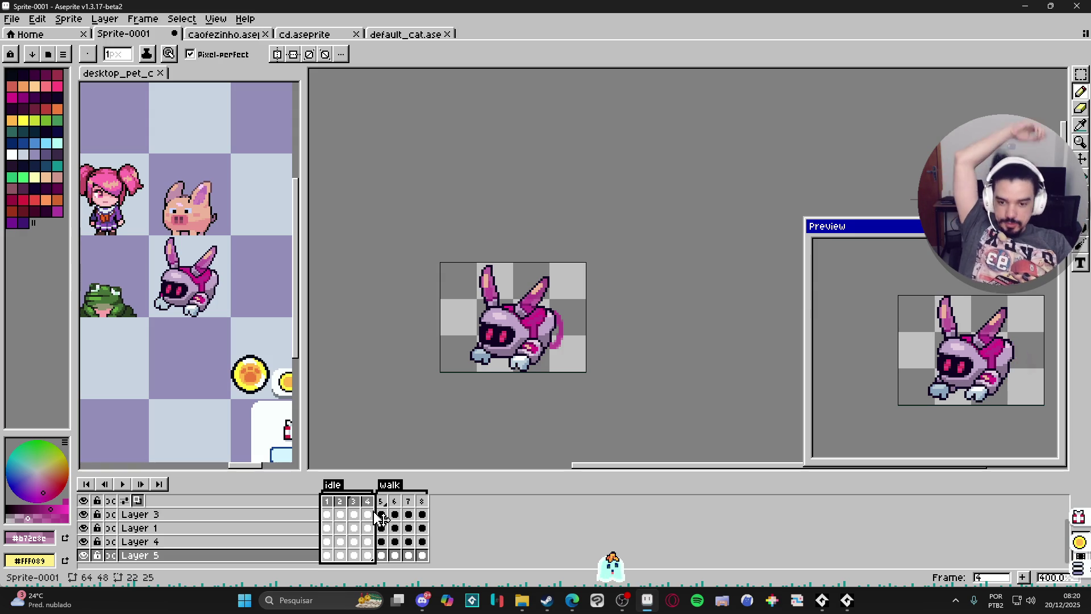
# Preview the animation starting from frame 5
pyautogui.click(395, 502)
pyautogui.click(383, 509)
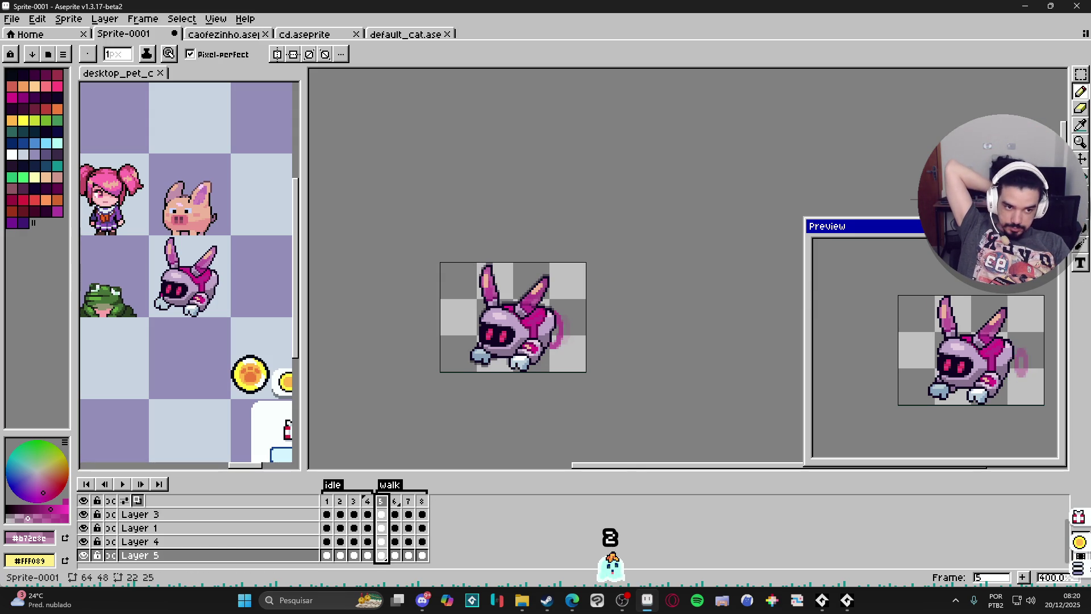
pyautogui.click(128, 488)
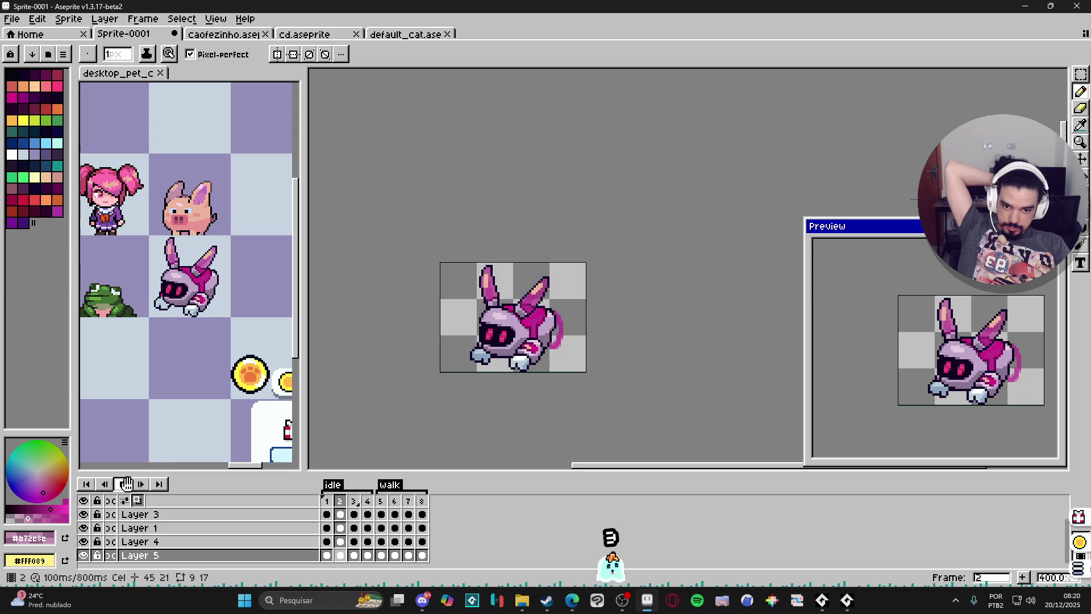
pyautogui.click(128, 488)
# Toggle Play All Frames (Ignore Tags) and replay the animation from frame 1
pyautogui.rightClick(130, 492)
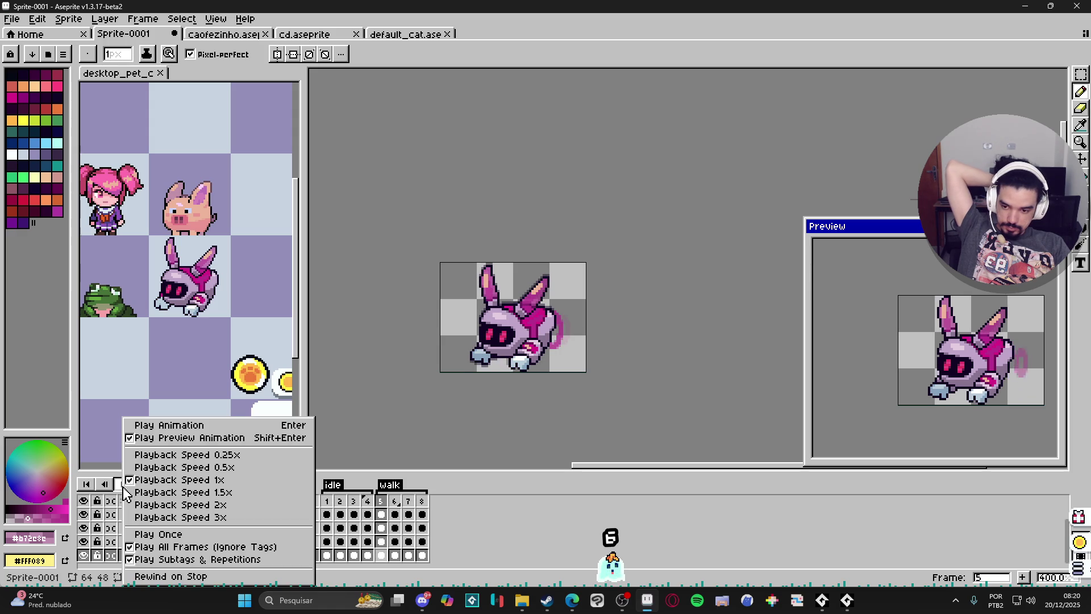
pyautogui.click(214, 548)
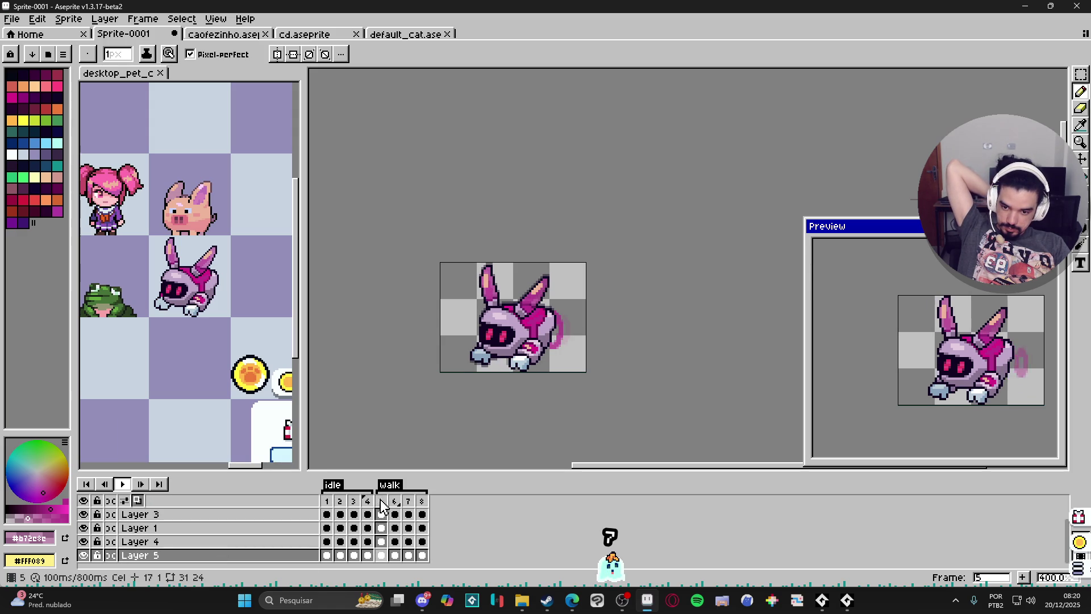
pyautogui.click(124, 482)
pyautogui.click(124, 482)
pyautogui.click(326, 501)
pyautogui.click(122, 484)
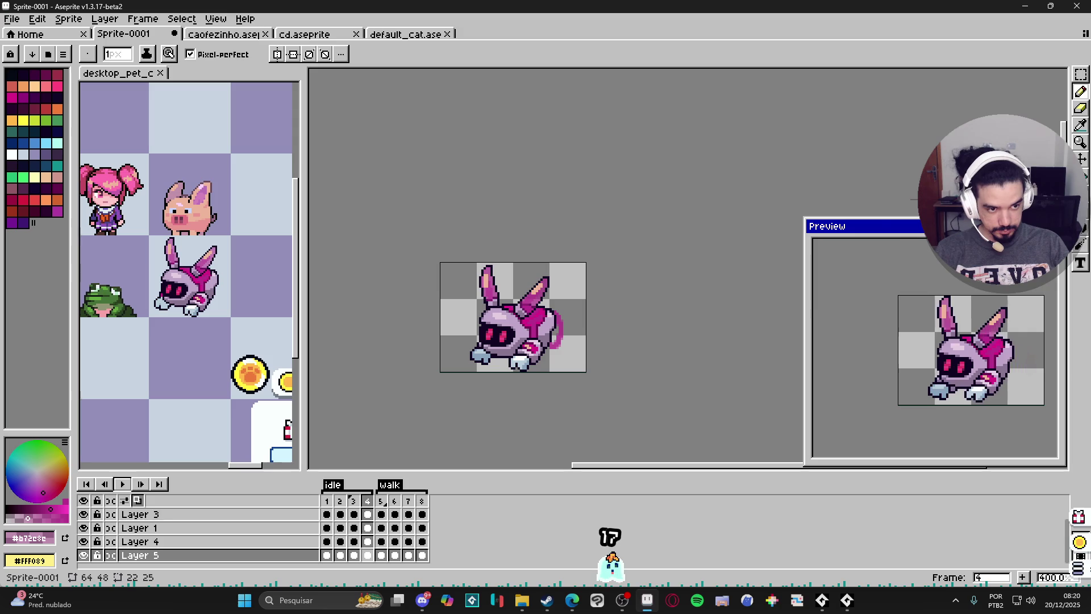
pyautogui.rightClick(909, 227)
pyautogui.click(975, 360)
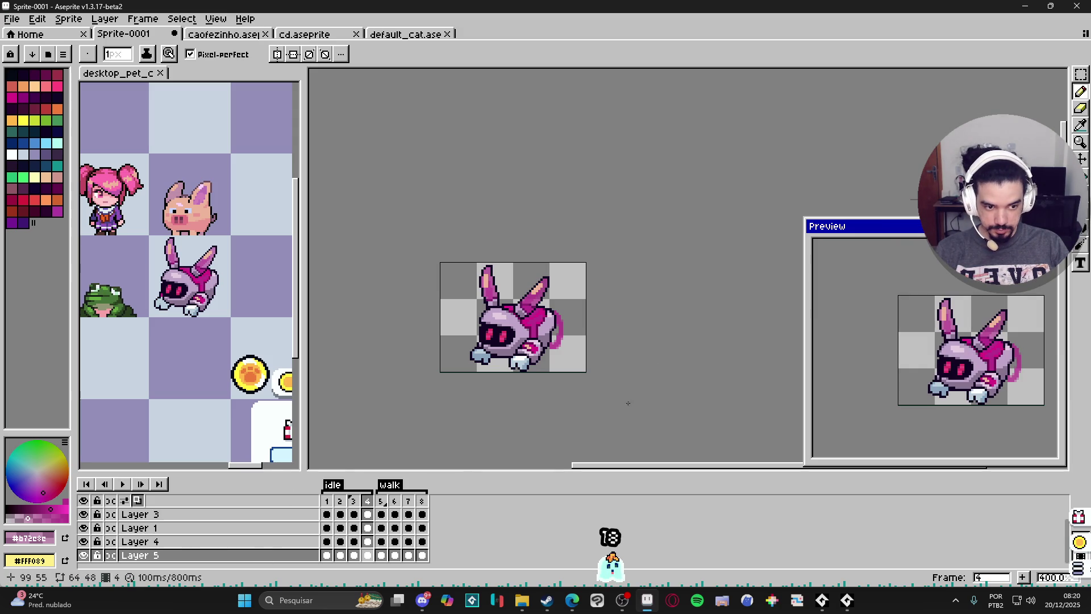
# Go to frame 1 with the Move tool and Layer 1 active
pyautogui.click(326, 501)
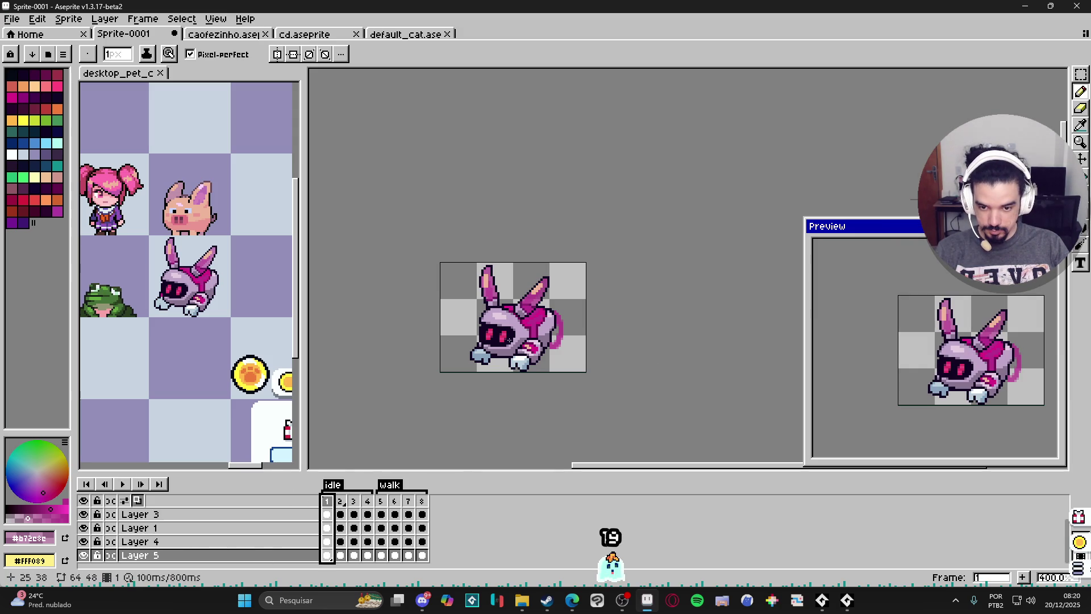
pyautogui.press('v')
pyautogui.click(159, 529)
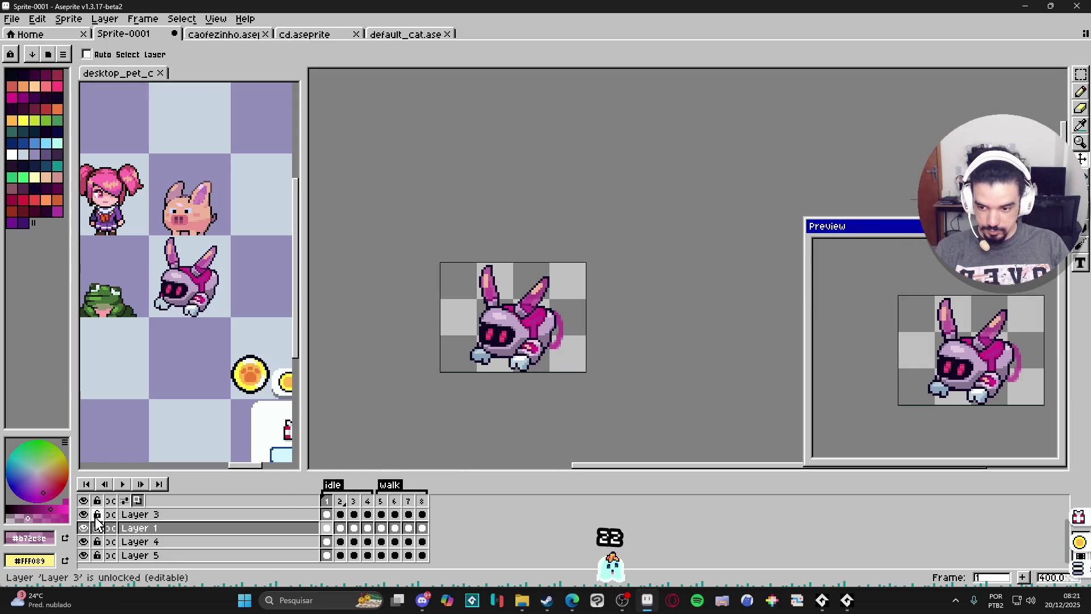
# Hide Layer 3, Layer 4 and the ears layer, leaving Layer 1 active
pyautogui.click(84, 514)
pyautogui.click(137, 541)
pyautogui.click(83, 542)
pyautogui.press('Up')
pyautogui.press('Up')
pyautogui.press('Up')
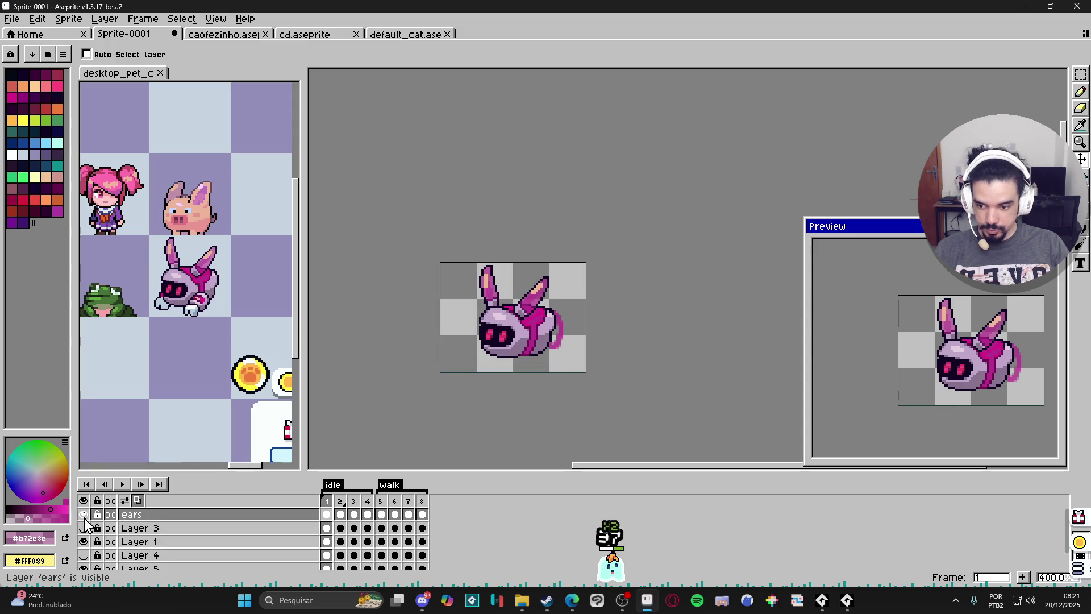
pyautogui.click(84, 515)
pyautogui.keyDown('ctrl'); pyautogui.click(519, 352); pyautogui.keyUp('ctrl')
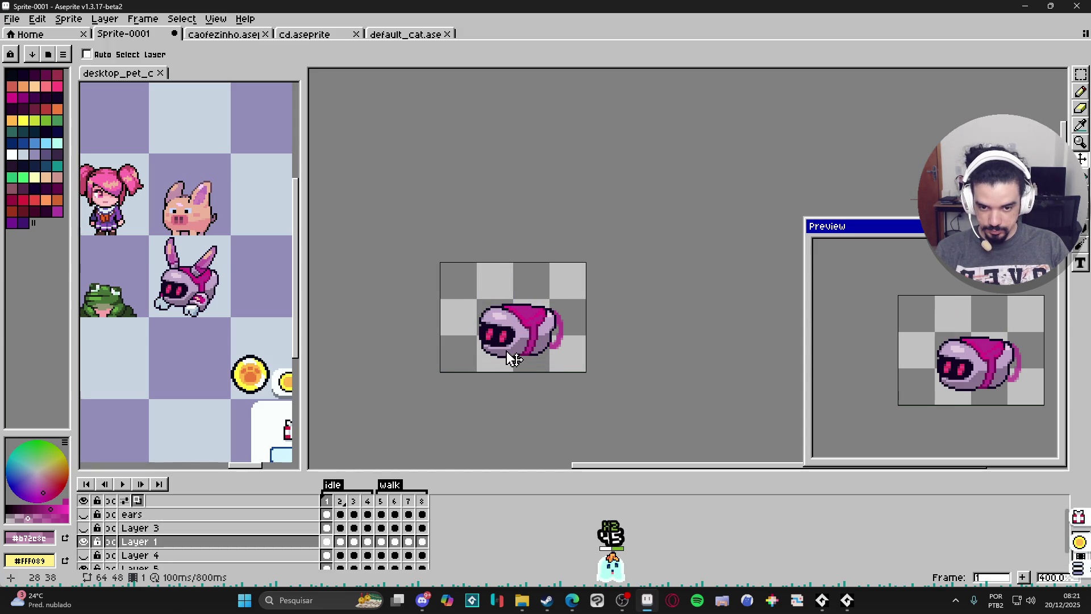
pyautogui.click(84, 541)
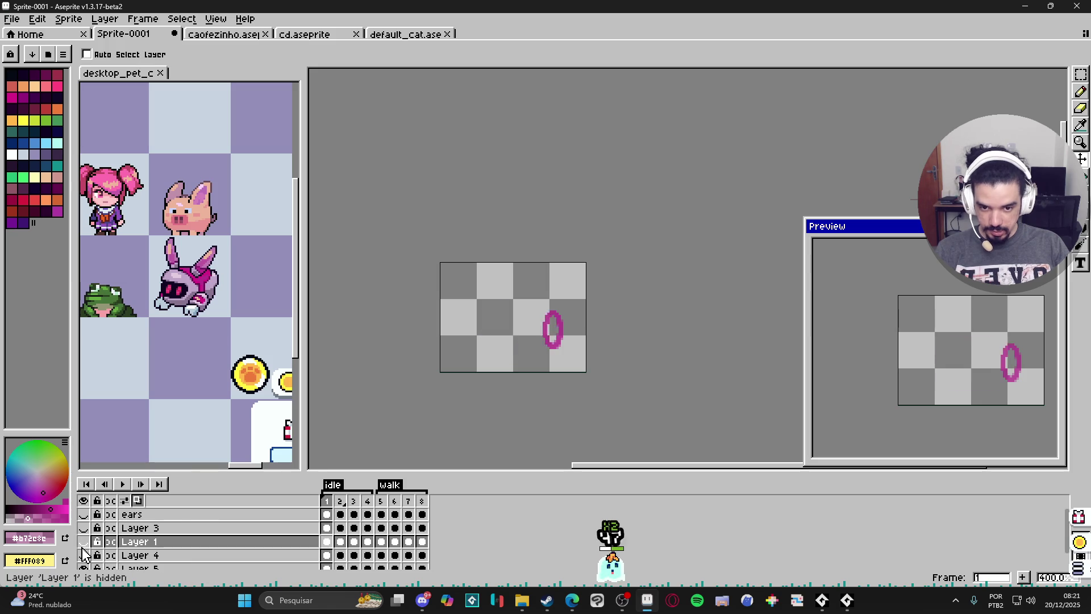
pyautogui.click(84, 542)
# Marquee-select the head in frame 2 and raise it 1 pixel
pyautogui.scroll(2, 505, 354)
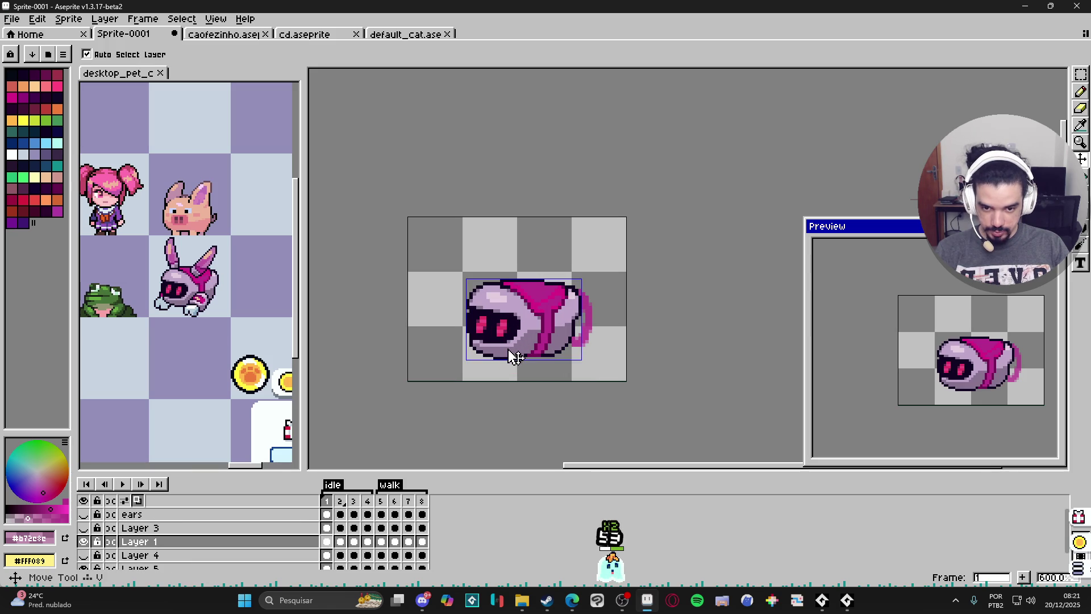
pyautogui.press('m')
pyautogui.scroll(1, 500, 309)
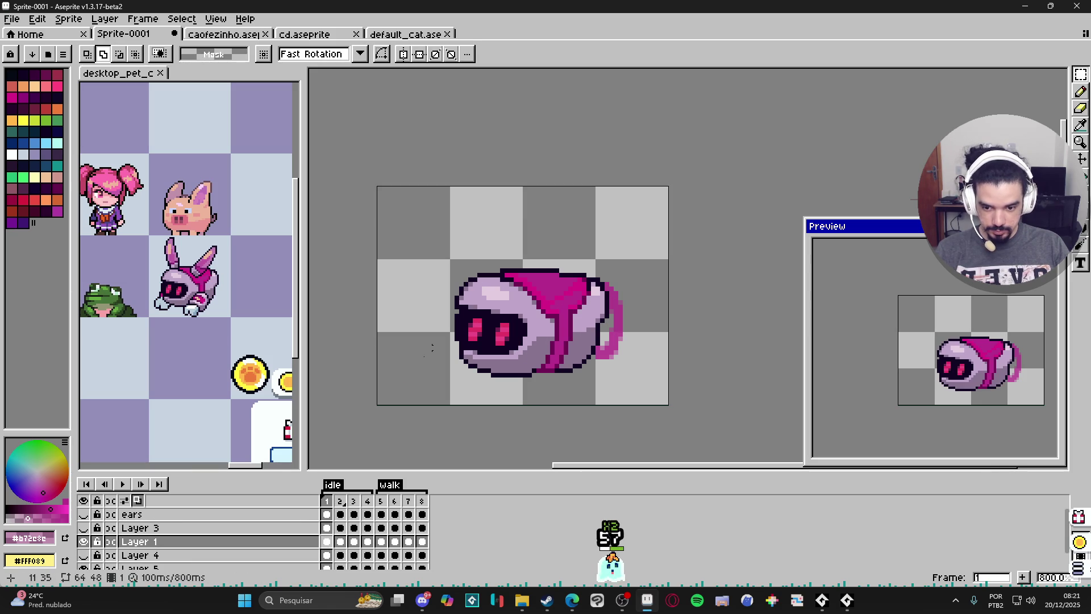
pyautogui.click(340, 542)
pyautogui.moveTo(442, 251); pyautogui.dragTo(549, 384)
pyautogui.press('Up')
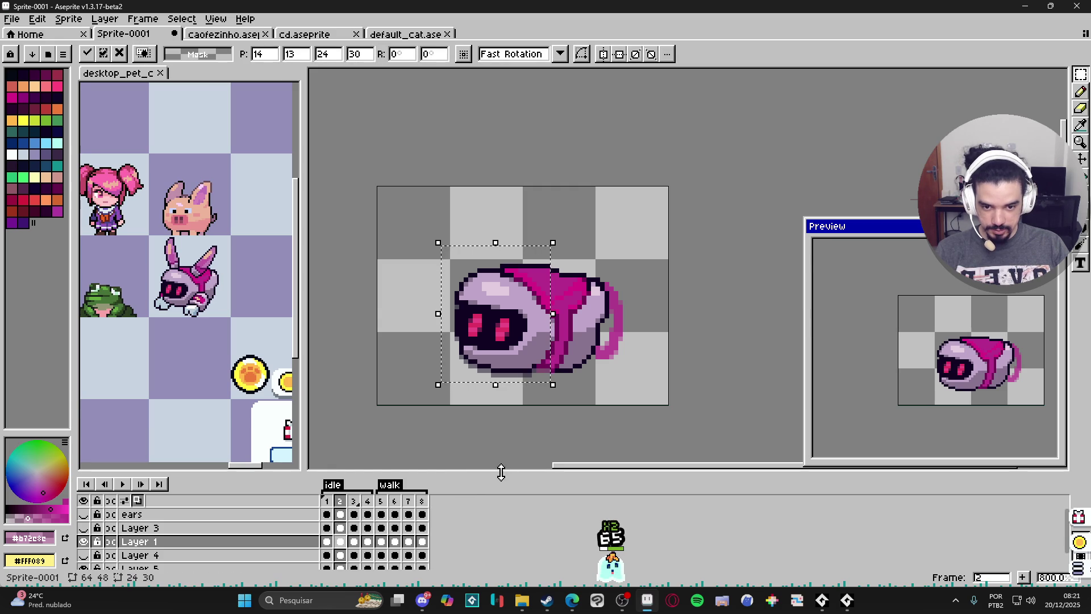
pyautogui.hotkey('ctrl', 'd')
# Nudge the frame 3 head up 1 pixel, comparing it against frame 2
pyautogui.click(354, 542)
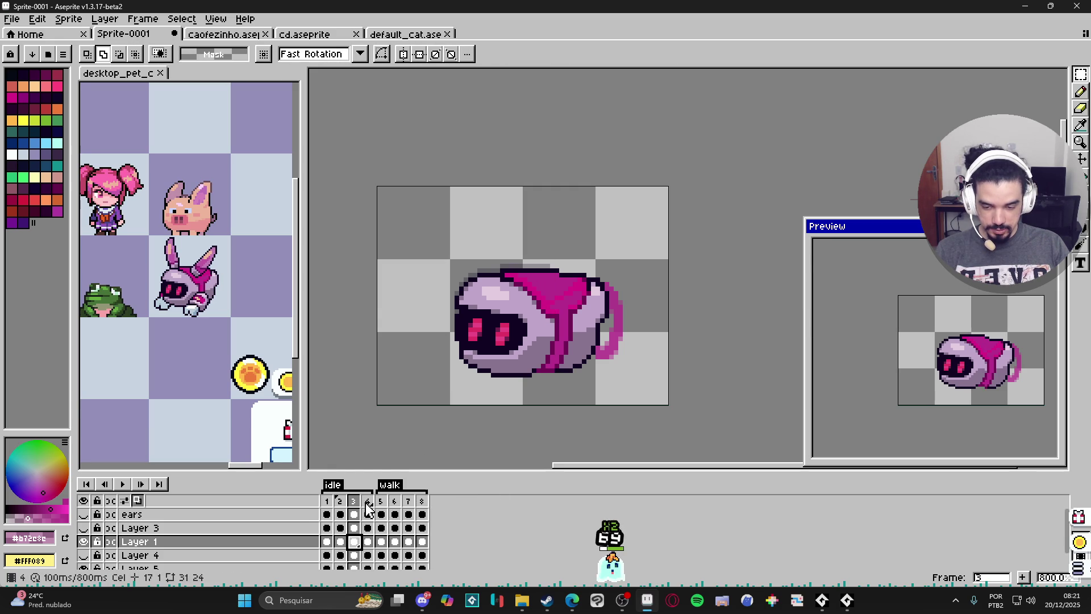
pyautogui.press('Up')
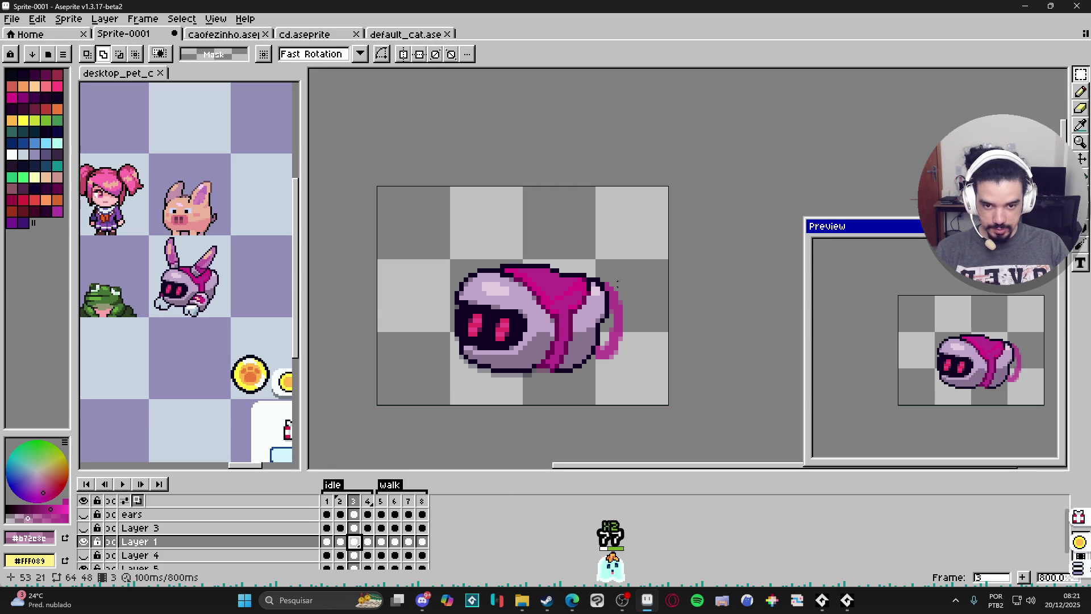
pyautogui.click(340, 543)
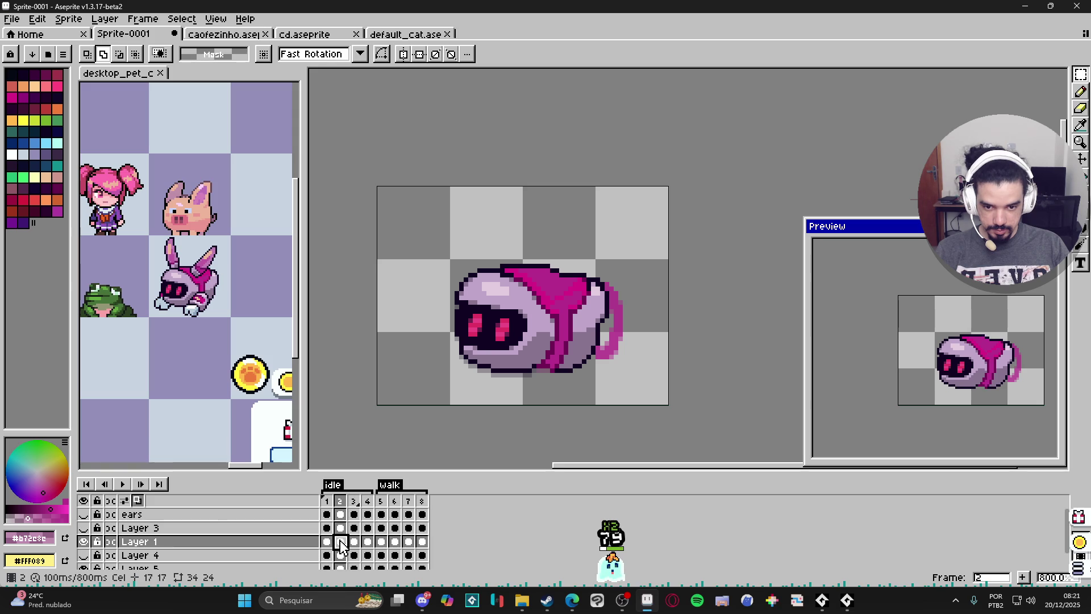
pyautogui.press('Left')
pyautogui.press('Right')
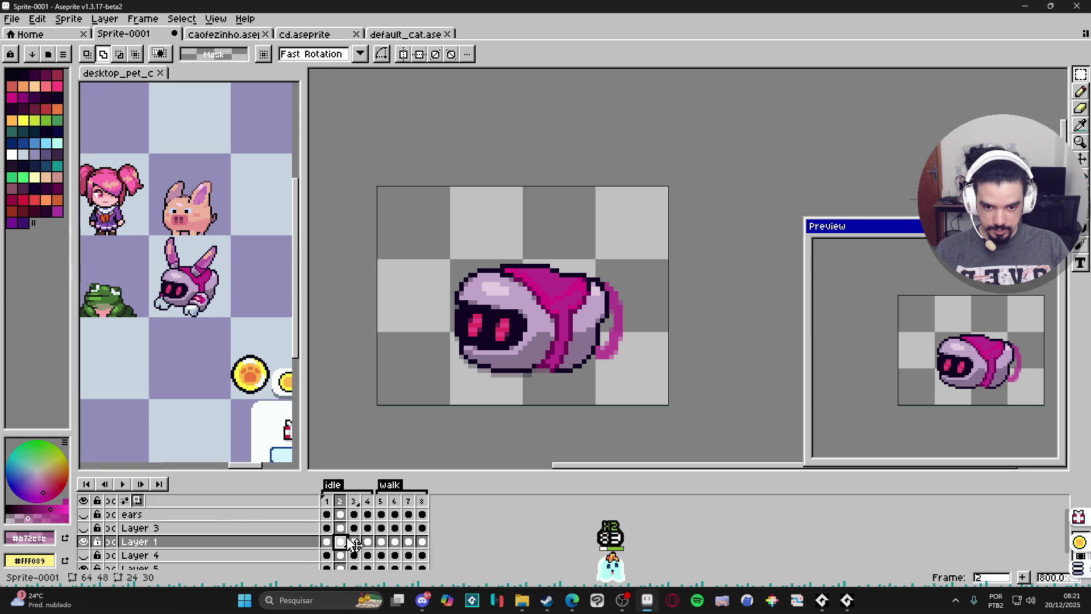
pyautogui.click(354, 541)
pyautogui.moveTo(662, 211)
pyautogui.mouseDown()
pyautogui.moveTo(640, 275)
pyautogui.moveTo(566, 402)
pyautogui.moveTo(547, 402)
pyautogui.mouseUp()
pyautogui.moveTo(607, 322); pyautogui.dragTo(611, 321)
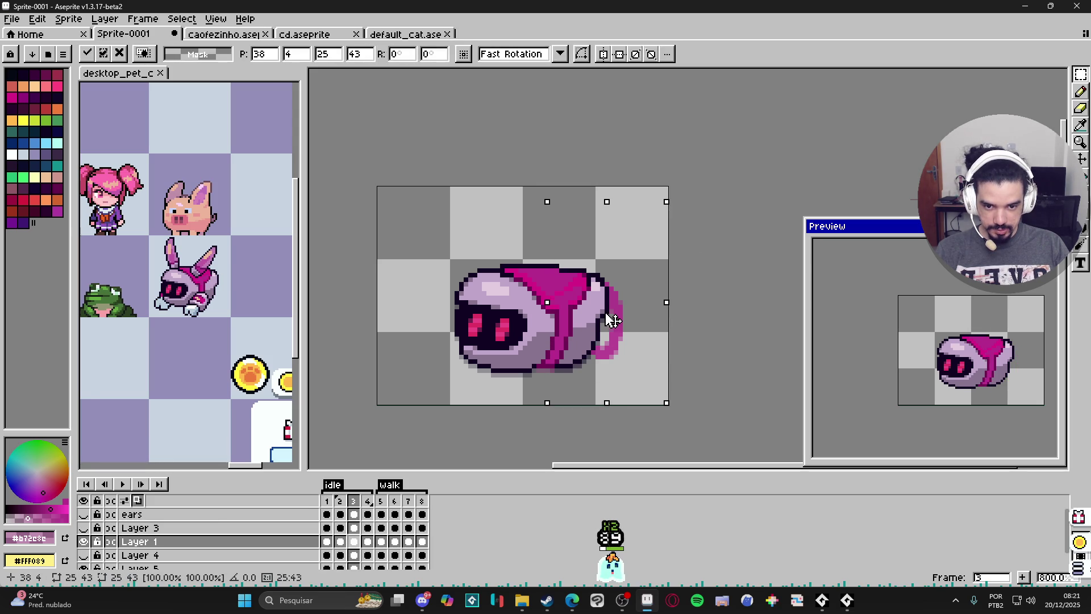
pyautogui.hotkey('ctrl', 'd')
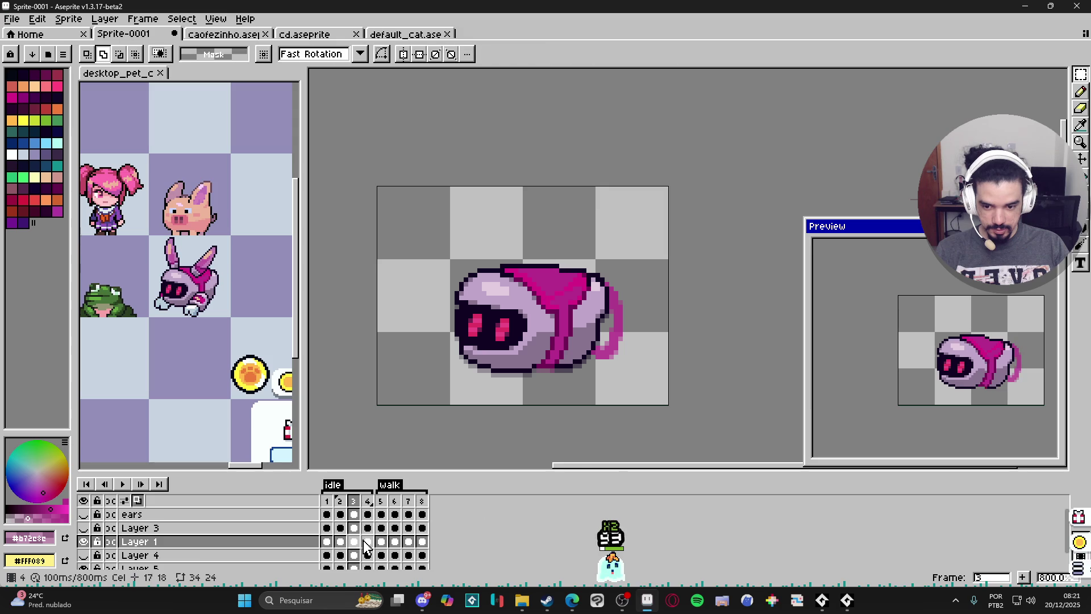
# Select the front of the head in frame 4 and shift it to continue the bob
pyautogui.click(367, 542)
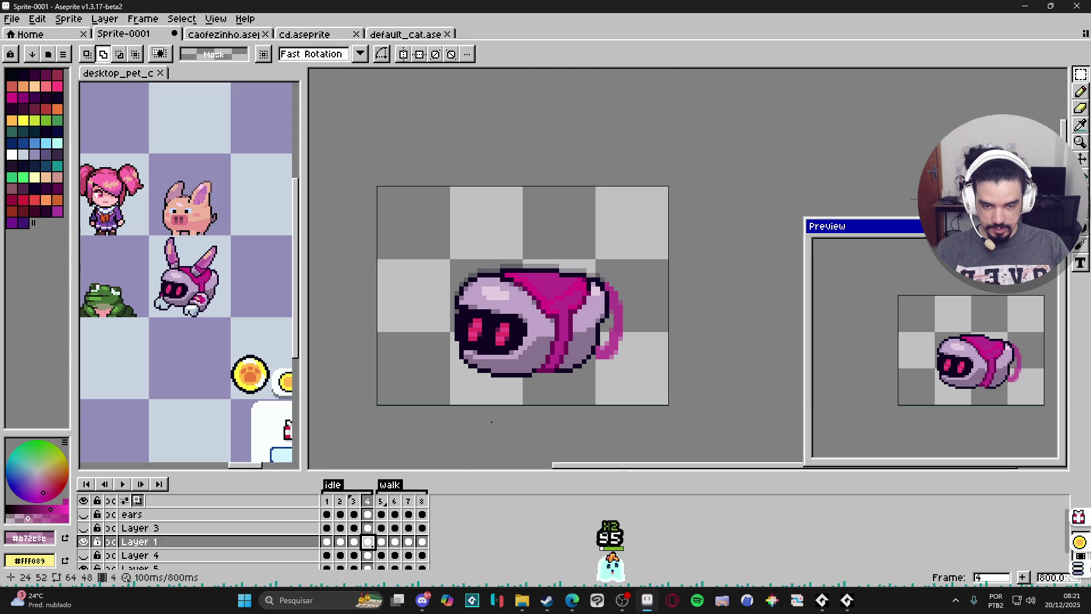
pyautogui.click(354, 541)
pyautogui.click(368, 543)
pyautogui.moveTo(419, 201)
pyautogui.mouseDown()
pyautogui.moveTo(524, 410)
pyautogui.moveTo(548, 412)
pyautogui.mouseUp()
pyautogui.click(524, 338)
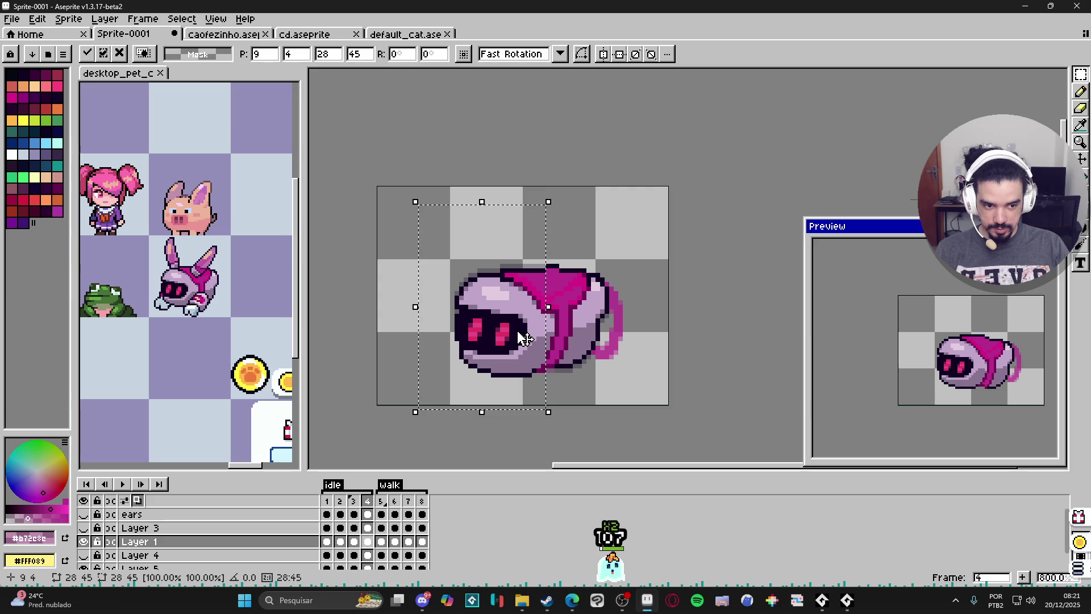
pyautogui.hotkey('ctrl', 'd')
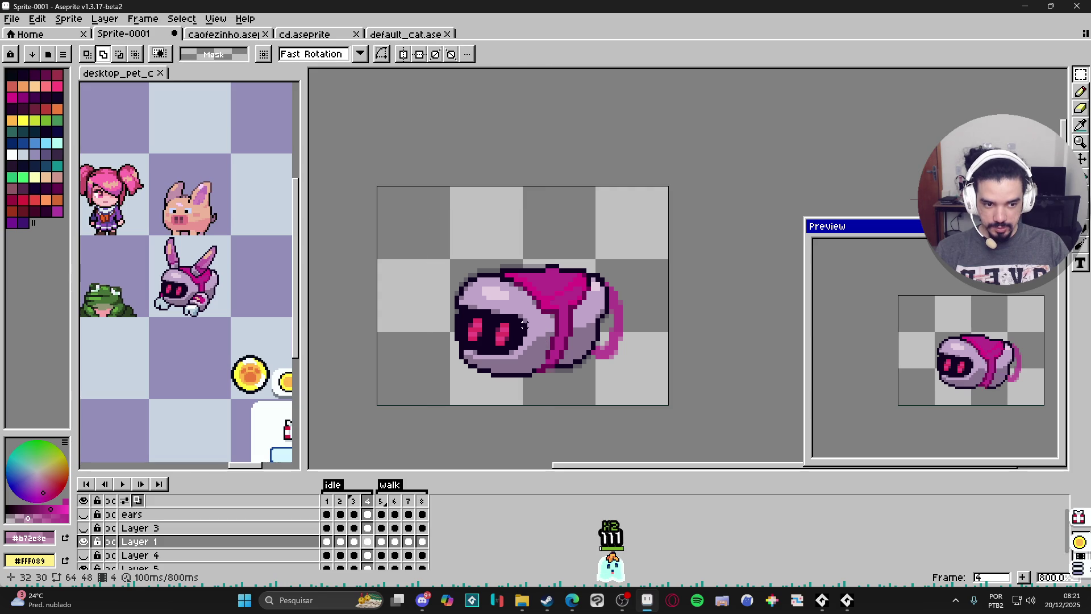
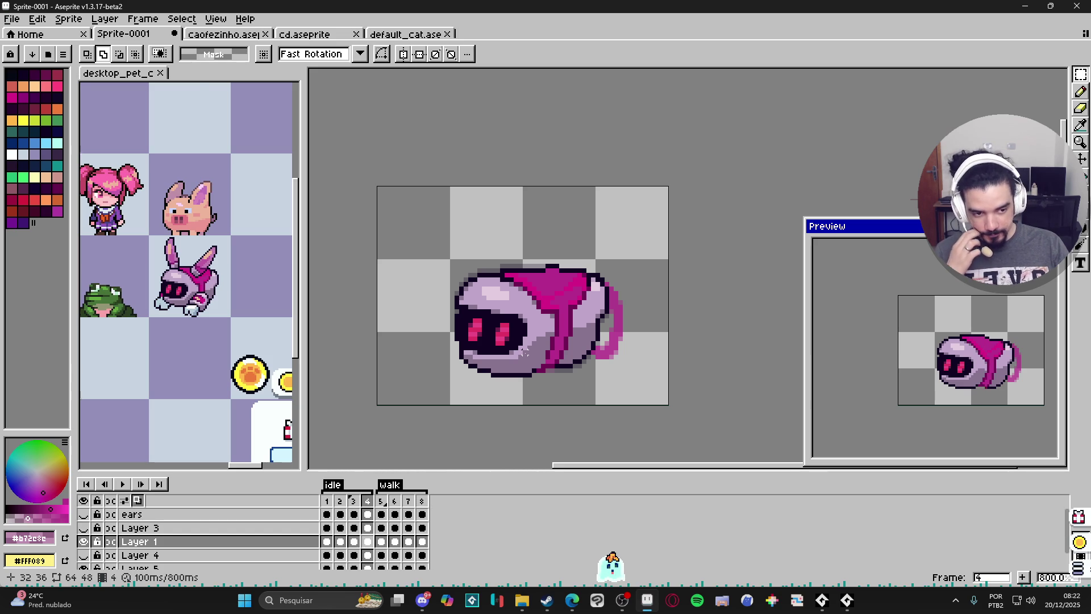
# Use Frame Properties to set every frame's duration, ending at 200 ms per frame
pyautogui.click(151, 19)
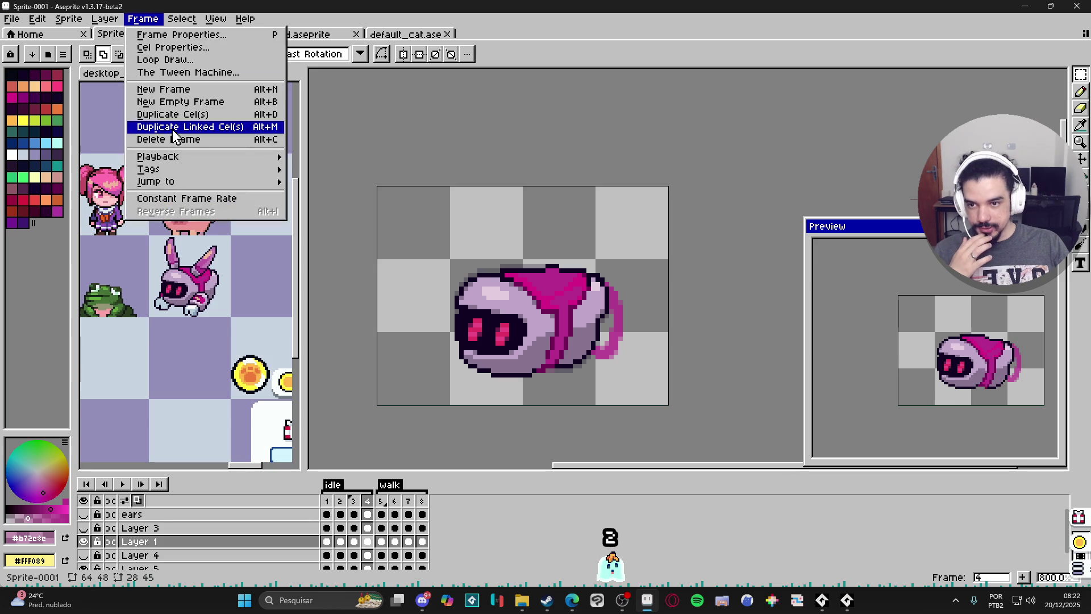
pyautogui.click(187, 198)
pyautogui.write('150')
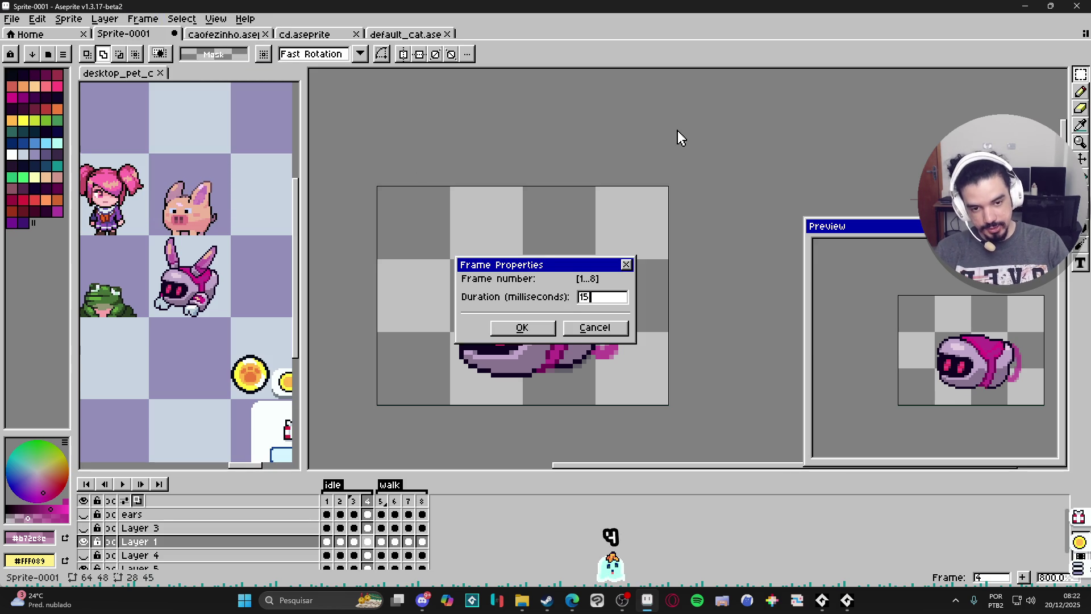
pyautogui.press('Return')
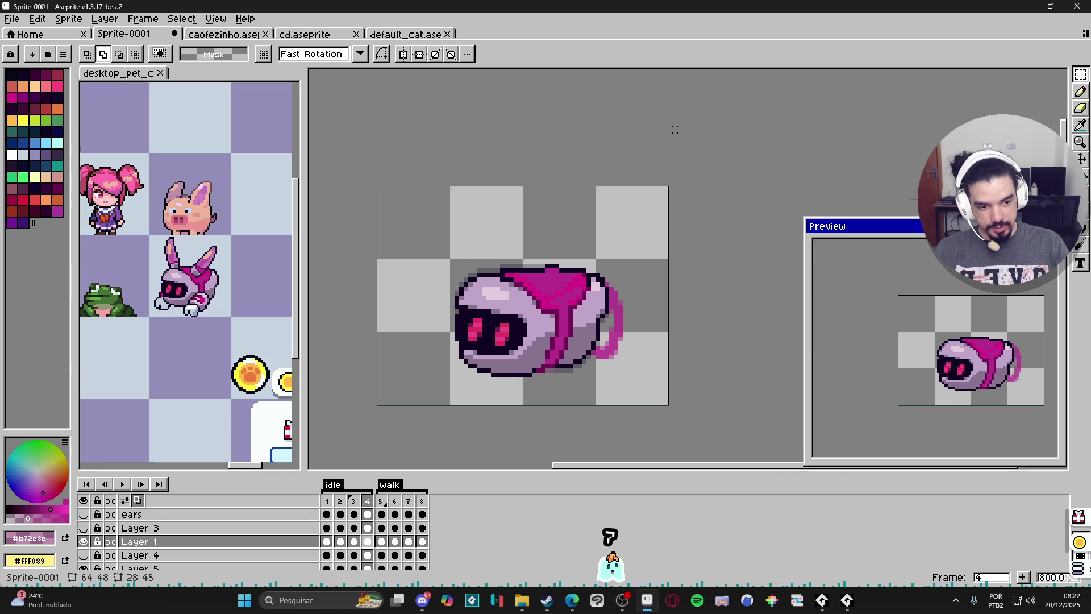
pyautogui.click(143, 19)
pyautogui.click(244, 198)
pyautogui.write('100')
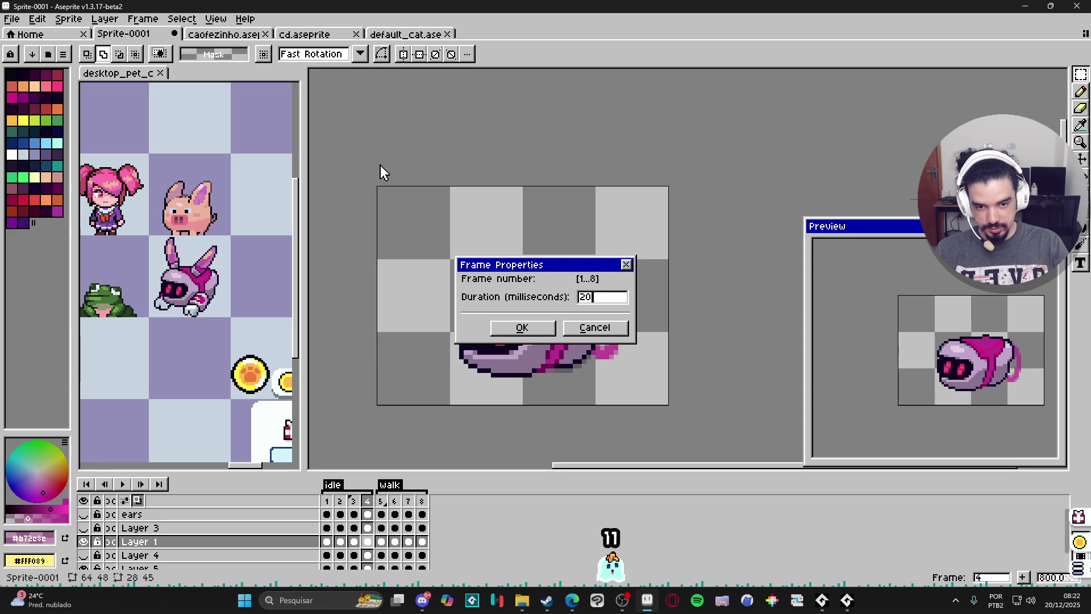
pyautogui.press('Return')
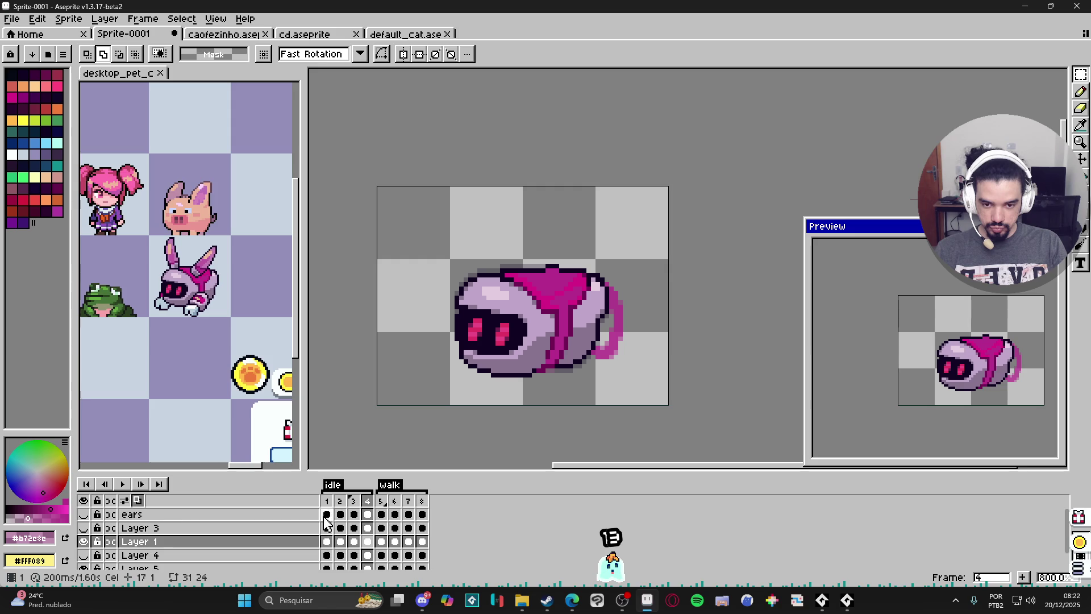
# Select the rear half of the robot's body on walk frame 6 and transform it
pyautogui.click(382, 542)
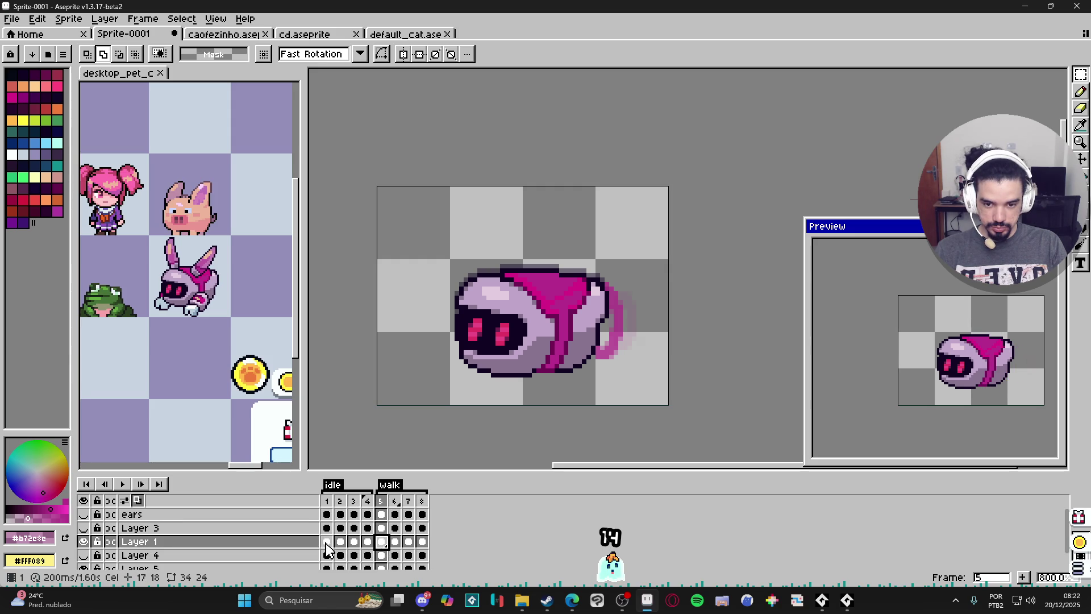
pyautogui.click(392, 546)
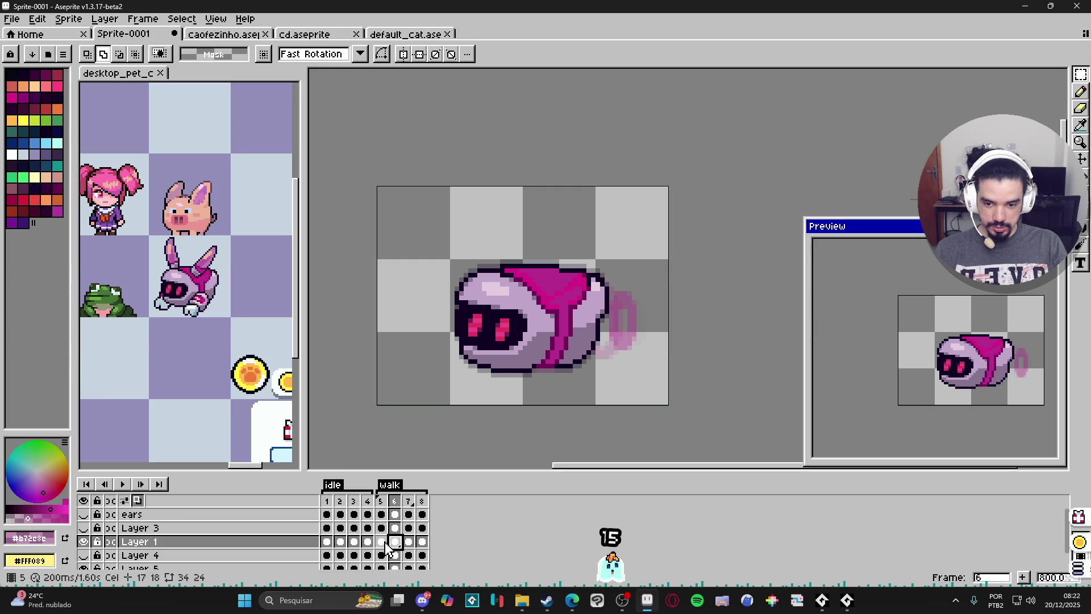
pyautogui.press('v')
pyautogui.press('m')
pyautogui.moveTo(618, 224)
pyautogui.mouseDown()
pyautogui.moveTo(561, 384)
pyautogui.moveTo(548, 380)
pyautogui.mouseUp()
pyautogui.hotkey('ctrl', 't')
pyautogui.press('Return')
# Raise the body's rear half one pixel on walk frame 8
pyautogui.click(409, 542)
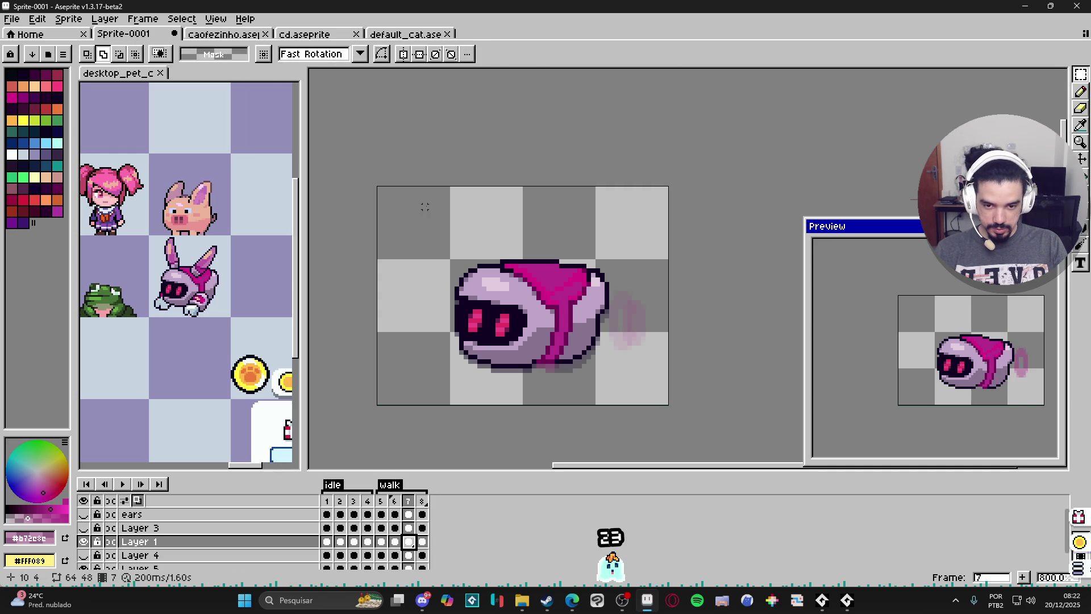
pyautogui.click(423, 542)
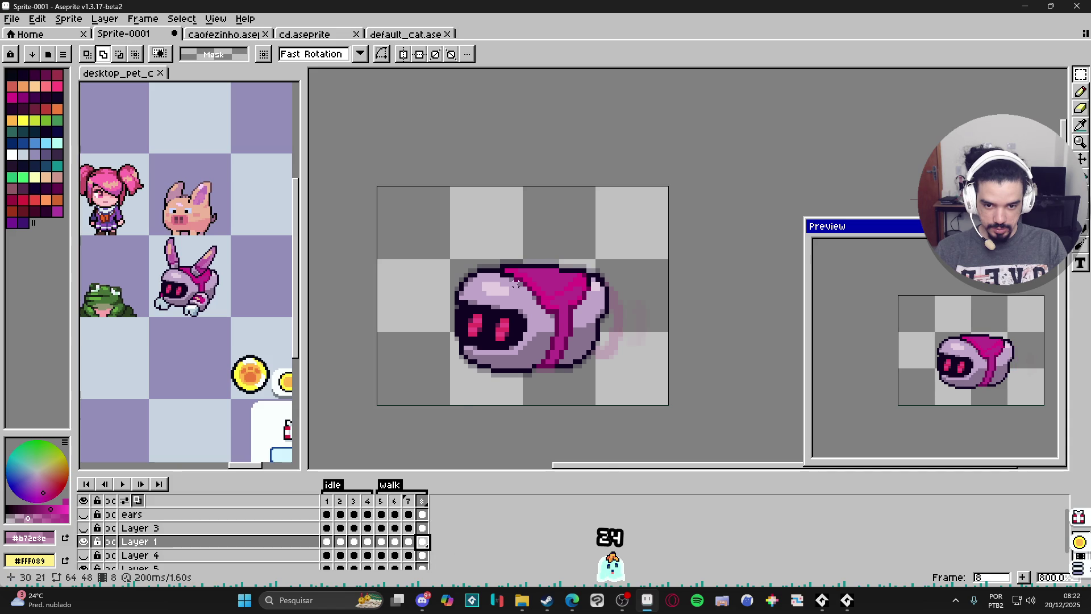
pyautogui.moveTo(642, 227); pyautogui.dragTo(543, 408)
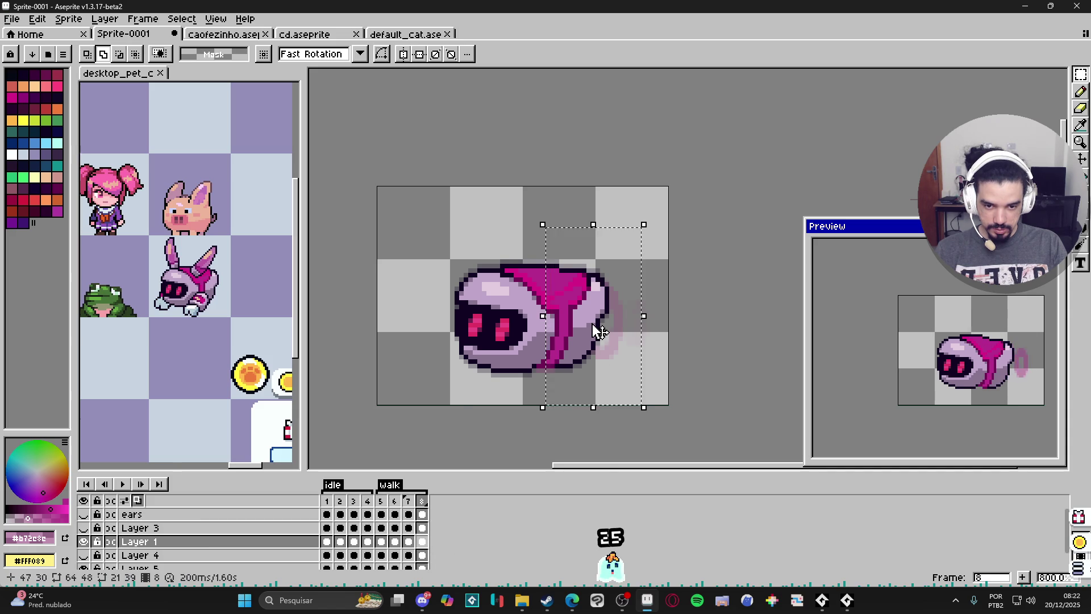
pyautogui.hotkey('ctrl', 't')
pyautogui.moveTo(597, 329); pyautogui.dragTo(598, 325)
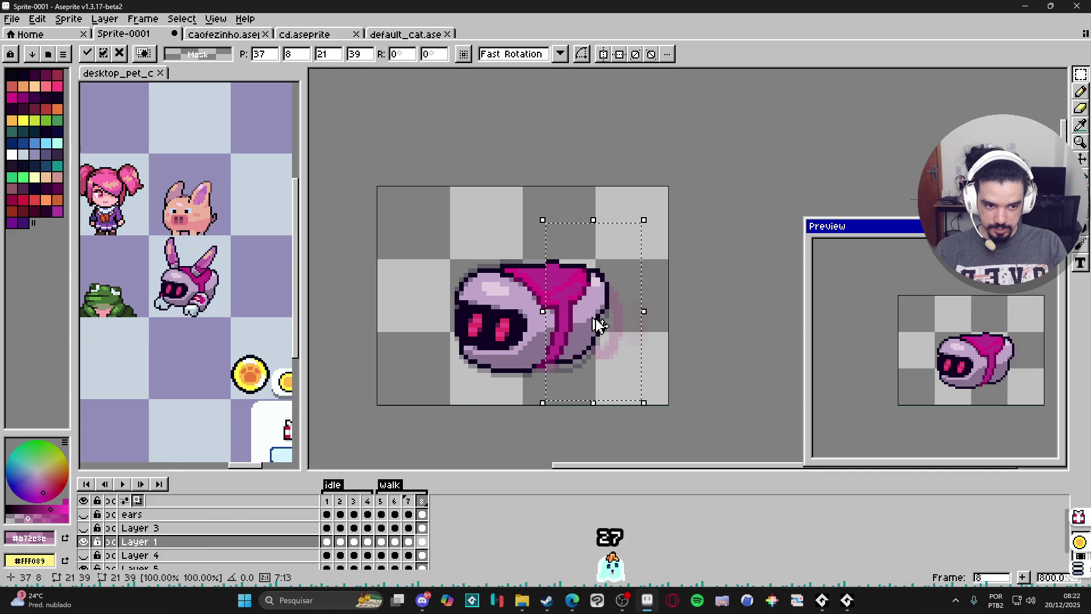
pyautogui.hotkey('ctrl', 'd')
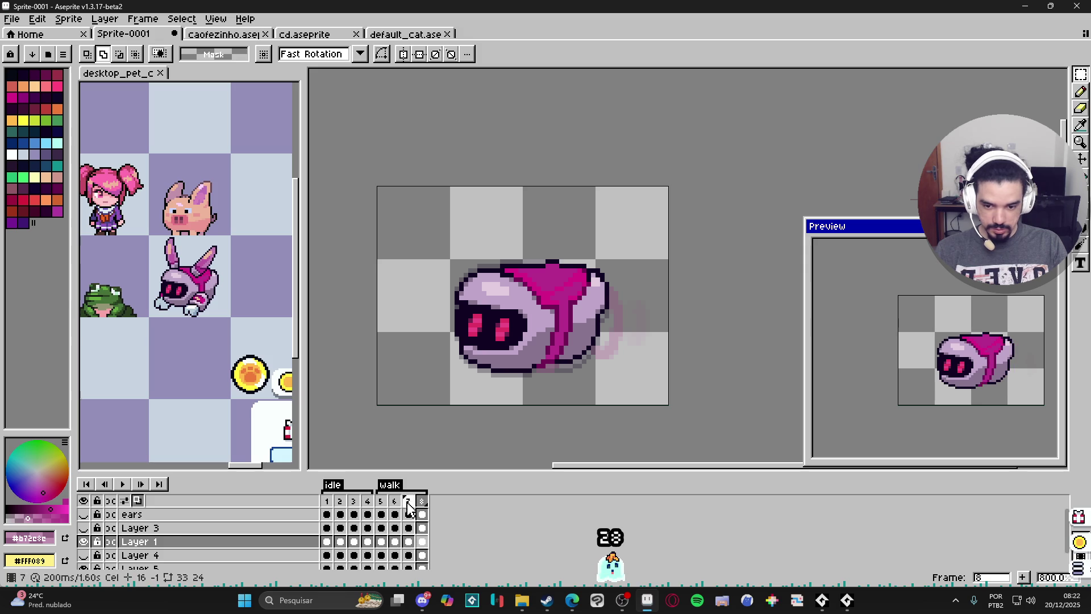
pyautogui.click(84, 514)
# Make Layer 3 and Layer 4 visible again to show the feet
pyautogui.click(84, 528)
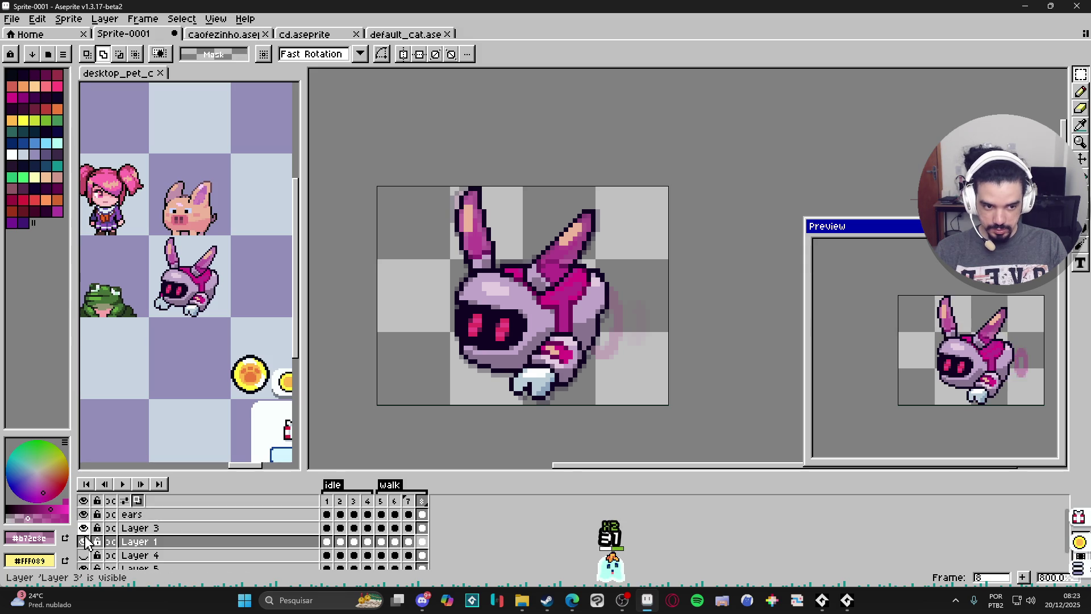
pyautogui.scroll(-1, 86, 552)
pyautogui.click(84, 542)
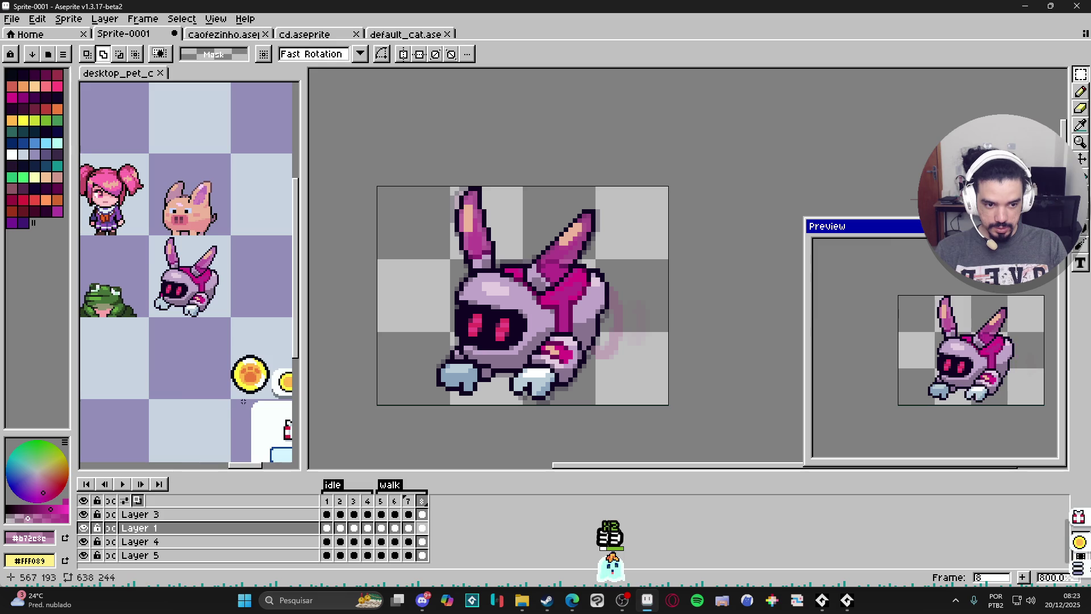
# Step through frames 5 to 8 and pick the dark magenta #710F55 colour
pyautogui.click(385, 502)
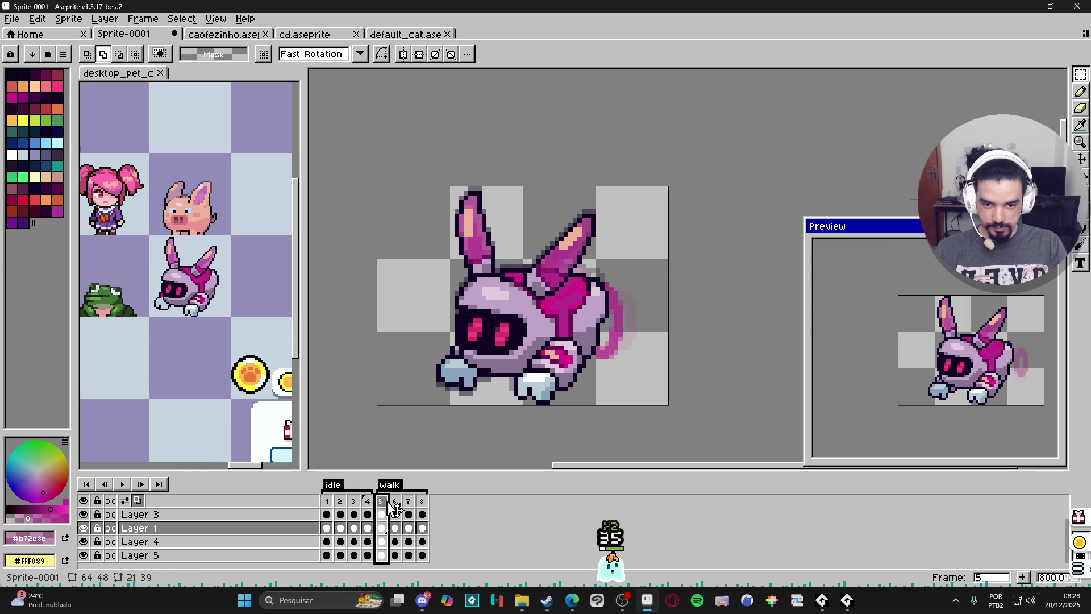
pyautogui.click(395, 501)
pyautogui.scroll(1, 527, 297)
pyautogui.press('v')
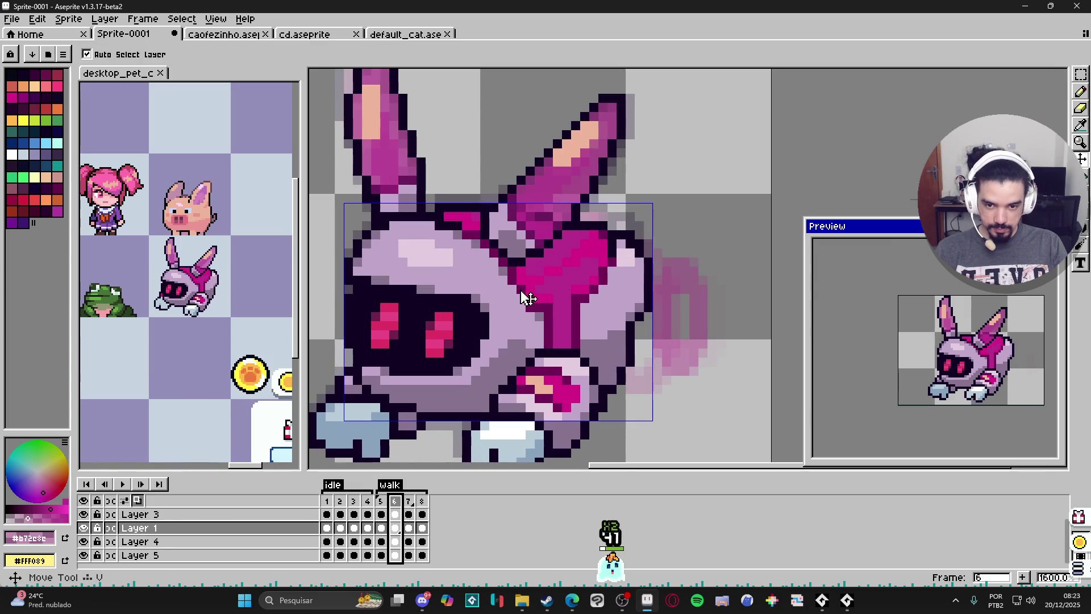
pyautogui.press('b')
pyautogui.keyDown('alt'); pyautogui.click(527, 298); pyautogui.keyUp('alt')
pyautogui.scroll(-2, 540, 358)
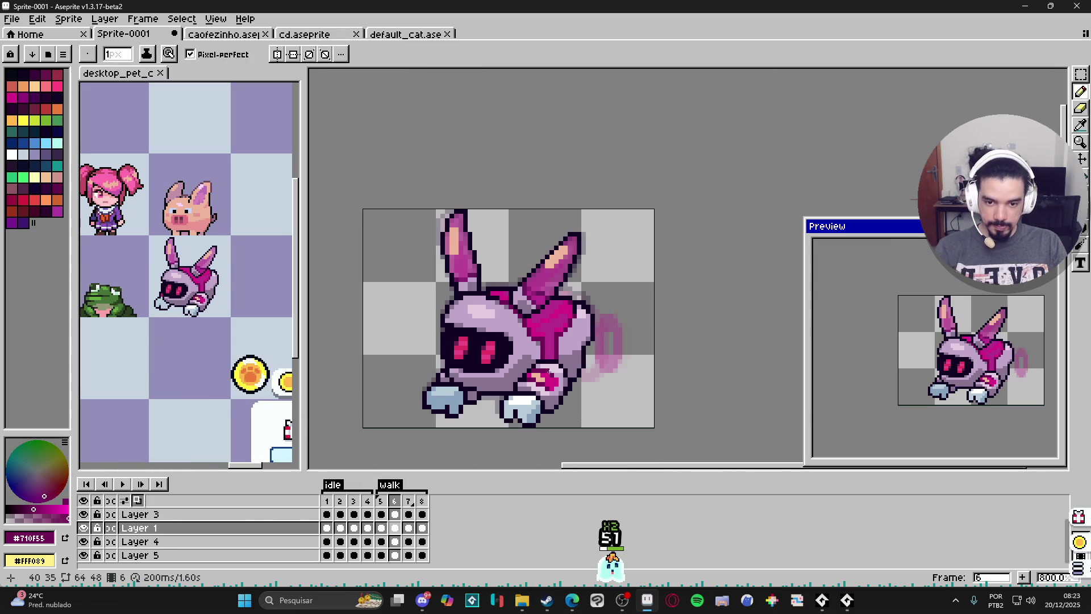
pyautogui.press('.')
pyautogui.press('.')
pyautogui.press('Right')
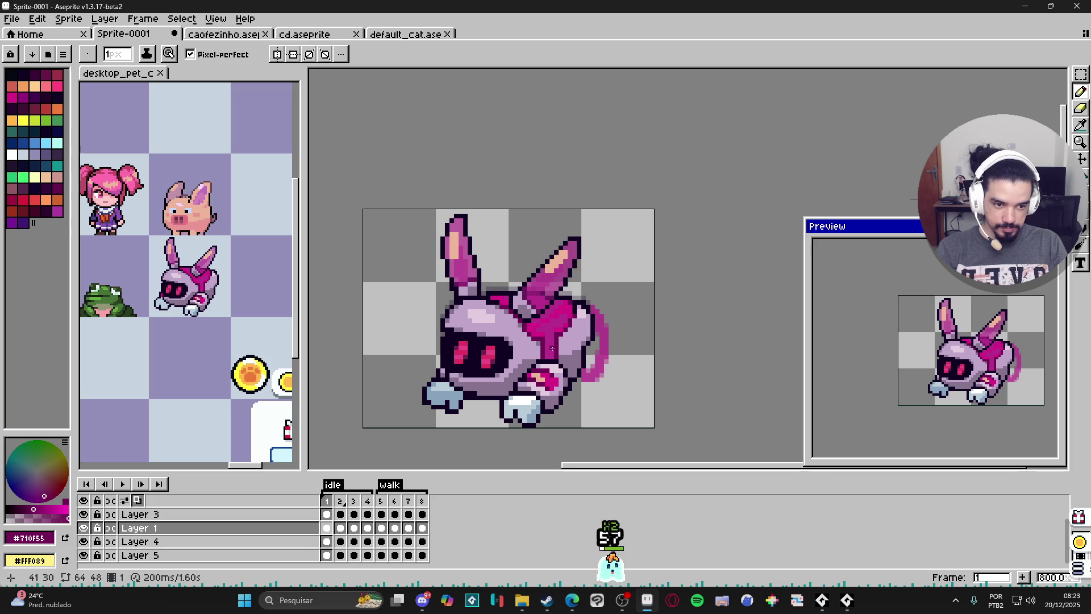
# Move to frame 4 and clear the current selection
pyautogui.click(381, 500)
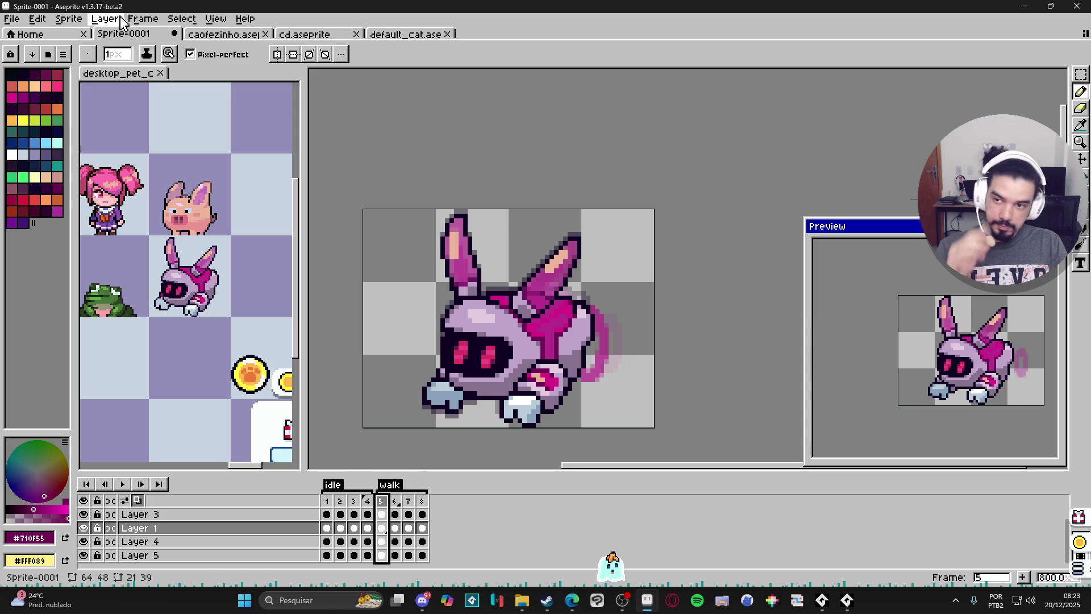
pyautogui.click(143, 19)
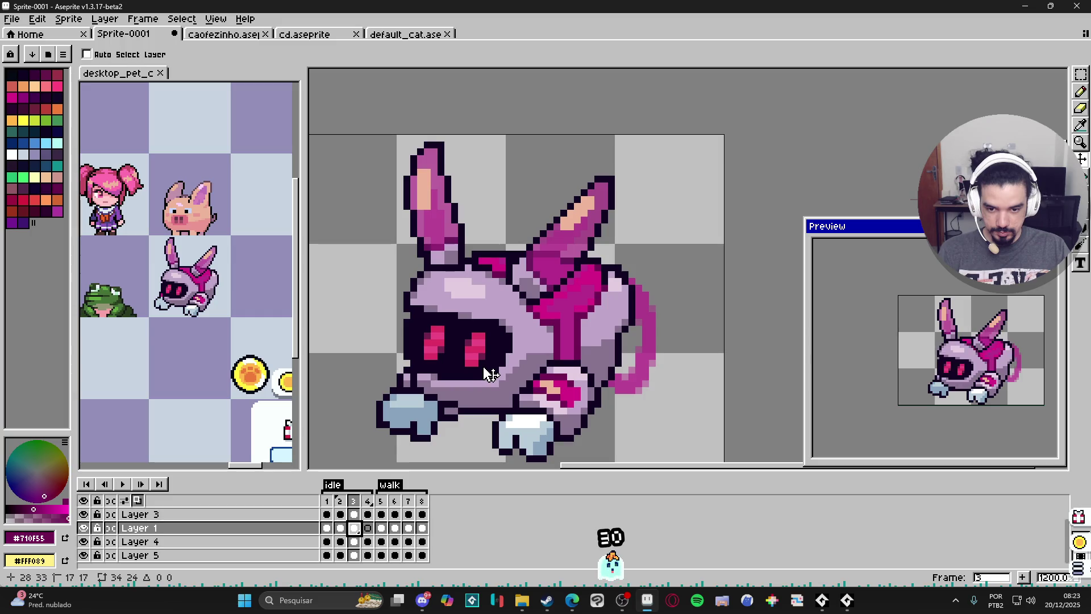
pyautogui.press('Right')
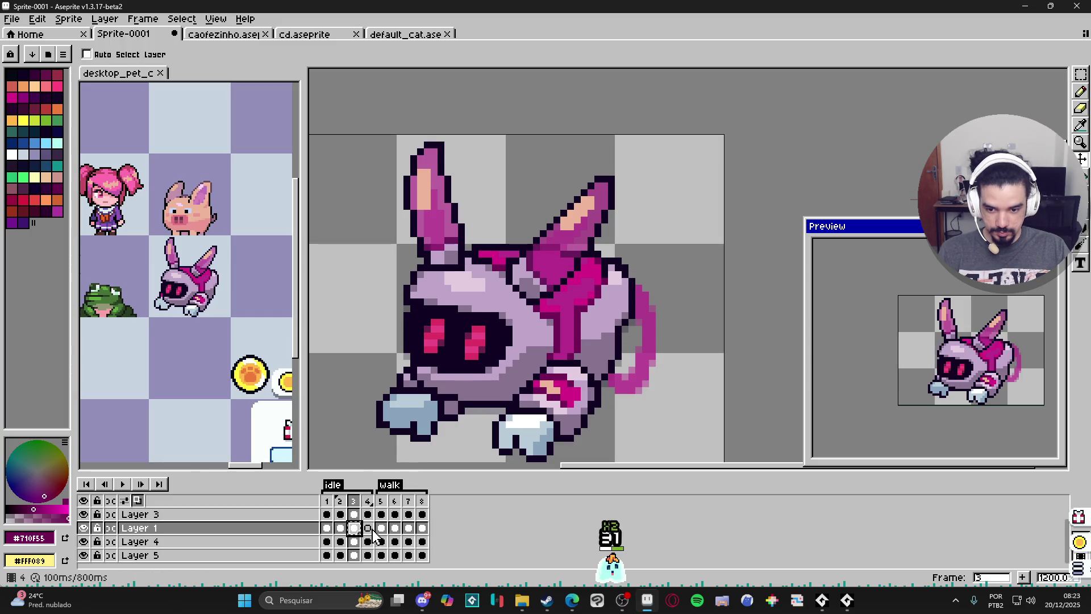
pyautogui.hotkey('ctrl', 'd')
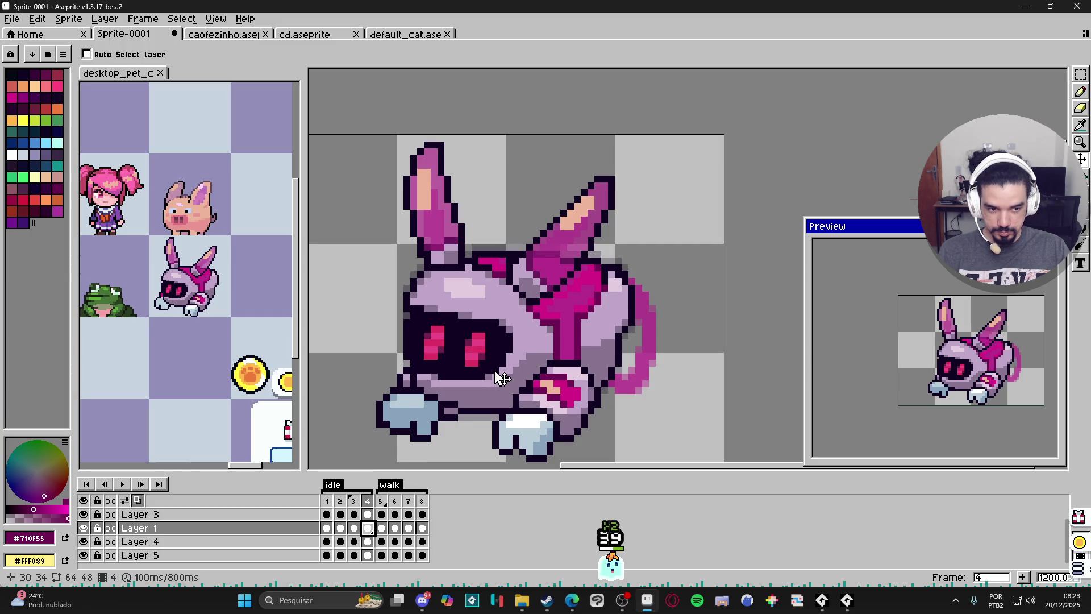
# Set all frames back to a 200 ms duration
pyautogui.click(143, 19)
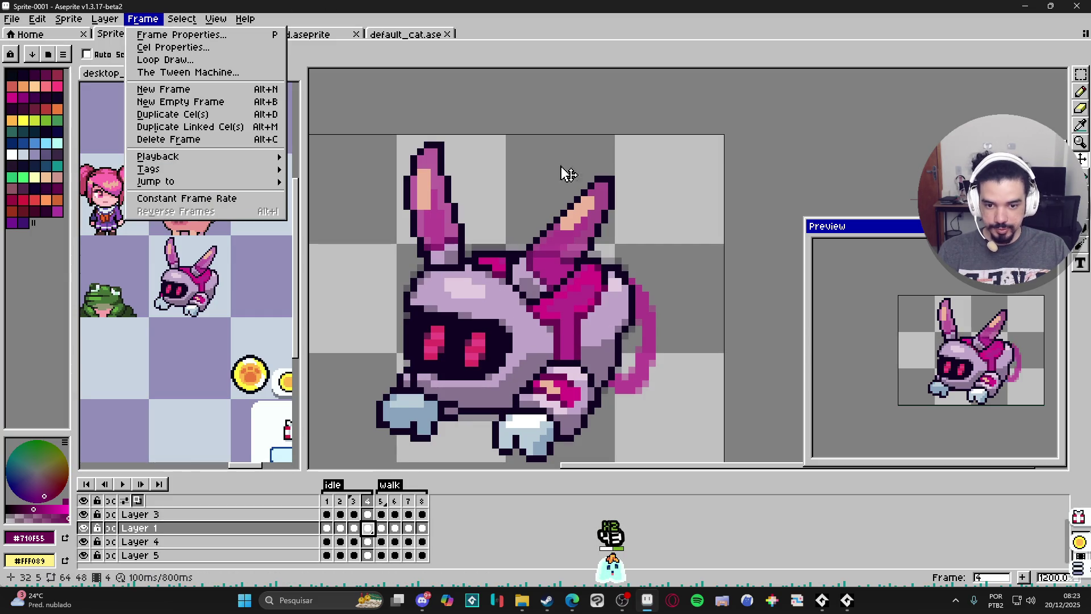
pyautogui.write('p200')
pyautogui.press('Return')
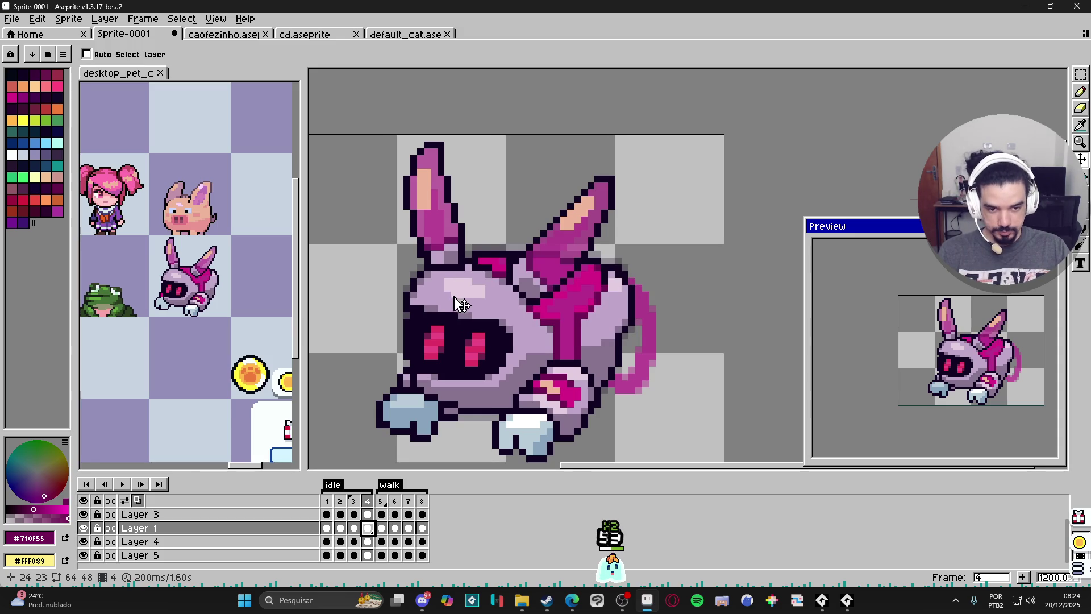
# On the ears layer, raise the ears one pixel in frame 3, comparing with frame 2
pyautogui.scroll(-3, 459, 300)
pyautogui.click(327, 528)
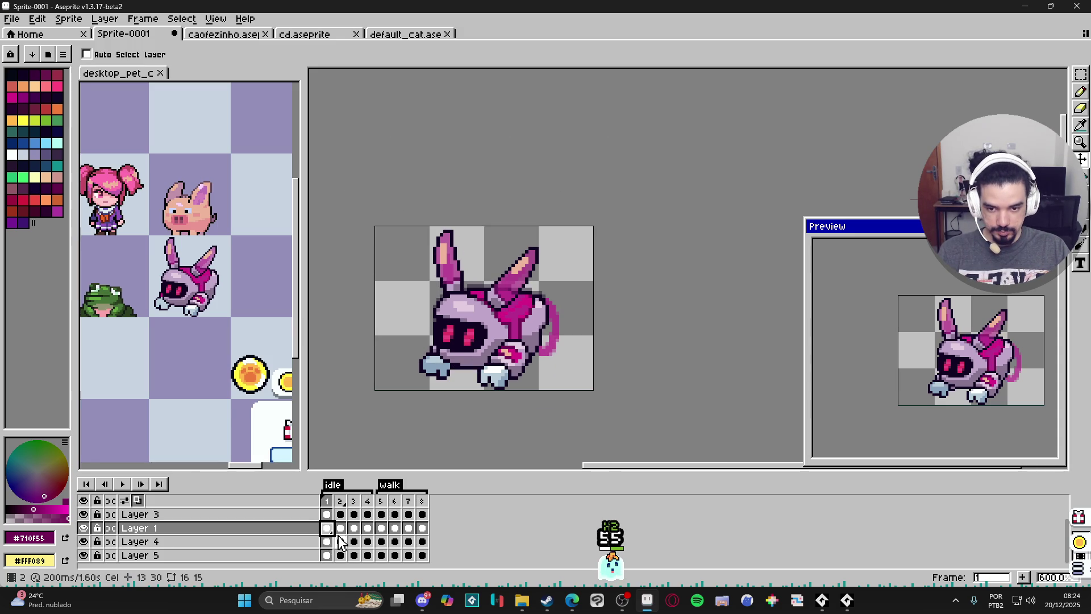
pyautogui.click(340, 501)
pyautogui.keyDown('ctrl'); pyautogui.click(455, 271); pyautogui.keyUp('ctrl')
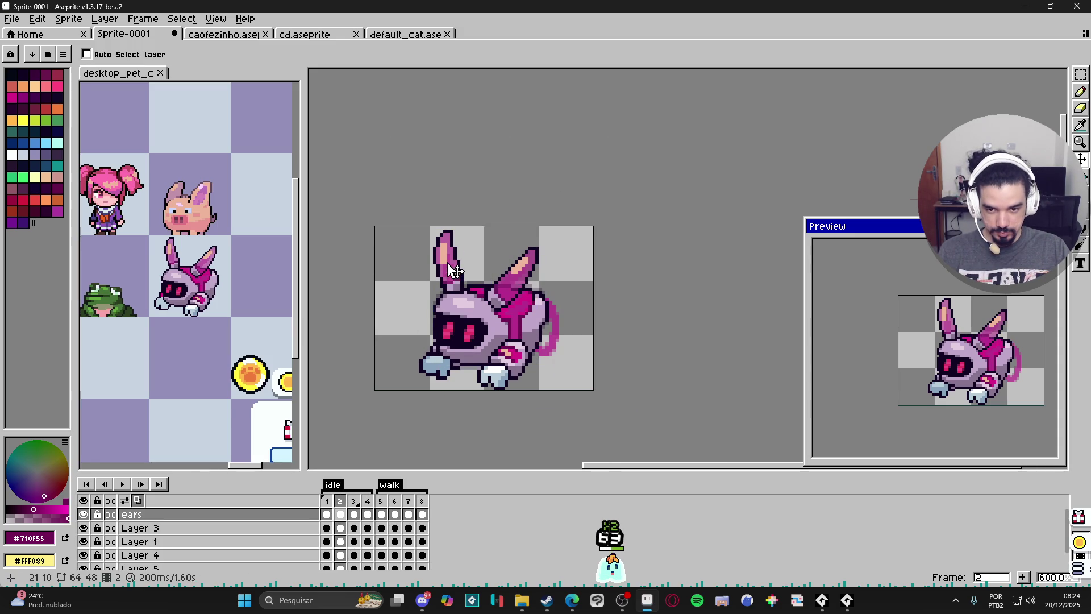
pyautogui.click(354, 515)
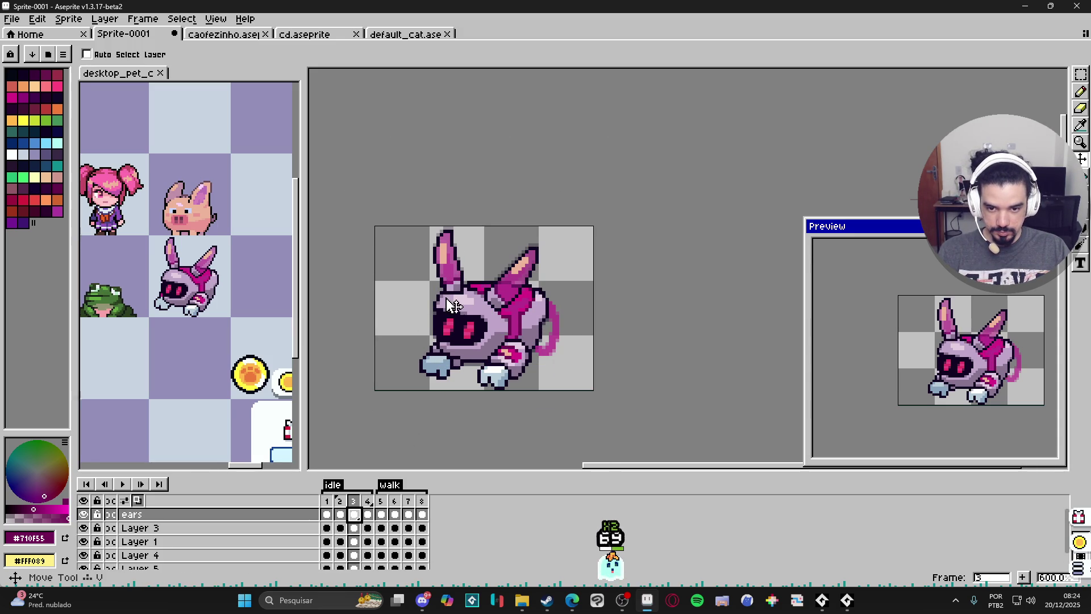
pyautogui.moveTo(452, 274); pyautogui.dragTo(452, 271)
pyautogui.click(340, 514)
pyautogui.click(353, 514)
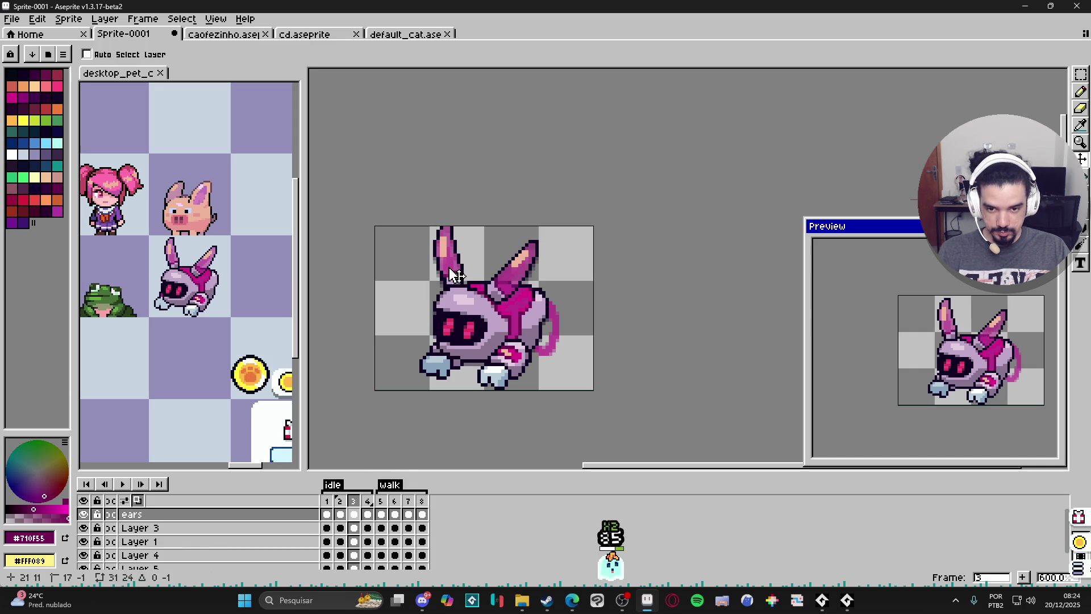
# Raise the ears one pixel in frame 4 and compare against frames 1 and 2
pyautogui.click(368, 514)
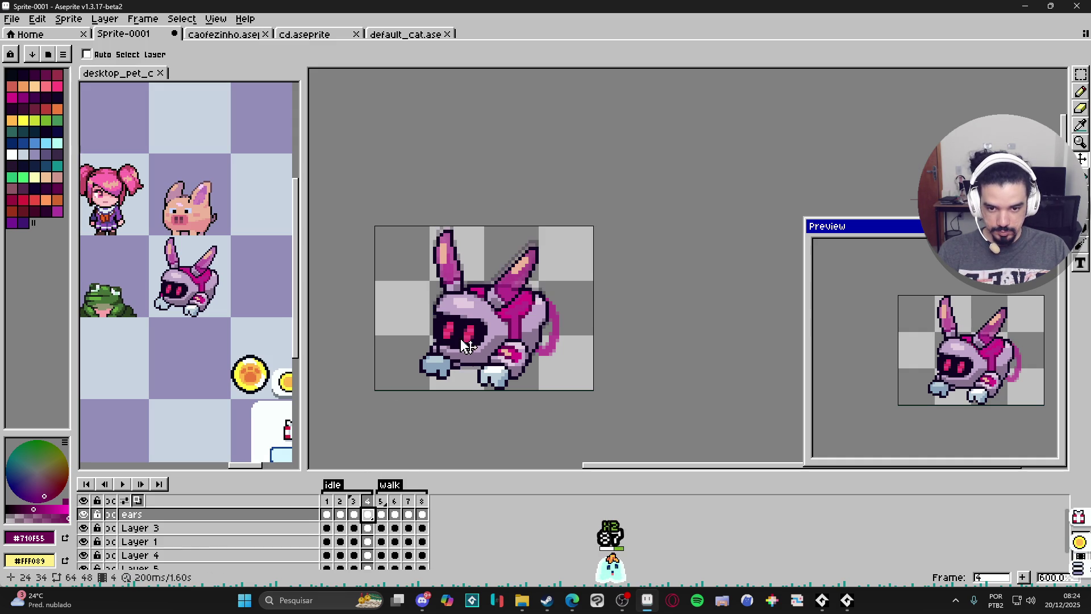
pyautogui.moveTo(451, 272); pyautogui.dragTo(449, 265)
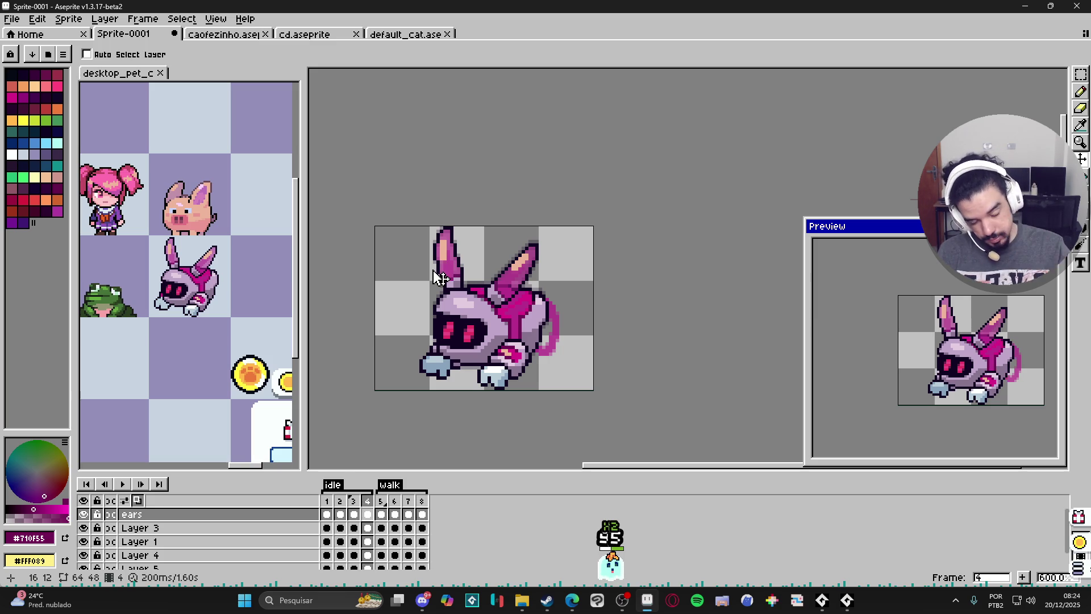
pyautogui.click(327, 514)
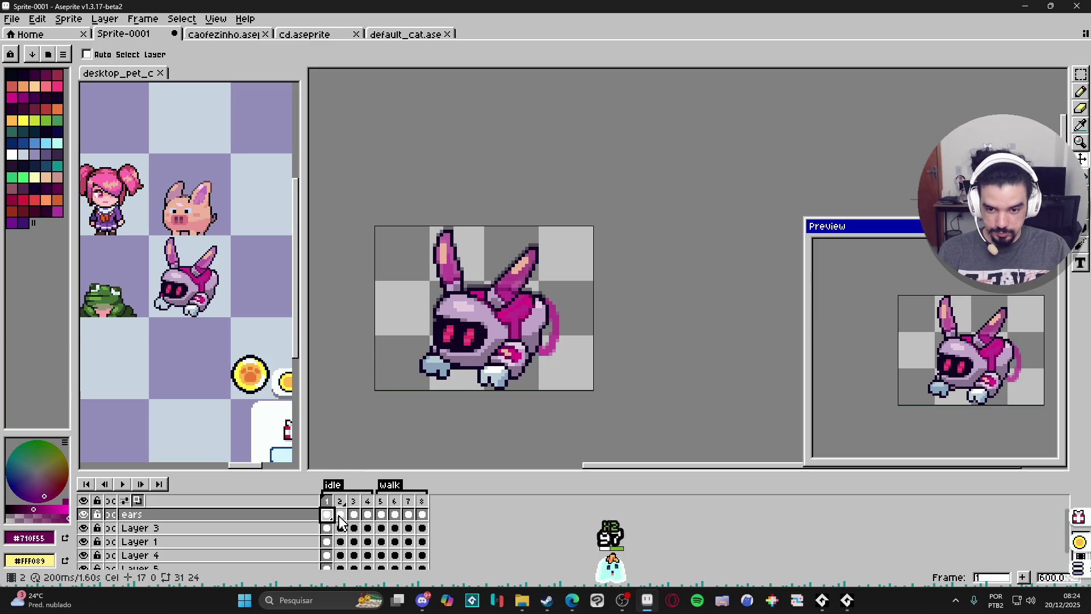
pyautogui.click(341, 515)
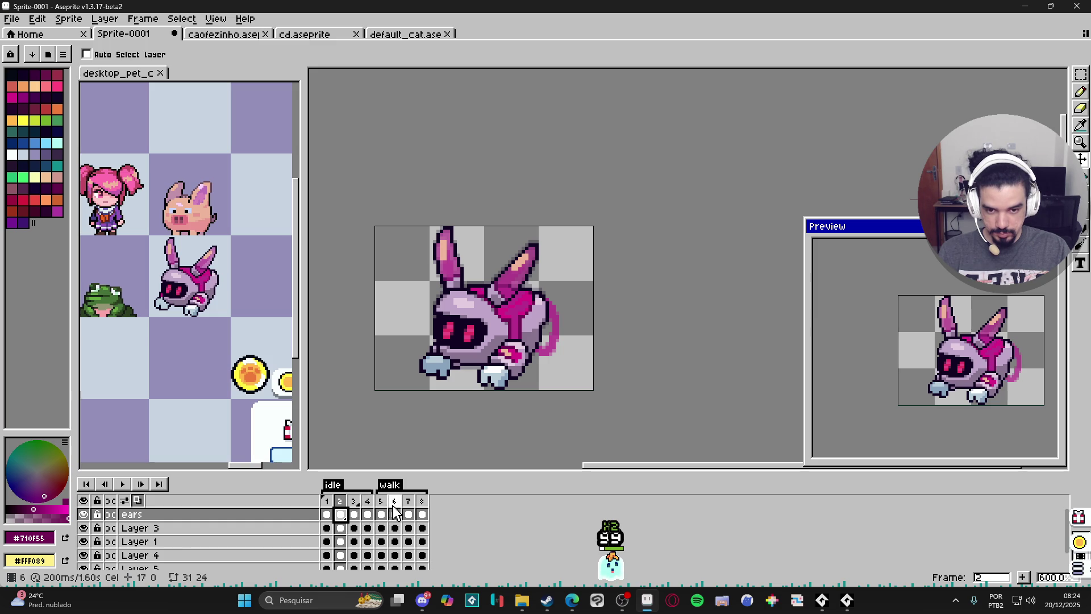
pyautogui.click(340, 528)
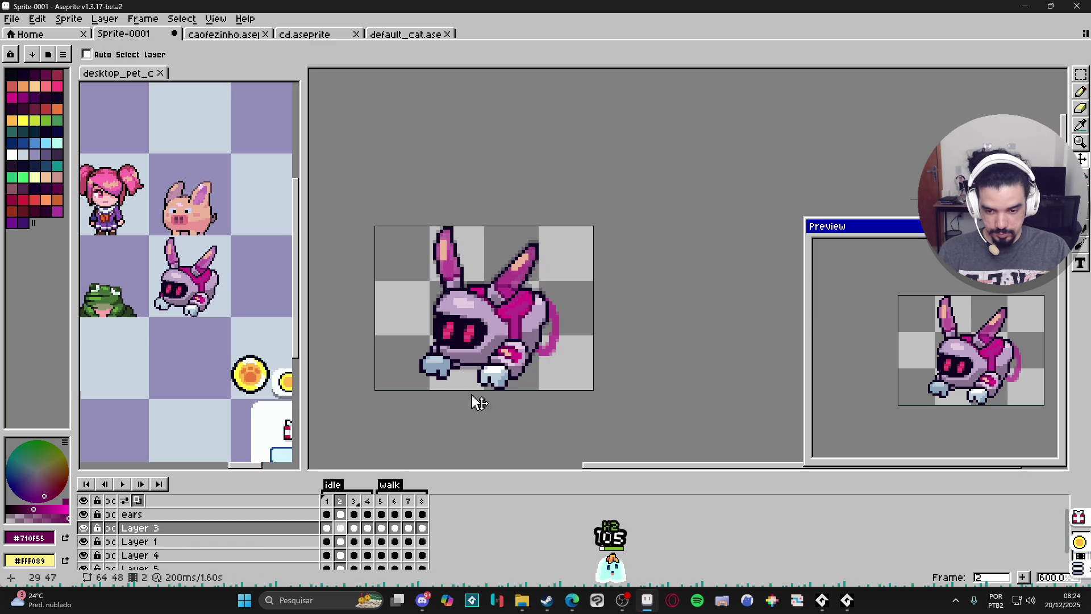
# Raise the left front foot on Layer 4 one pixel in frame 4
pyautogui.click(326, 529)
pyautogui.click(343, 527)
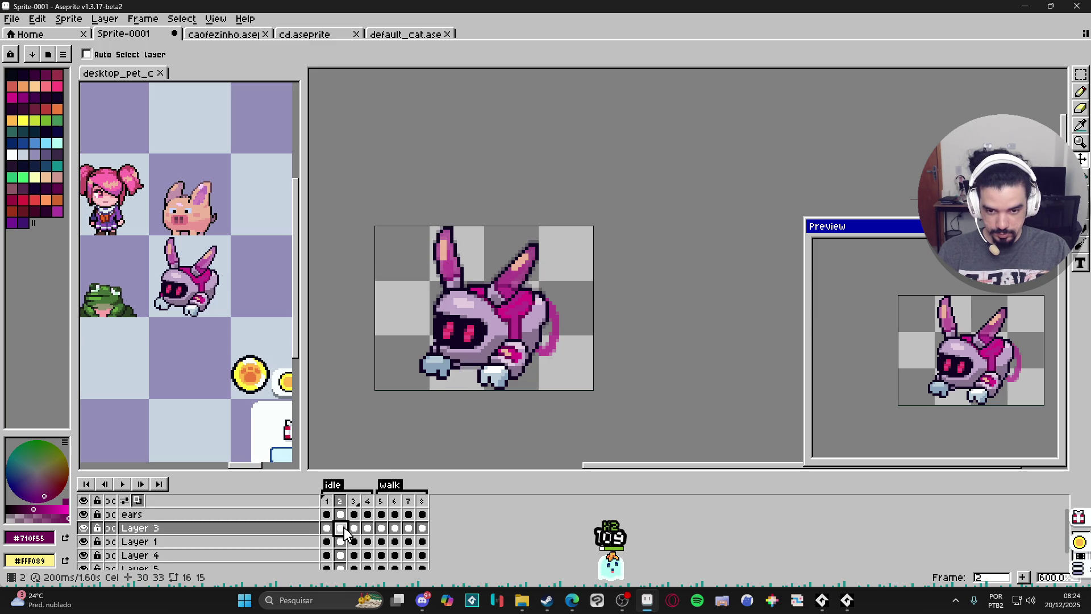
pyautogui.click(353, 528)
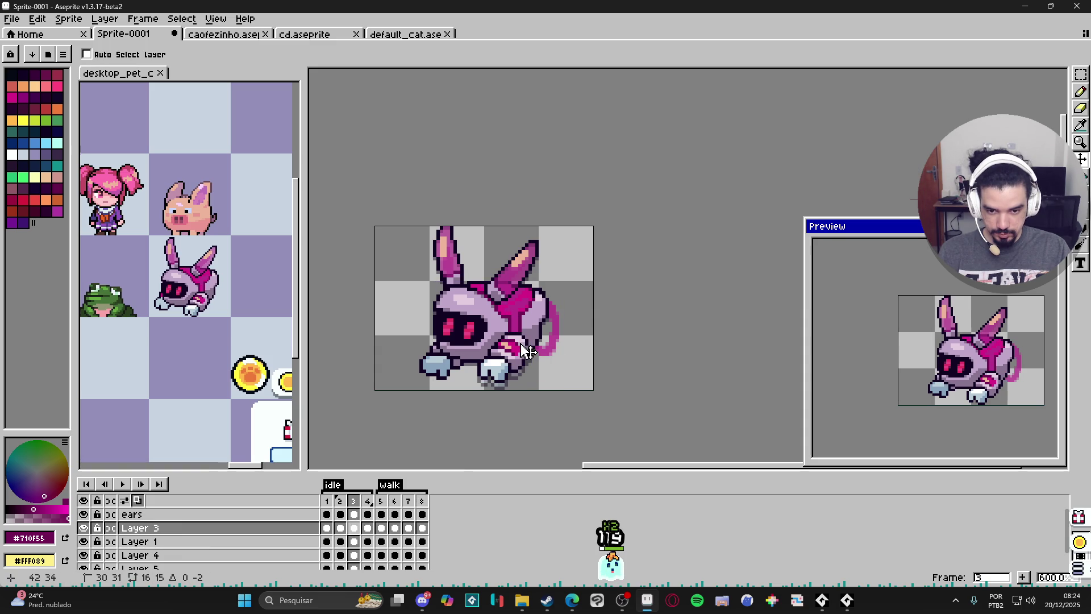
pyautogui.hotkey('alt', 'Down')
pyautogui.hotkey('alt', 'Down')
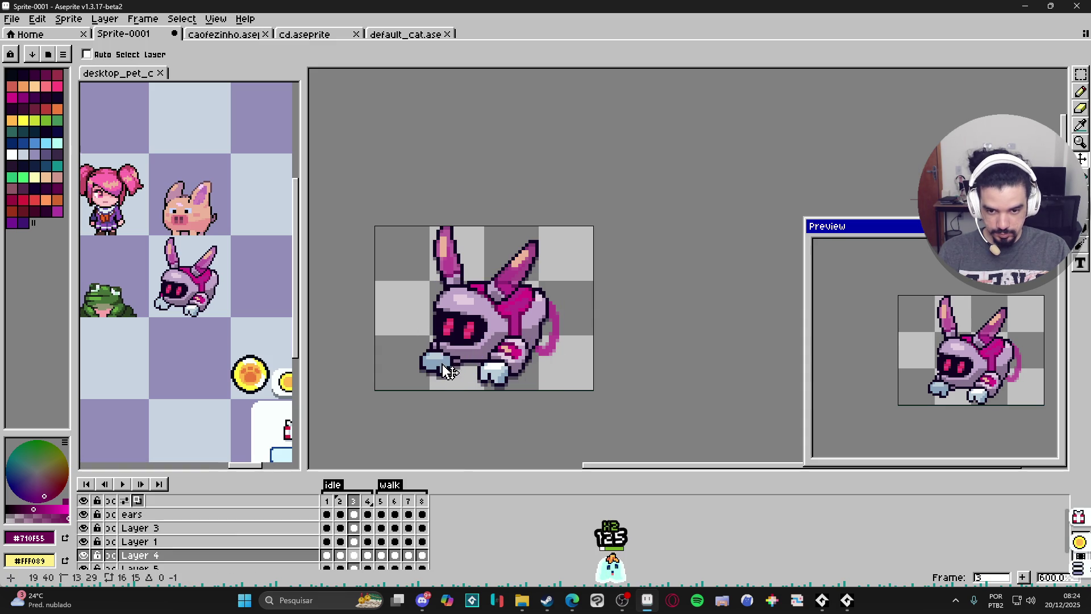
pyautogui.press('Right')
pyautogui.keyDown('ctrl'); pyautogui.click(510, 371); pyautogui.keyUp('ctrl')
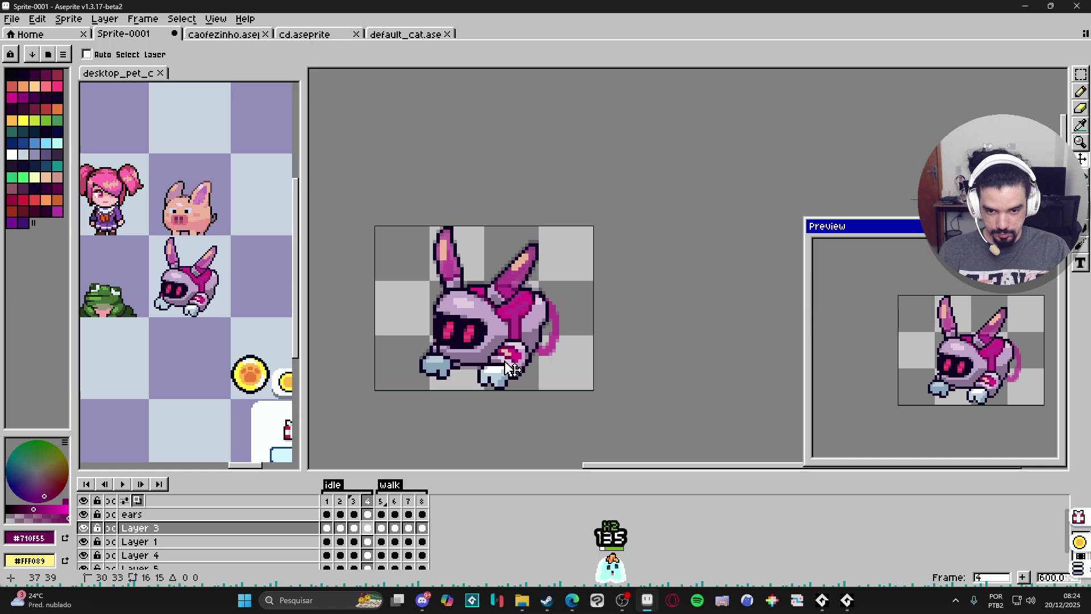
pyautogui.keyDown('ctrl'); pyautogui.click(437, 371); pyautogui.keyUp('ctrl')
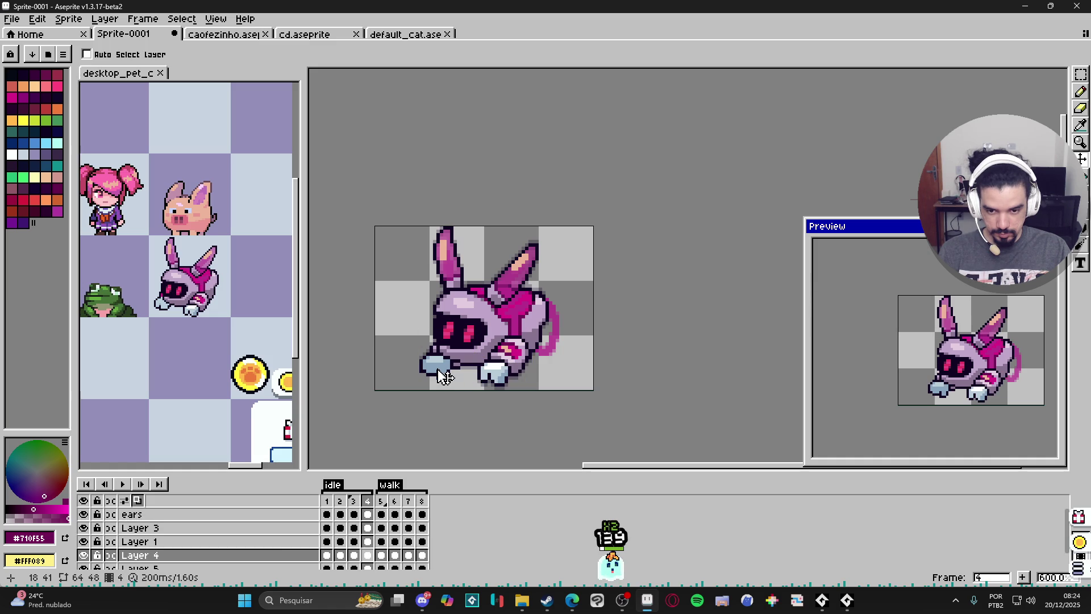
pyautogui.moveTo(447, 374); pyautogui.dragTo(444, 370)
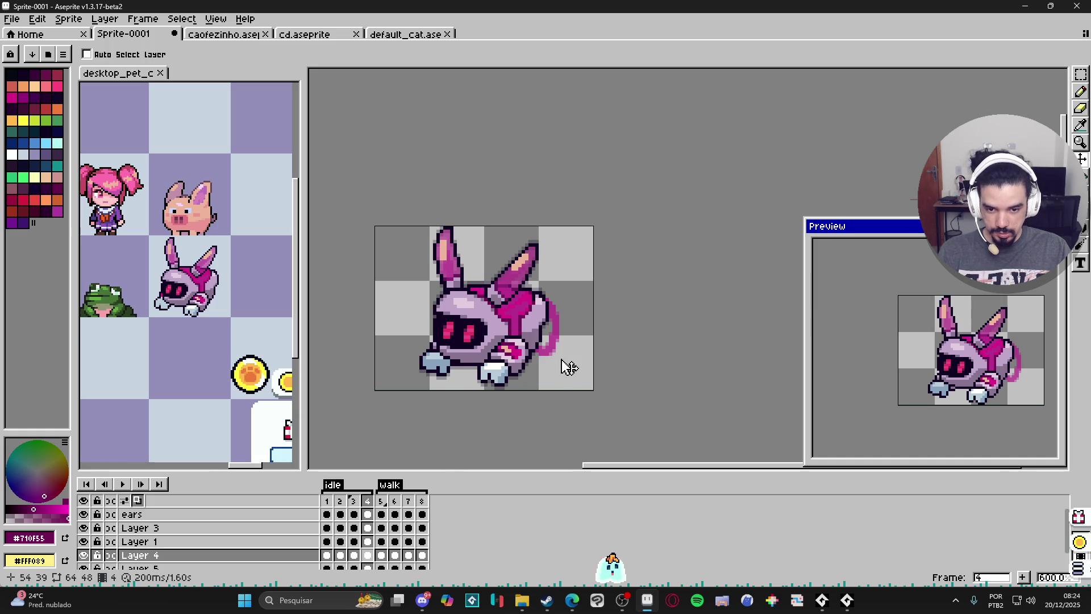
# Select Layer 5's cels for frames 1–4, then return to the ears layer at frame 2
pyautogui.scroll(-1, 557, 366)
pyautogui.press('Down')
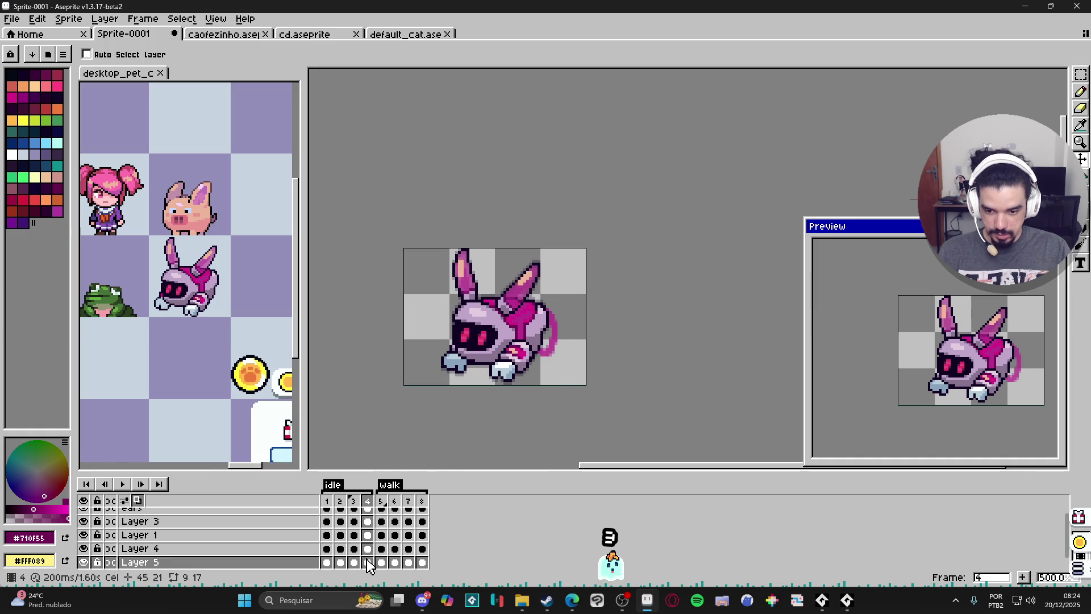
pyautogui.moveTo(367, 562); pyautogui.dragTo(327, 562)
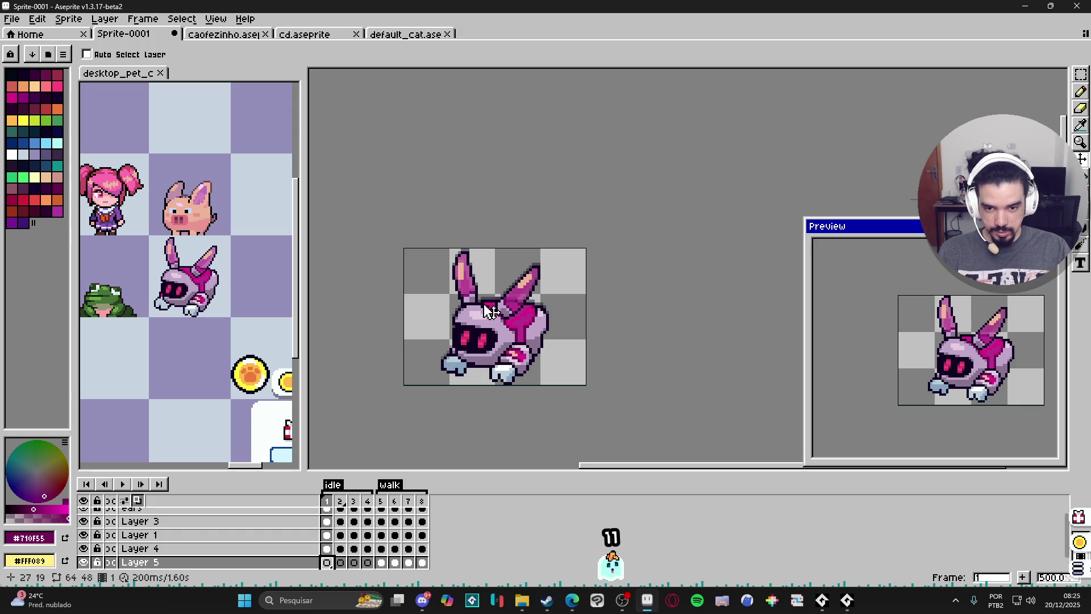
pyautogui.keyDown('ctrl'); pyautogui.click(460, 310); pyautogui.keyUp('ctrl')
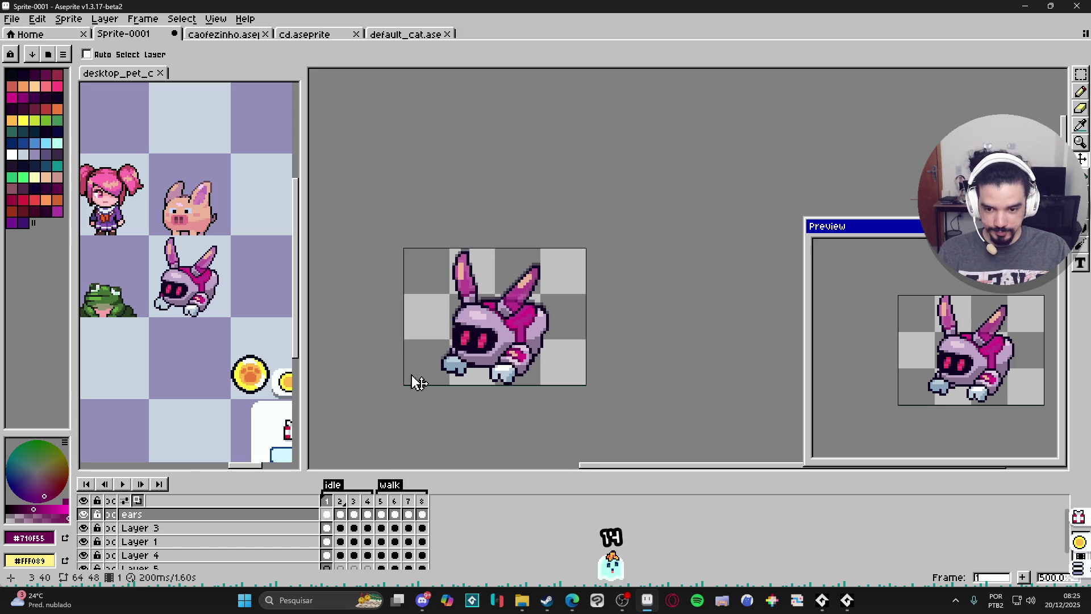
pyautogui.click(340, 515)
pyautogui.scroll(2, 473, 279)
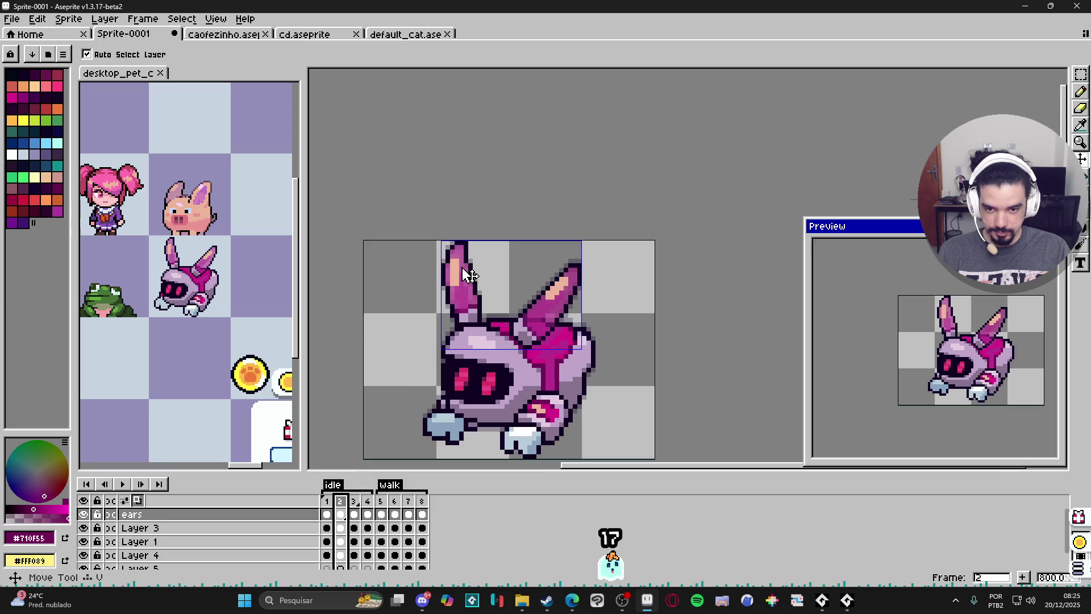
pyautogui.scroll(2, 446, 281)
# Try skewing the selected left ear, then undo the skew
pyautogui.press('m')
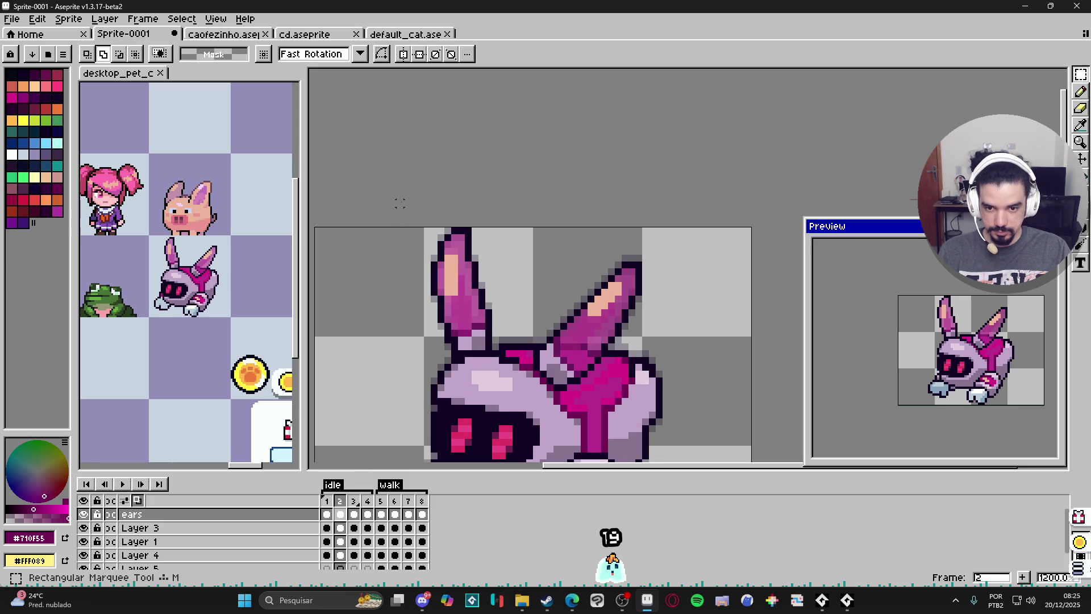
pyautogui.moveTo(430, 223); pyautogui.dragTo(495, 373)
pyautogui.moveTo(461, 210); pyautogui.dragTo(458, 212)
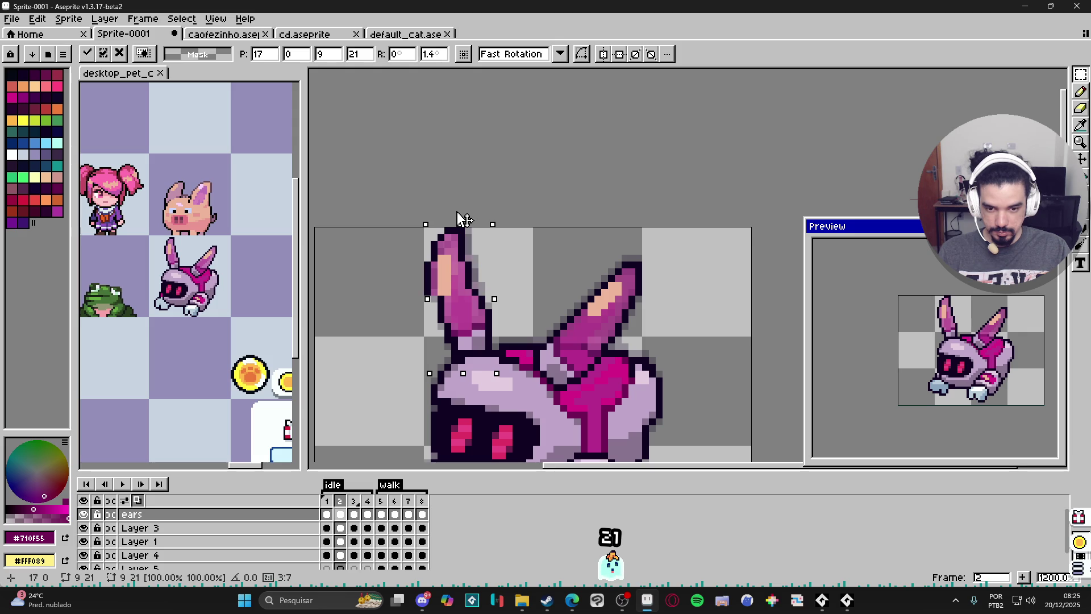
pyautogui.press('Return')
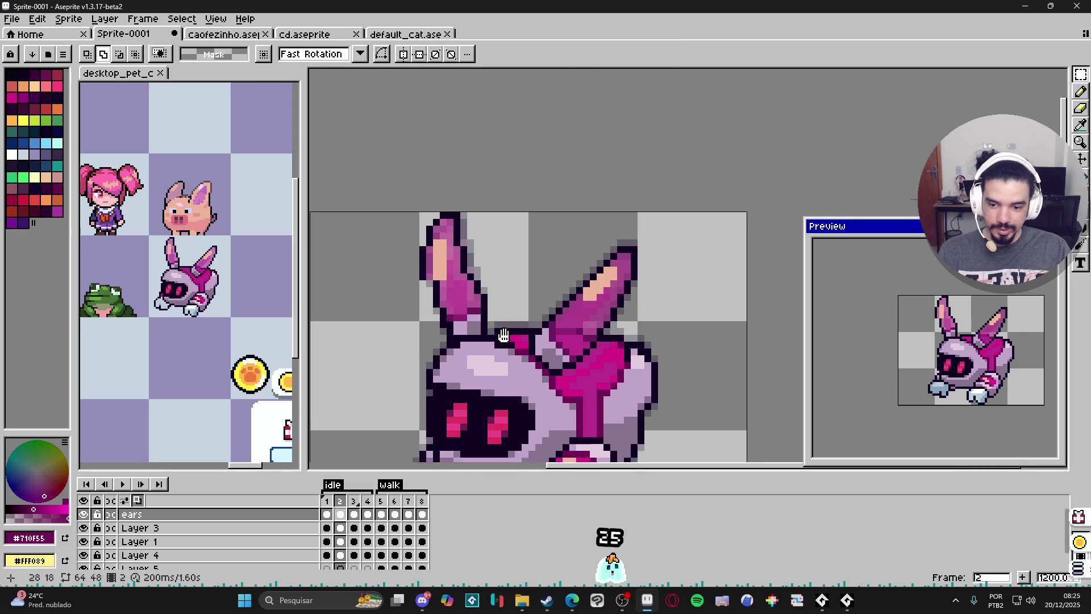
pyautogui.hotkey('ctrl', 'z')
# Compare ear frames 6, 7, 1 and 2, briefly clearing and restoring frame 2's ears
pyautogui.click(396, 515)
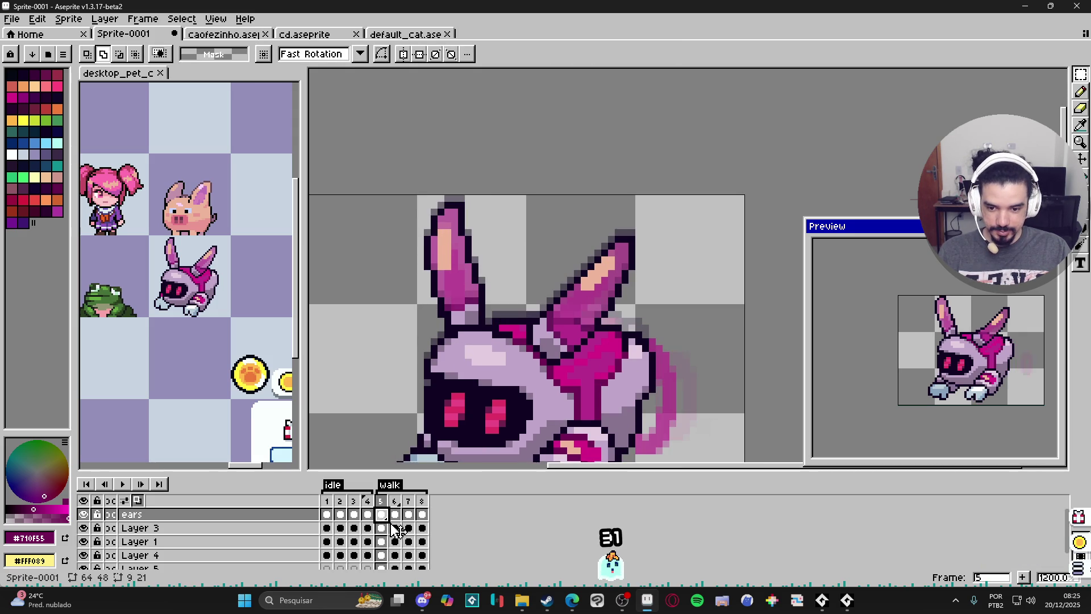
pyautogui.click(409, 516)
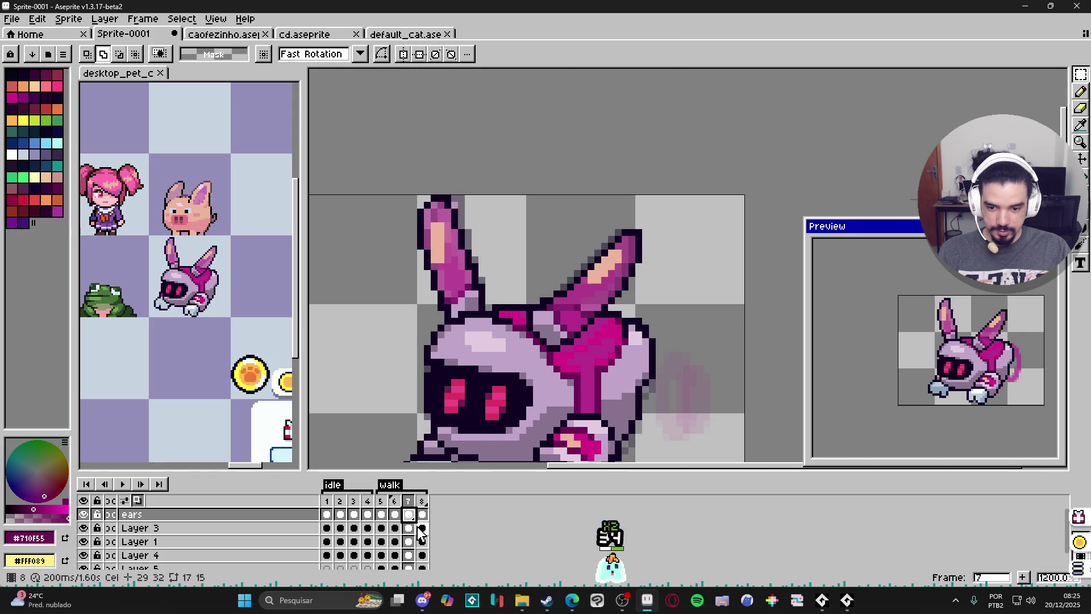
pyautogui.click(326, 516)
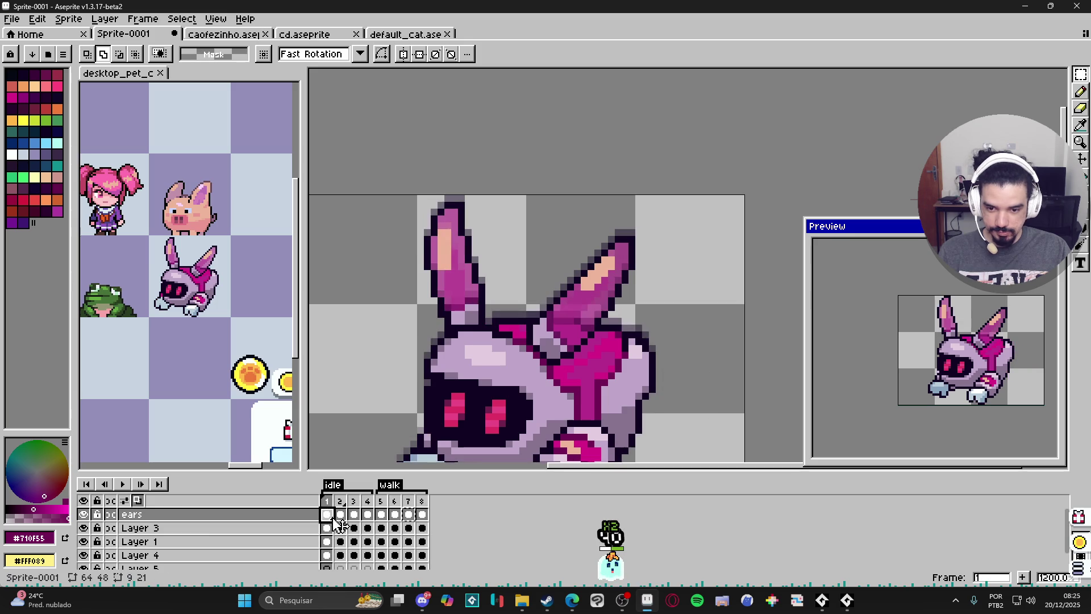
pyautogui.click(340, 516)
pyautogui.press('Delete')
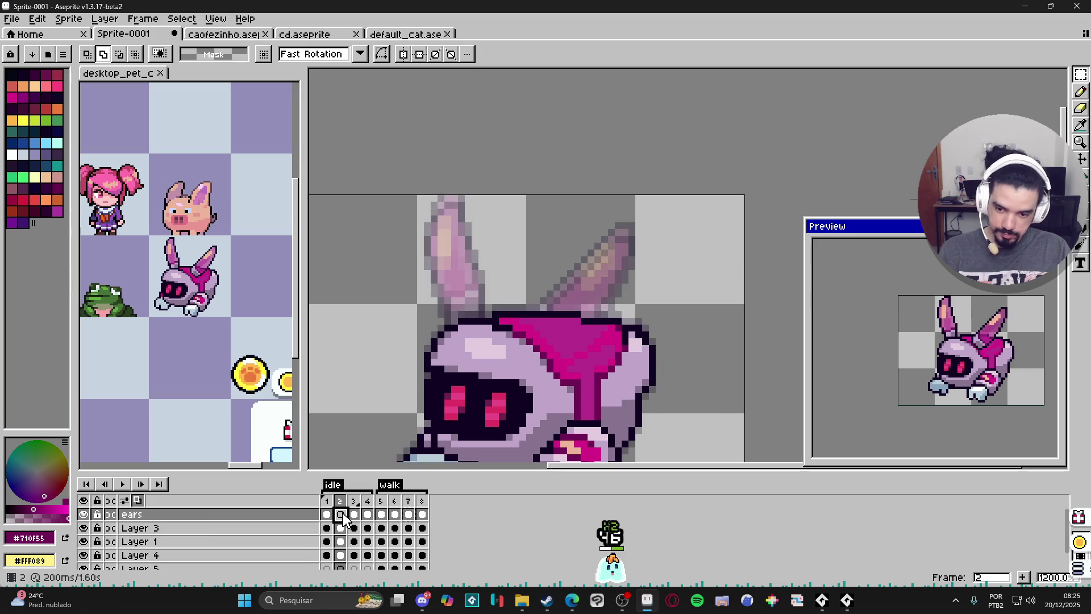
pyautogui.hotkey('ctrl', 'z')
# Shift the left ear one pixel left on frame 3
pyautogui.press('v')
pyautogui.press('ctrl')
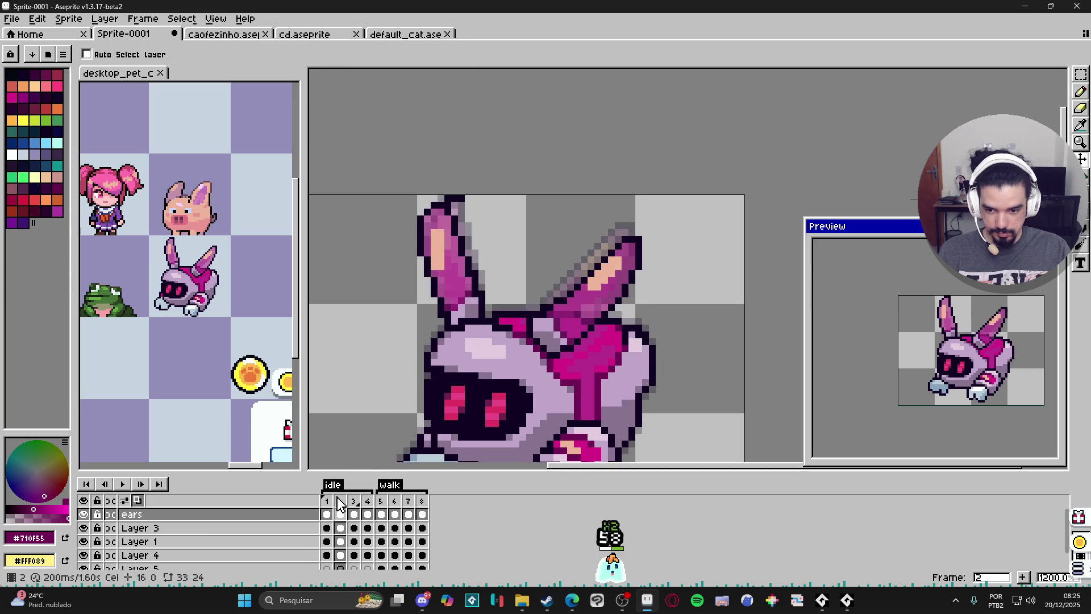
pyautogui.click(327, 505)
pyautogui.click(341, 514)
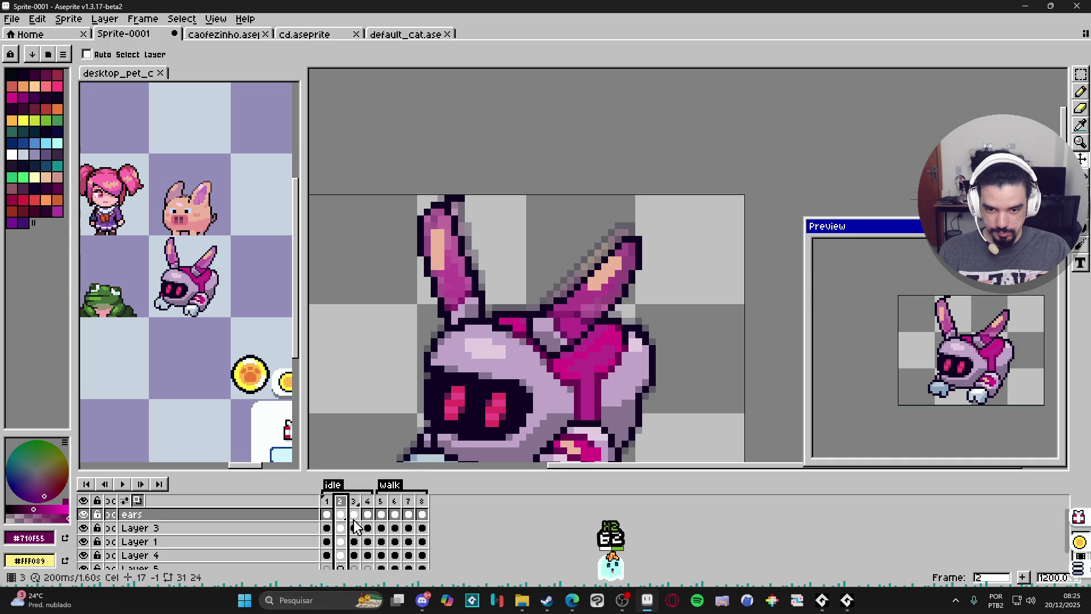
pyautogui.click(355, 515)
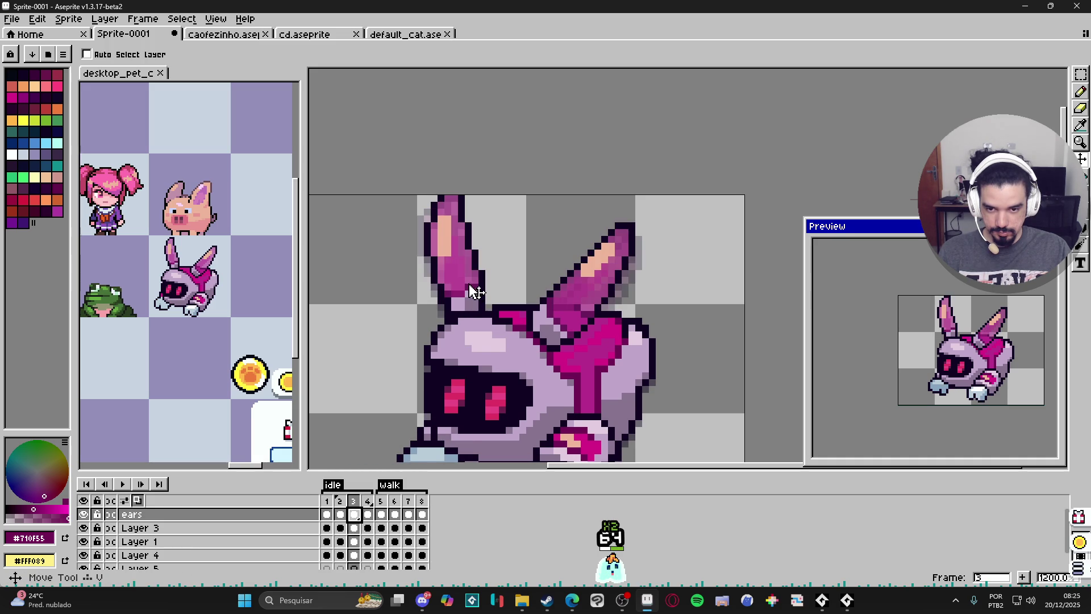
pyautogui.press('Delete')
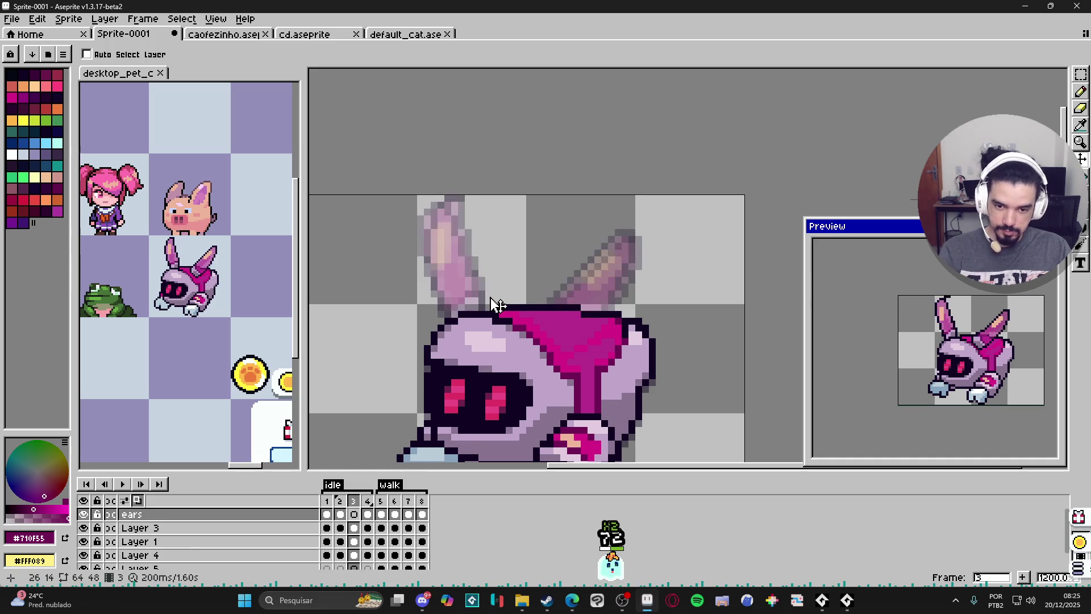
pyautogui.hotkey('ctrl', 'z')
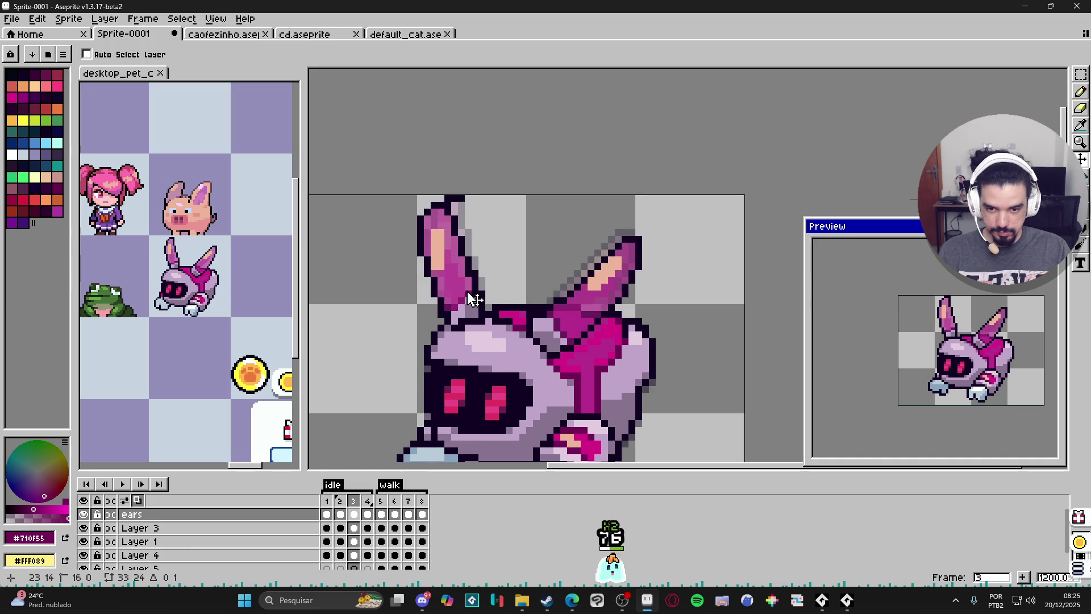
pyautogui.moveTo(472, 293); pyautogui.dragTo(471, 294)
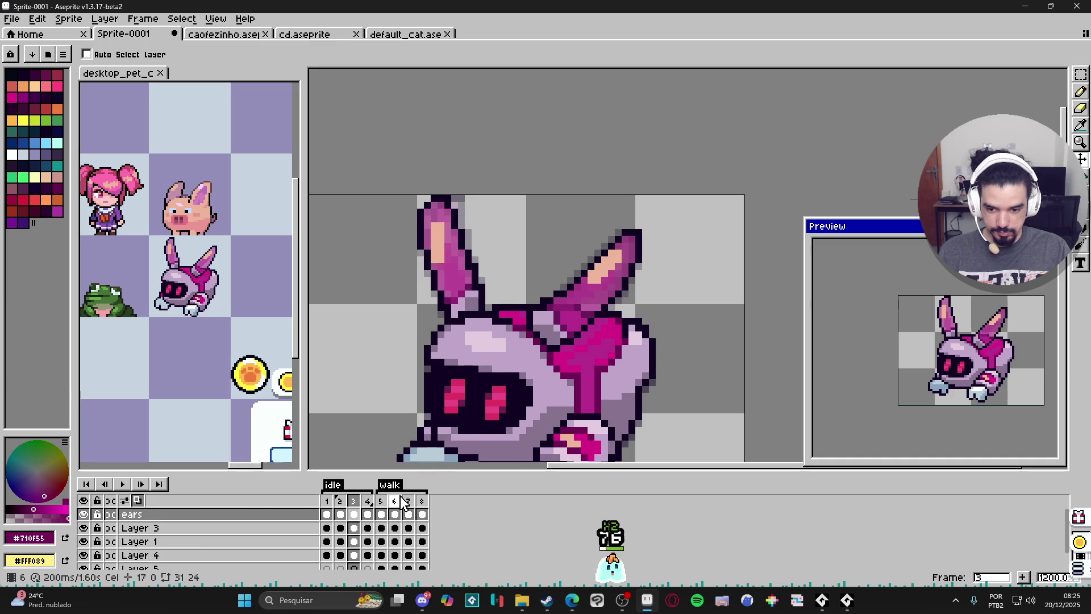
# Tilt and nudge the left ear on frame 1, then eyedrop the dark outline colour
pyautogui.click(368, 515)
pyautogui.click(328, 515)
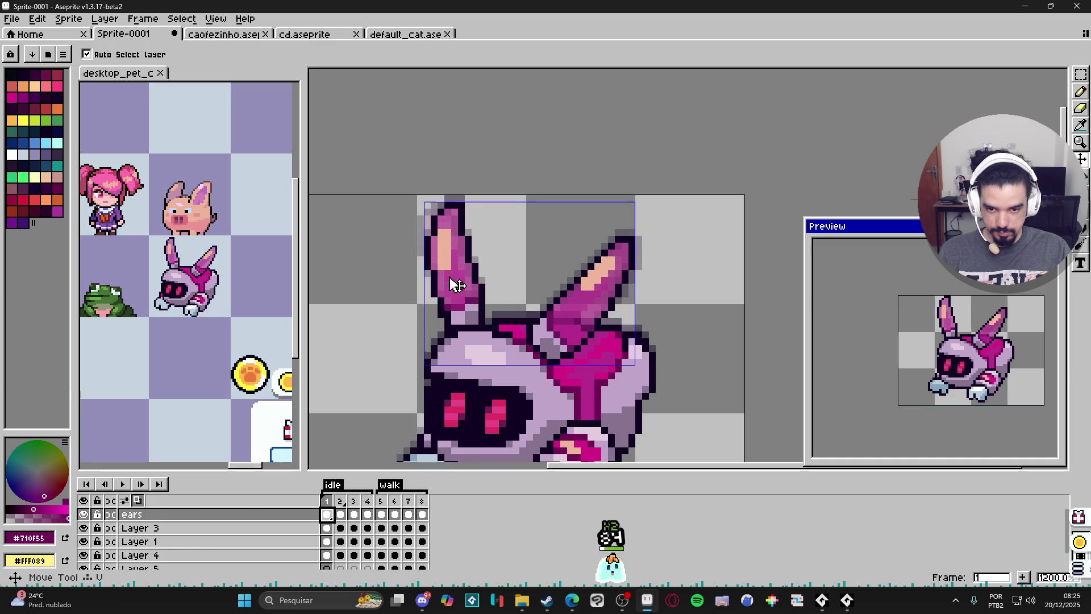
pyautogui.scroll(1, 455, 277)
pyautogui.press('m')
pyautogui.moveTo(389, 168)
pyautogui.mouseDown()
pyautogui.moveTo(481, 280)
pyautogui.moveTo(498, 314)
pyautogui.moveTo(487, 366)
pyautogui.moveTo(500, 370)
pyautogui.mouseUp()
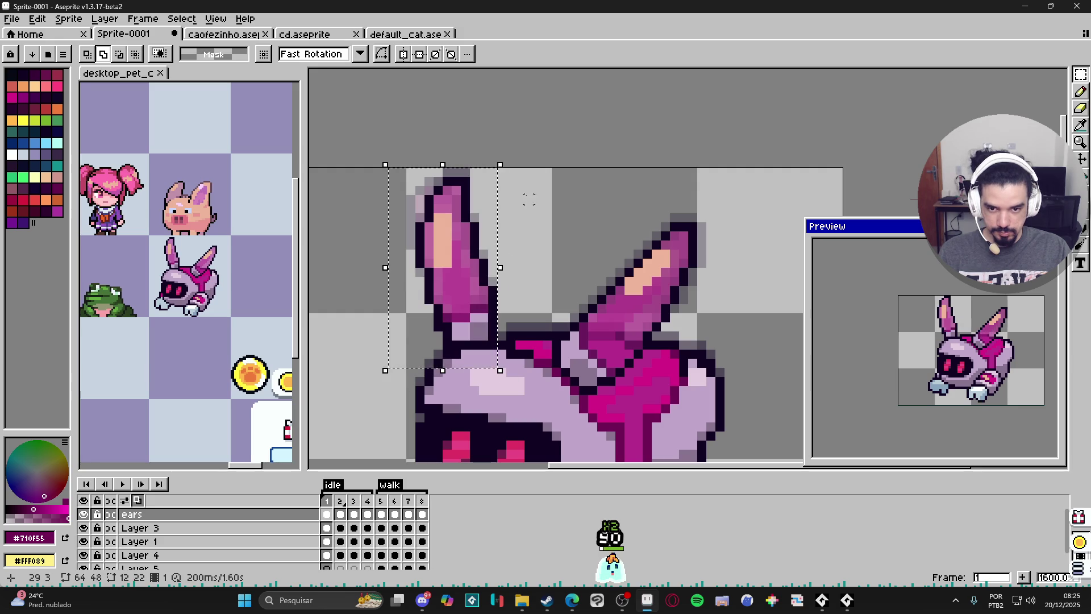
pyautogui.moveTo(446, 153); pyautogui.dragTo(449, 163)
pyautogui.moveTo(442, 220); pyautogui.dragTo(452, 219)
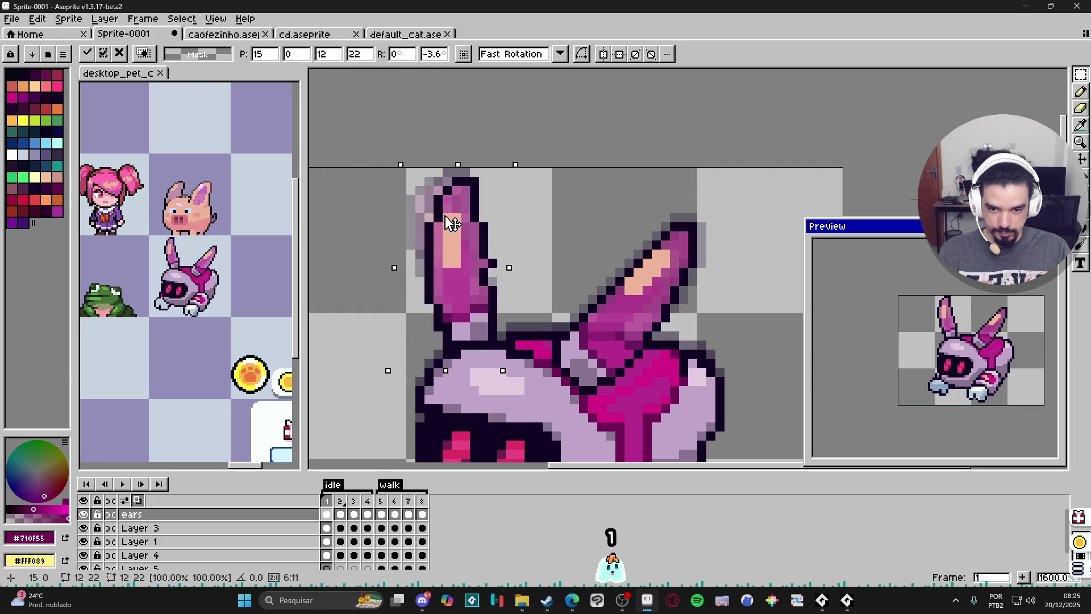
pyautogui.press('b')
pyautogui.keyDown('alt'); pyautogui.click(492, 263); pyautogui.keyUp('alt')
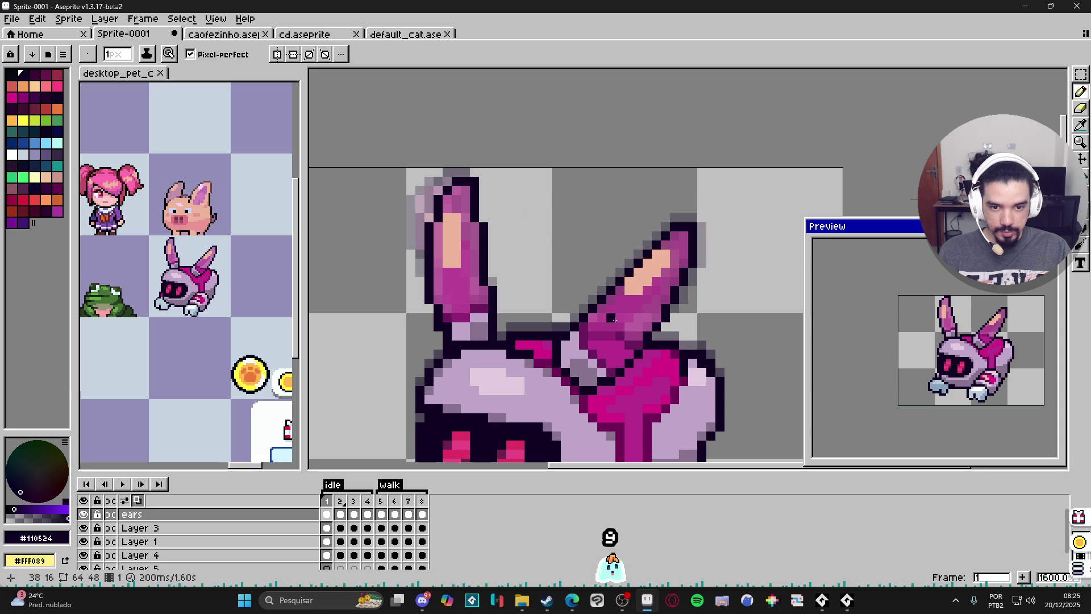
# Shift frame 2's left ear left and down, then compare frames 1 to 3
pyautogui.click(339, 508)
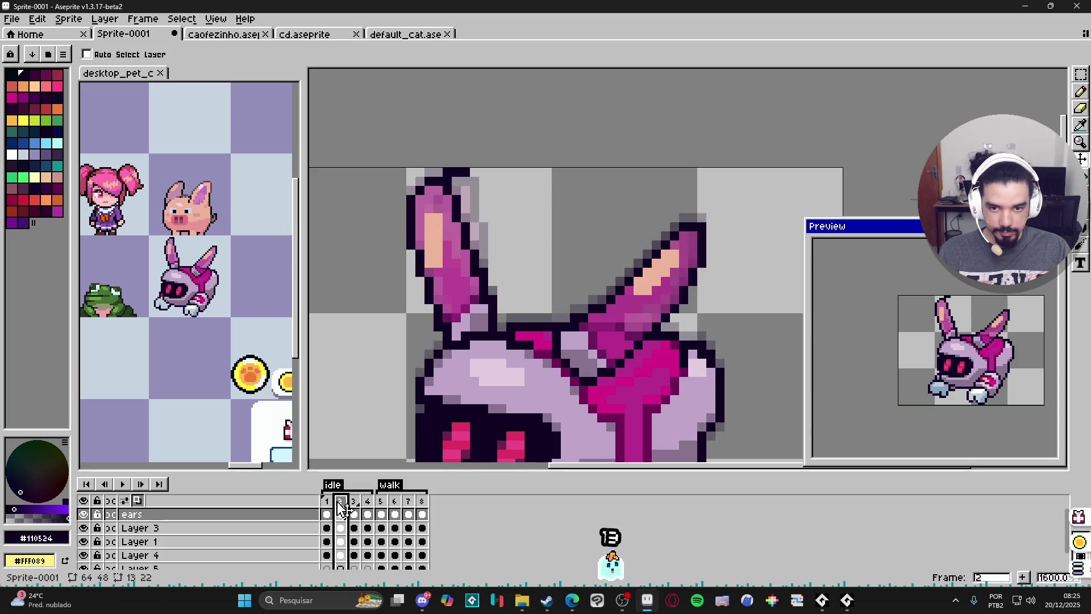
pyautogui.moveTo(470, 202); pyautogui.dragTo(452, 212)
pyautogui.press('b')
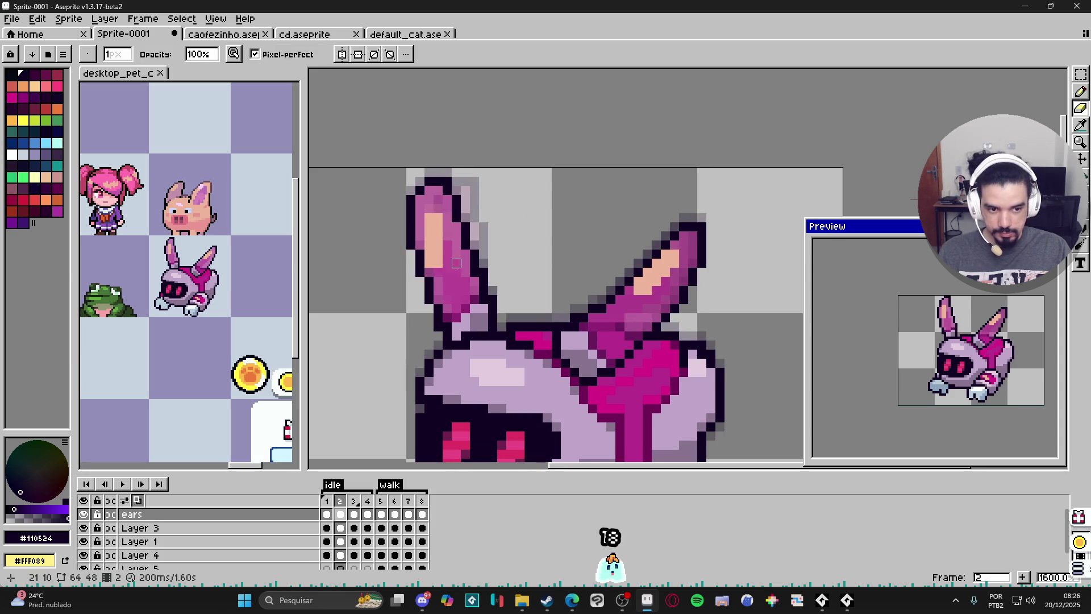
pyautogui.click(354, 501)
pyautogui.click(340, 501)
pyautogui.click(354, 501)
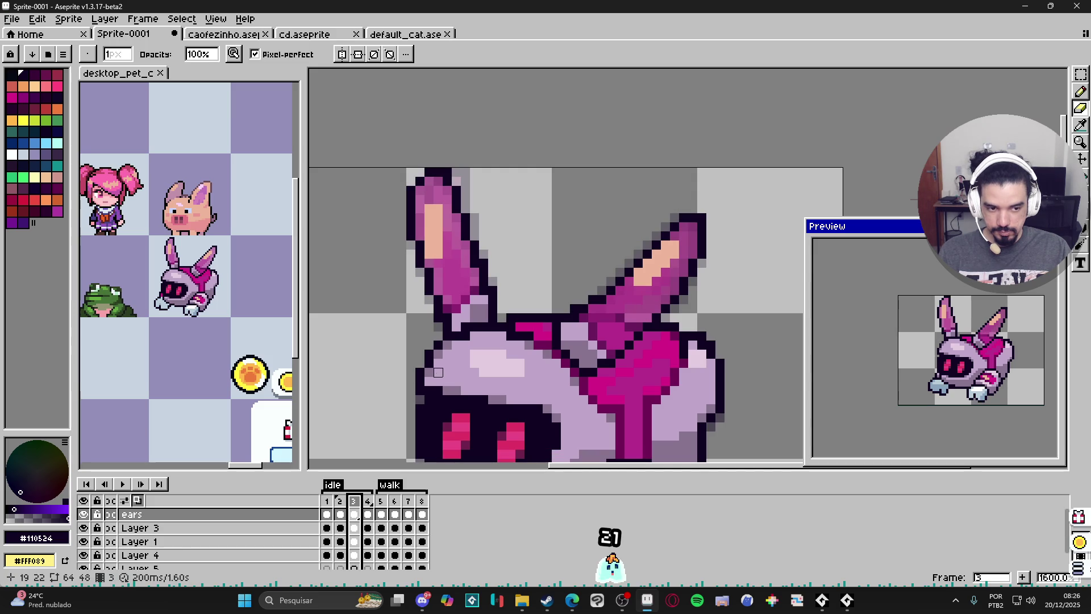
pyautogui.click(340, 512)
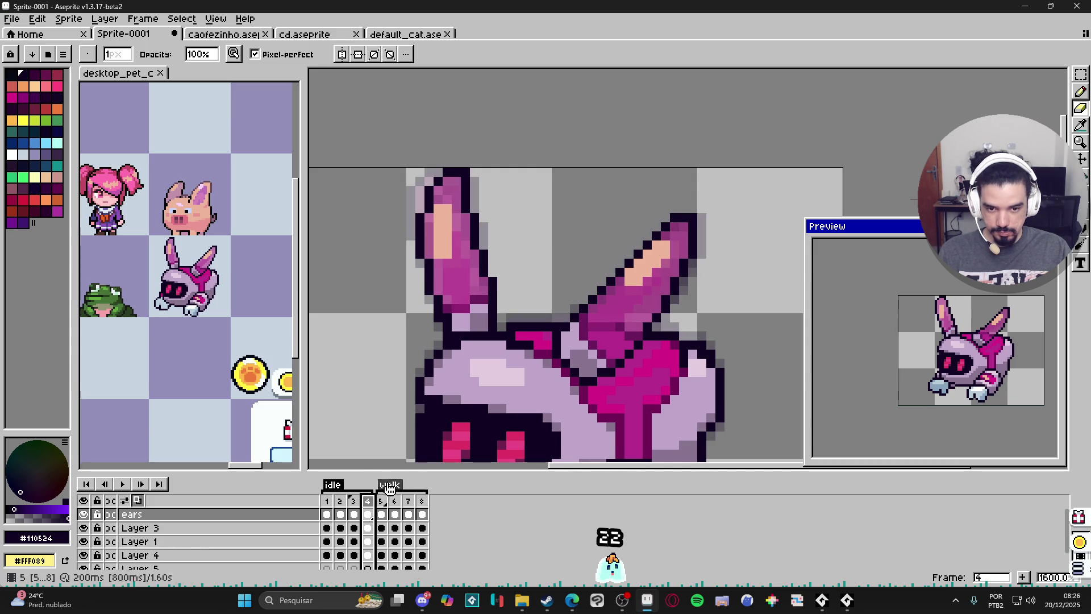
pyautogui.click(354, 512)
pyautogui.click(327, 513)
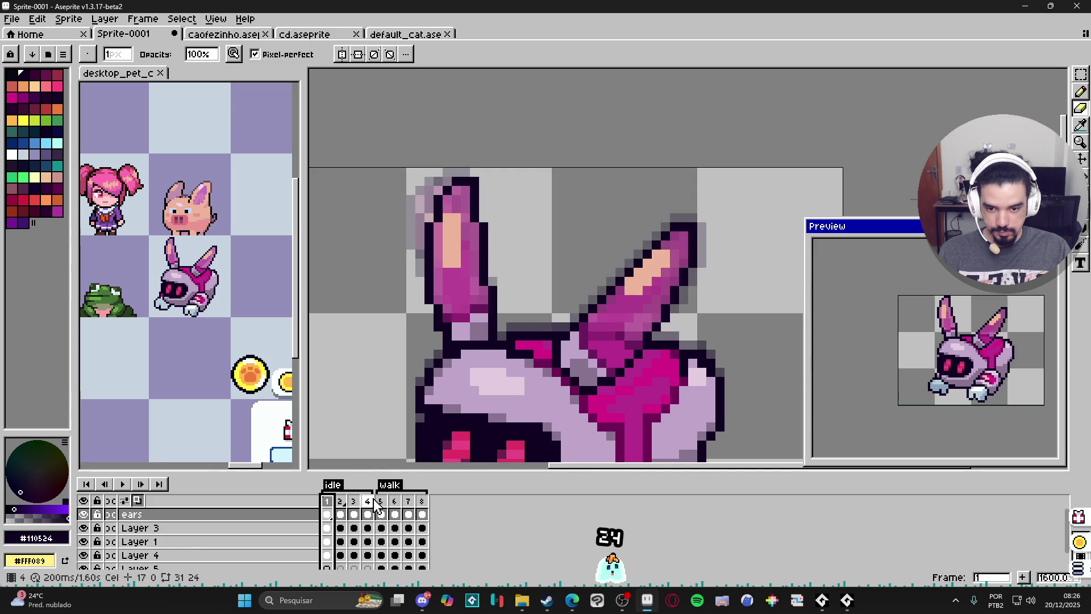
pyautogui.click(340, 514)
pyautogui.click(327, 514)
# Rotate the right ear slightly on frame 1 and touch up its pixels
pyautogui.press('v')
pyautogui.press('ctrl')
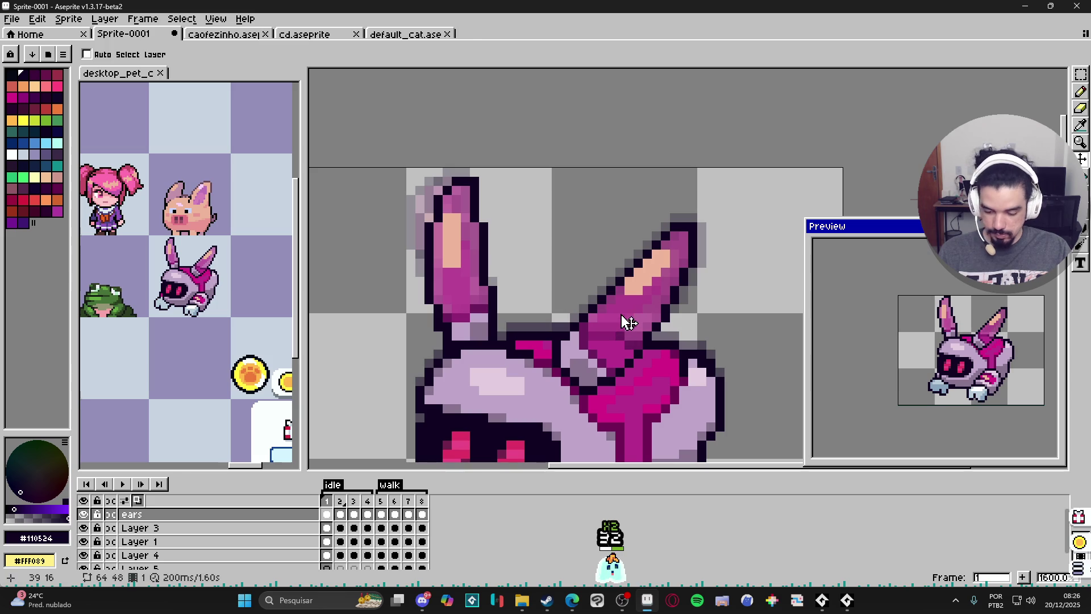
pyautogui.press('m')
pyautogui.moveTo(694, 223); pyautogui.dragTo(549, 398)
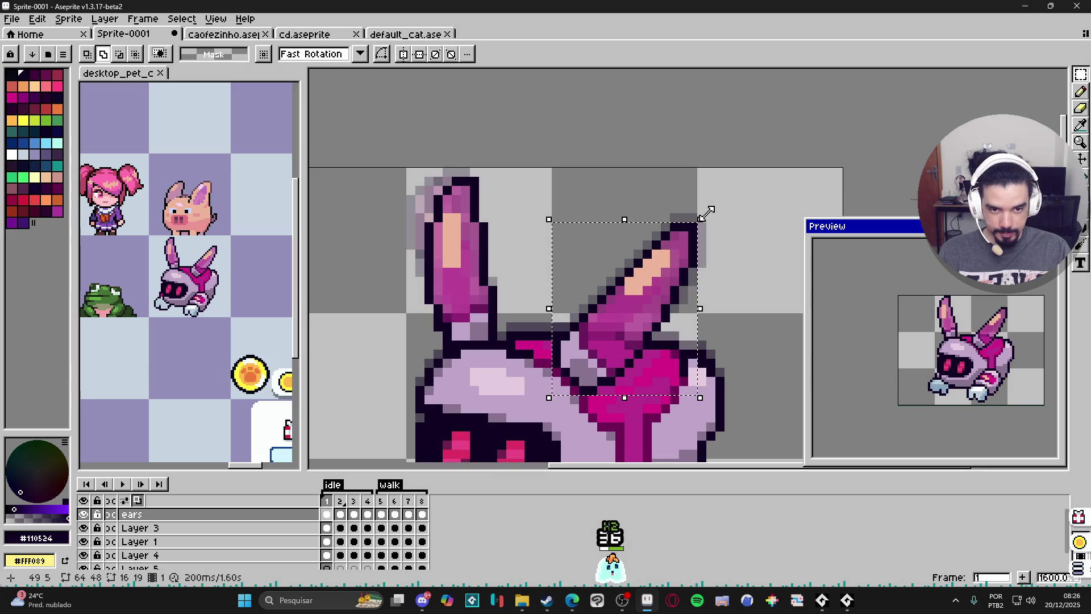
pyautogui.moveTo(711, 214)
pyautogui.mouseDown()
pyautogui.moveTo(723, 222)
pyautogui.moveTo(714, 217)
pyautogui.mouseUp()
pyautogui.hotkey('ctrl', 'd')
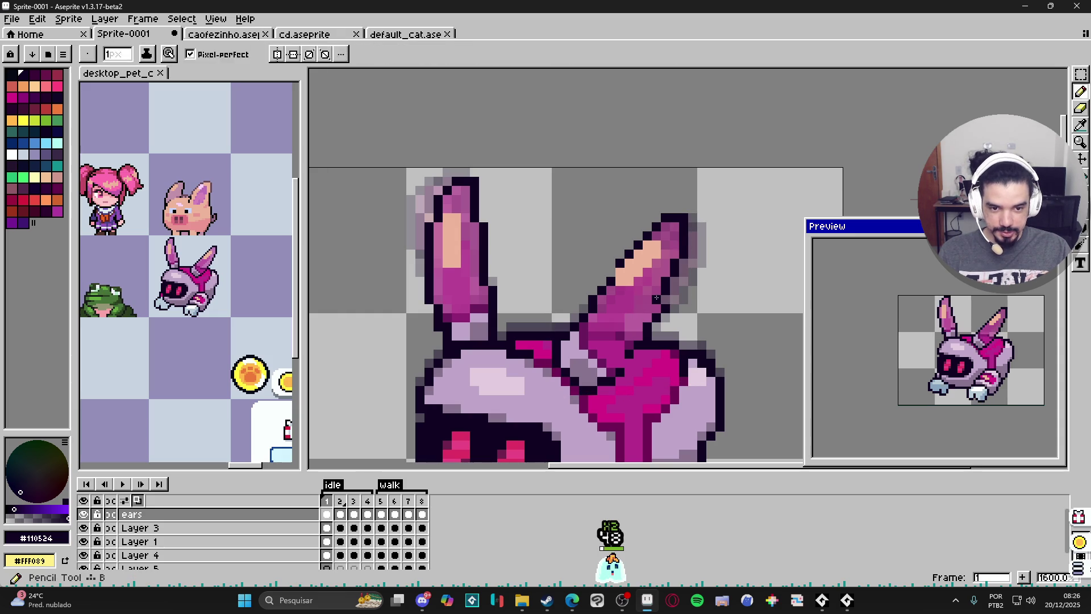
pyautogui.press('b')
pyautogui.press('e')
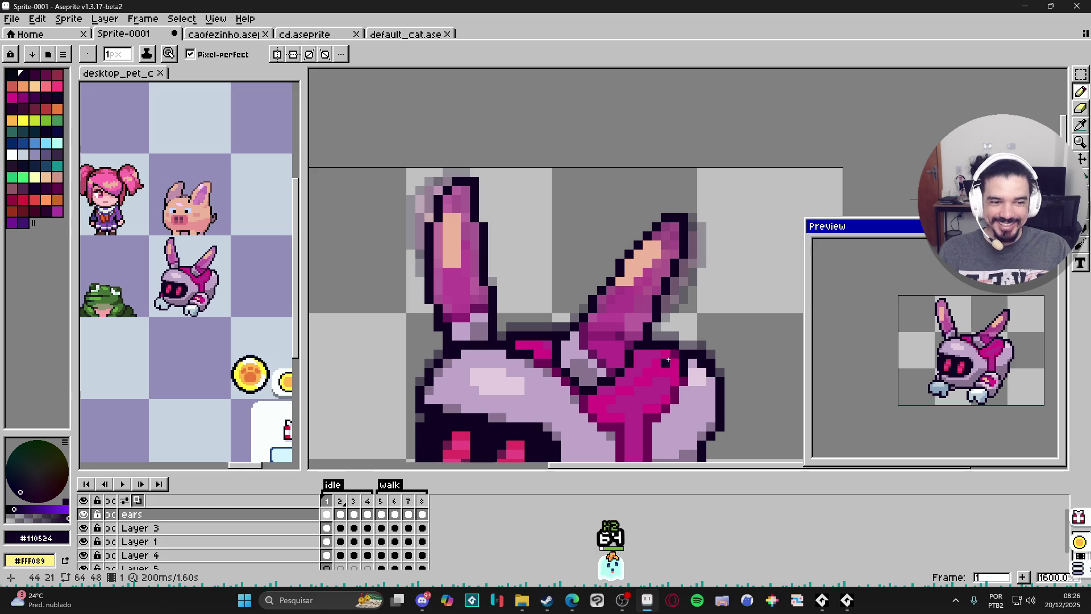
pyautogui.scroll(-3, 591, 357)
pyautogui.press('v')
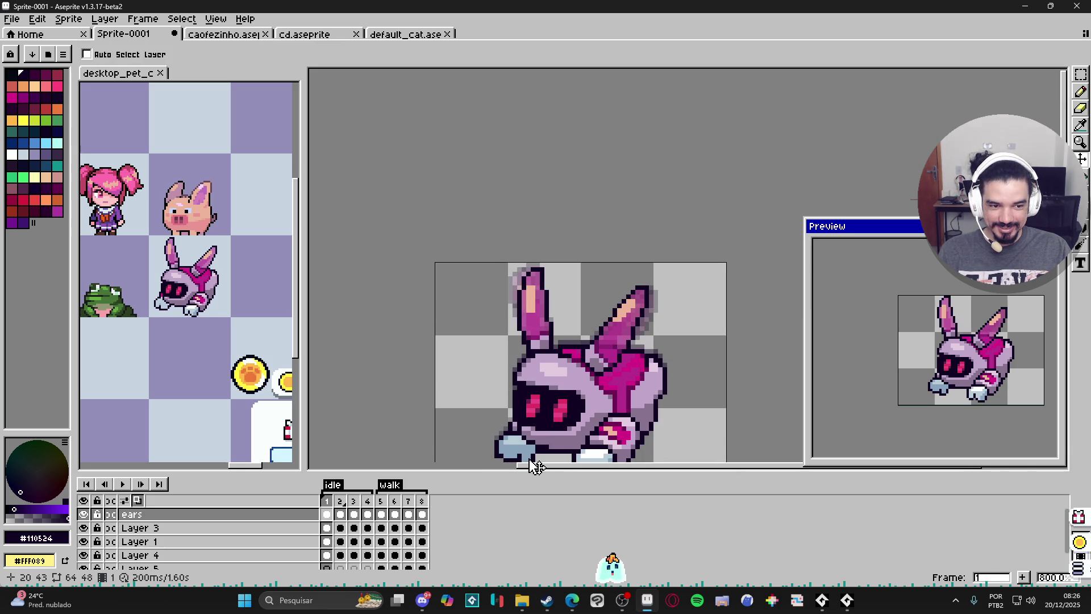
pyautogui.click(341, 505)
pyautogui.click(353, 511)
pyautogui.click(368, 511)
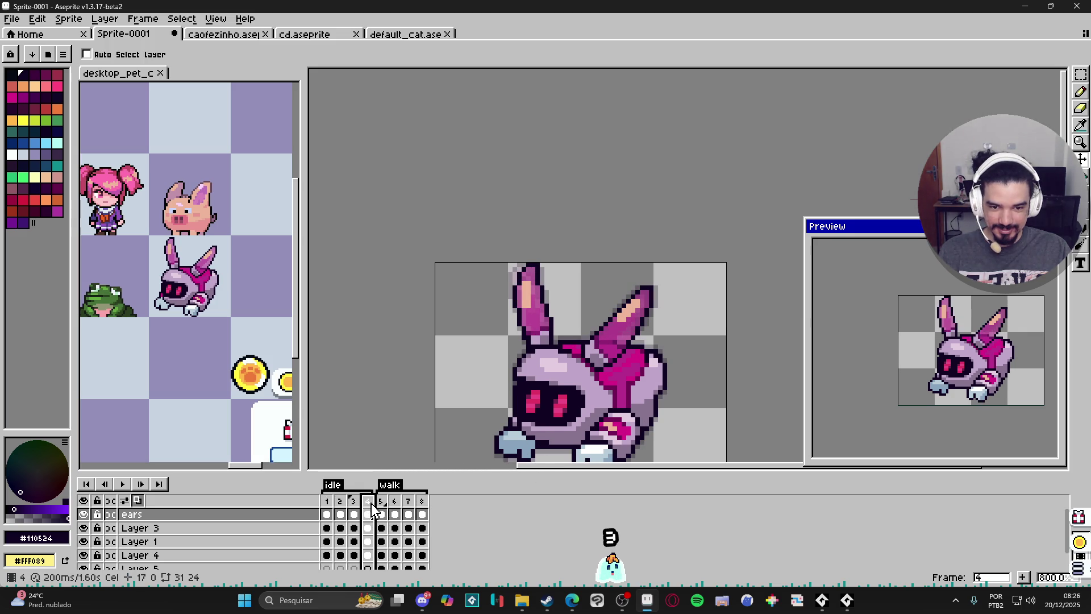
pyautogui.click(328, 505)
pyautogui.click(340, 505)
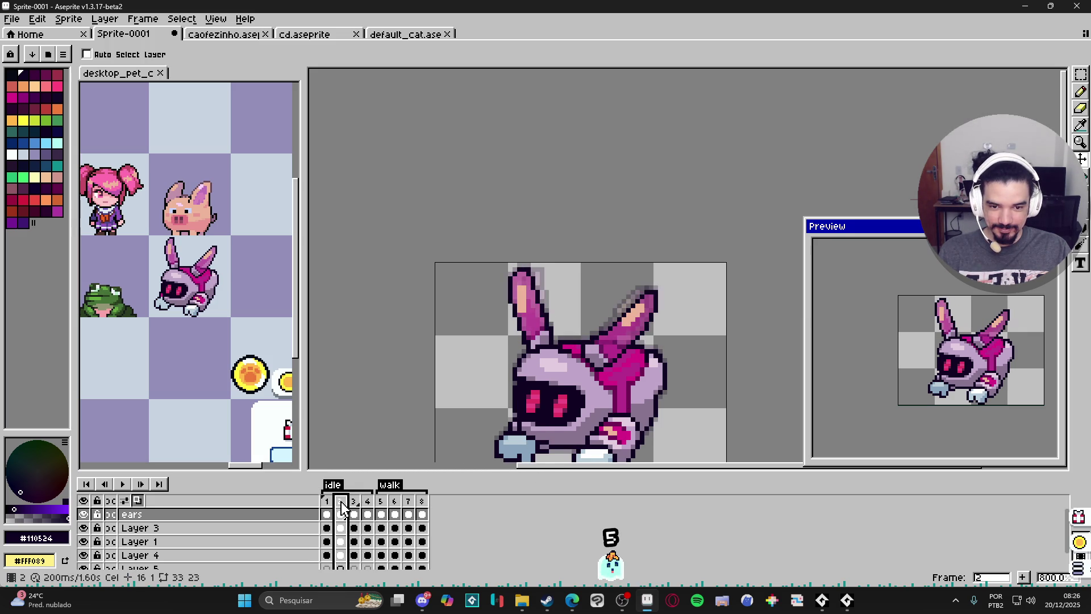
pyautogui.click(354, 512)
pyautogui.click(368, 511)
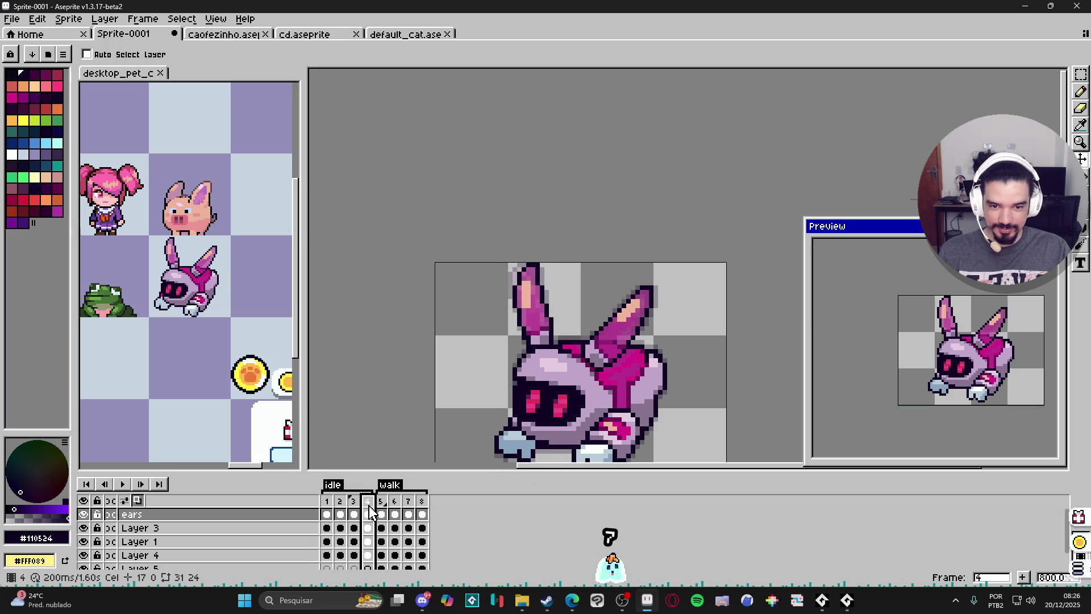
pyautogui.click(327, 512)
pyautogui.click(340, 512)
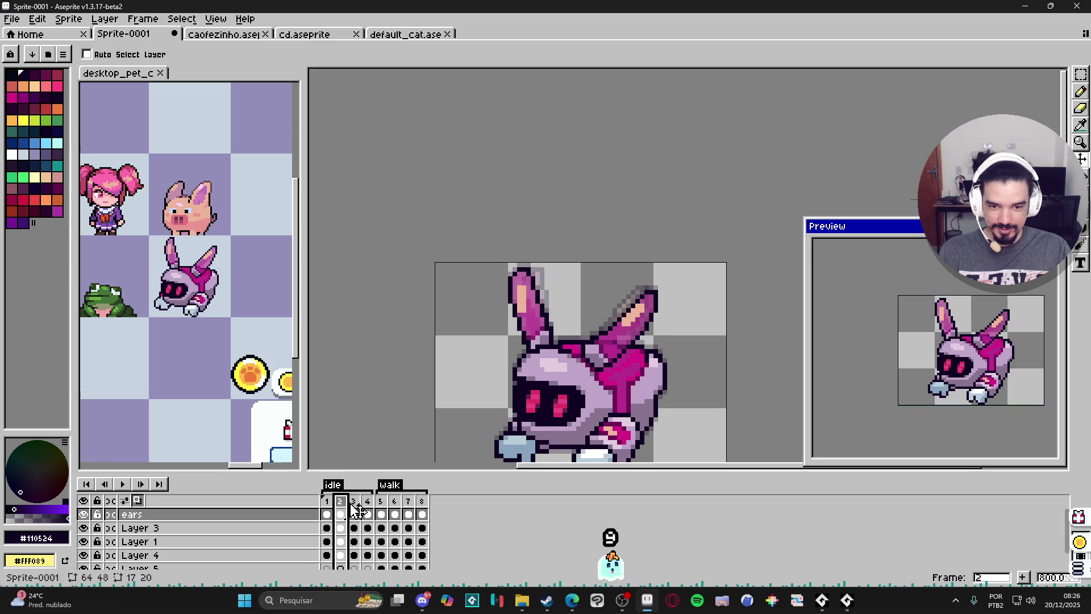
pyautogui.click(354, 511)
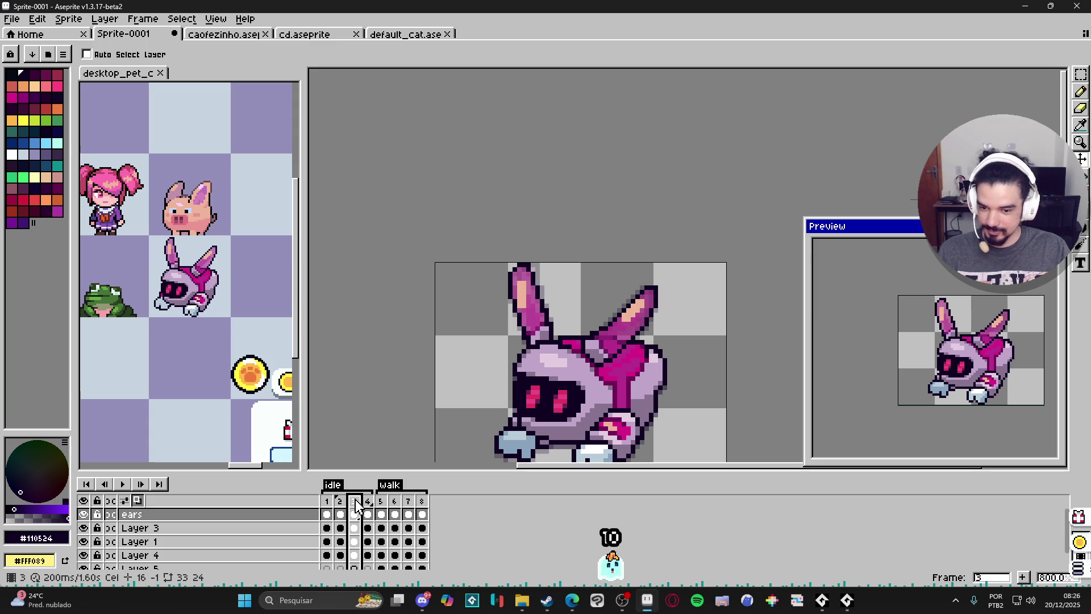
pyautogui.click(327, 501)
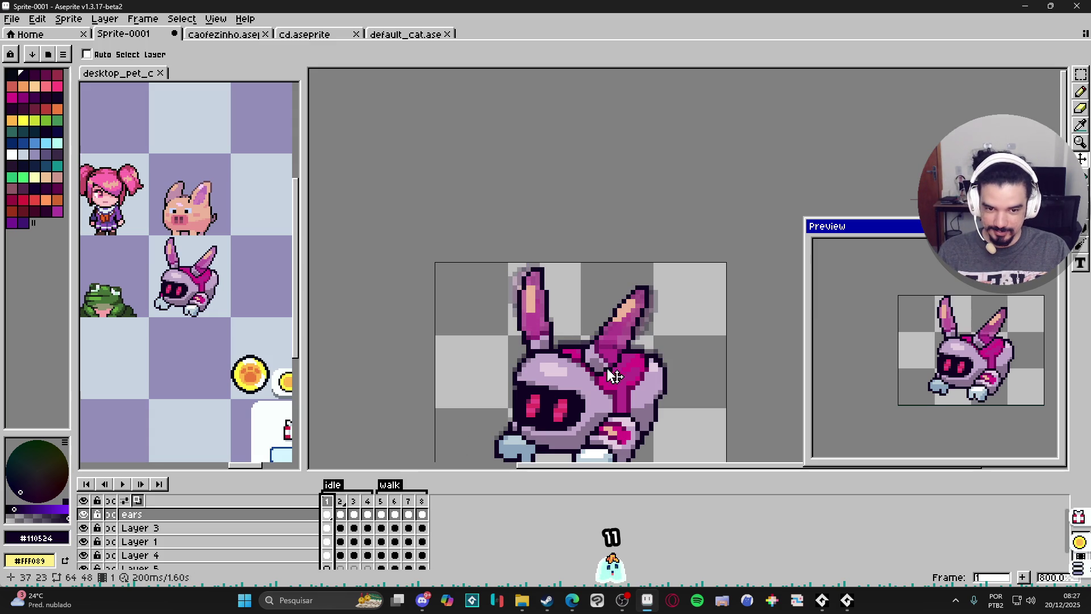
pyautogui.click(341, 501)
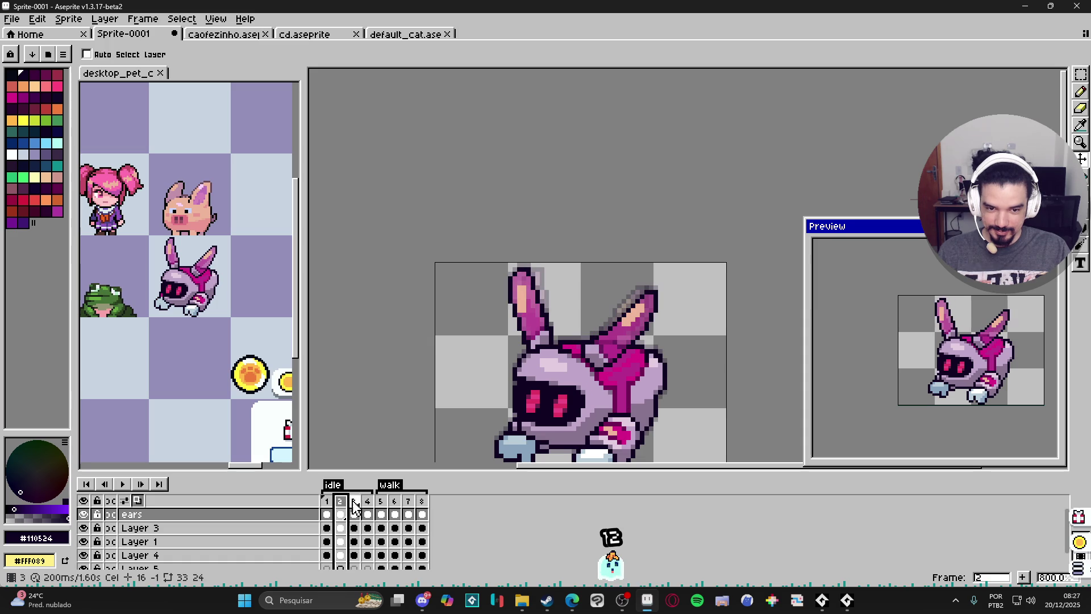
pyautogui.click(353, 502)
pyautogui.click(369, 503)
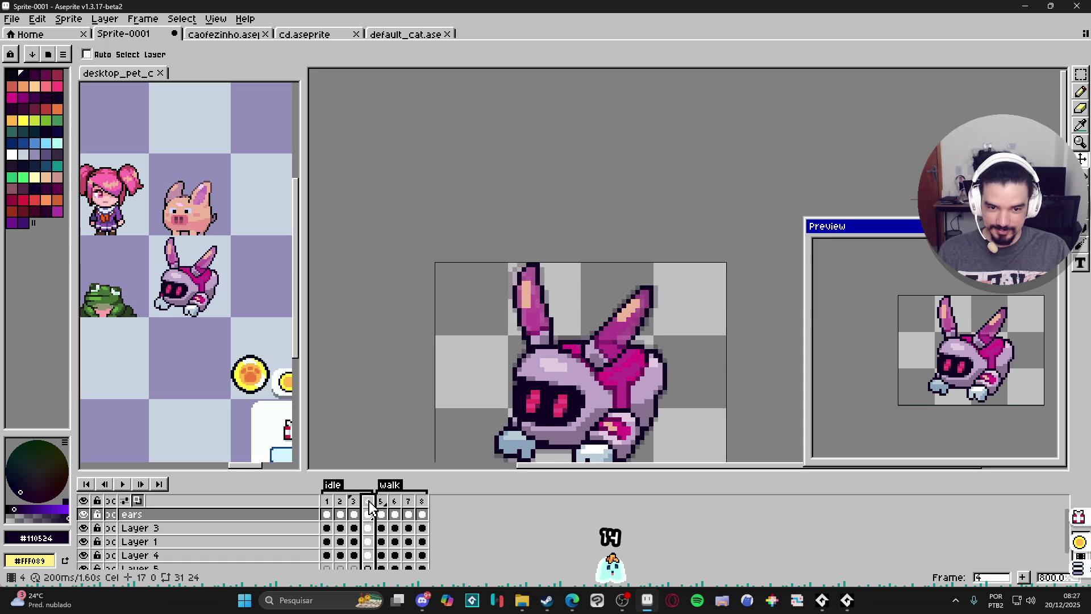
pyautogui.click(326, 500)
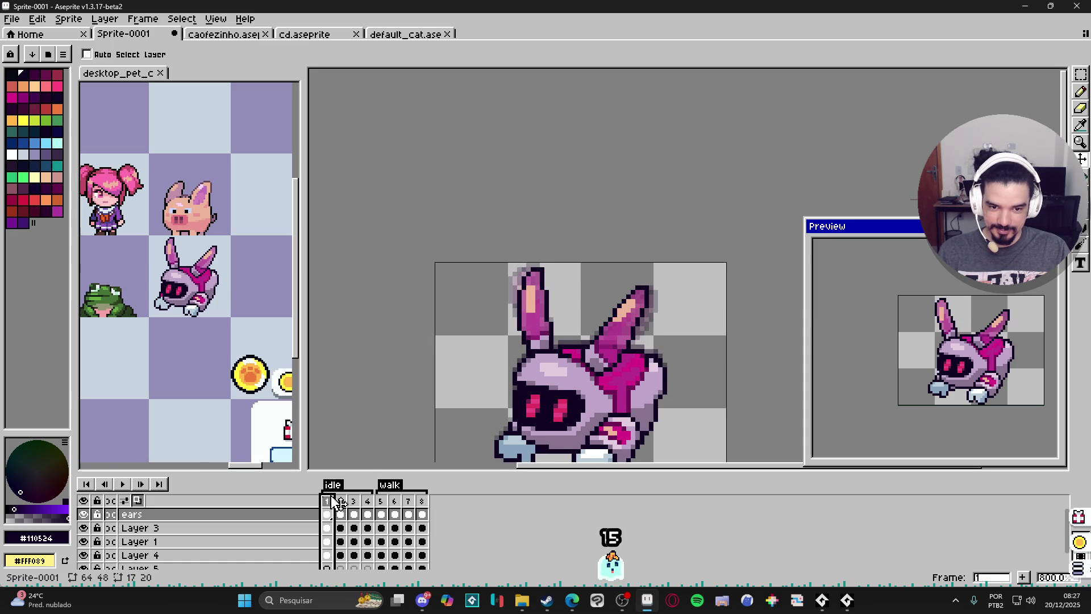
pyautogui.click(341, 502)
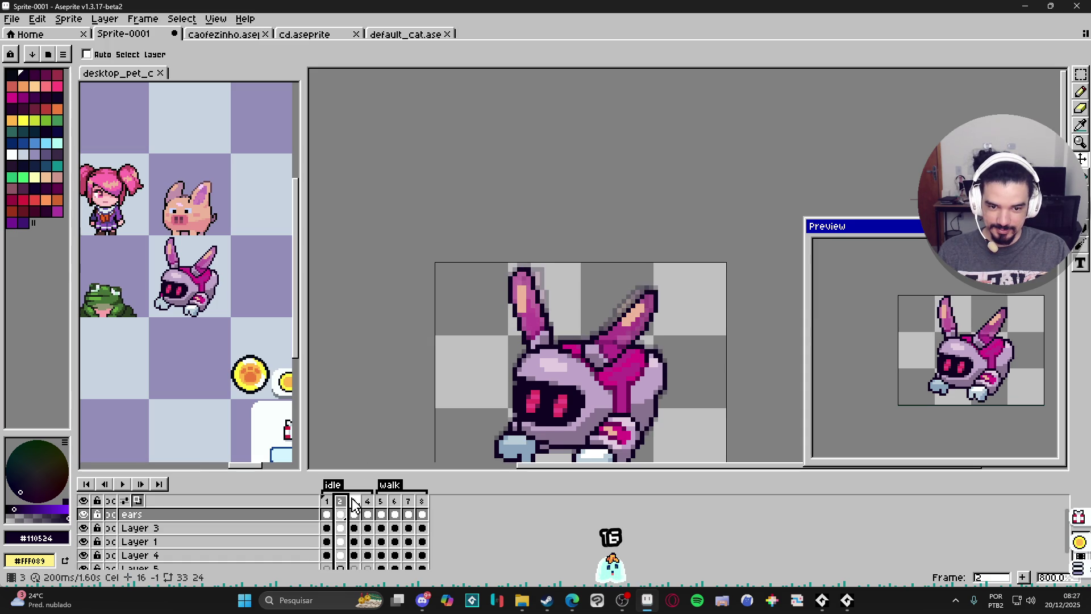
pyautogui.click(355, 502)
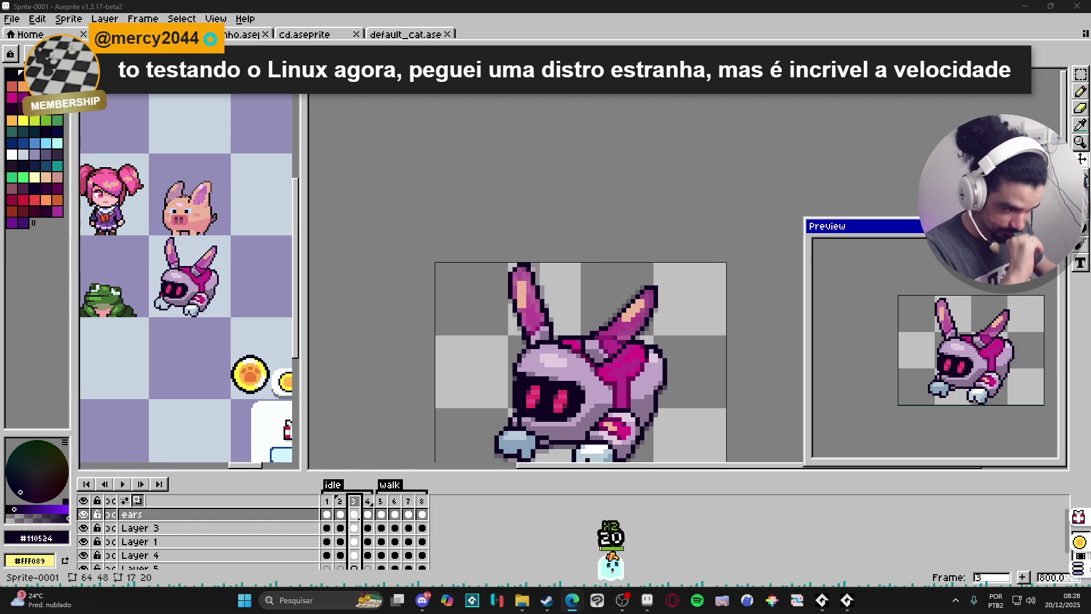
# Bring the Edge window with the purple Linux desktop screenshot to the front
pyautogui.scroll(-3, 696, 334)
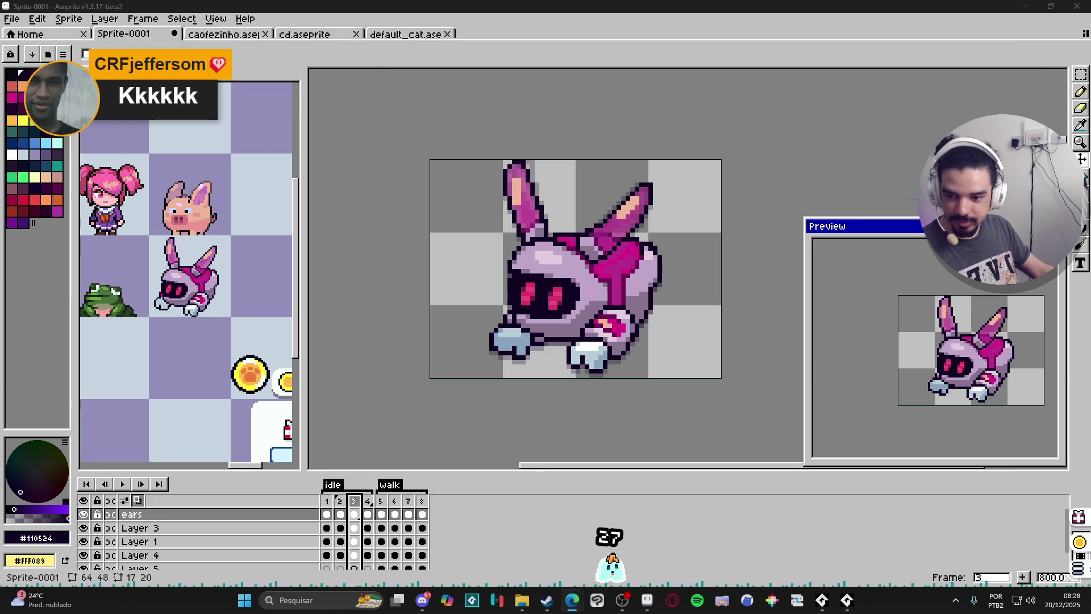
pyautogui.hotkey('alt', 'Tab')
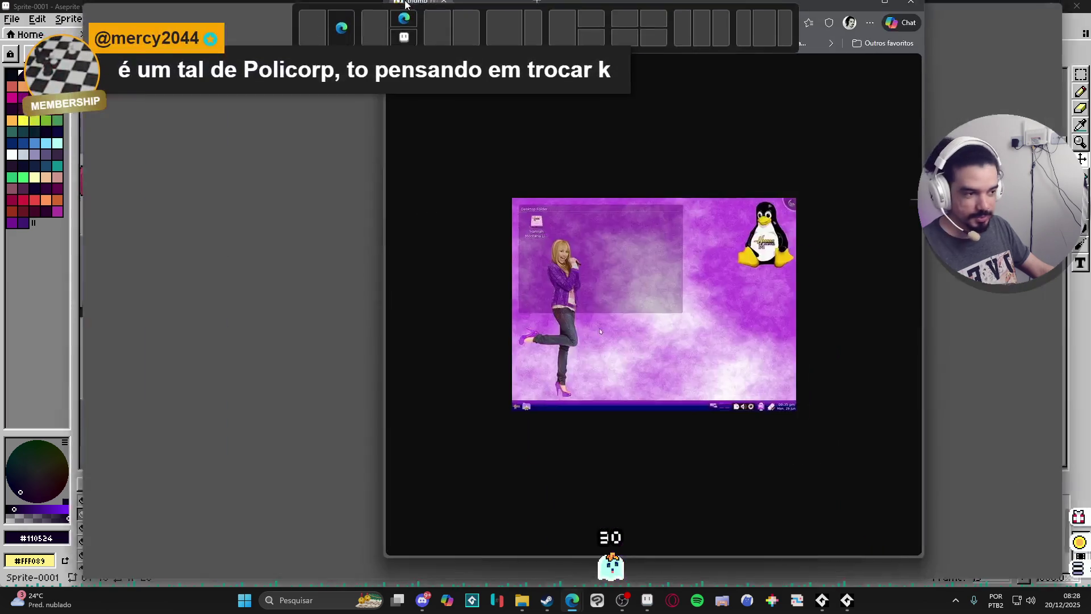
# Zoom into the purple desktop screenshot, then close the Edge window
pyautogui.scroll(5, 554, 333)
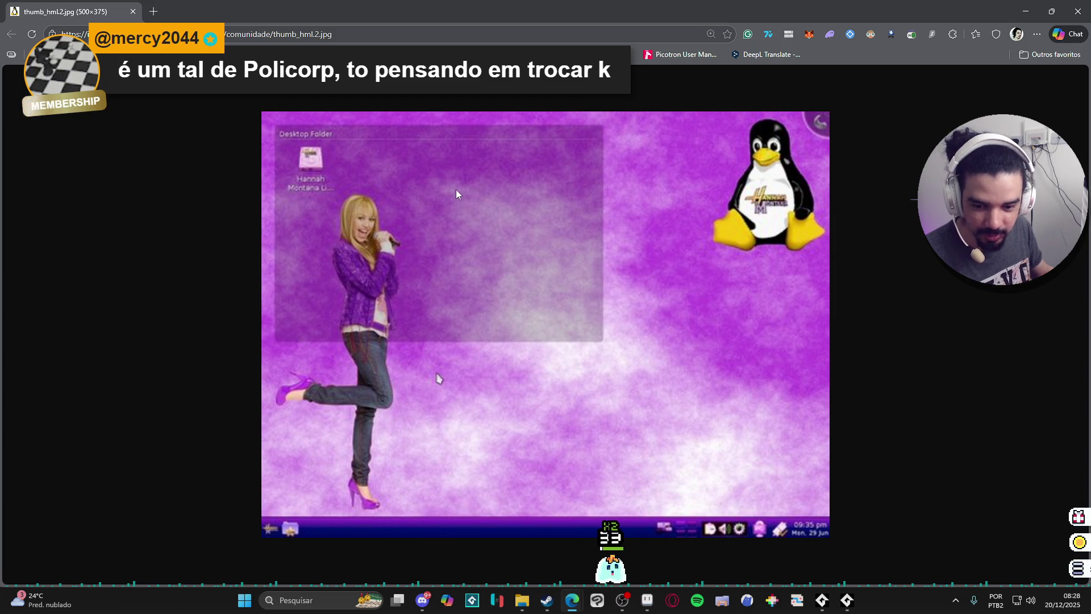
pyautogui.click(1079, 11)
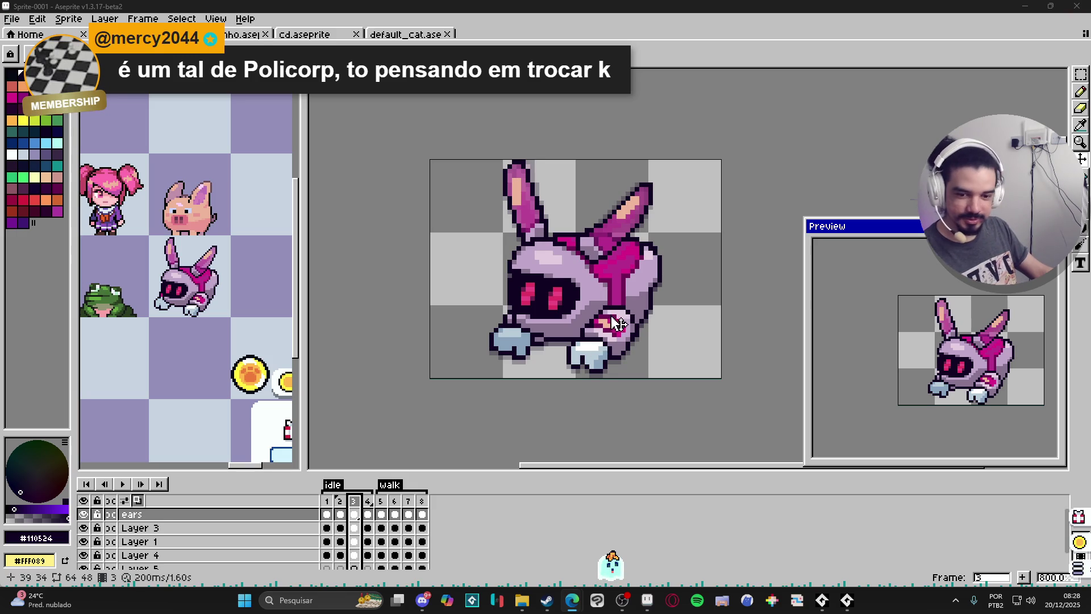
# View frame 4 of the bunny animation, with its ears angled further back
pyautogui.click(369, 513)
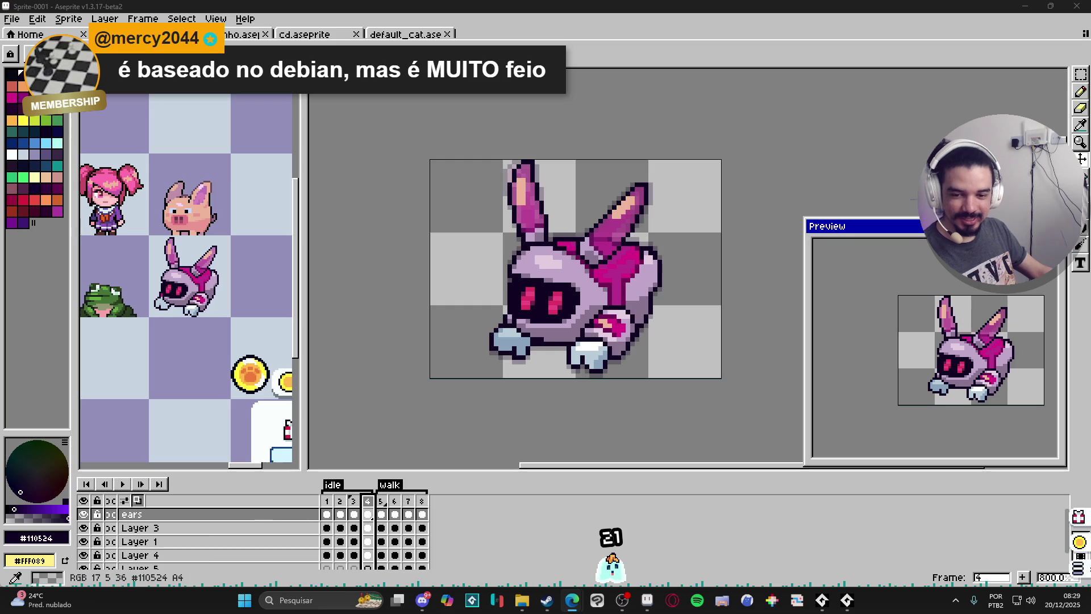
# Search Edge for 'policorp linux' and show the image results
pyautogui.hotkey('alt', 'Tab')
pyautogui.write('policorp li')
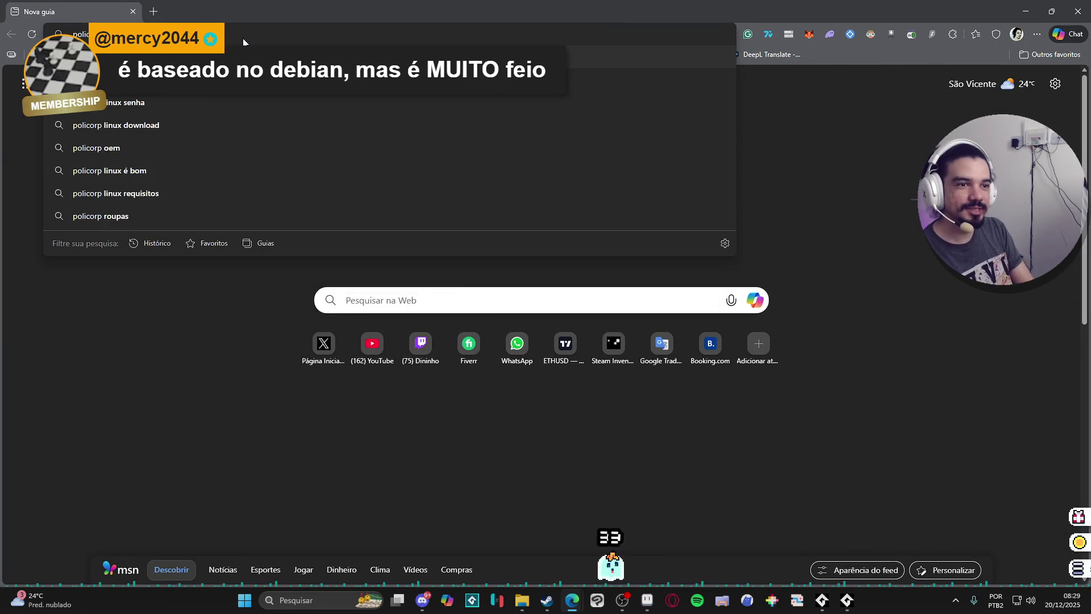
pyautogui.press('Return')
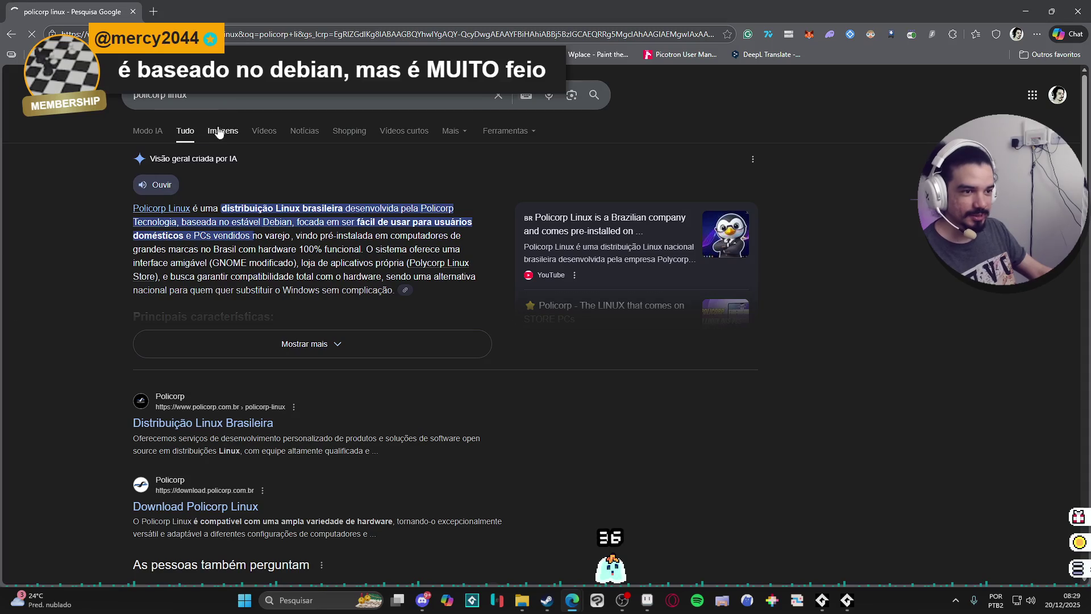
pyautogui.click(220, 133)
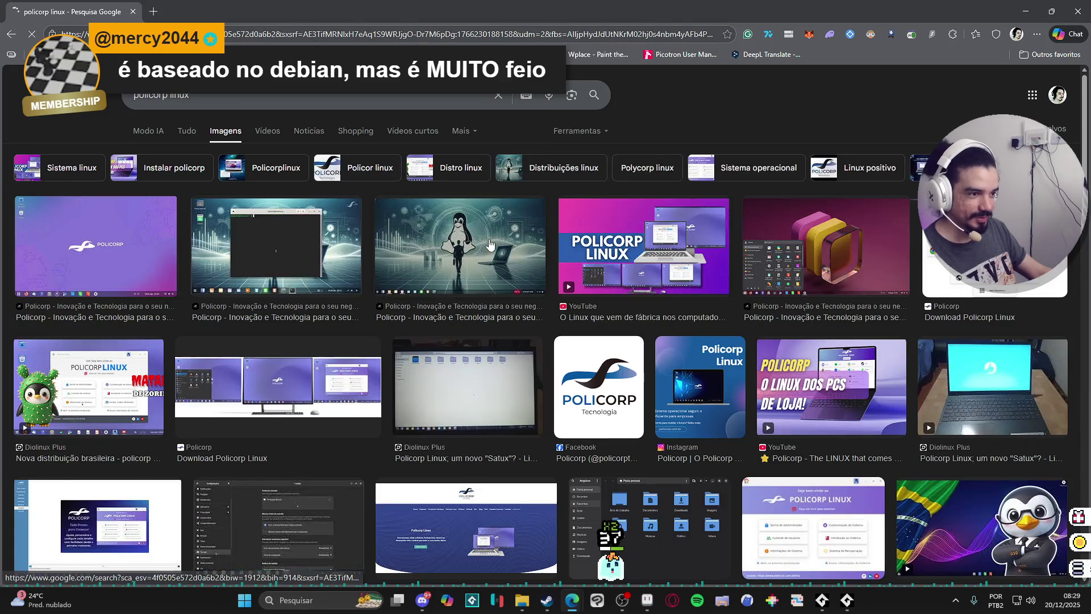
# Preview the penguin, pink cubes and first Policorp wallpaper results, then close the browser
pyautogui.click(392, 250)
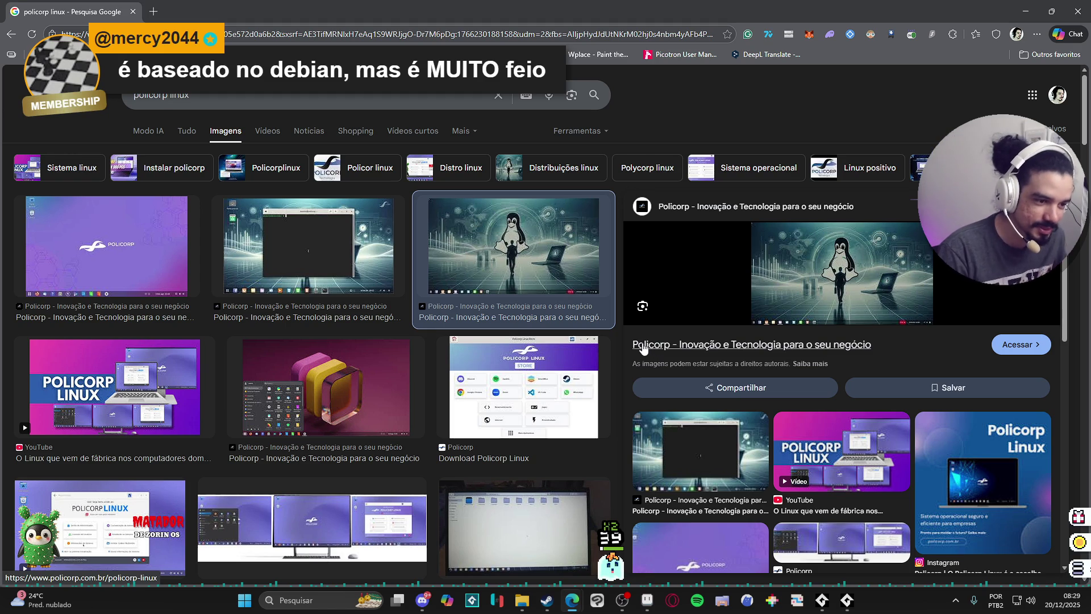
pyautogui.click(313, 397)
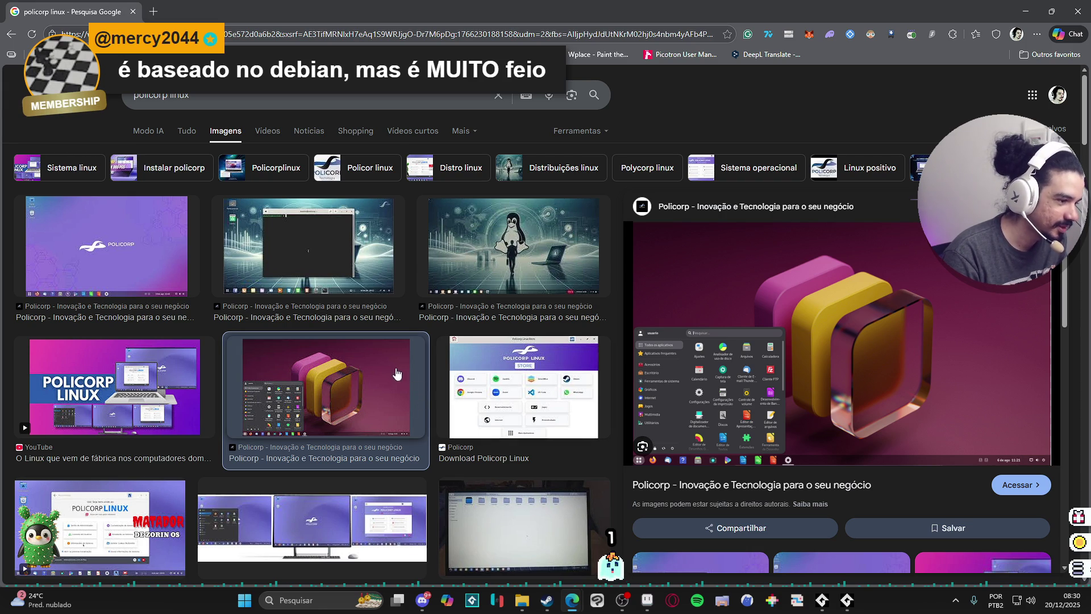
pyautogui.scroll(-2, 395, 374)
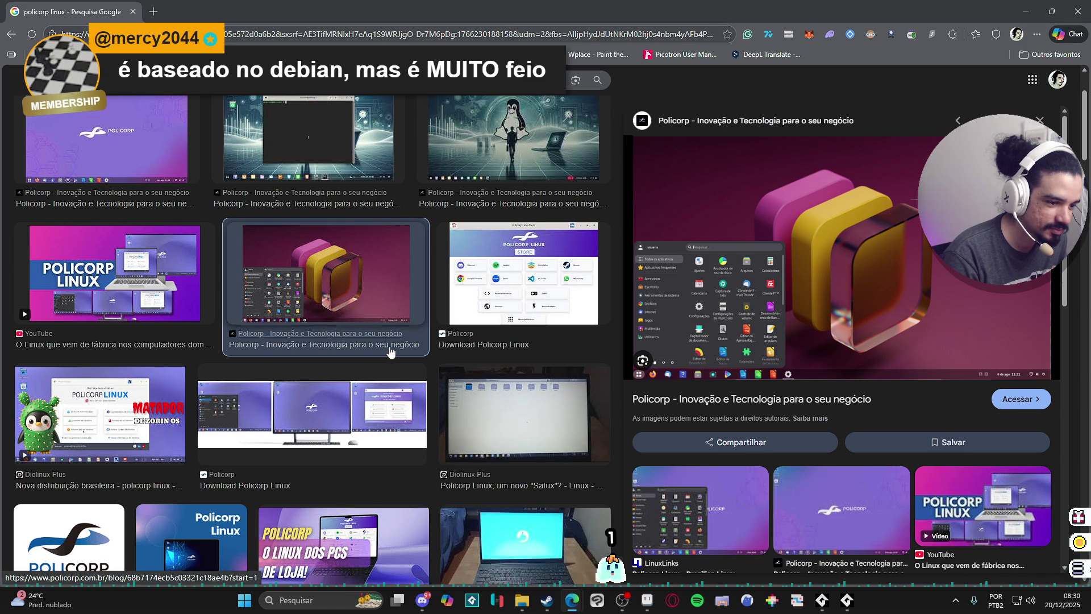
pyautogui.scroll(-2, 390, 352)
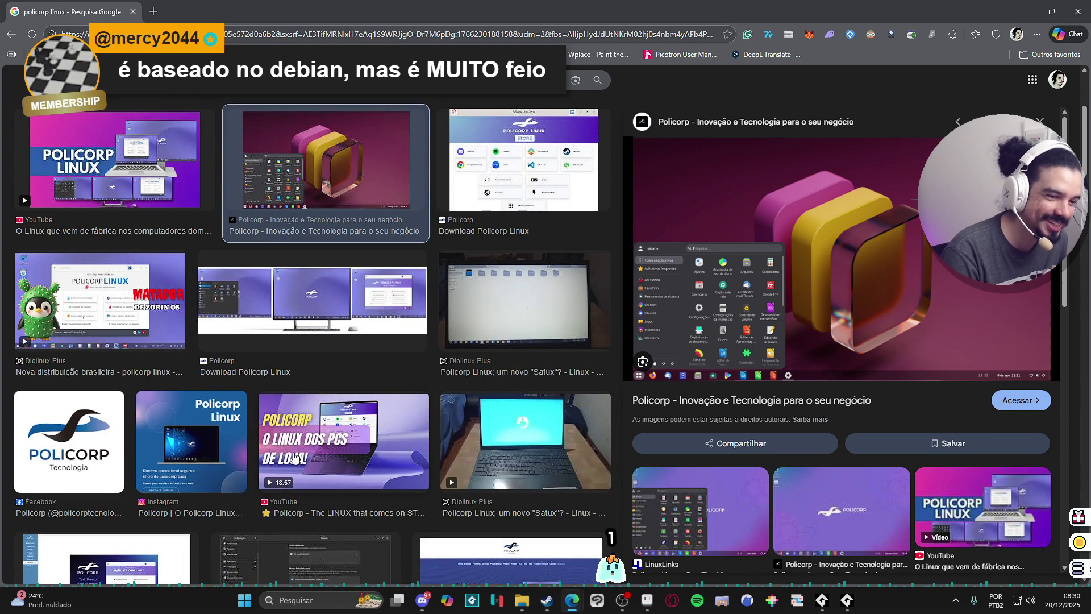
pyautogui.scroll(4, 295, 455)
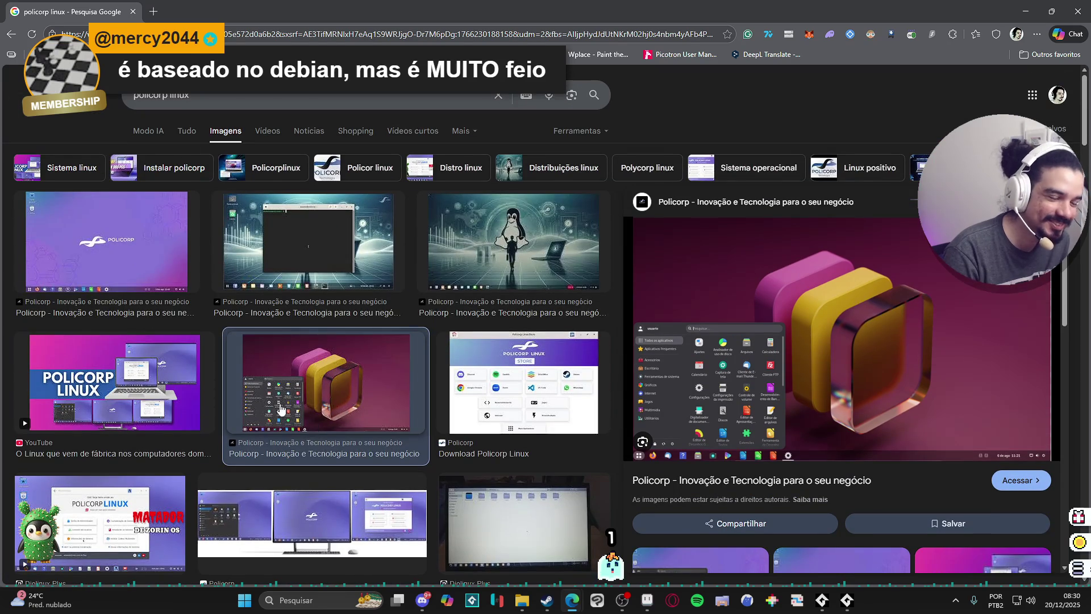
pyautogui.click(95, 267)
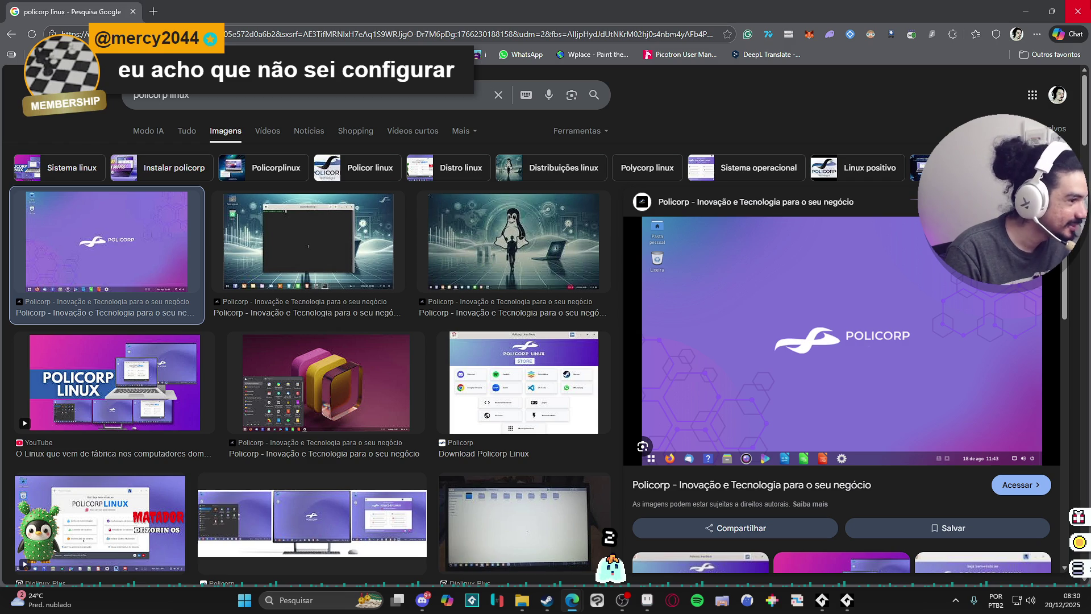
pyautogui.click(1078, 12)
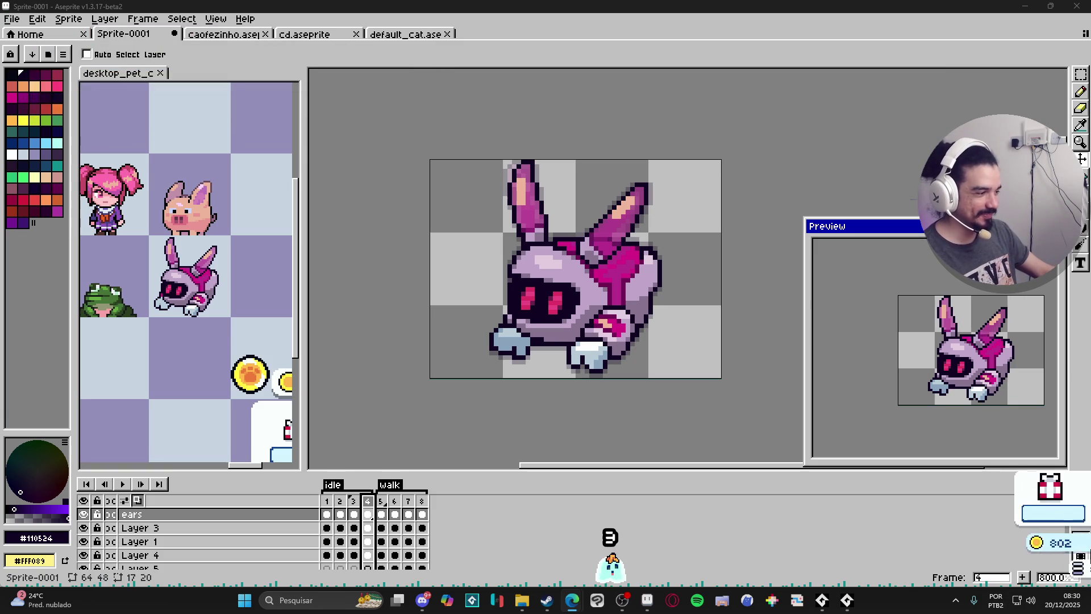
pyautogui.moveTo(1078, 540)
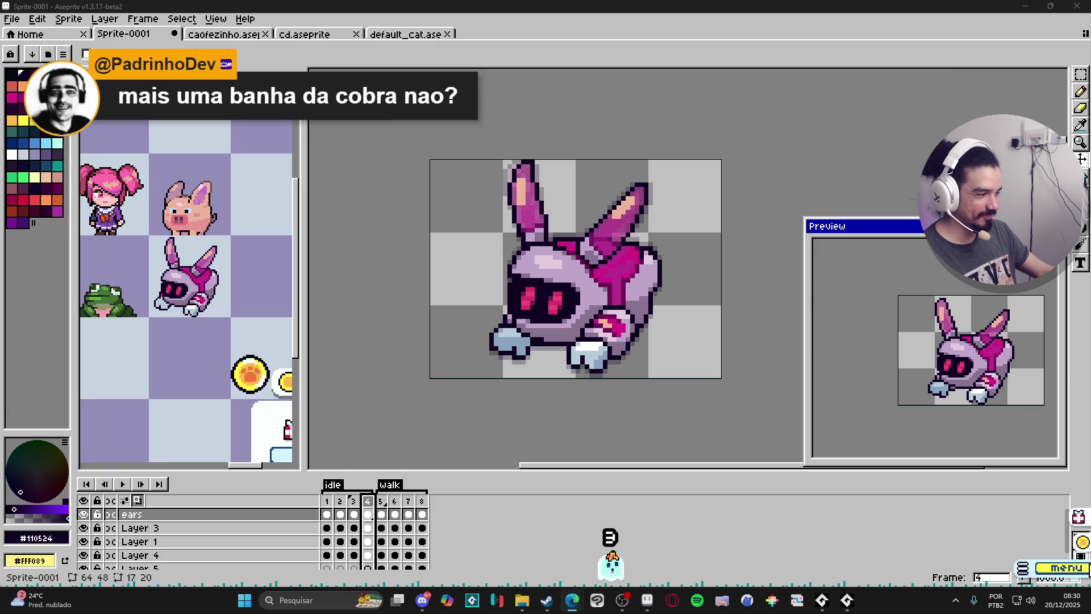
pyautogui.click(381, 500)
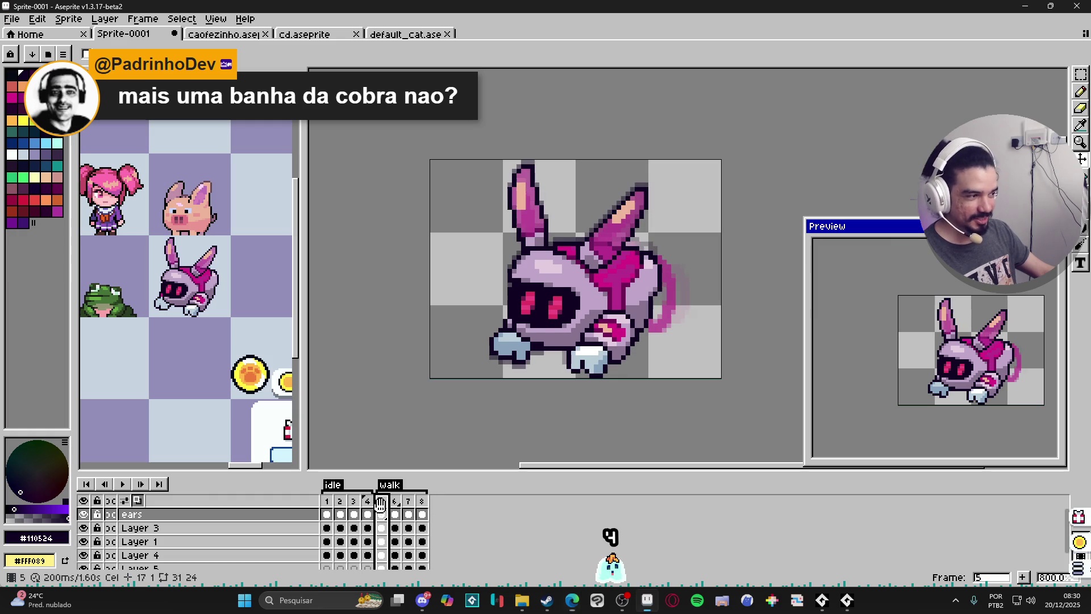
pyautogui.click(328, 500)
pyautogui.click(340, 501)
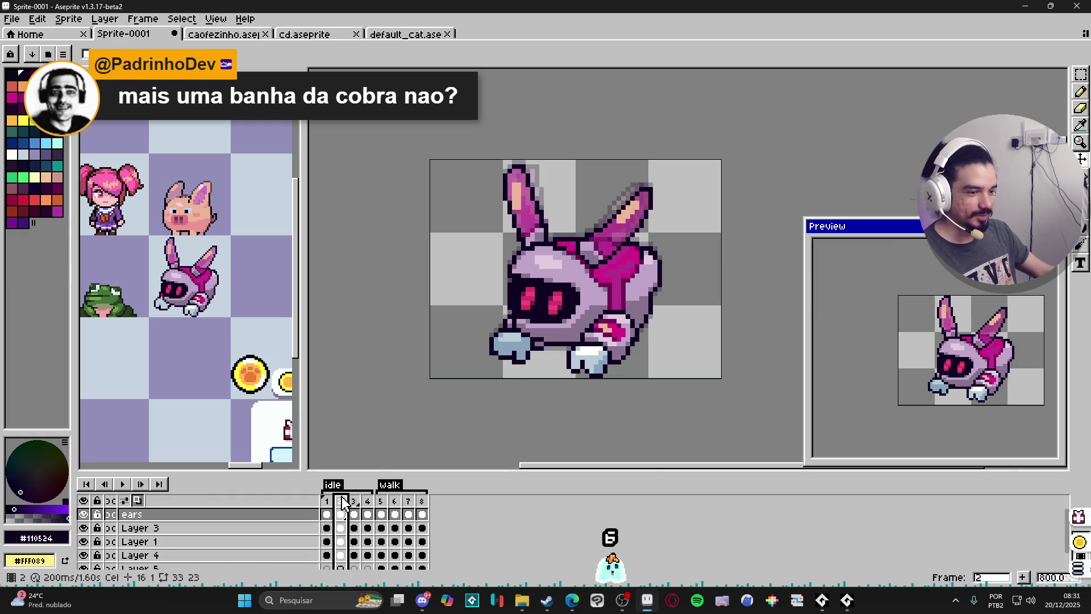
pyautogui.click(354, 502)
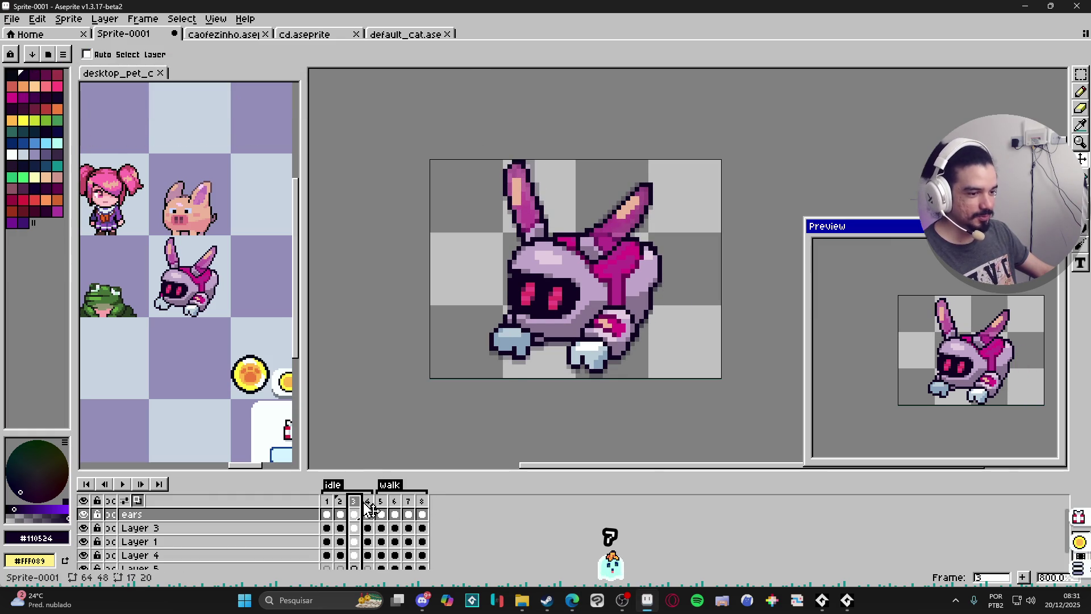
pyautogui.click(370, 503)
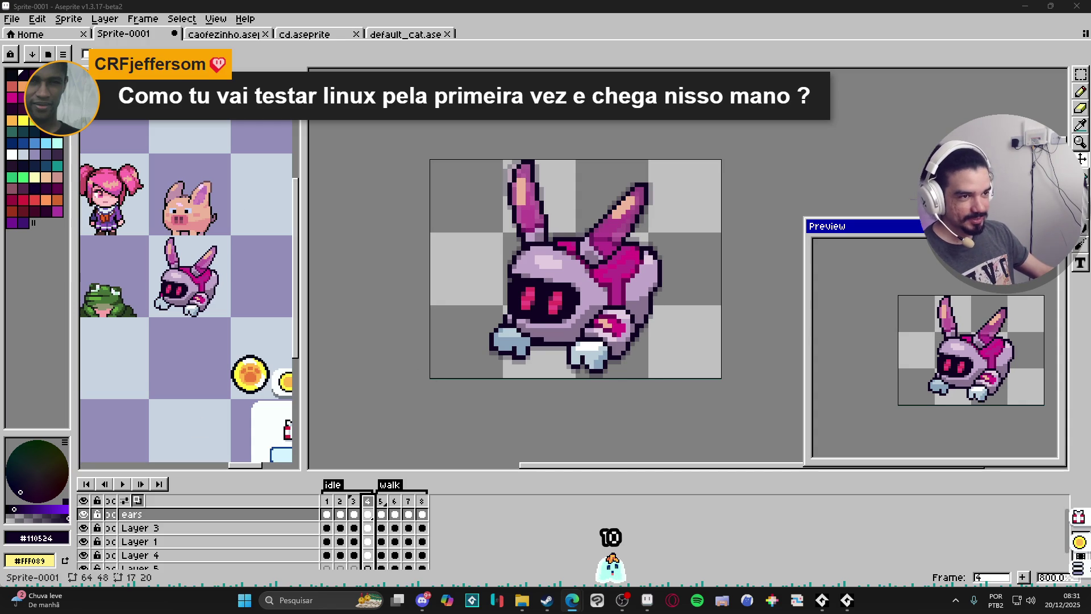
pyautogui.click(227, 34)
pyautogui.click(331, 37)
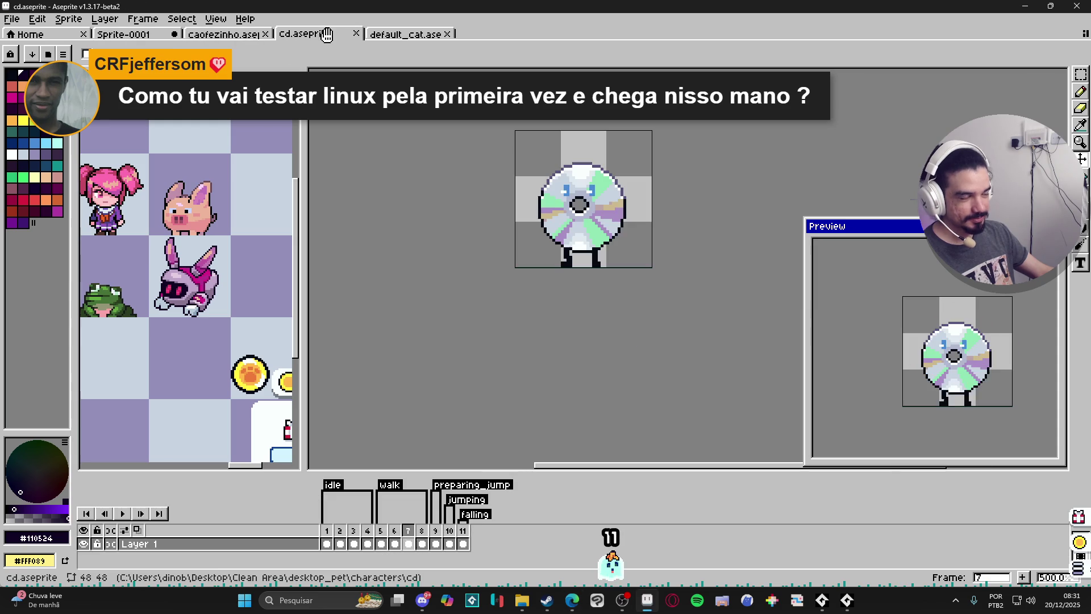
pyautogui.click(407, 33)
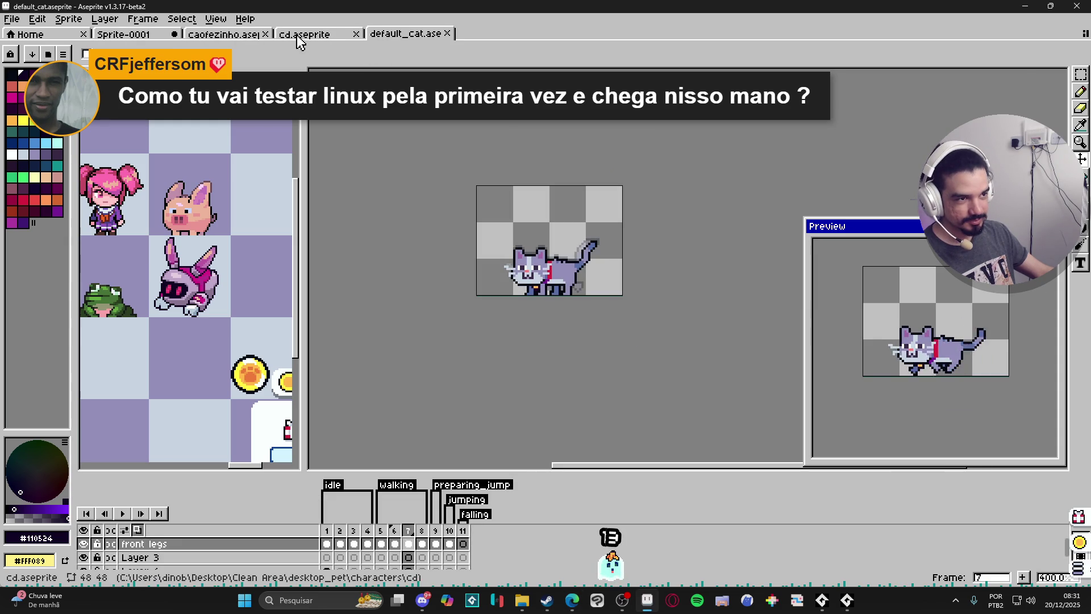
pyautogui.click(229, 38)
pyautogui.click(145, 34)
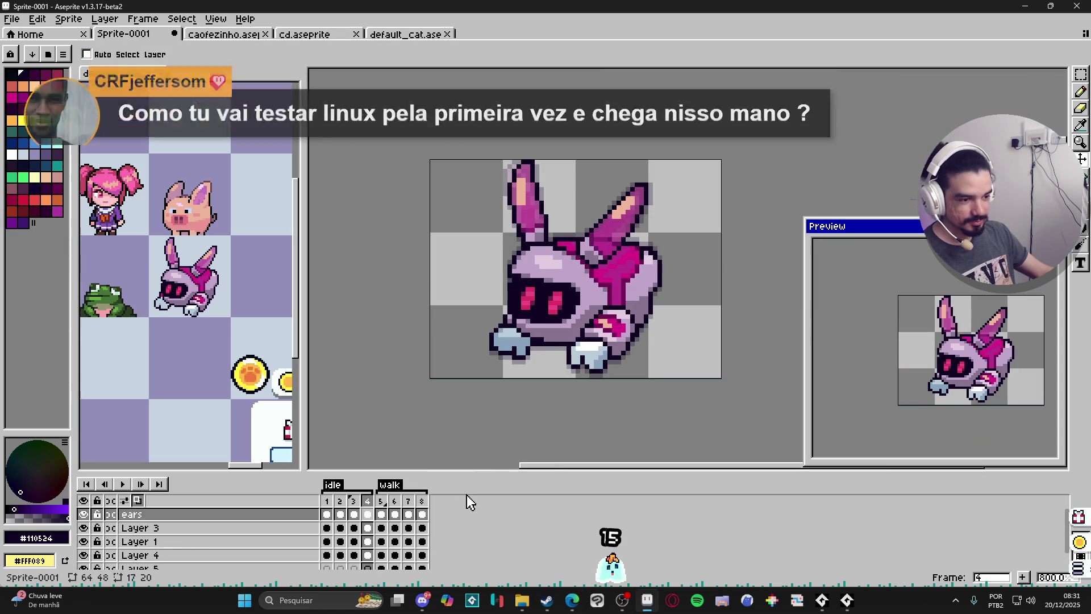
pyautogui.click(326, 501)
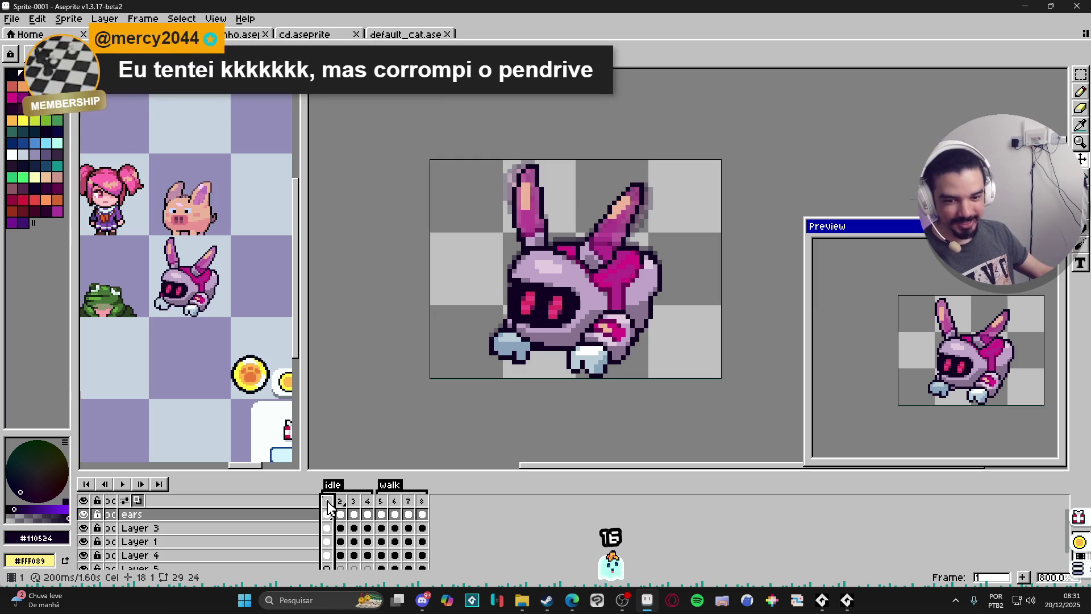
# Make Layer 1 active and darken two pixels in the bunny's eye
pyautogui.scroll(3, 560, 322)
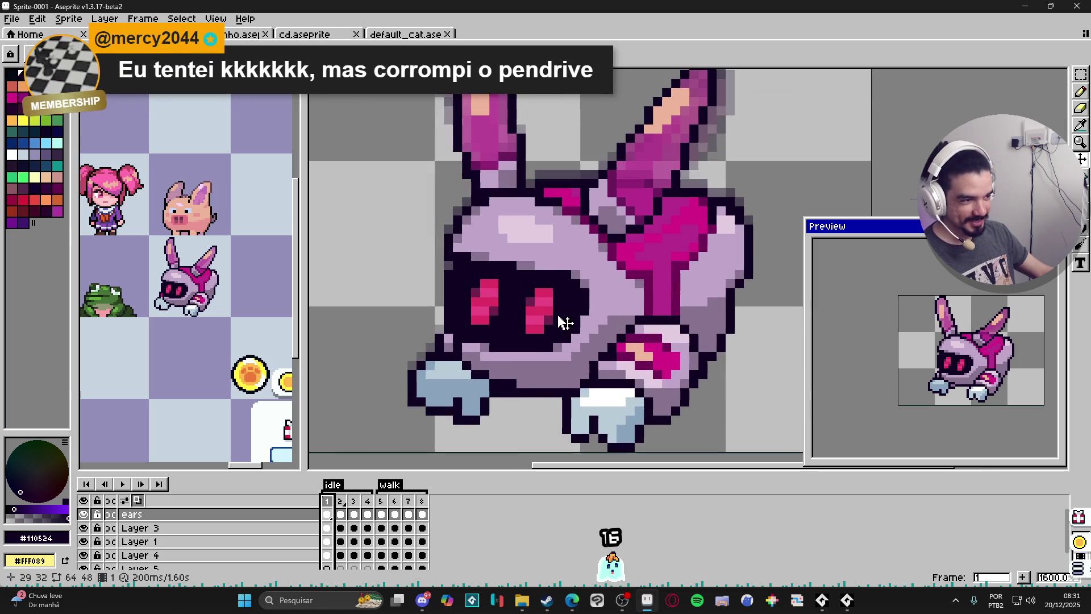
pyautogui.keyDown('ctrl'); pyautogui.click(495, 299); pyautogui.keyUp('ctrl')
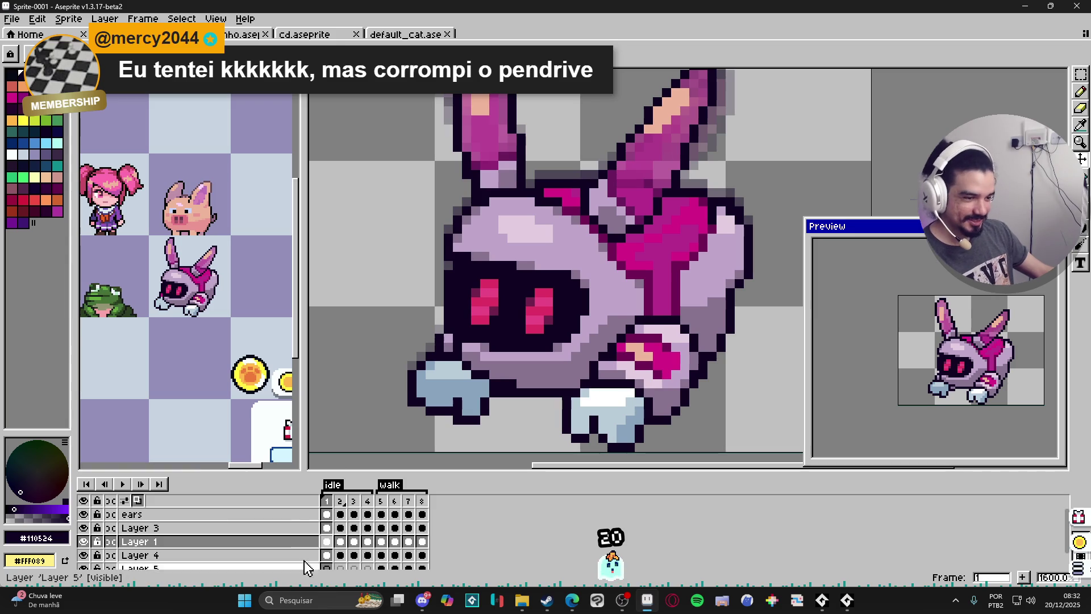
pyautogui.scroll(2, 493, 307)
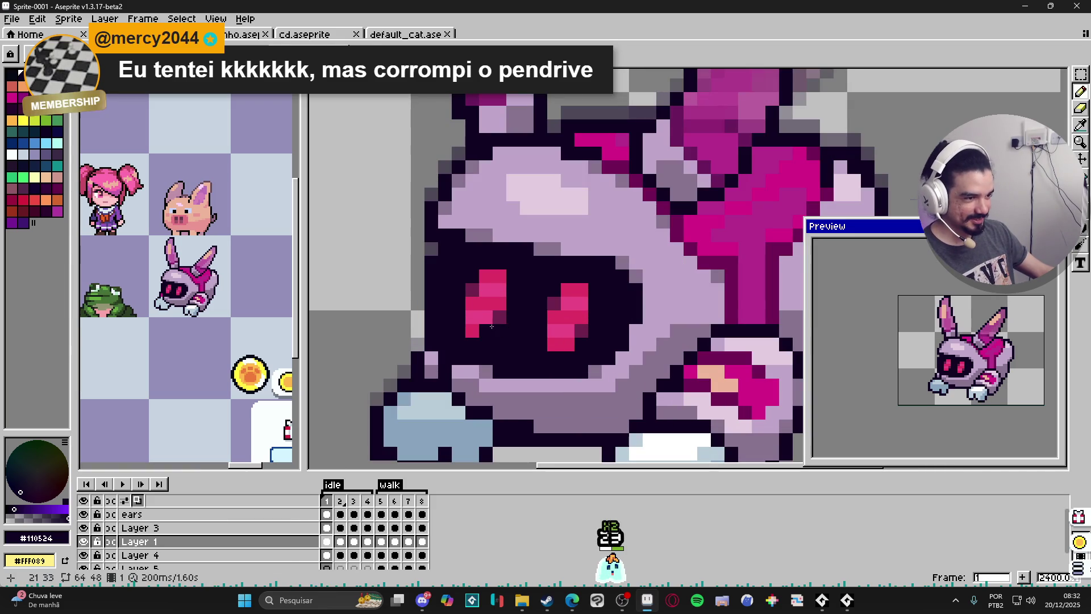
pyautogui.click(486, 303)
pyautogui.click(568, 330)
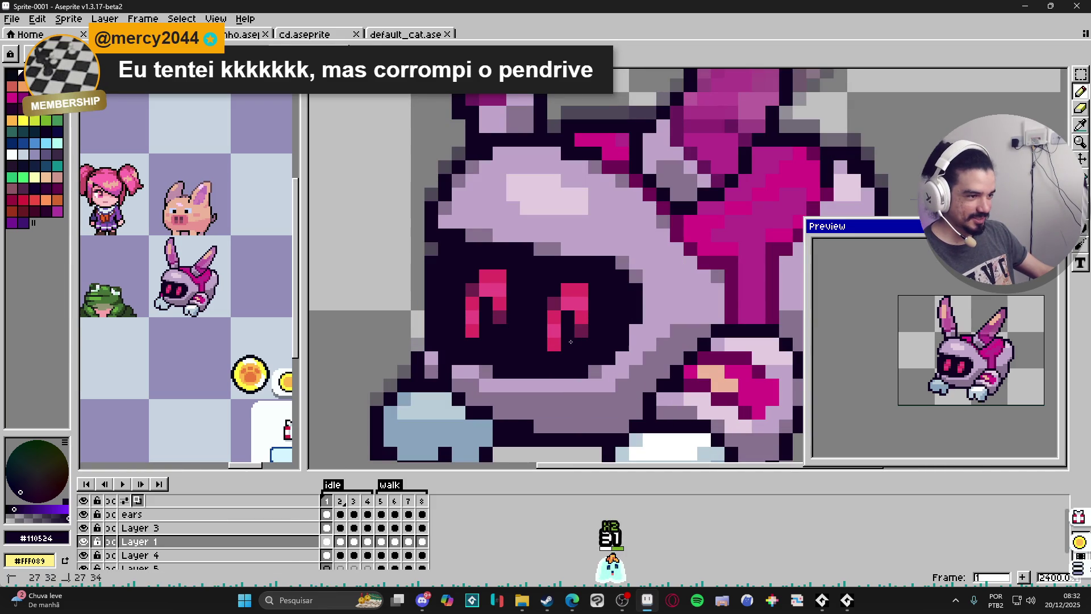
pyautogui.scroll(-5, 609, 411)
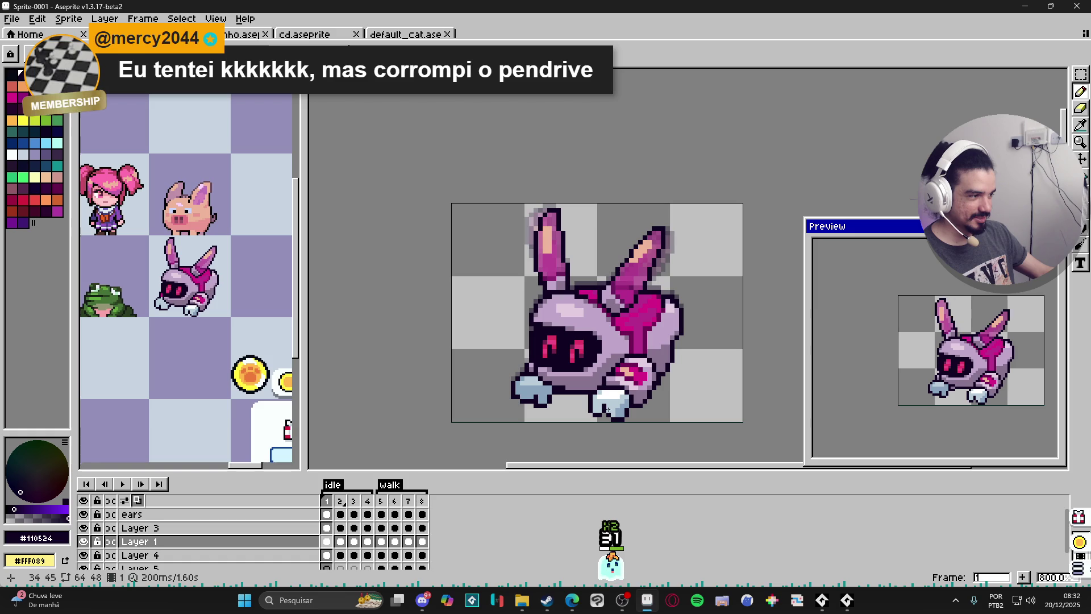
pyautogui.scroll(1, 549, 337)
# Sample the eye's bright pink and fill in the left eye with it
pyautogui.keyDown('alt'); pyautogui.click(537, 364); pyautogui.keyUp('alt')
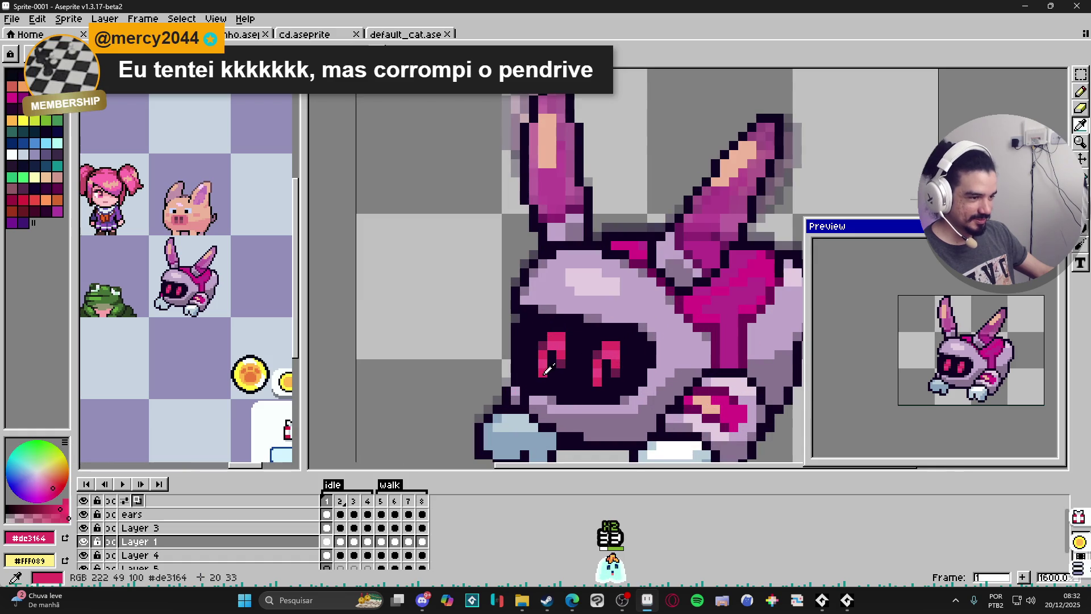
pyautogui.keyDown('alt'); pyautogui.click(556, 340); pyautogui.keyUp('alt')
pyautogui.click(543, 346)
pyautogui.click(535, 345)
pyautogui.click(542, 336)
pyautogui.click(570, 355)
pyautogui.click(570, 346)
pyautogui.click(563, 360)
# Shade three pixels on the left eye with the dark #6f224c colour
pyautogui.keyDown('alt'); pyautogui.click(614, 378); pyautogui.keyUp('alt')
pyautogui.click(561, 363)
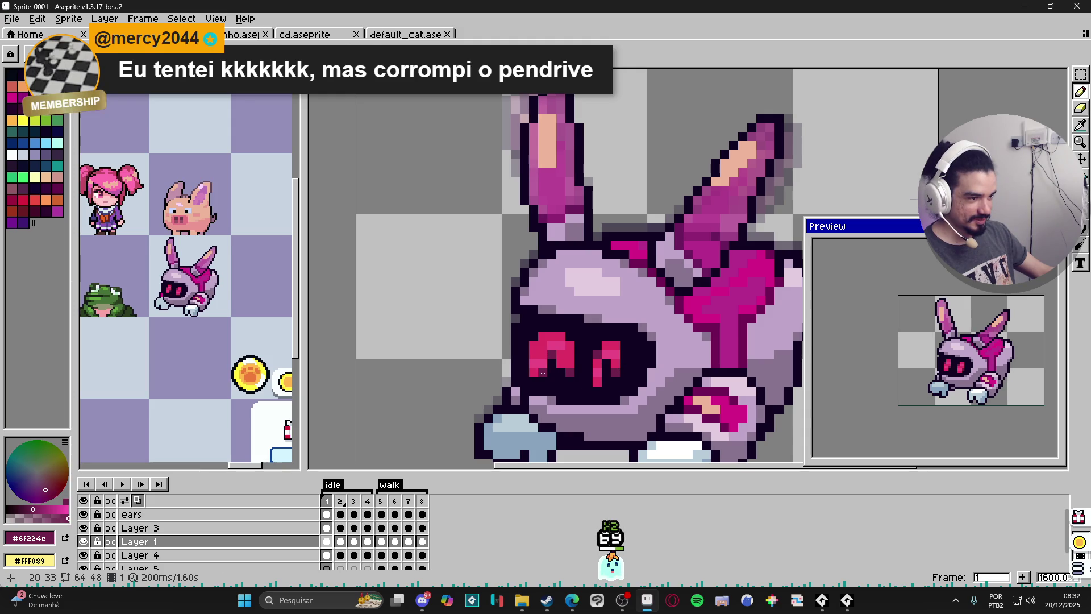
pyautogui.click(541, 375)
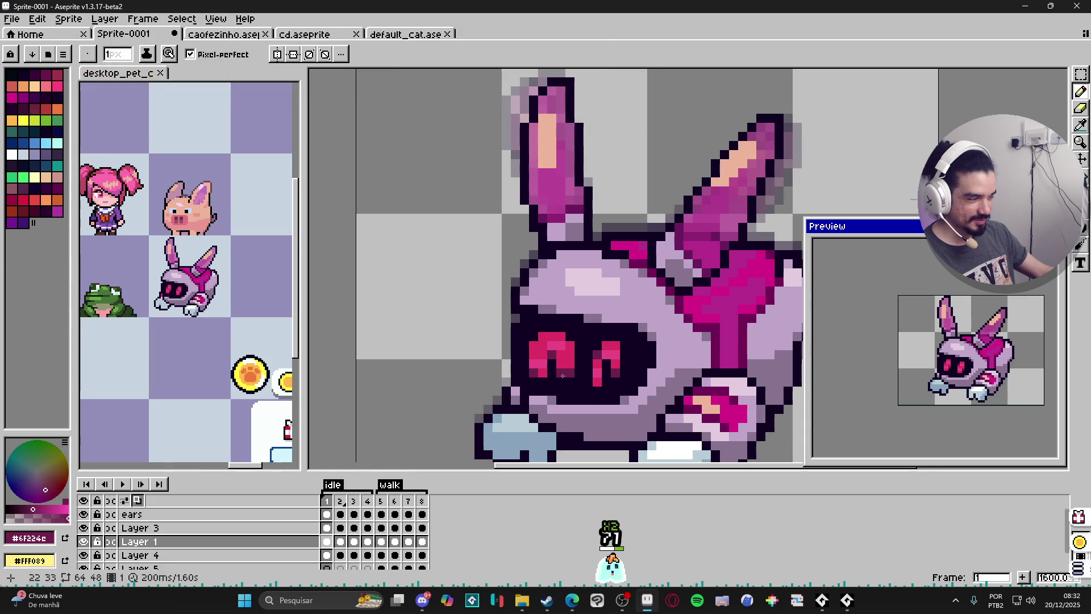
pyautogui.scroll(1, 569, 380)
pyautogui.keyDown('alt'); pyautogui.click(567, 380); pyautogui.keyUp('alt')
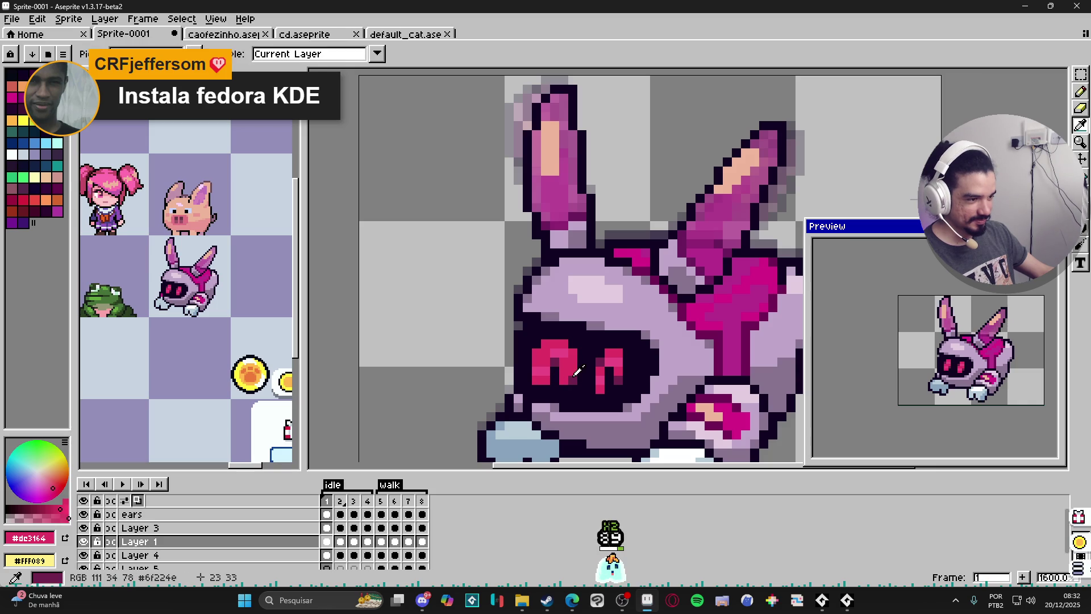
pyautogui.keyDown('alt'); pyautogui.click(550, 381); pyautogui.keyUp('alt')
pyautogui.click(549, 382)
pyautogui.scroll(-3, 591, 413)
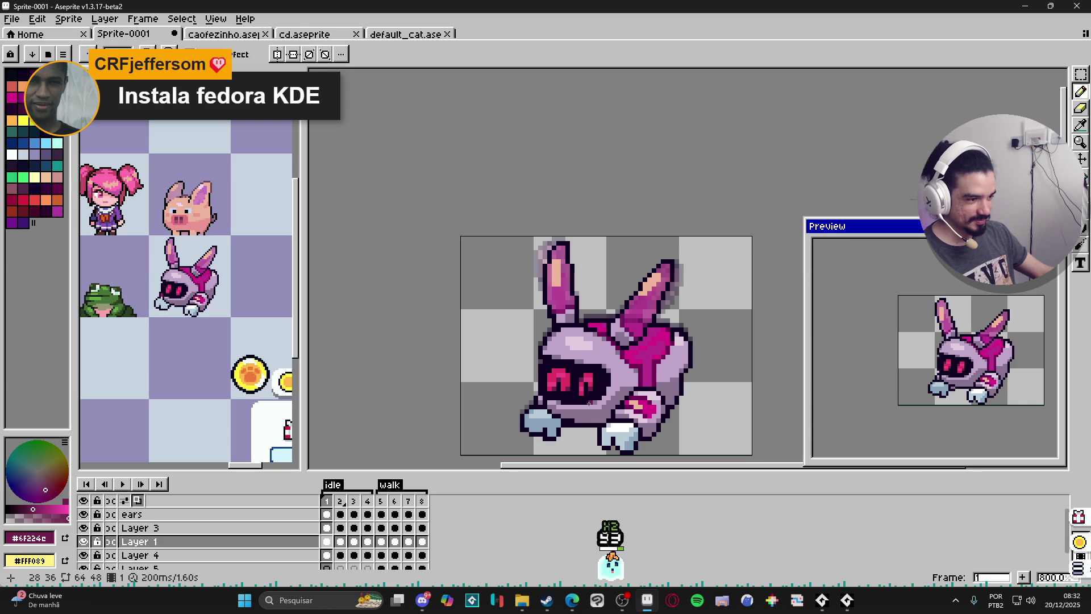
pyautogui.scroll(2, 584, 392)
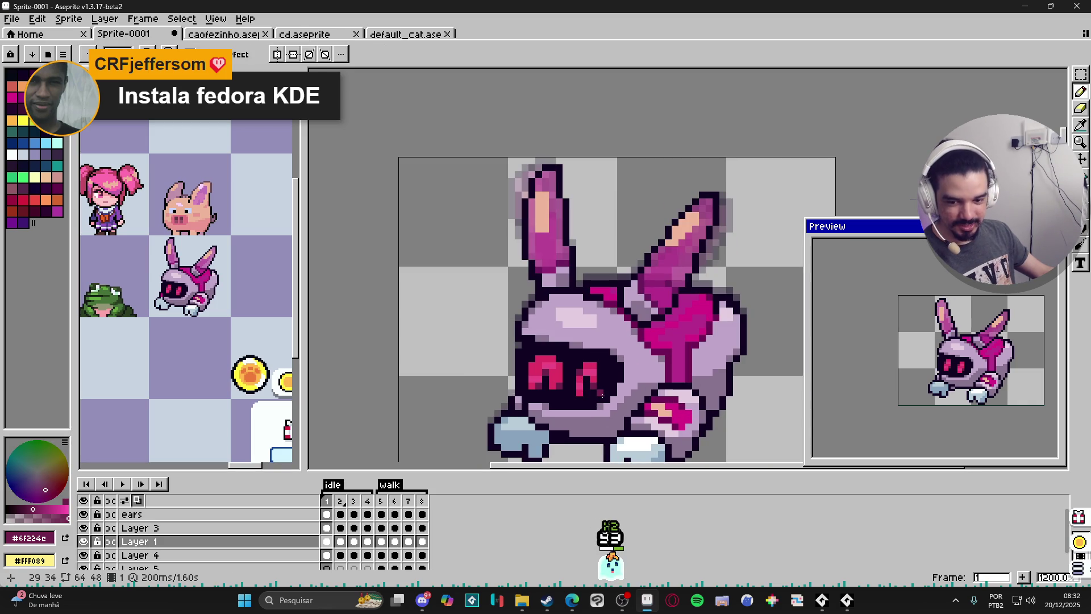
pyautogui.scroll(1, 599, 387)
# Paint out the right eye's pink pixels with the dark visor colour
pyautogui.keyDown('alt'); pyautogui.click(597, 398); pyautogui.keyUp('alt')
pyautogui.click(597, 388)
pyautogui.click(585, 358)
pyautogui.moveTo(572, 365); pyautogui.dragTo(572, 396)
# Marquee-select the eye pixels and shift them two pixels right
pyautogui.press('m')
pyautogui.moveTo(512, 347)
pyautogui.mouseDown()
pyautogui.moveTo(548, 390)
pyautogui.moveTo(580, 388)
pyautogui.mouseUp()
pyautogui.press('Right')
pyautogui.press('Right')
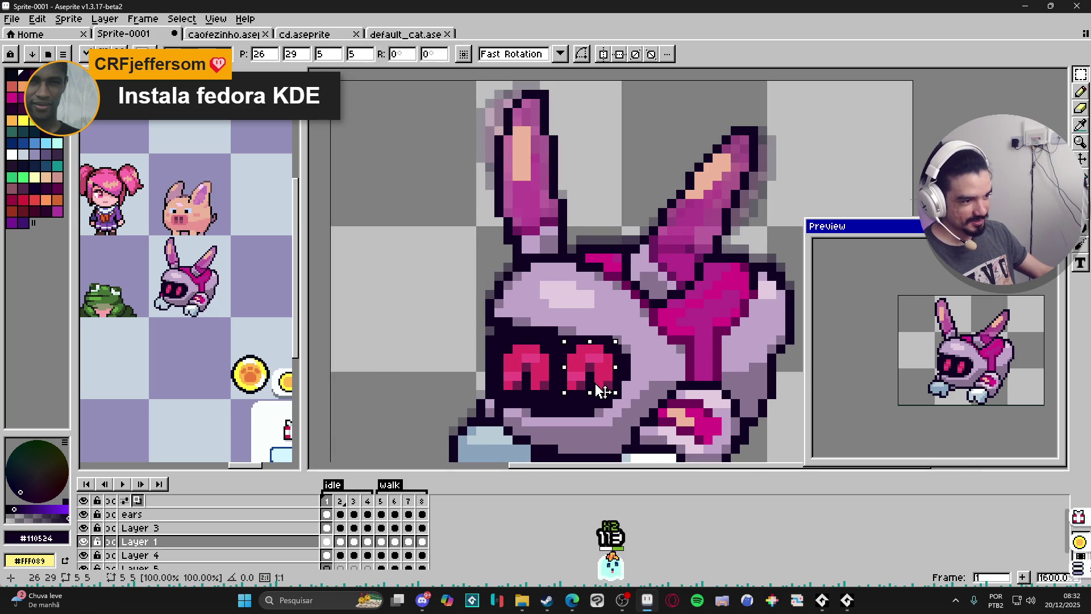
pyautogui.press('Return')
# Copy the left eye and paste the copy over the right eye
pyautogui.moveTo(550, 392)
pyautogui.mouseDown()
pyautogui.moveTo(502, 343)
pyautogui.moveTo(571, 358)
pyautogui.mouseUp()
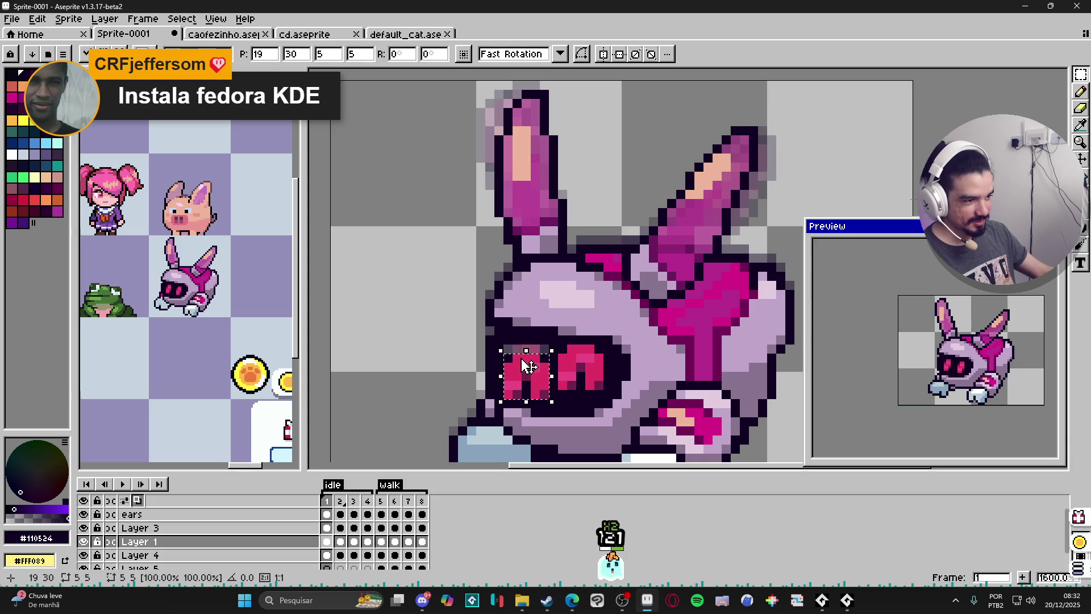
pyautogui.hotkey('ctrl', 'c')
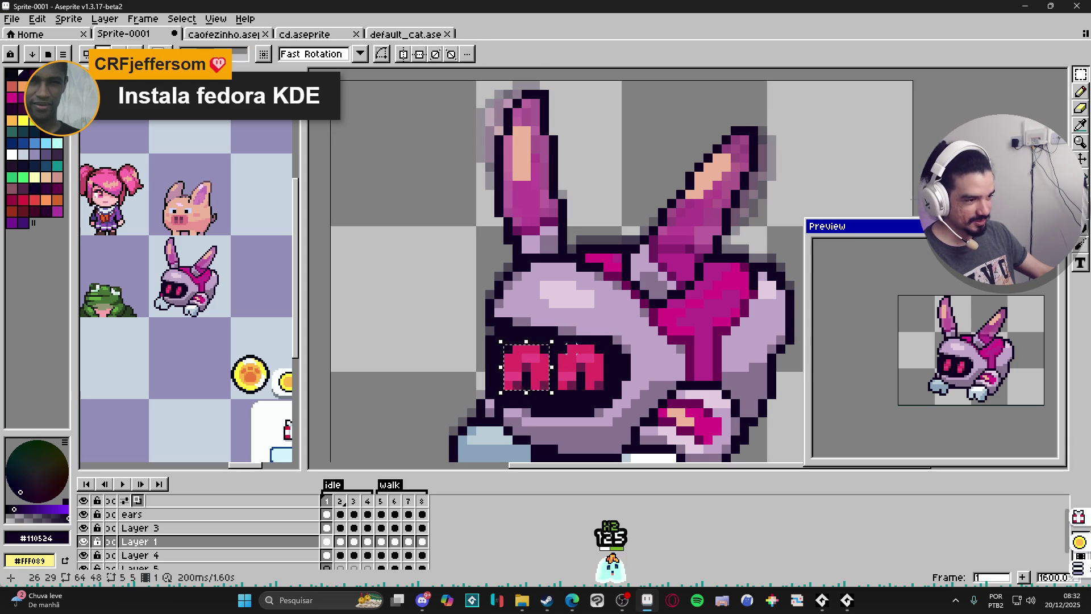
pyautogui.hotkey('ctrl', 'v')
pyautogui.press('Return')
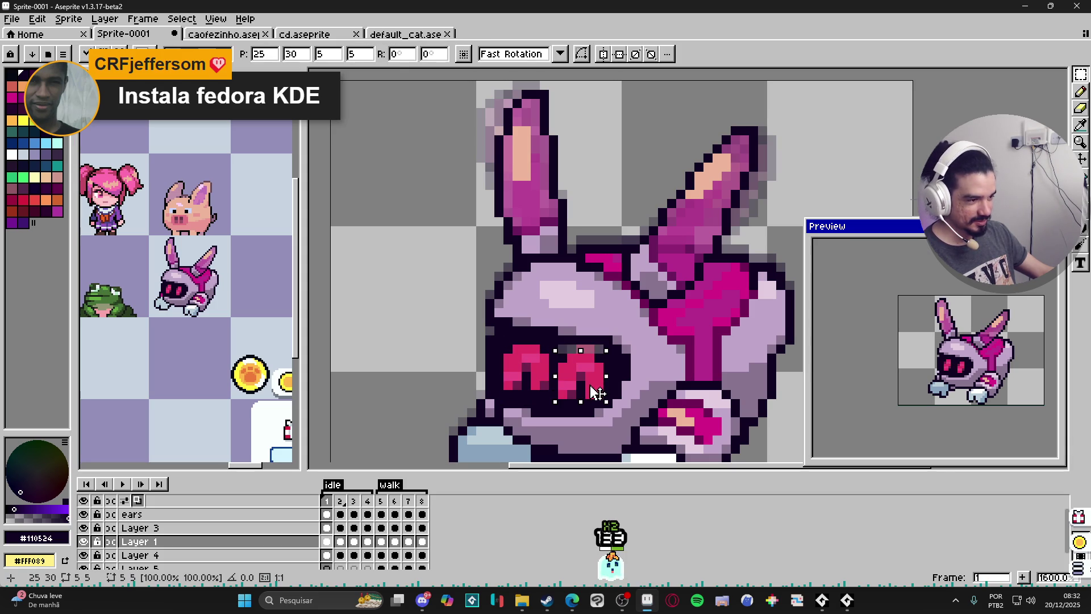
pyautogui.press('b')
pyautogui.keyDown('alt'); pyautogui.click(590, 367); pyautogui.keyUp('alt')
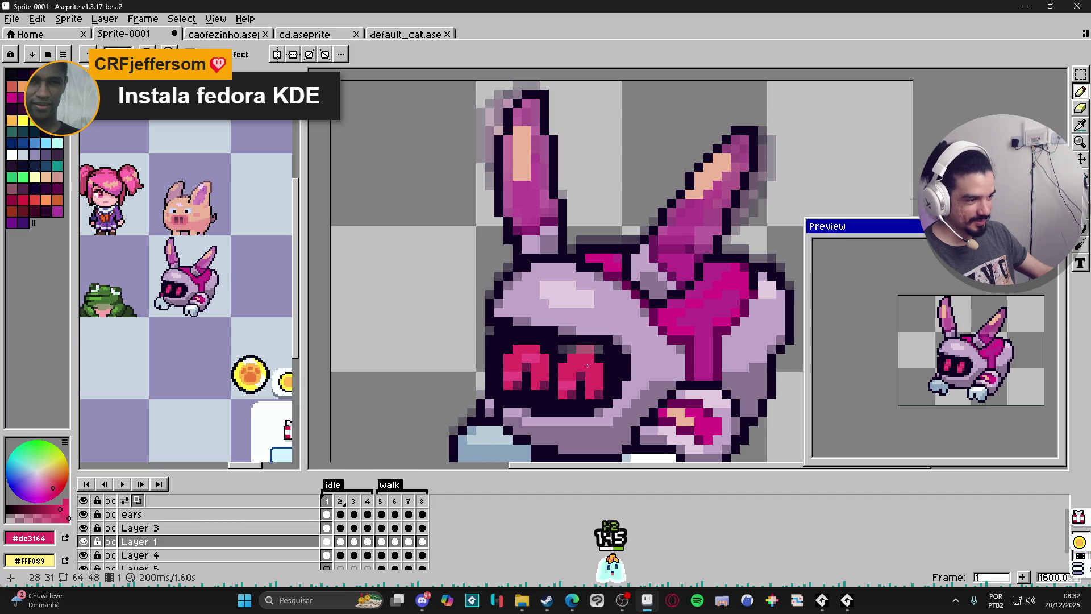
pyautogui.keyDown('alt'); pyautogui.click(600, 386); pyautogui.keyUp('alt')
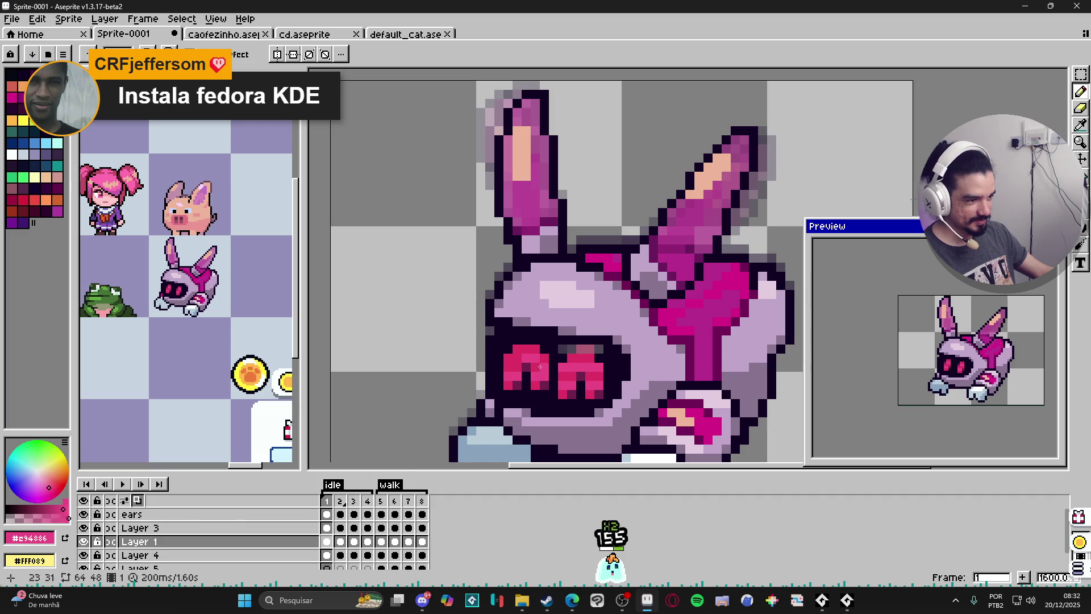
# Darken the right eye's bottom pixel and both top corner pixels with dark magenta
pyautogui.keyDown('alt'); pyautogui.click(520, 371); pyautogui.keyUp('alt')
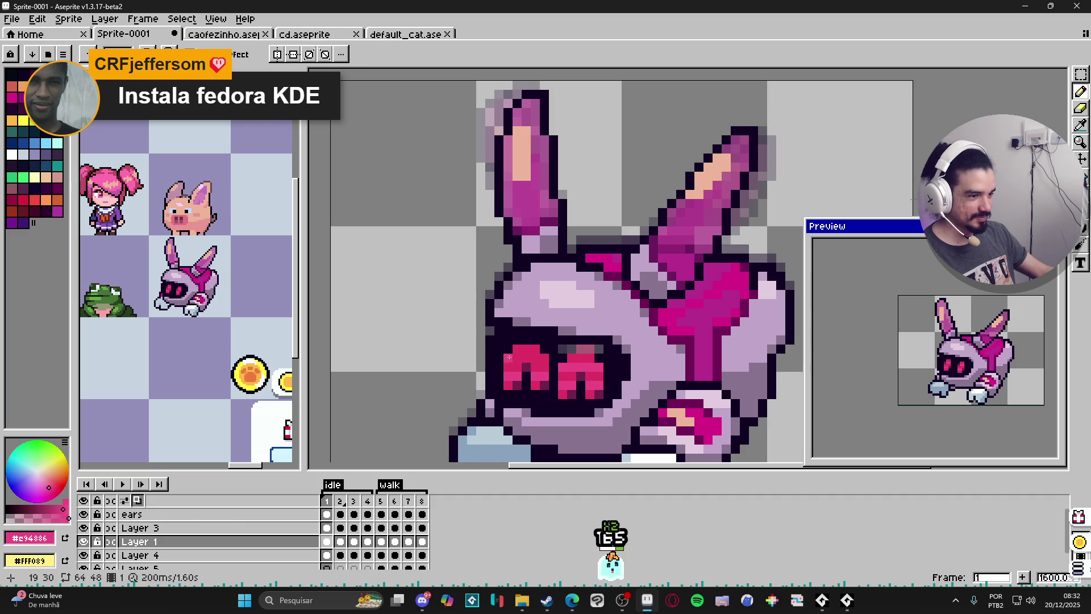
pyautogui.keyDown('alt'); pyautogui.click(554, 348); pyautogui.keyUp('alt')
pyautogui.scroll(-5, 554, 348)
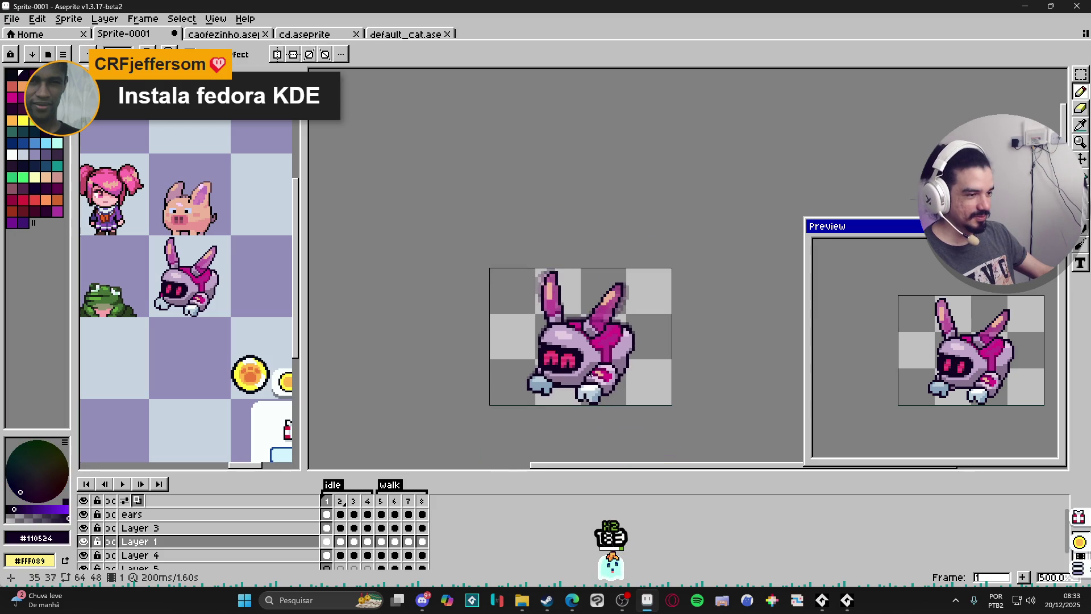
pyautogui.scroll(7, 593, 380)
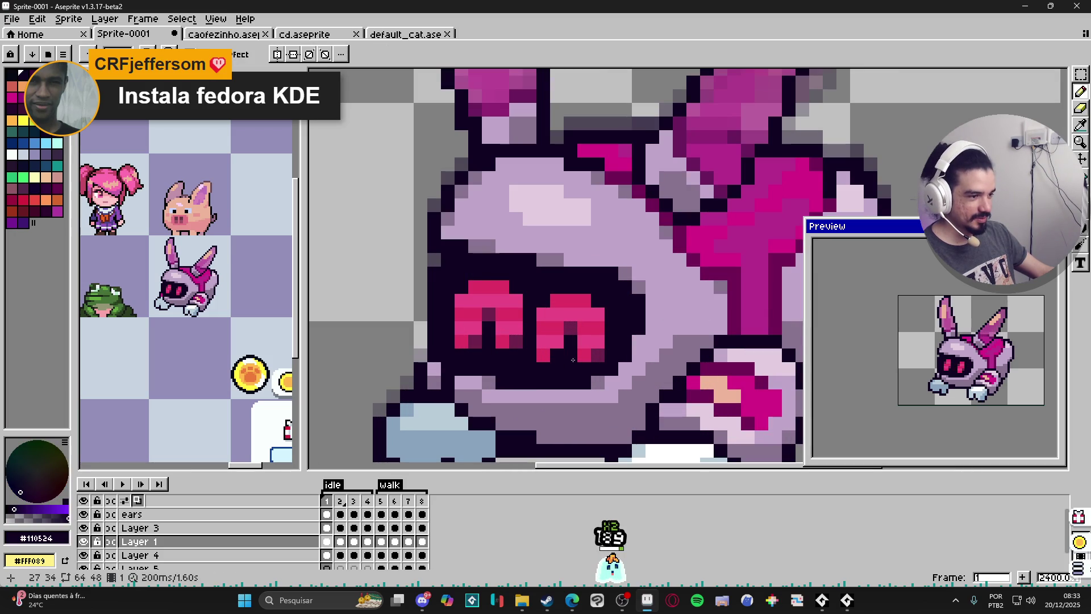
pyautogui.click(588, 358)
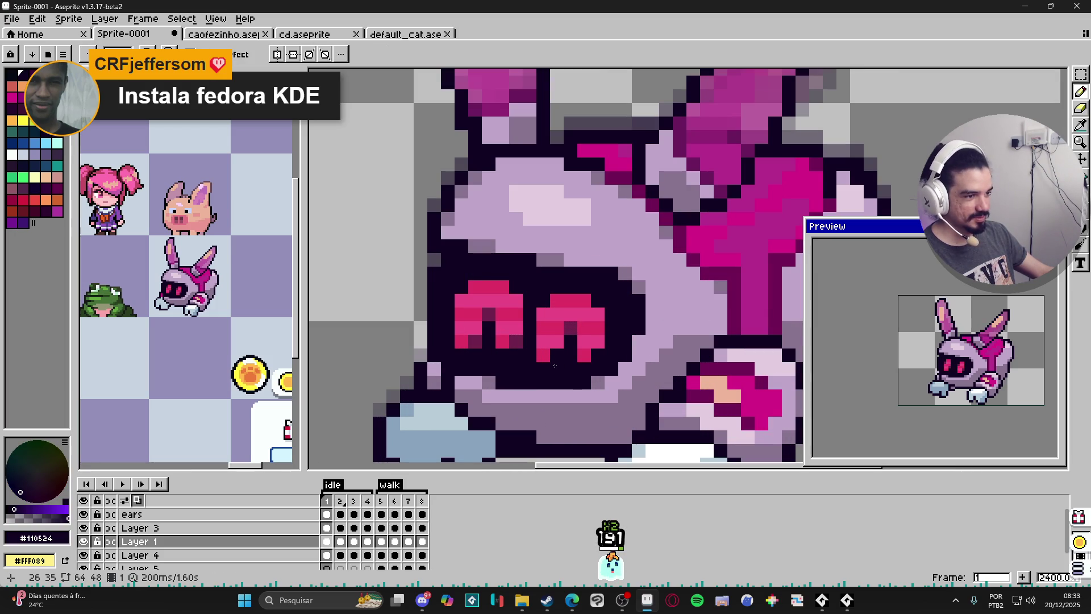
pyautogui.keyDown('alt'); pyautogui.click(570, 328); pyautogui.keyUp('alt')
pyautogui.click(544, 301)
pyautogui.click(598, 301)
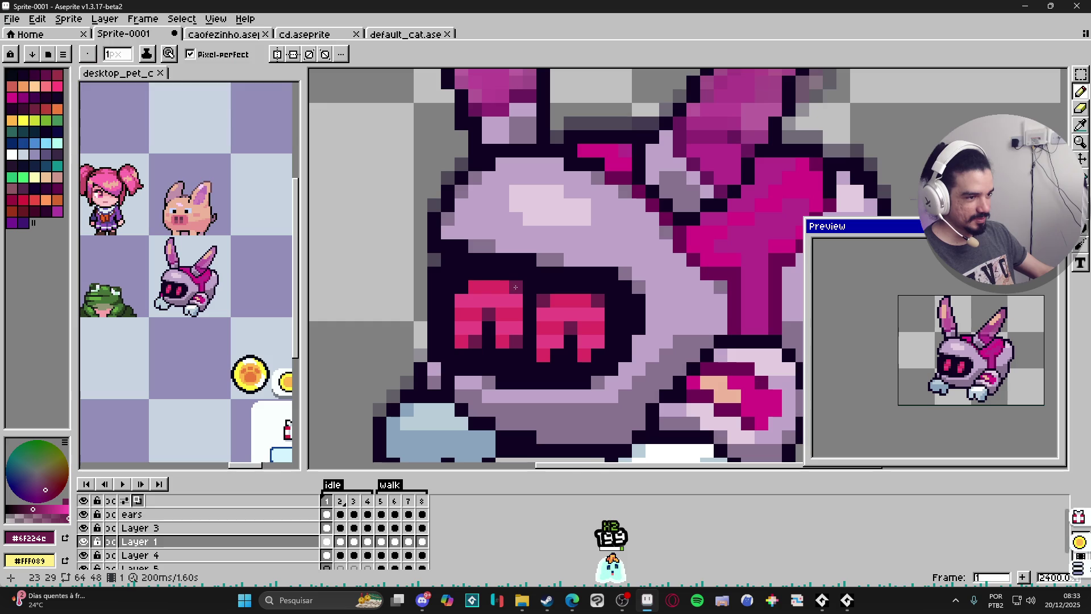
pyautogui.scroll(-5, 515, 287)
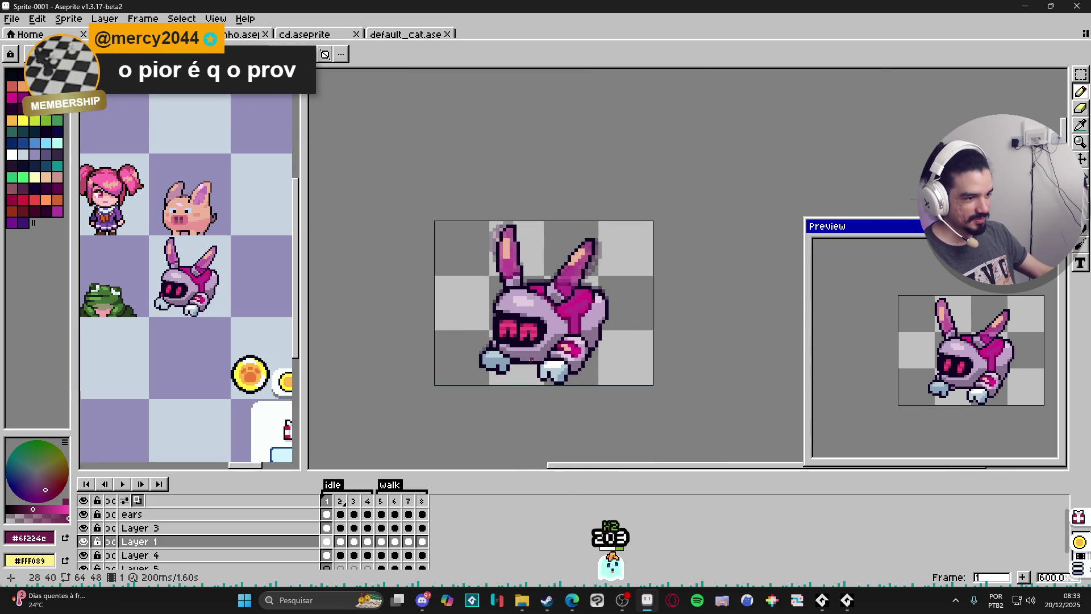
pyautogui.scroll(-2, 534, 356)
pyautogui.scroll(9, 531, 362)
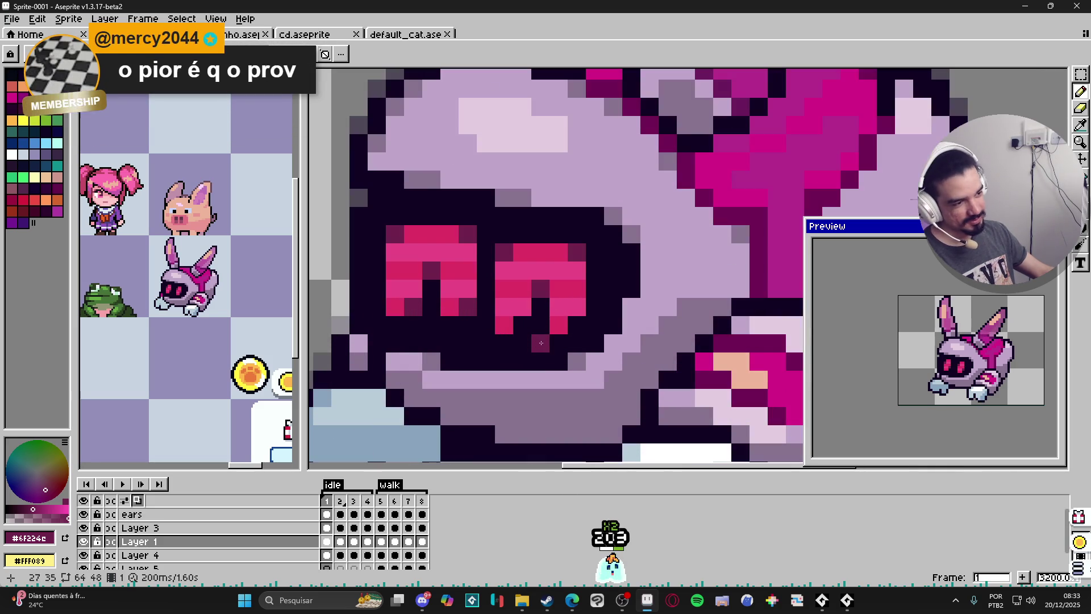
# Undo a stray pixel, add a darker pixel to the left eye and widen the right eye's dark gap
pyautogui.keyDown('alt'); pyautogui.click(568, 307); pyautogui.keyUp('alt')
pyautogui.hotkey('ctrl', 'z')
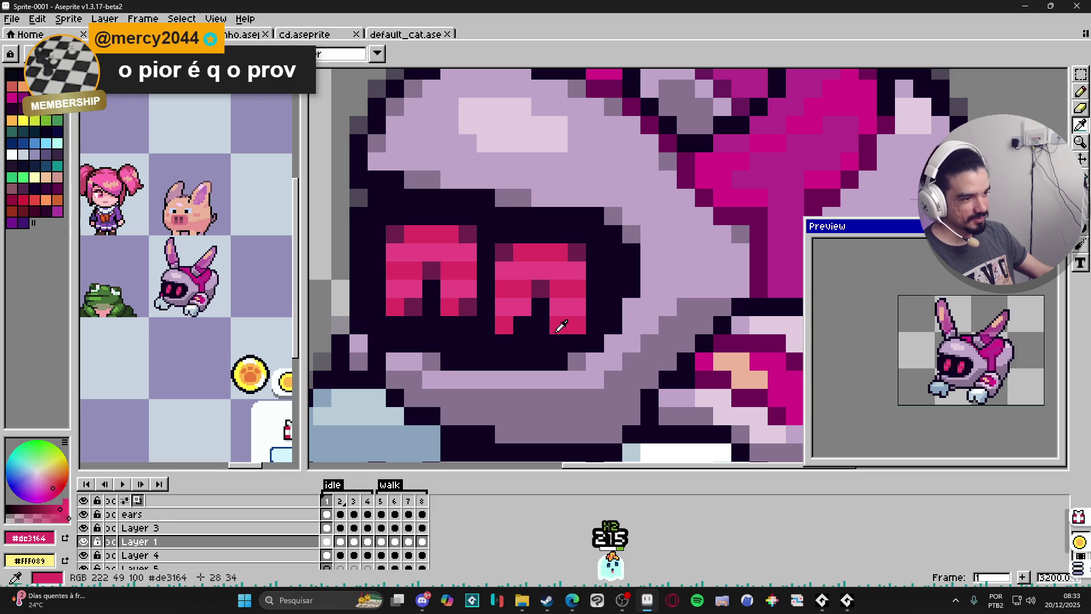
pyautogui.keyDown('alt'); pyautogui.click(512, 323); pyautogui.keyUp('alt')
pyautogui.keyDown('alt'); pyautogui.click(516, 357); pyautogui.keyUp('alt')
pyautogui.scroll(-3, 516, 357)
pyautogui.scroll(3, 510, 373)
pyautogui.keyDown('alt'); pyautogui.click(495, 319); pyautogui.keyUp('alt')
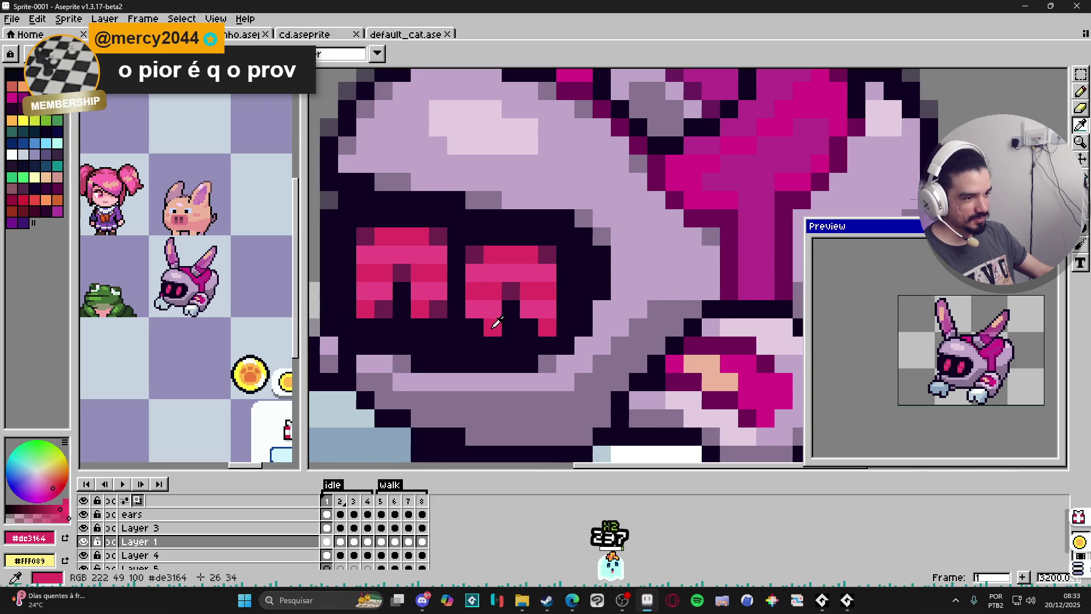
pyautogui.scroll(-3, 486, 345)
pyautogui.scroll(2, 486, 345)
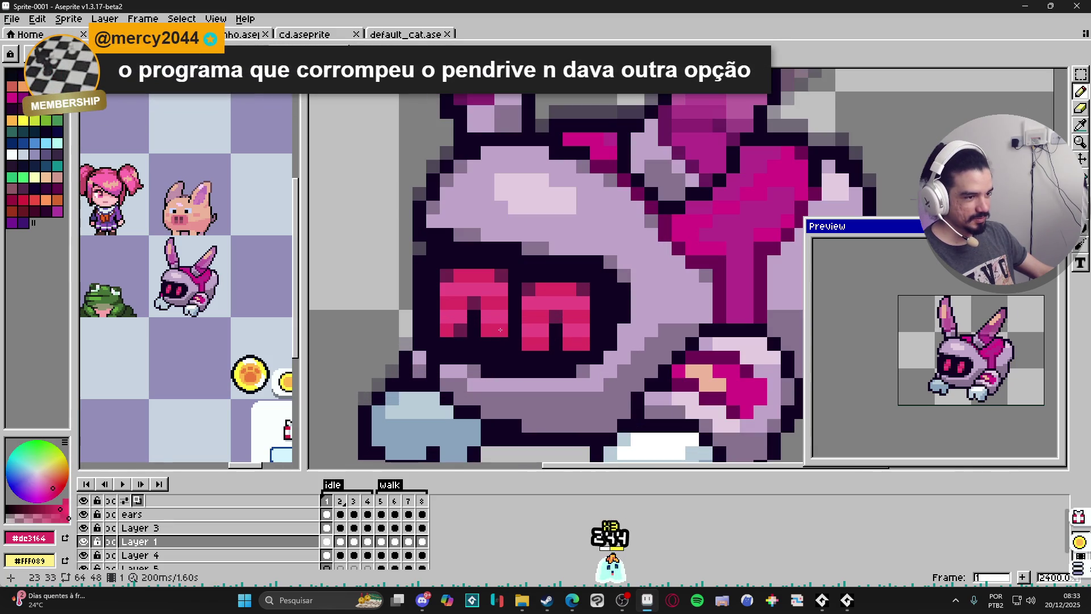
pyautogui.scroll(-5, 506, 369)
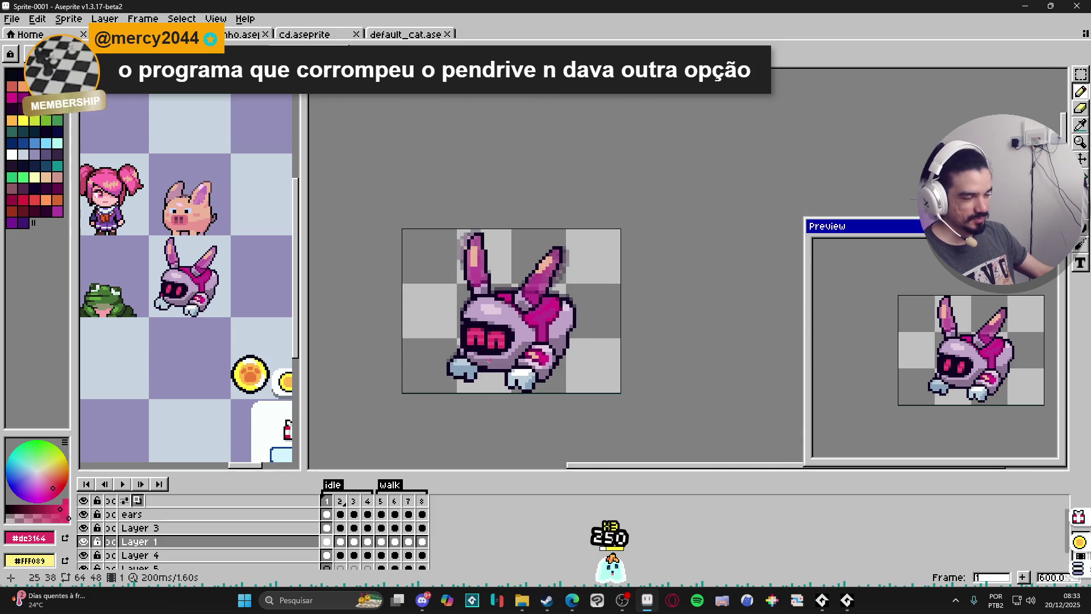
pyautogui.scroll(3, 477, 338)
pyautogui.scroll(1, 477, 339)
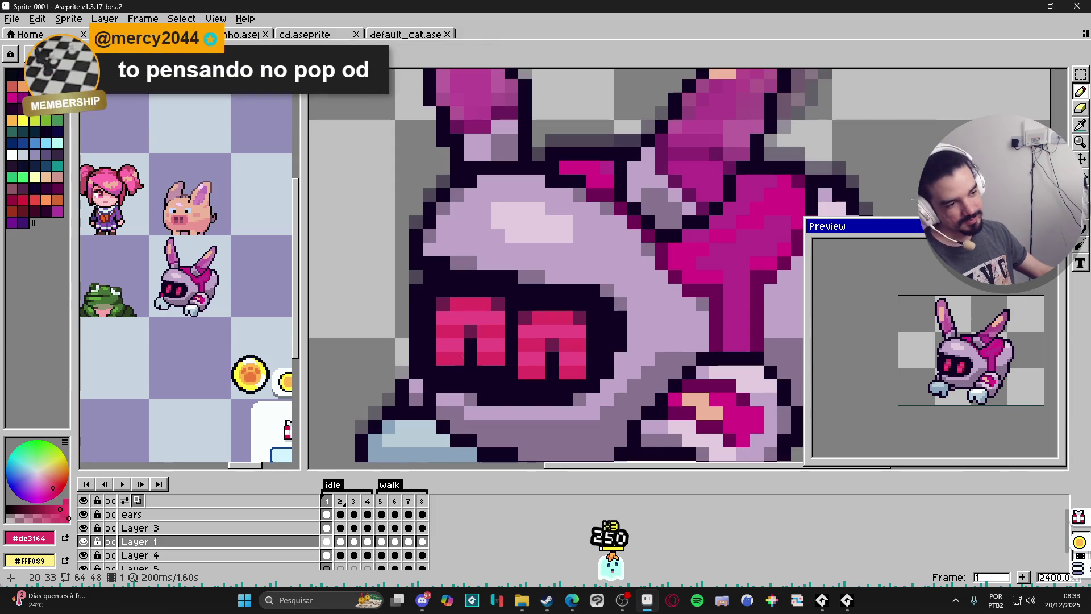
pyautogui.keyDown('alt'); pyautogui.click(455, 356); pyautogui.keyUp('alt')
pyautogui.click(457, 333)
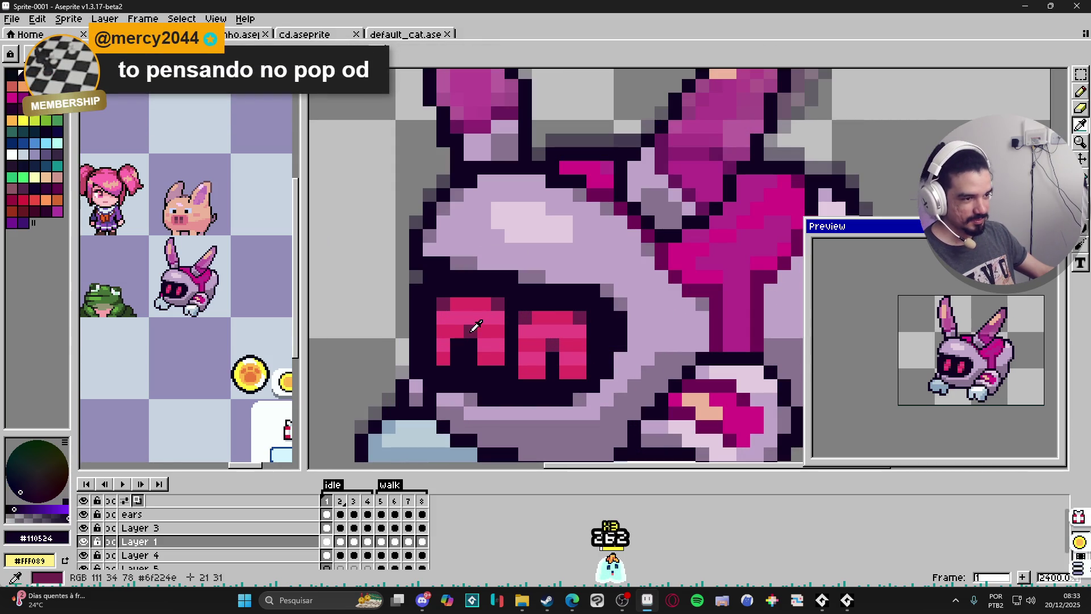
pyautogui.click(534, 356)
pyautogui.keyDown('alt'); pyautogui.click(549, 344); pyautogui.keyUp('alt')
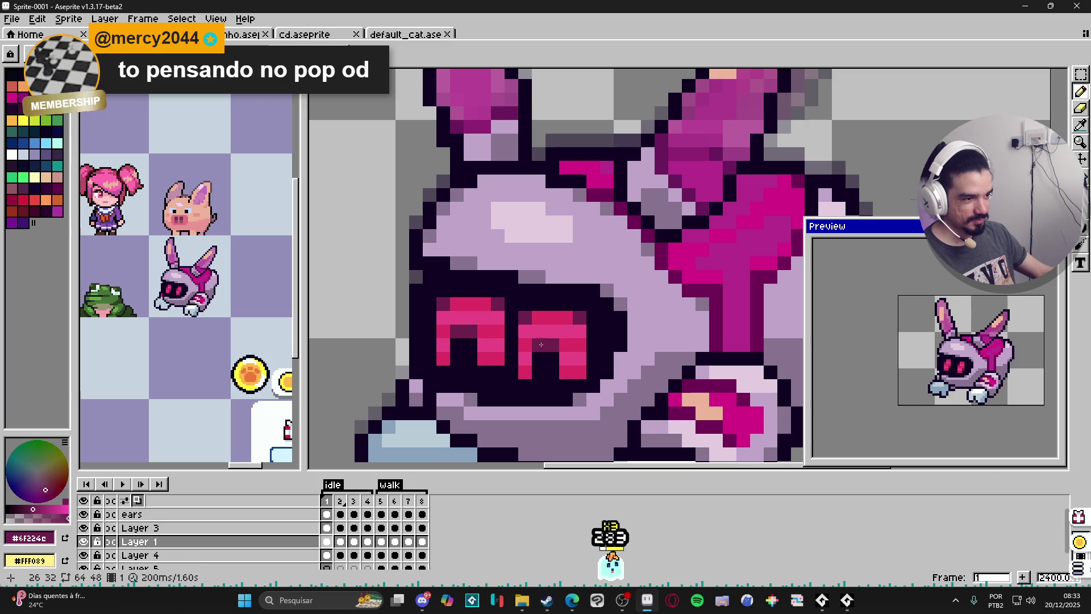
pyautogui.scroll(-5, 547, 364)
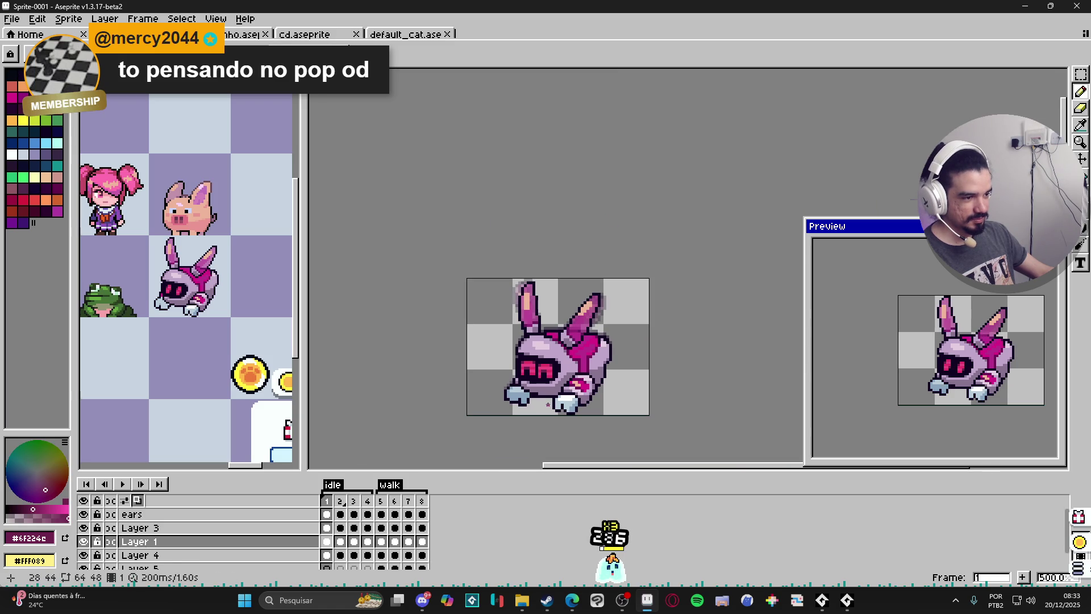
pyautogui.scroll(1, 543, 402)
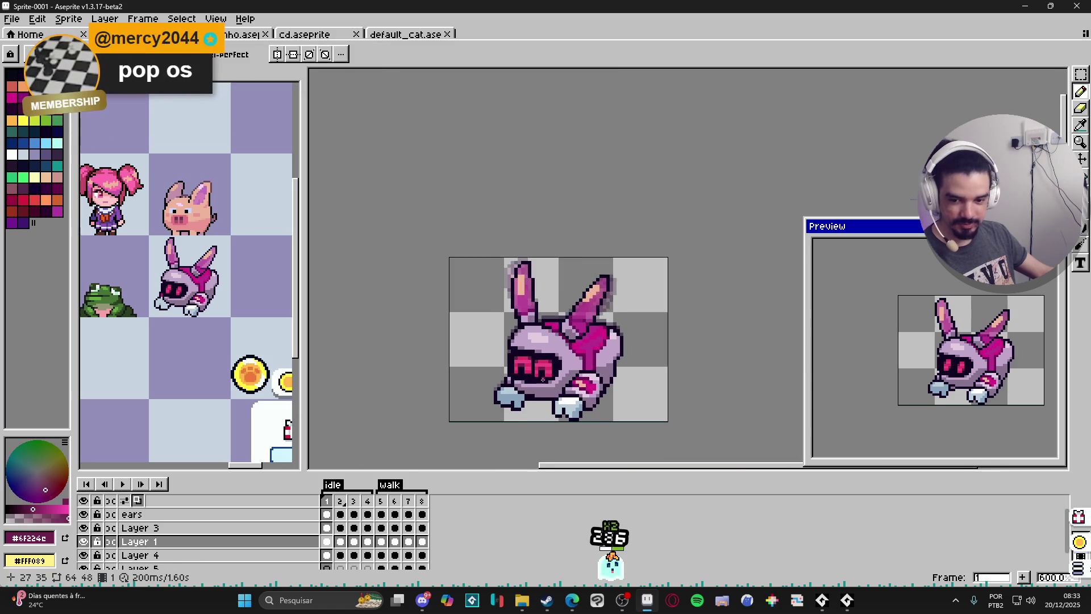
pyautogui.scroll(1, 542, 379)
pyautogui.scroll(2, 543, 379)
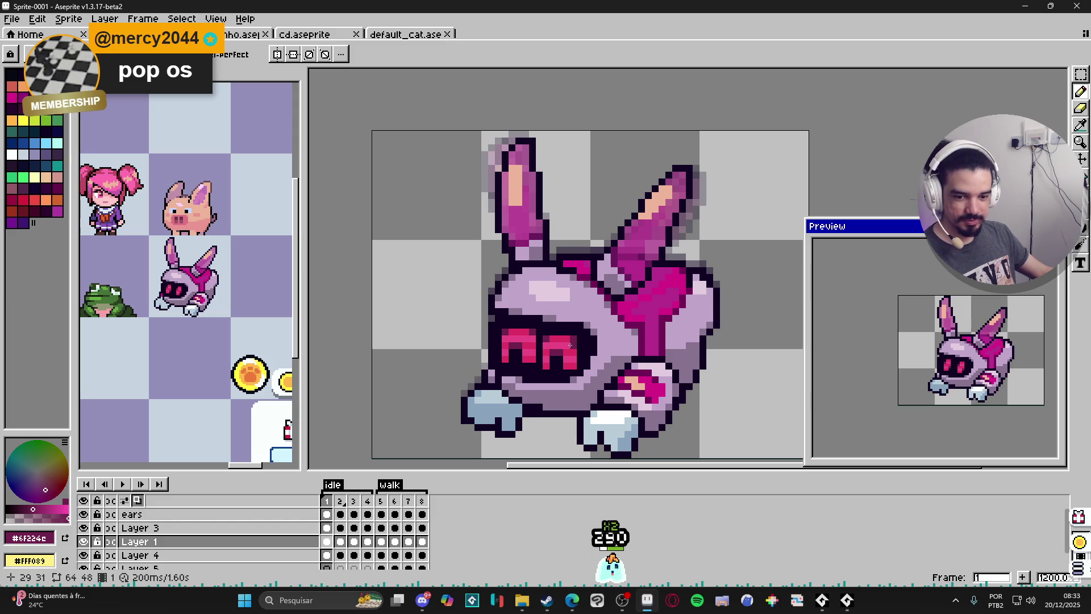
pyautogui.scroll(1, 574, 329)
# Select and copy both eyes in frame 1
pyautogui.moveTo(480, 329); pyautogui.dragTo(582, 377)
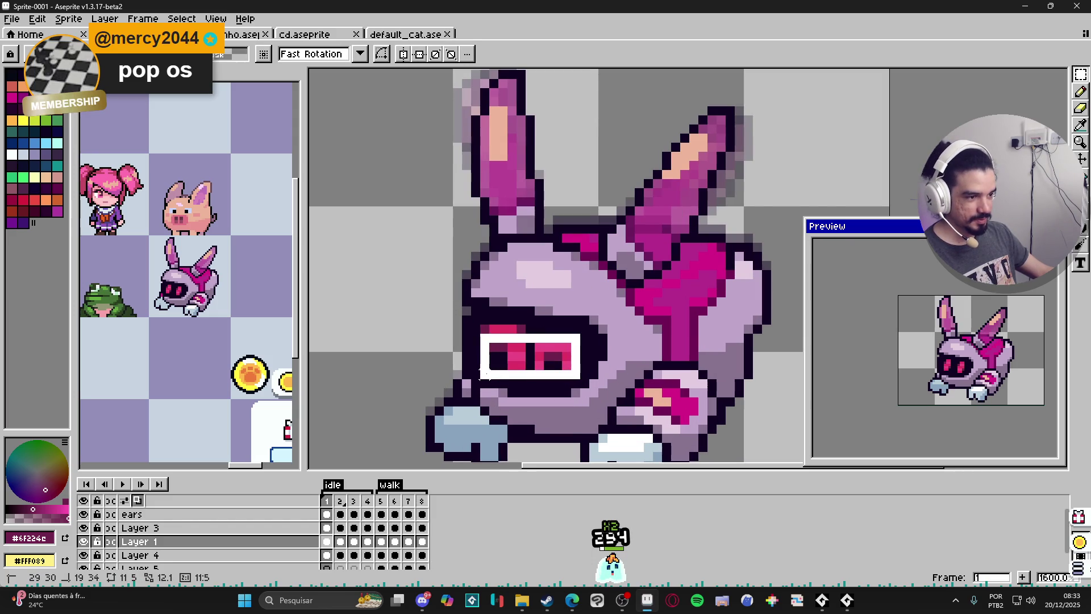
pyautogui.scroll(1, 495, 313)
pyautogui.scroll(1, 495, 314)
pyautogui.moveTo(471, 330); pyautogui.dragTo(560, 361)
pyautogui.hotkey('ctrl', 'c')
# Paste the eyes into frames 2, 3 and 4, each raised one pixel
pyautogui.press('Right')
pyautogui.hotkey('ctrl', 'v')
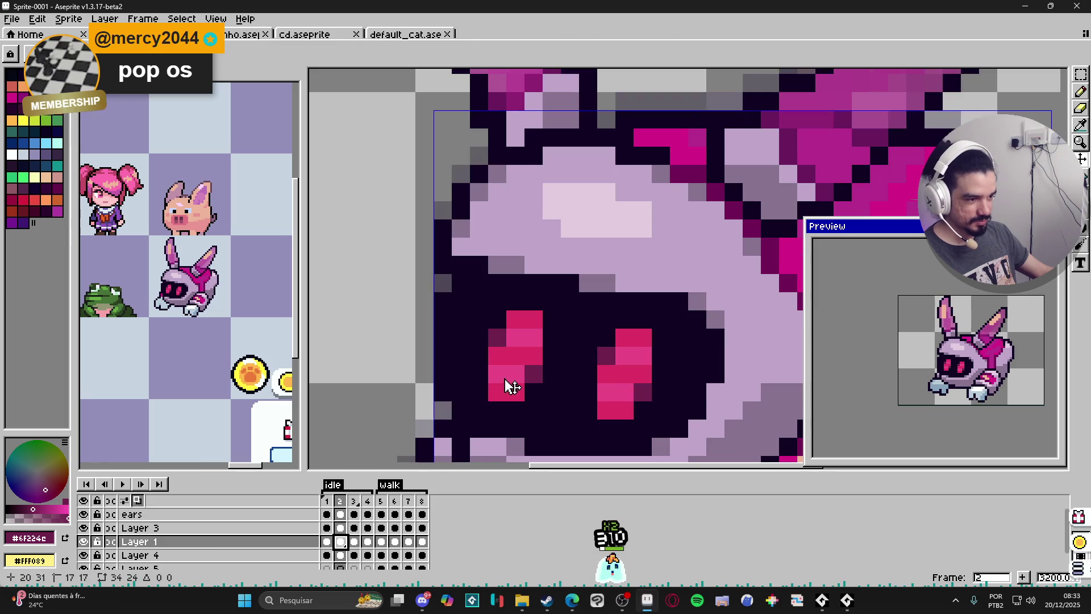
pyautogui.press('Up')
pyautogui.press('Return')
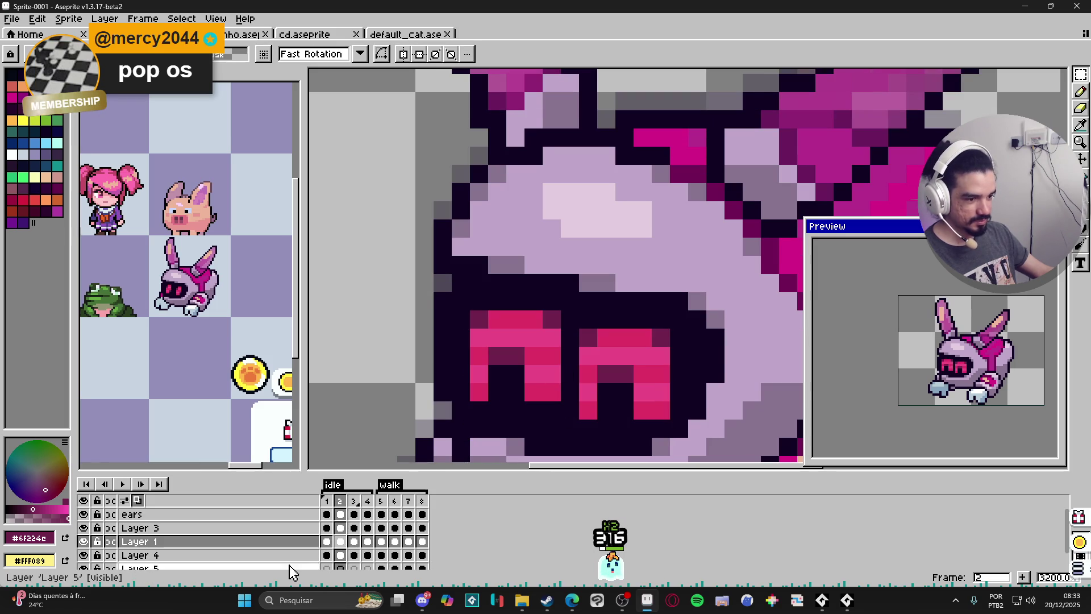
pyautogui.press('Right')
pyautogui.hotkey('ctrl', 'v')
pyautogui.press('Up')
pyautogui.press('Return')
pyautogui.press('Right')
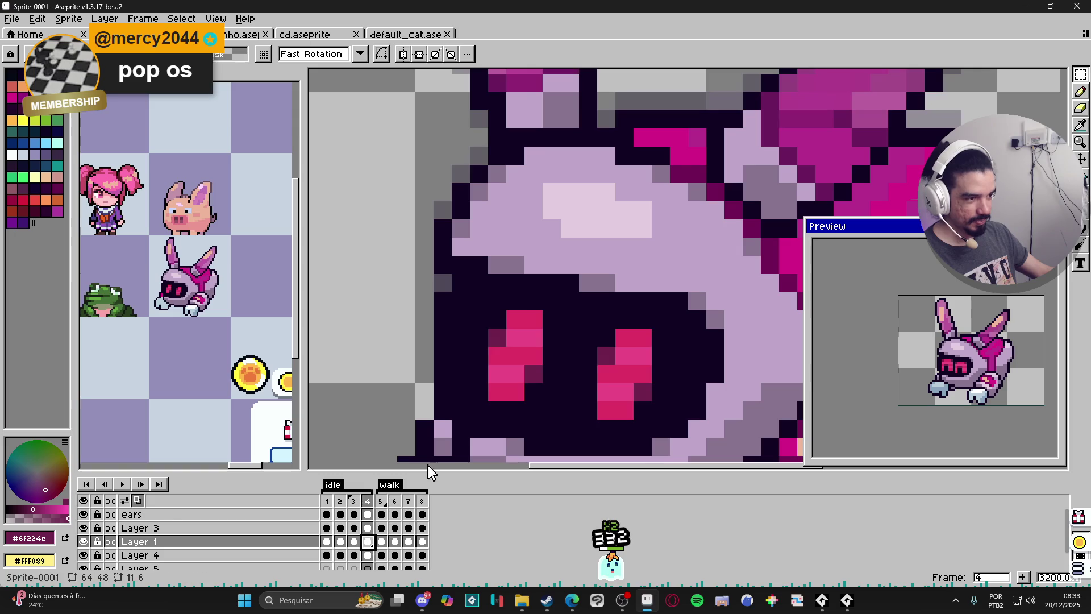
pyautogui.hotkey('ctrl', 'v')
pyautogui.press('Up')
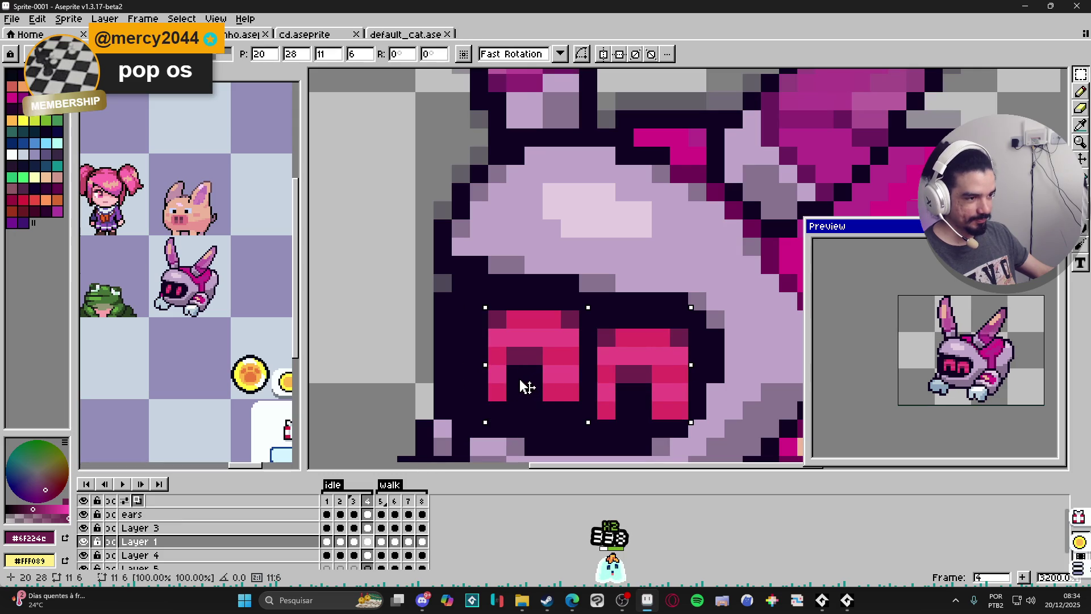
pyautogui.press('Return')
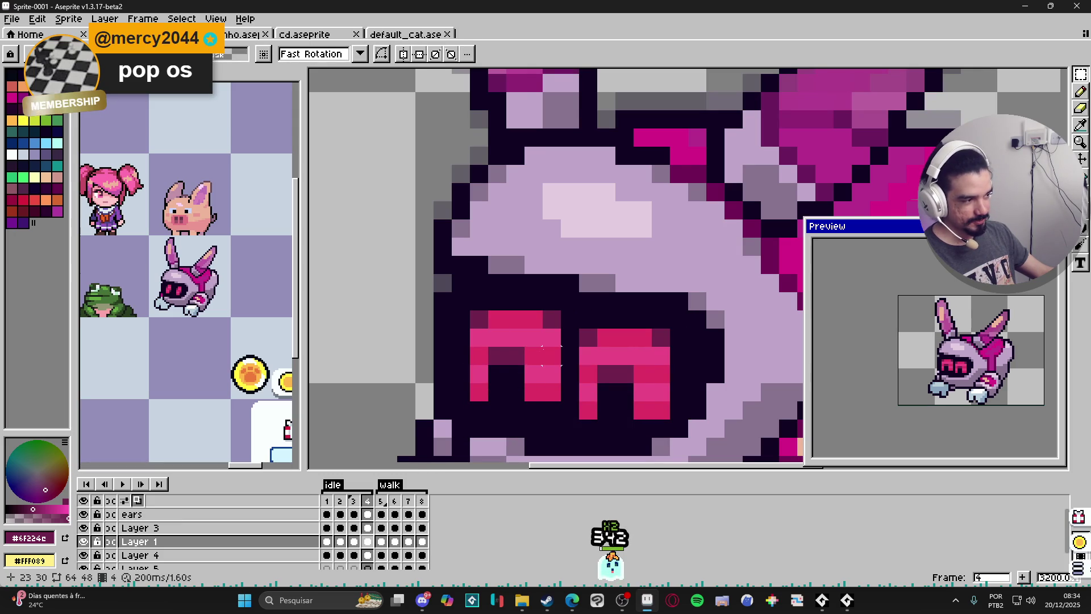
# Show walk frame 5 of Layer 1 from the timeline
pyautogui.scroll(-6, 534, 355)
pyautogui.scroll(-1, 535, 355)
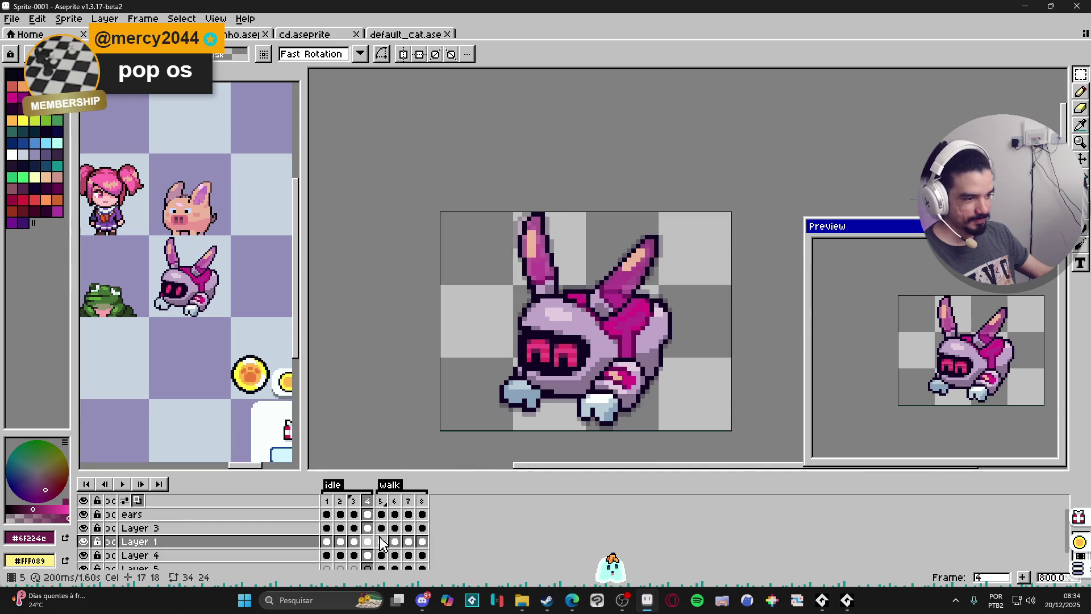
pyautogui.click(382, 541)
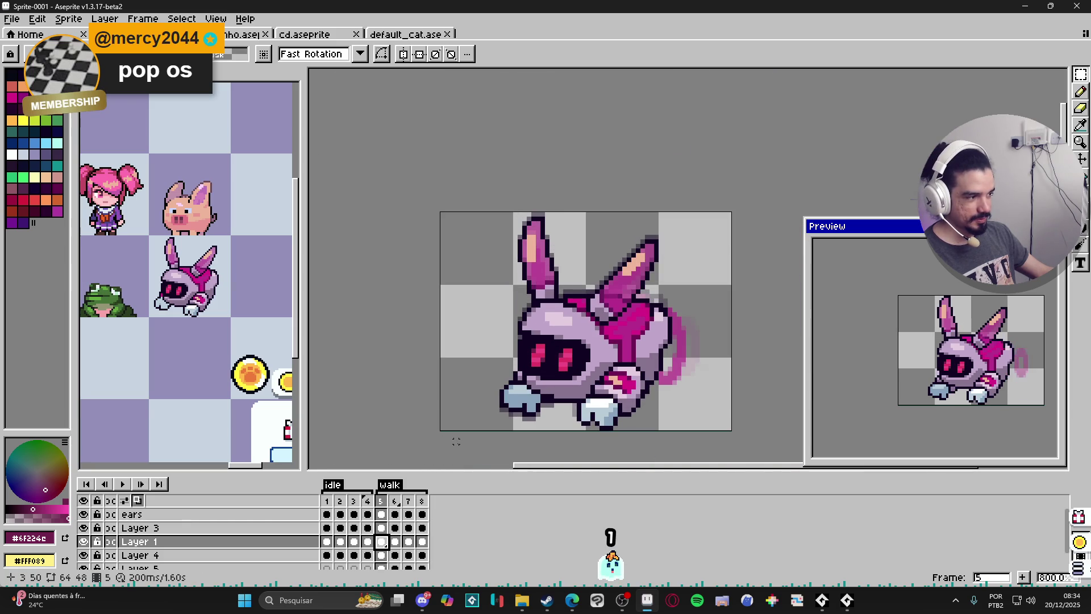
pyautogui.scroll(1, 479, 401)
pyautogui.press('b')
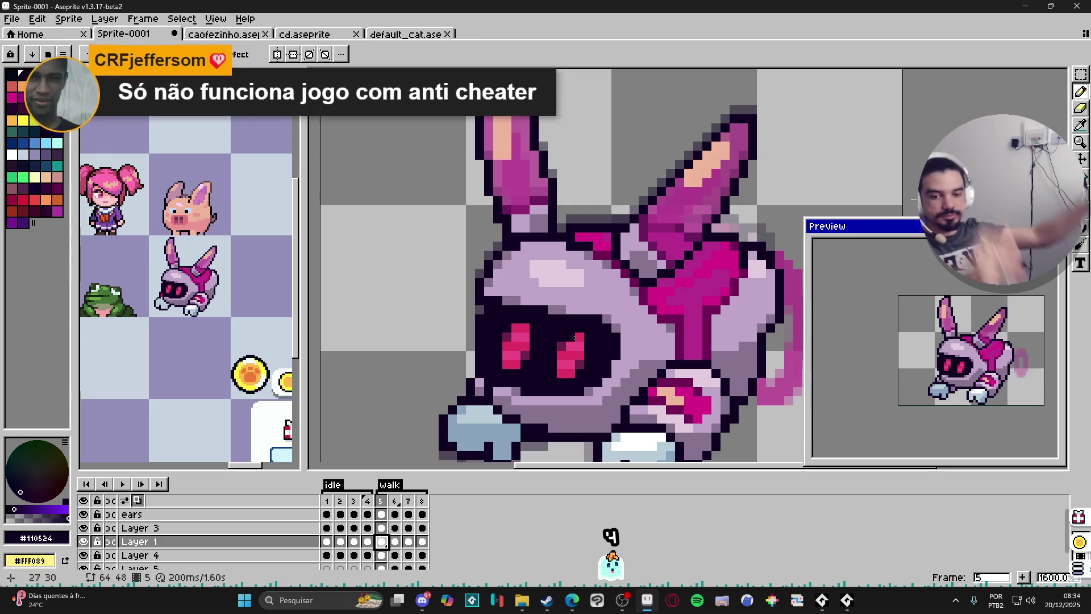
# Save the robot bunny sprite, bringing up the Save File dialog proposing Sprite-0001
pyautogui.scroll(-3, 573, 338)
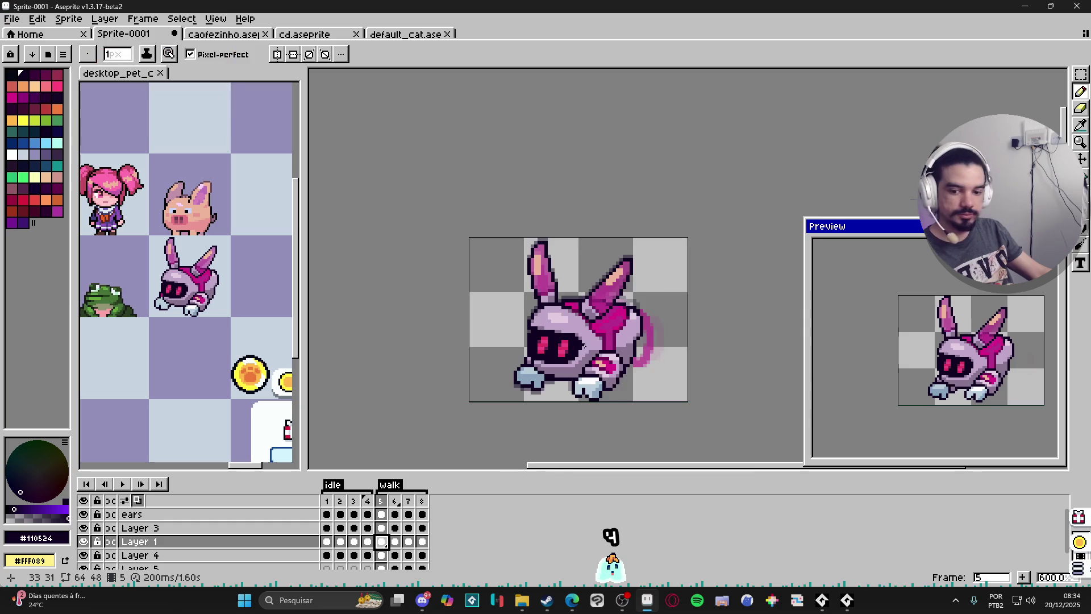
pyautogui.scroll(1, 570, 349)
pyautogui.hotkey('ctrl', 's')
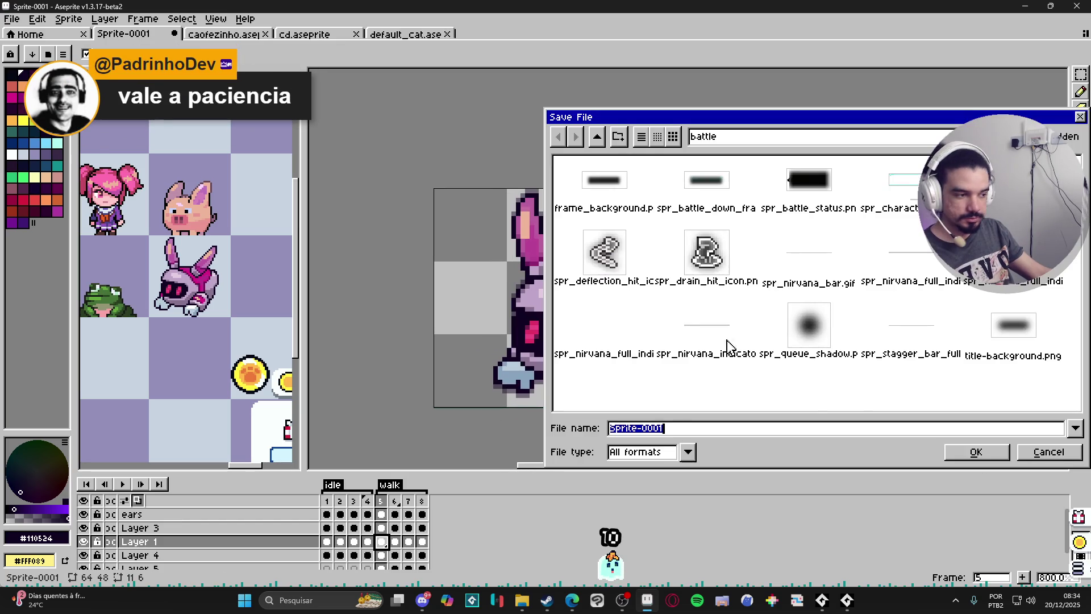
# In the save dialog, browse to Clean Area > desktop_pet > characters
pyautogui.click(911, 145)
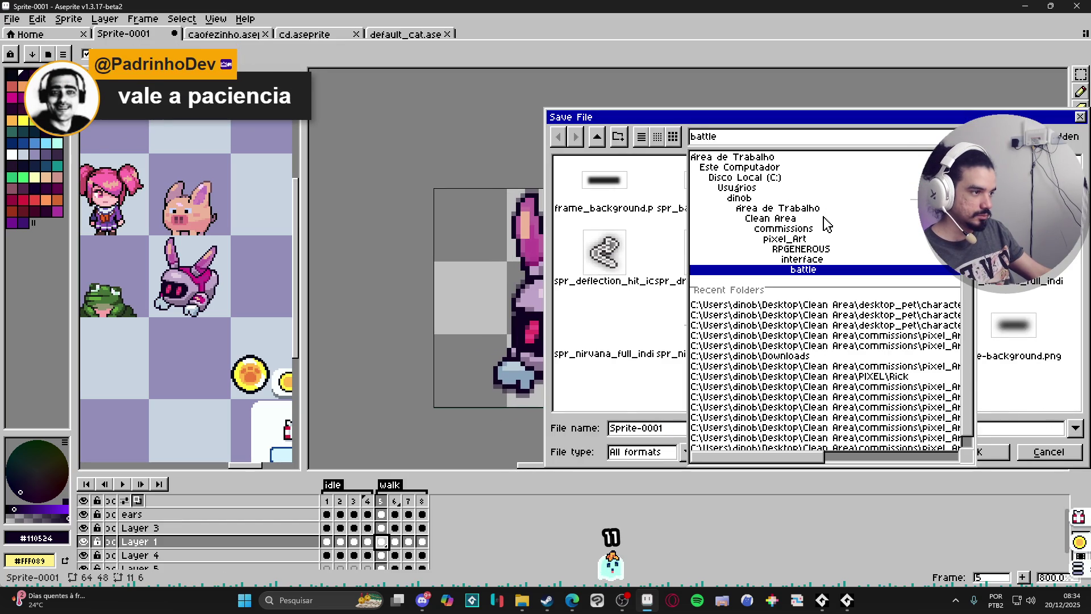
pyautogui.click(823, 219)
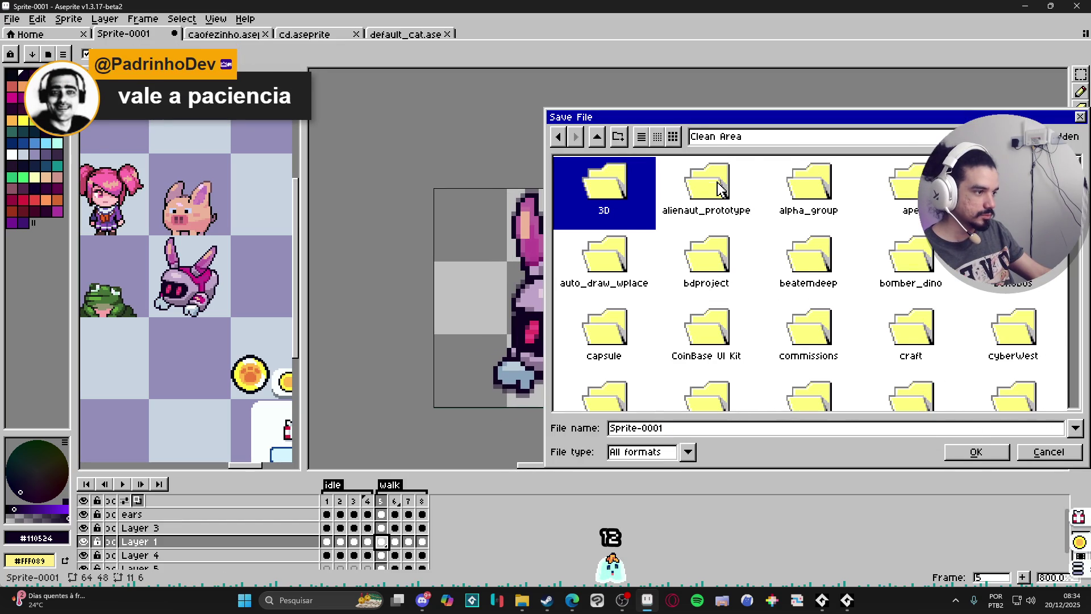
pyautogui.press('d')
pyautogui.scroll(1, 819, 320)
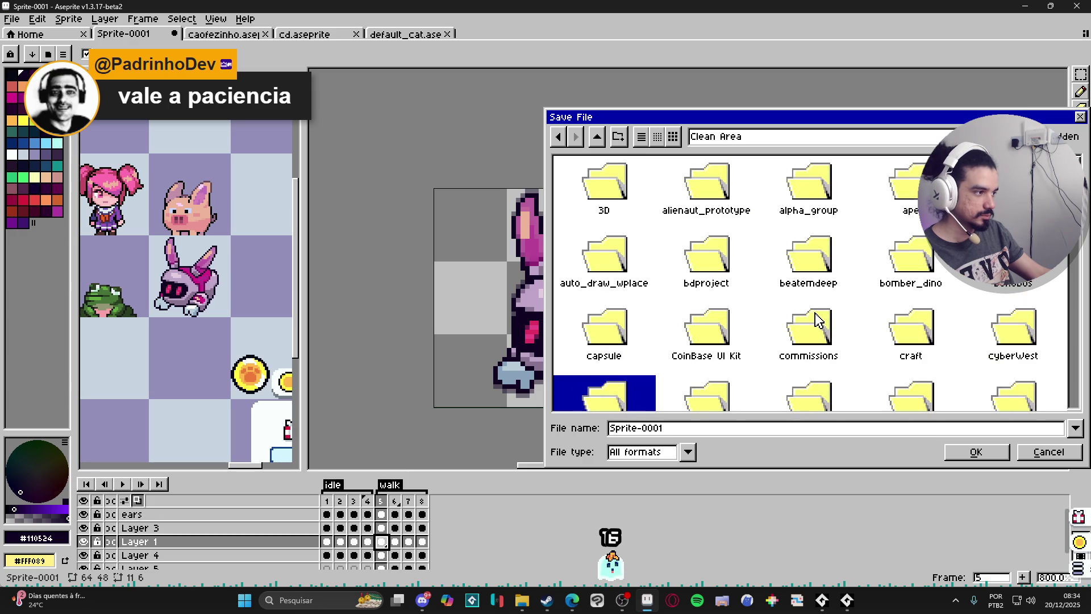
pyautogui.moveTo(651, 180); pyautogui.dragTo(796, 191)
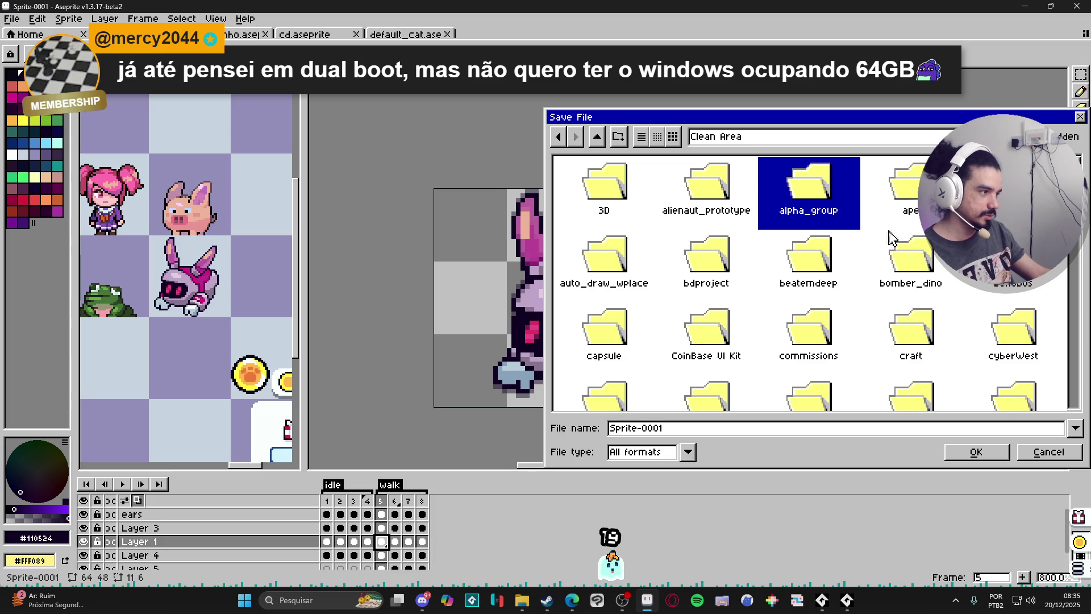
pyautogui.scroll(-1, 807, 284)
pyautogui.scroll(1, 808, 284)
pyautogui.click(903, 193)
pyautogui.click(919, 269)
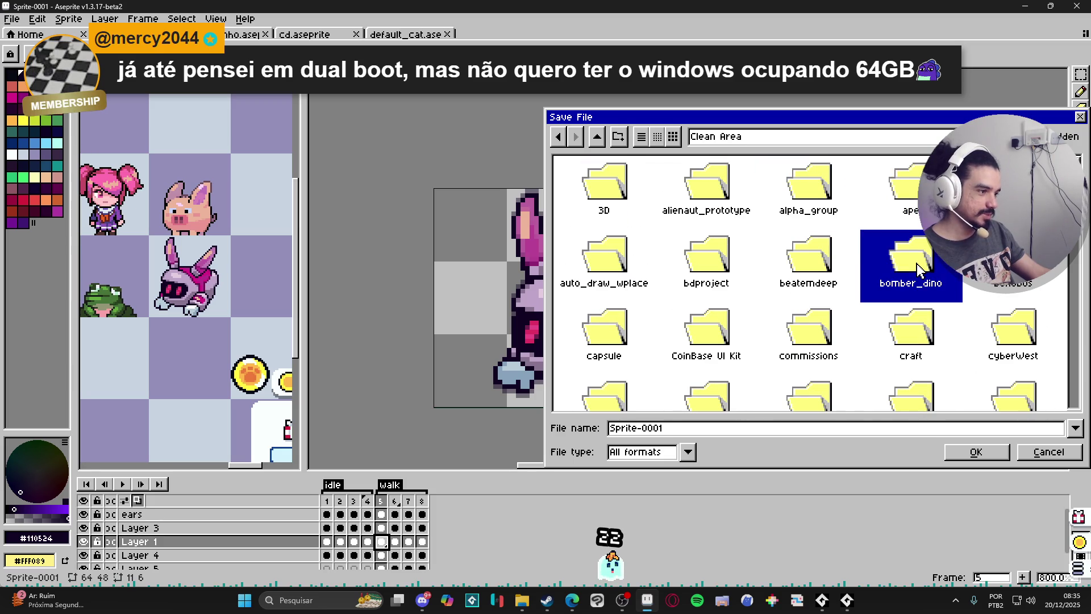
pyautogui.scroll(-1, 771, 260)
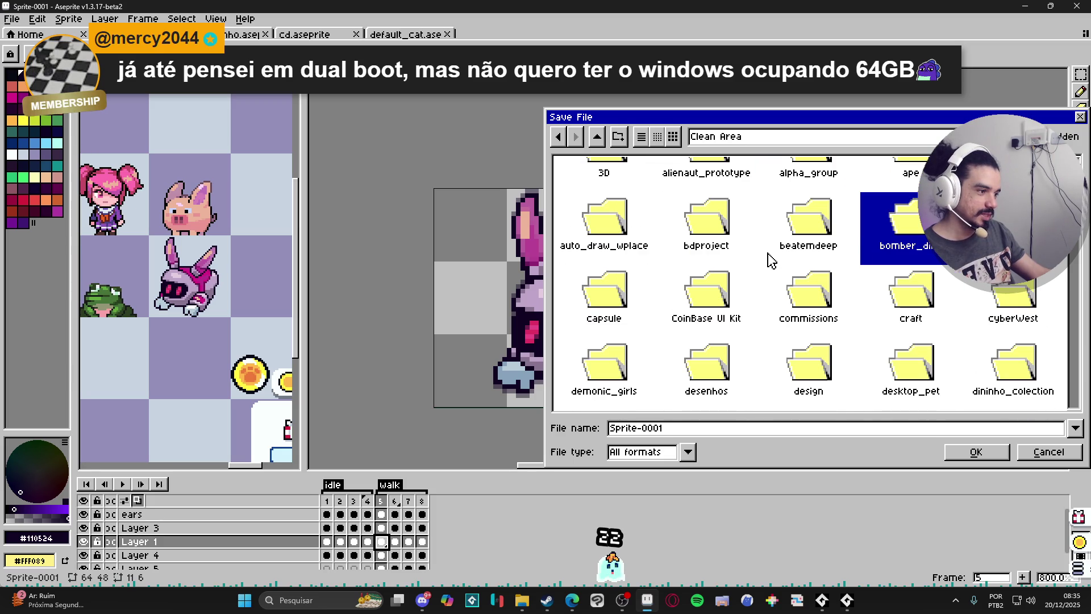
pyautogui.click(807, 310)
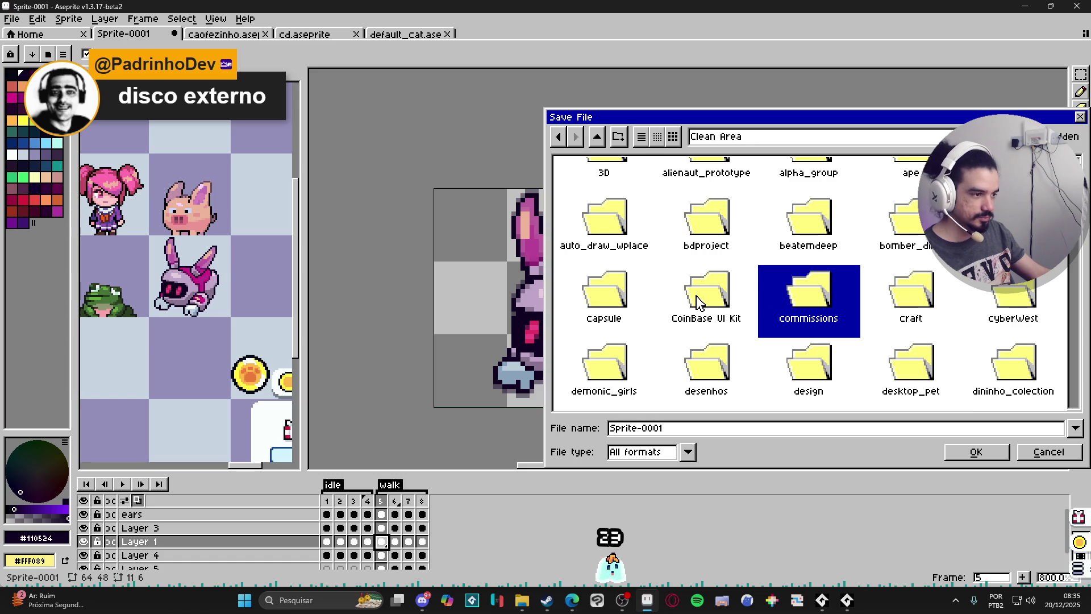
pyautogui.scroll(-1, 721, 313)
pyautogui.scroll(-1, 722, 315)
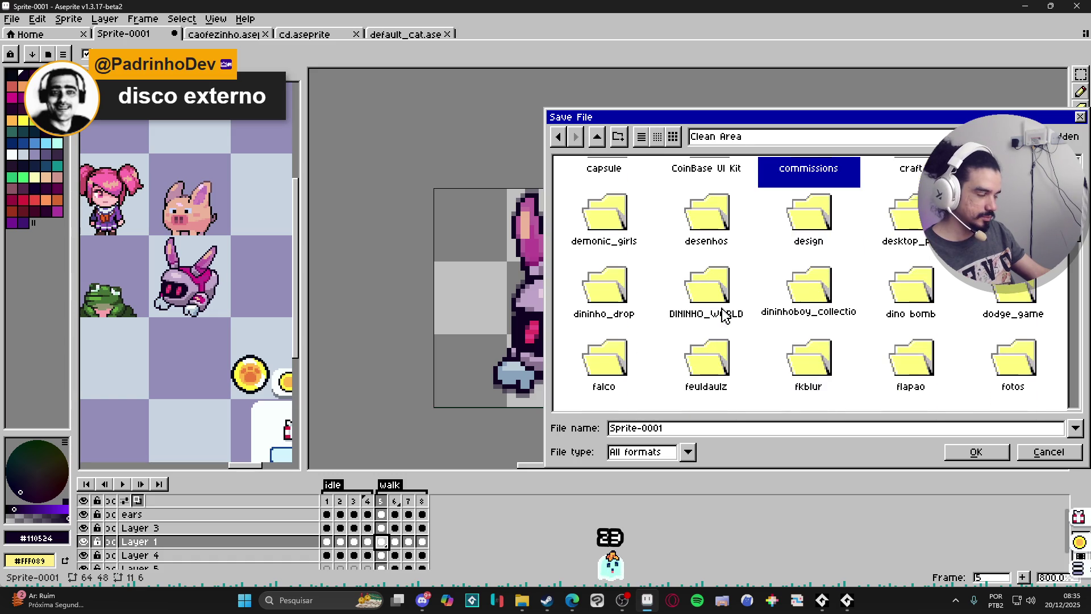
pyautogui.scroll(2, 726, 316)
pyautogui.click(824, 193)
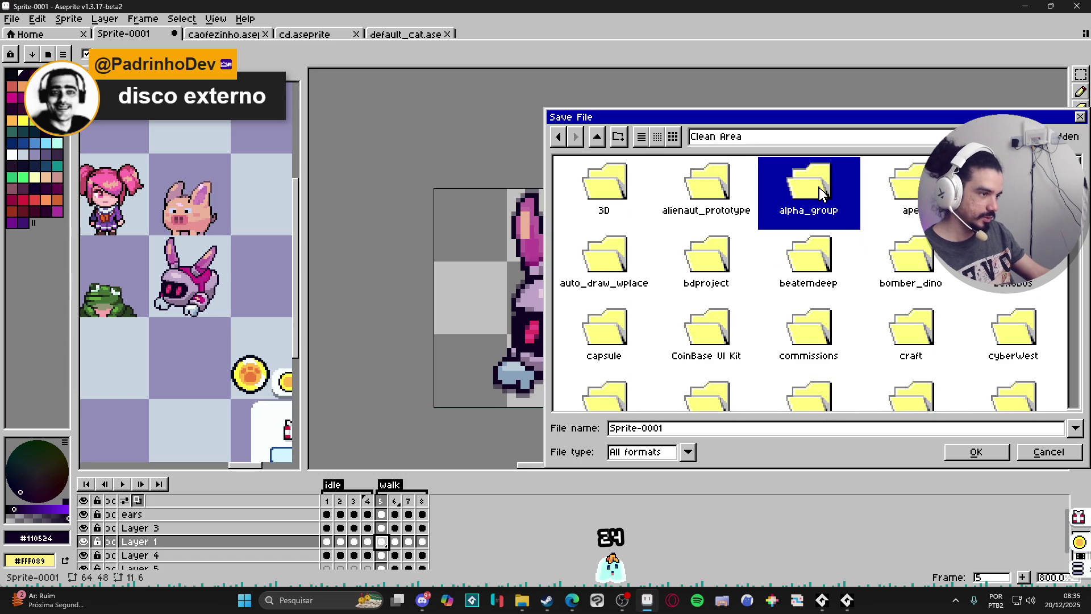
pyautogui.scroll(-1, 770, 314)
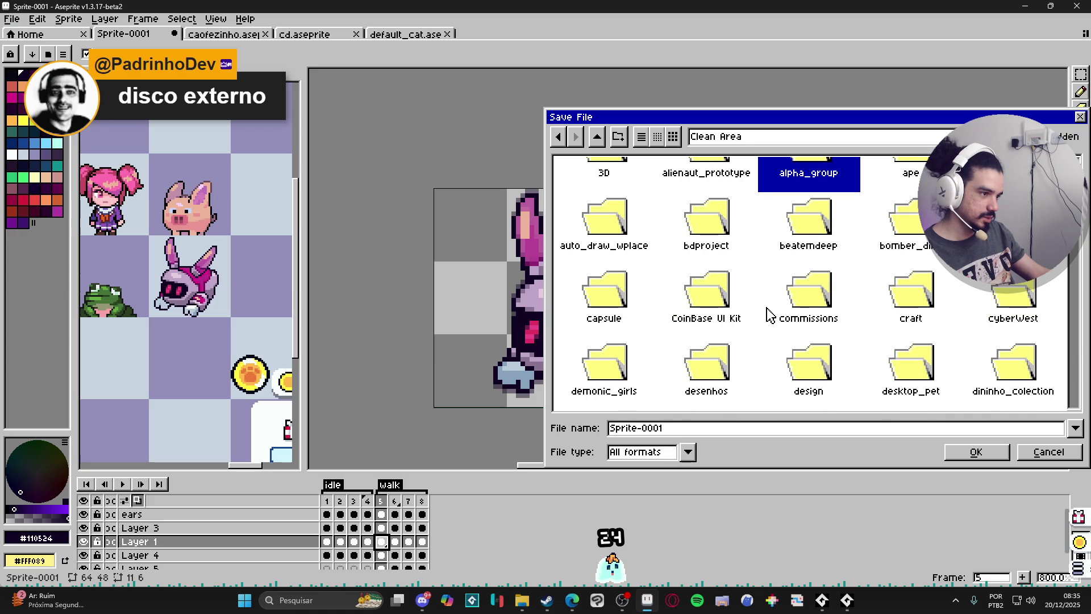
pyautogui.scroll(-1, 771, 315)
pyautogui.scroll(-1, 770, 314)
pyautogui.scroll(-2, 770, 314)
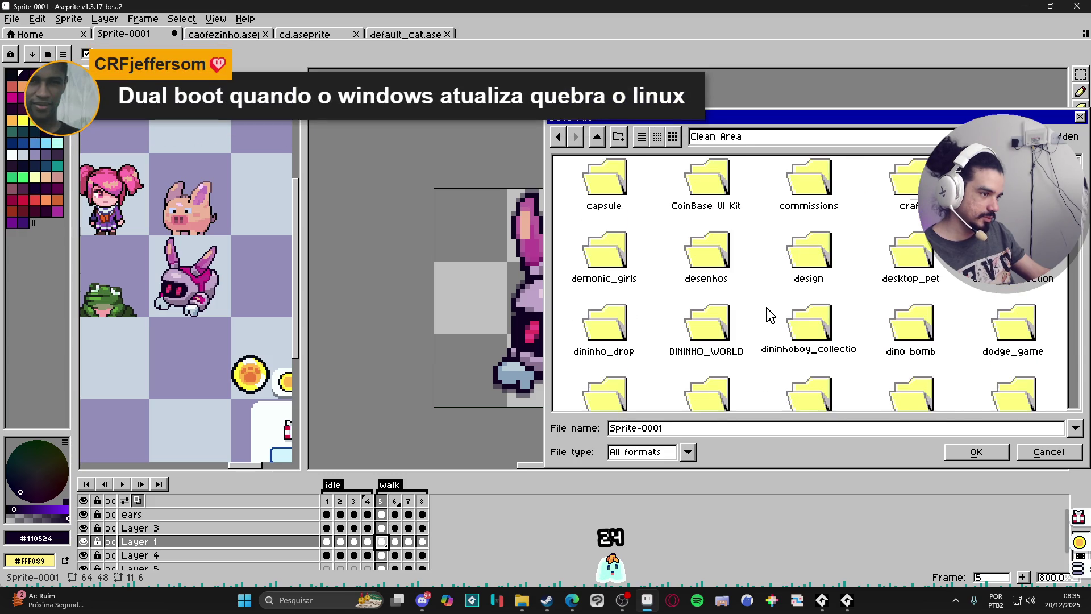
pyautogui.scroll(-3, 771, 315)
pyautogui.scroll(-3, 770, 314)
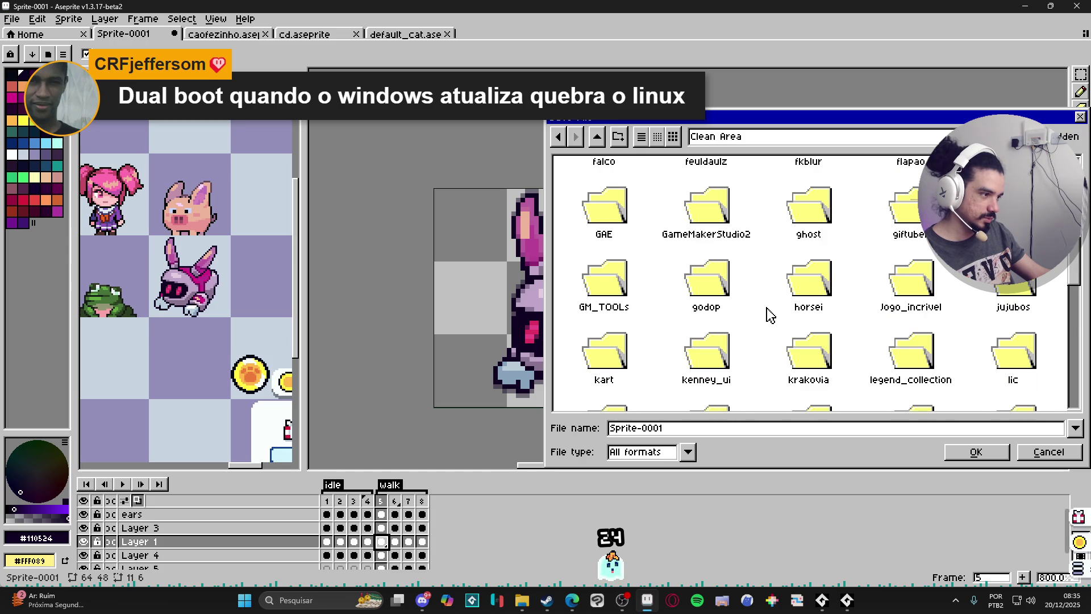
pyautogui.scroll(-8, 790, 302)
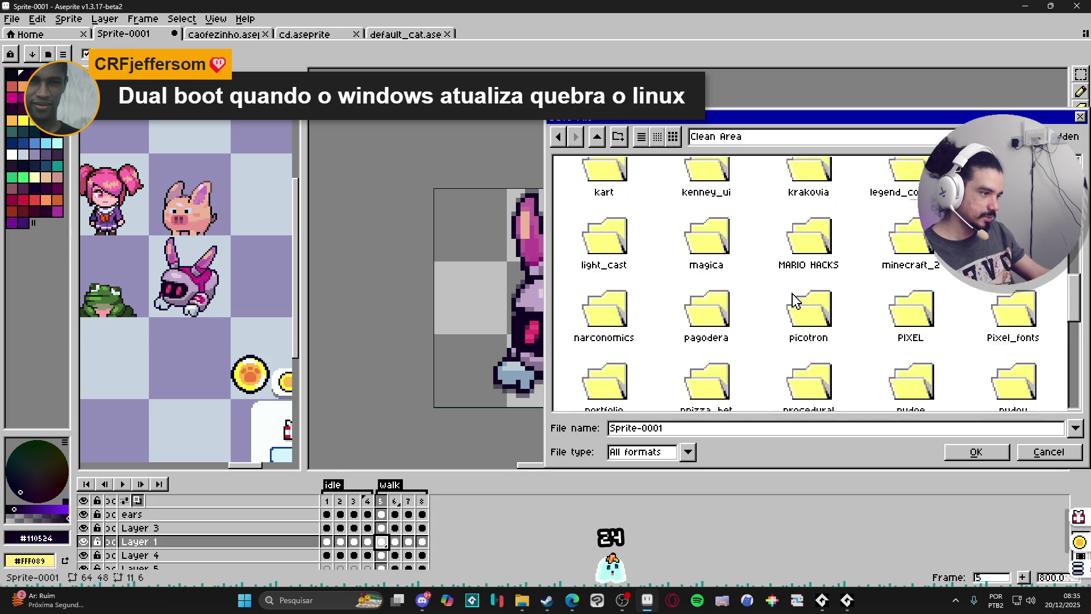
pyautogui.scroll(-2, 795, 300)
pyautogui.scroll(-3, 796, 300)
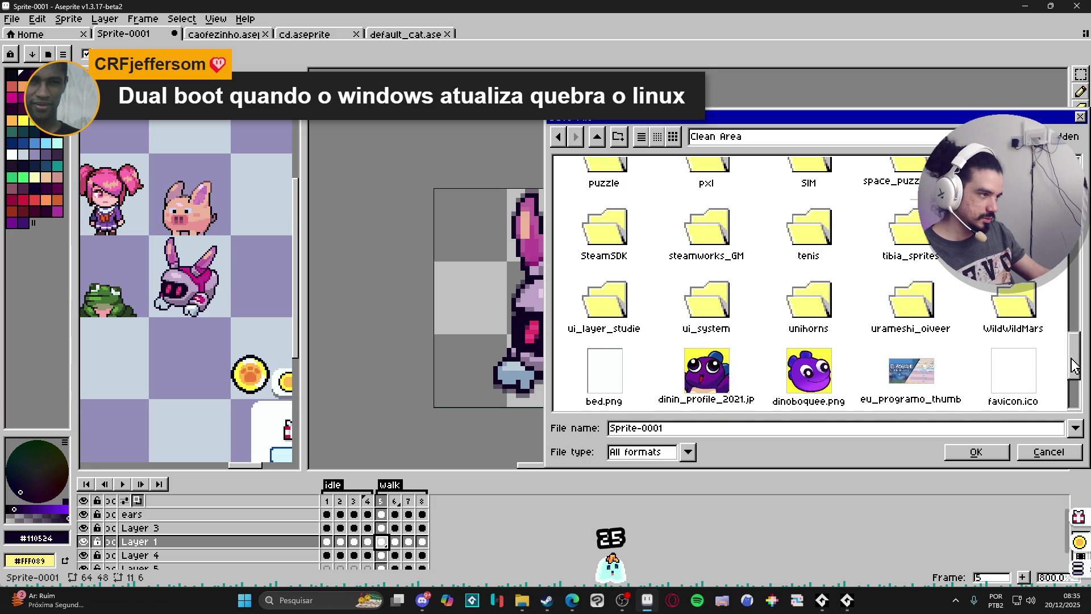
pyautogui.write('alp')
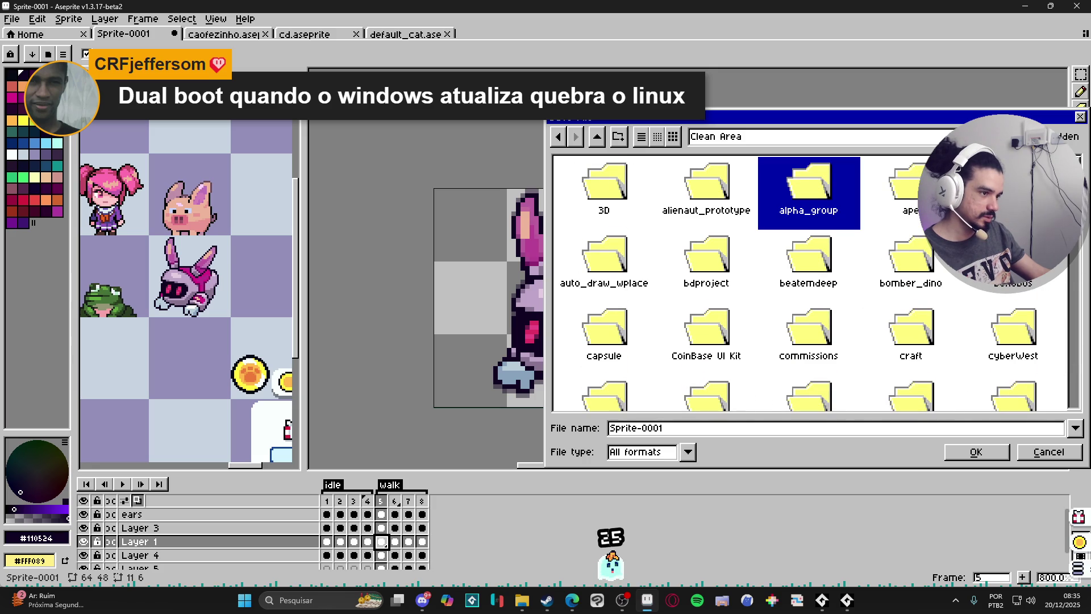
pyautogui.write('de')
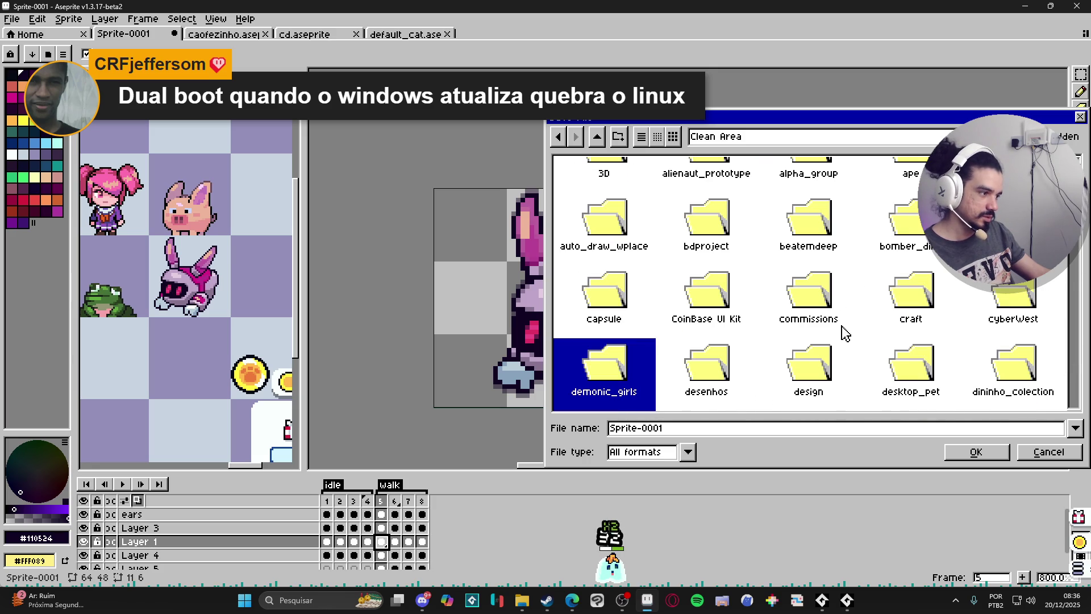
pyautogui.doubleClick(911, 380)
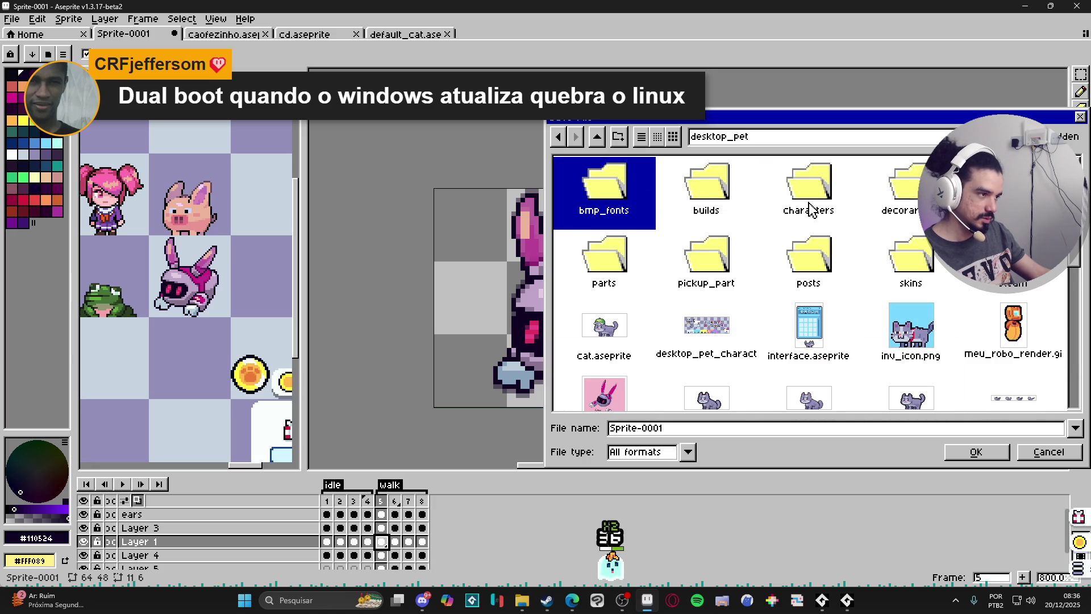
pyautogui.doubleClick(812, 211)
# Create a new folder named payon and save the sprite in it as payon
pyautogui.click(643, 263)
pyautogui.click(618, 137)
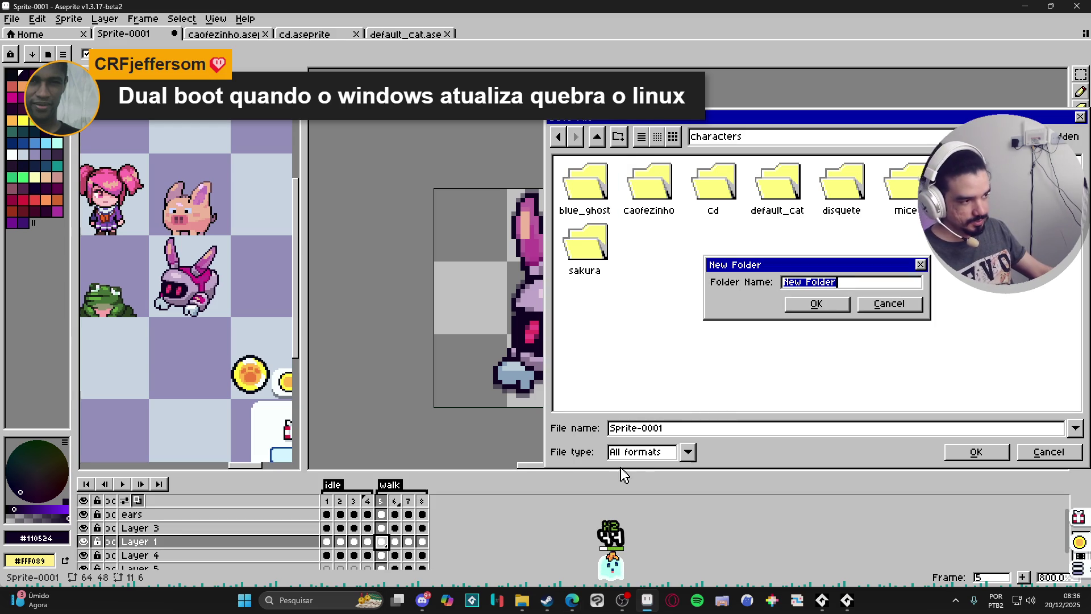
pyautogui.write('payon')
pyautogui.press('Return')
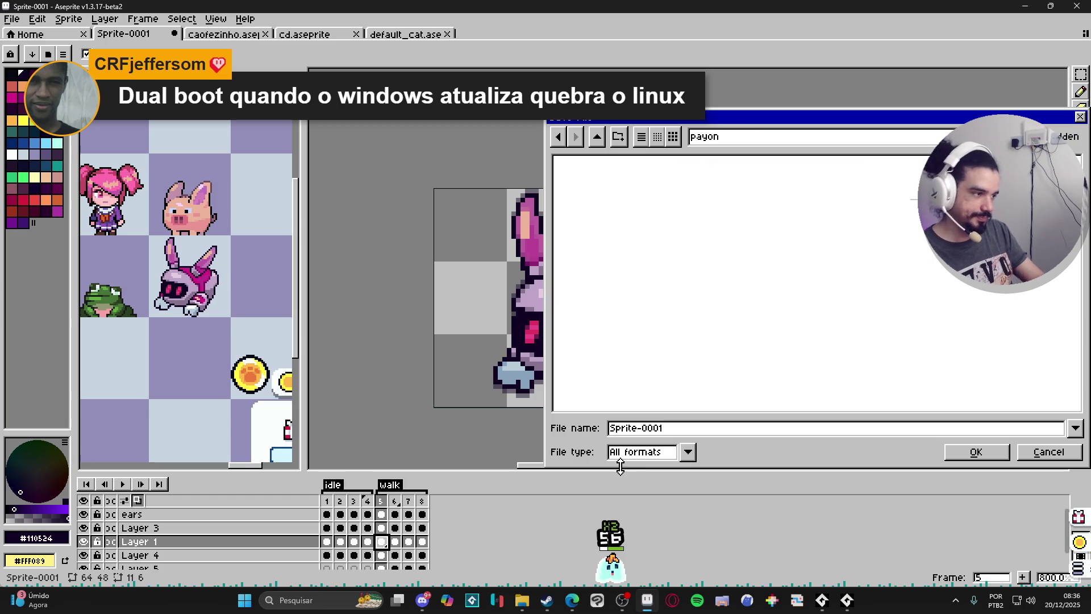
pyautogui.doubleClick(616, 429)
pyautogui.write('payon')
pyautogui.press('Return')
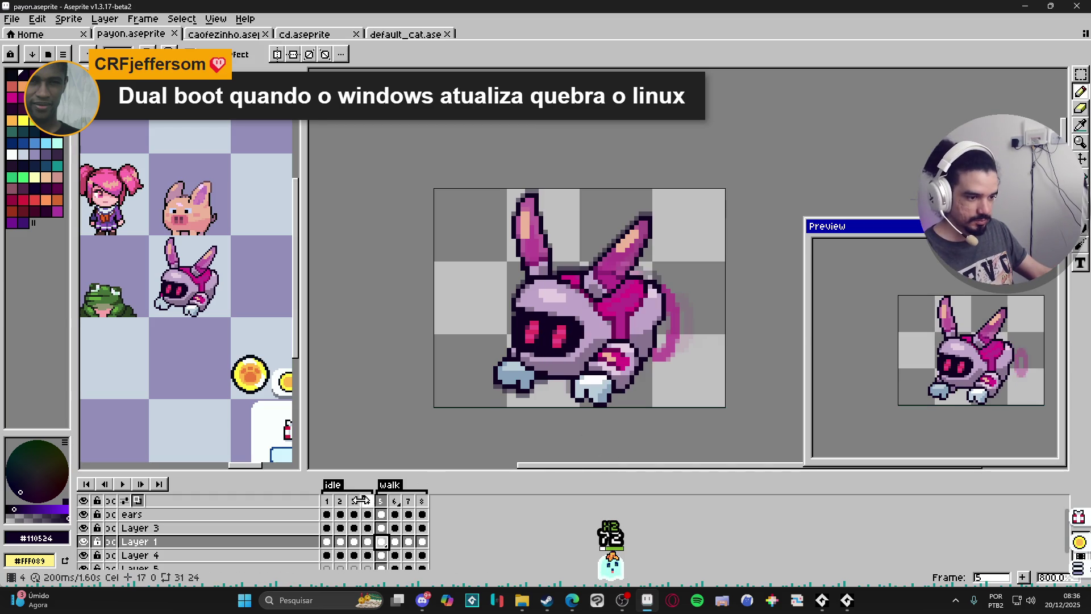
# Compare frames 1 and 5, end on frame 1, and dock the caofezinho dog sprite beside the bunny
pyautogui.click(327, 501)
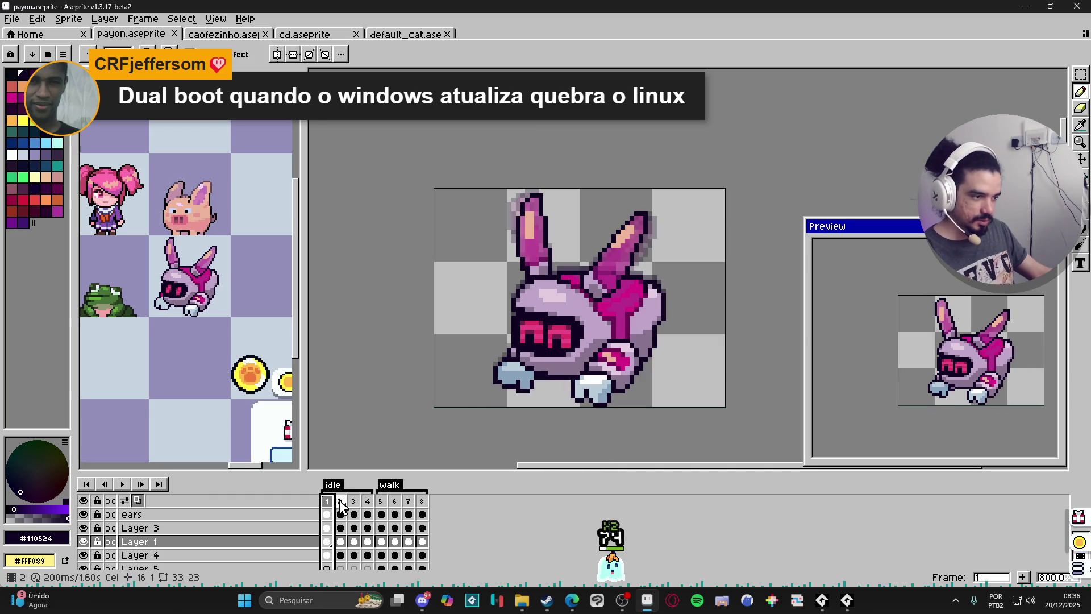
pyautogui.click(383, 502)
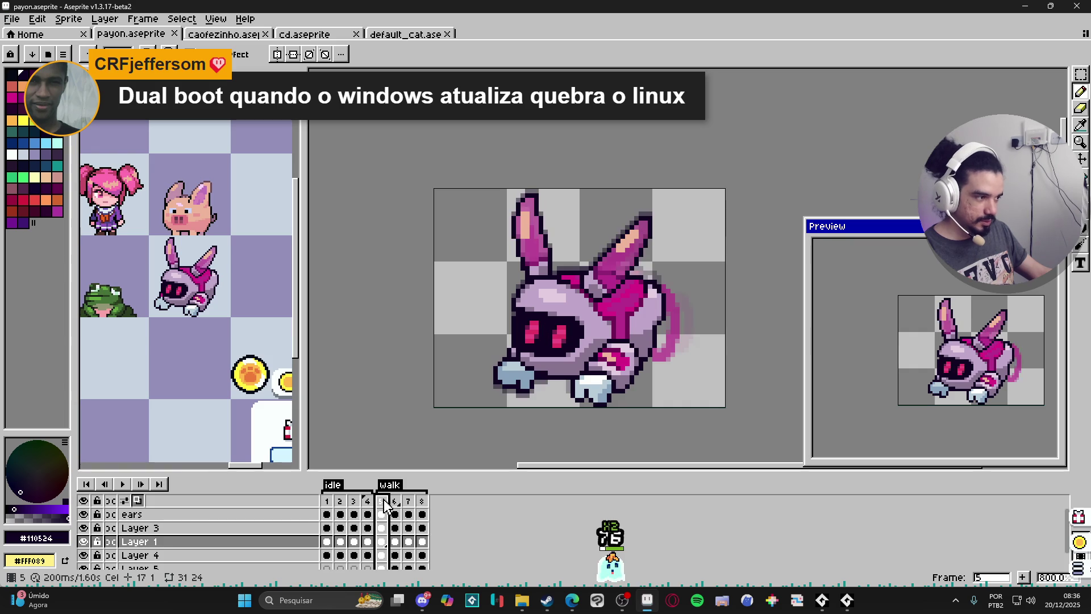
pyautogui.click(327, 502)
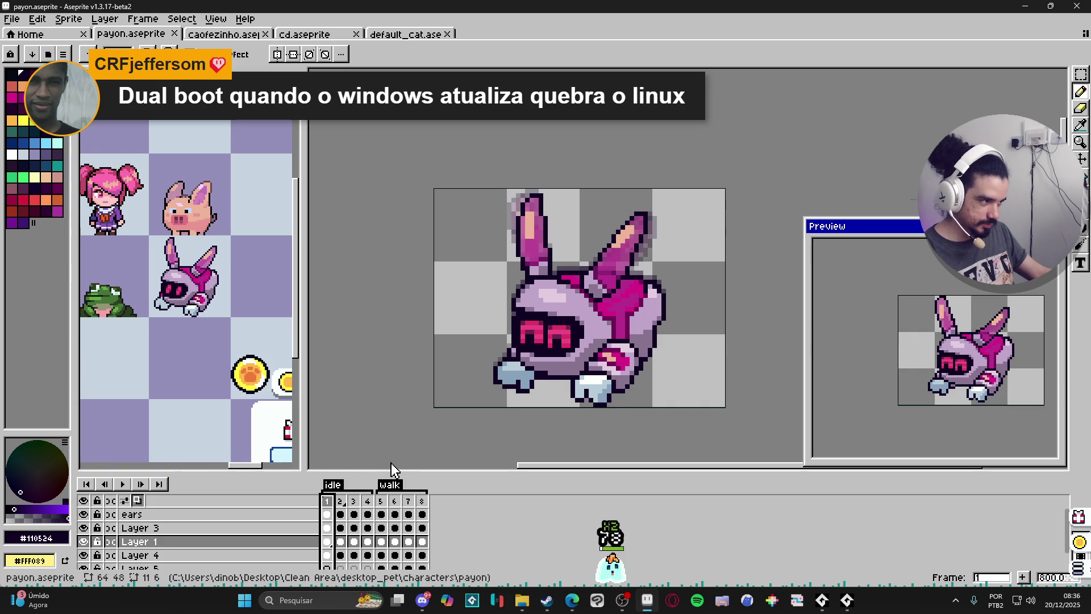
pyautogui.click(380, 501)
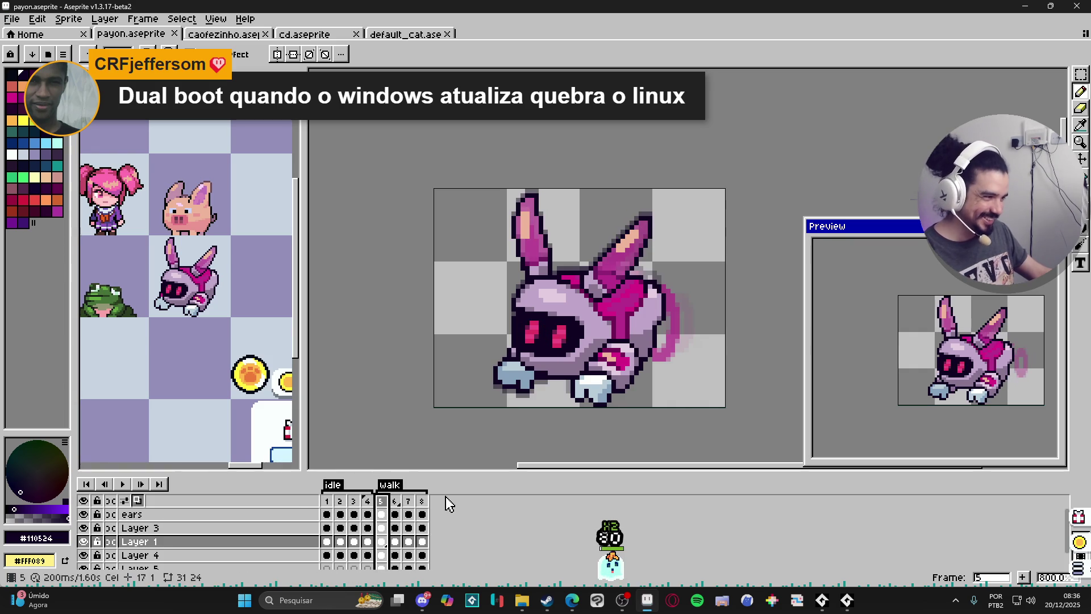
pyautogui.click(327, 501)
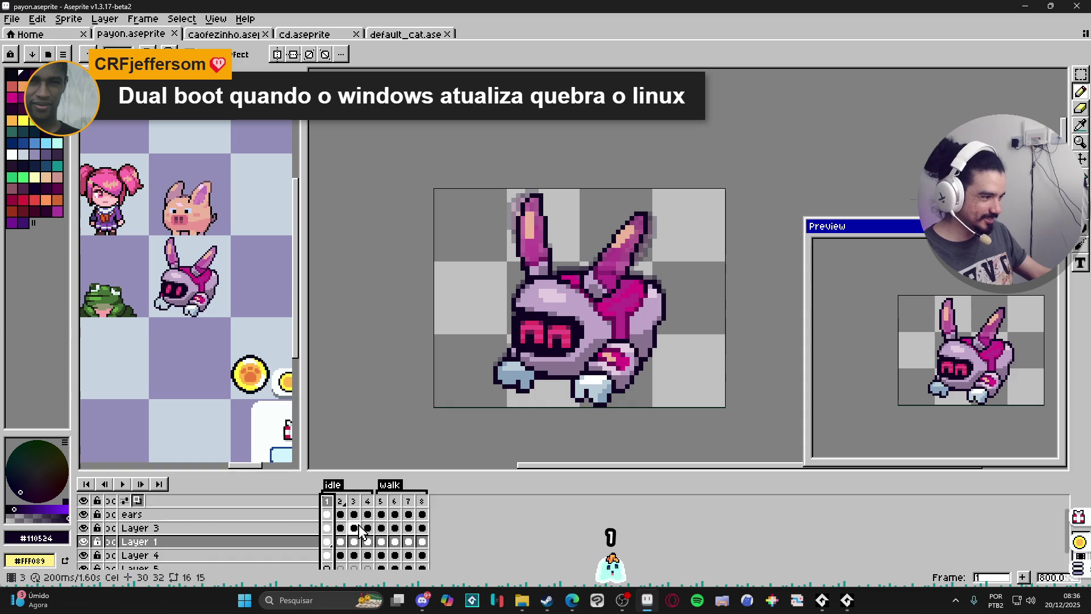
pyautogui.moveTo(223, 34)
pyautogui.mouseDown()
pyautogui.moveTo(254, 45)
pyautogui.moveTo(236, 76)
pyautogui.mouseUp()
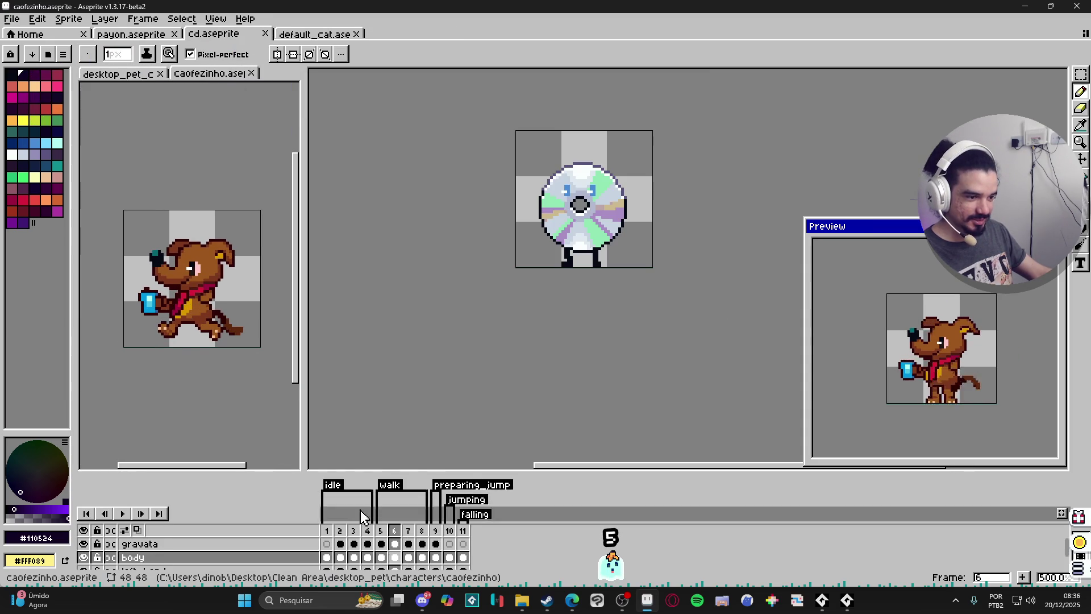
# Check the dog's idle and preparing_jump frames, then return to the bunny sprite
pyautogui.click(327, 531)
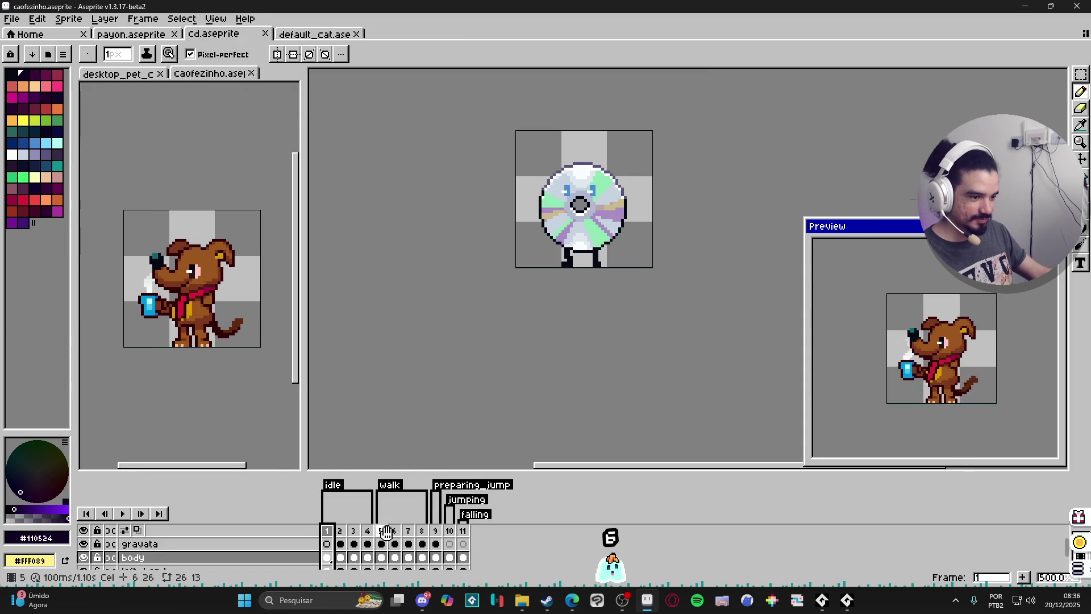
pyautogui.click(436, 539)
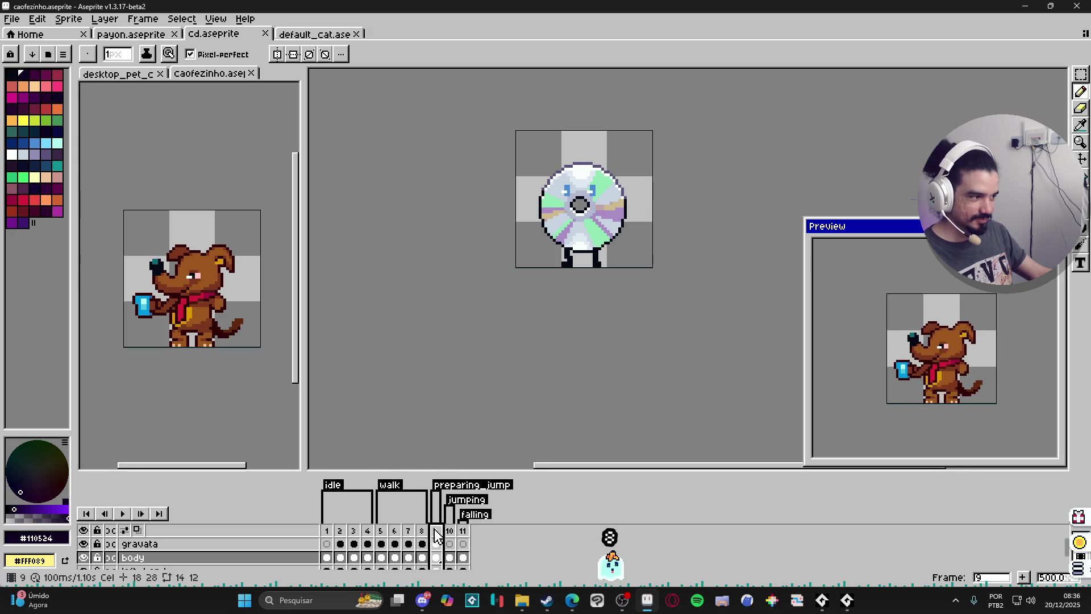
pyautogui.click(317, 35)
pyautogui.click(137, 32)
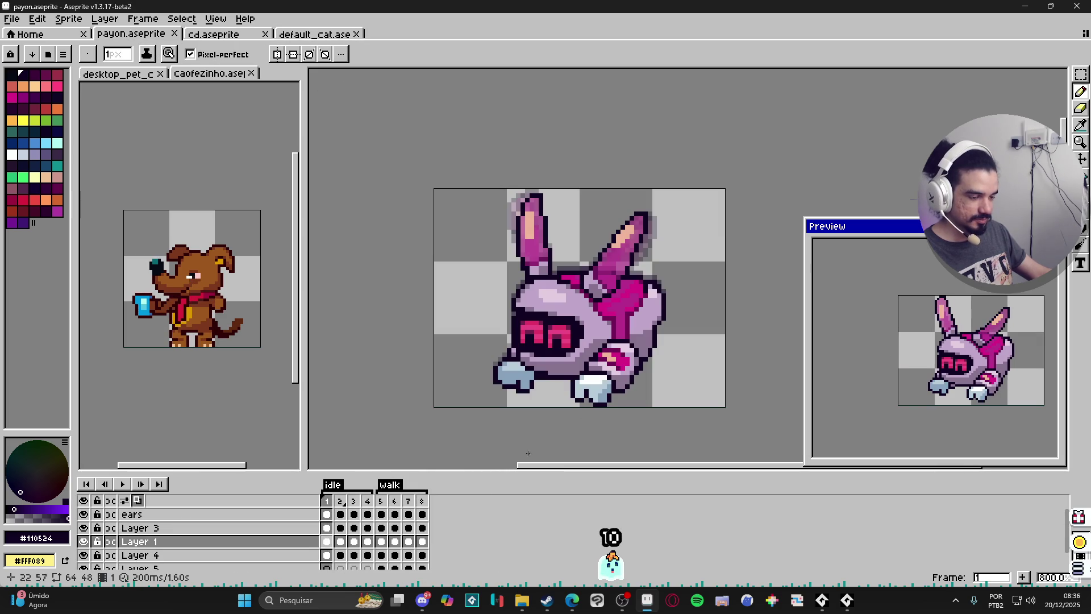
# Add a new frame after frame 5 and move it to the end as frame 9
pyautogui.click(381, 501)
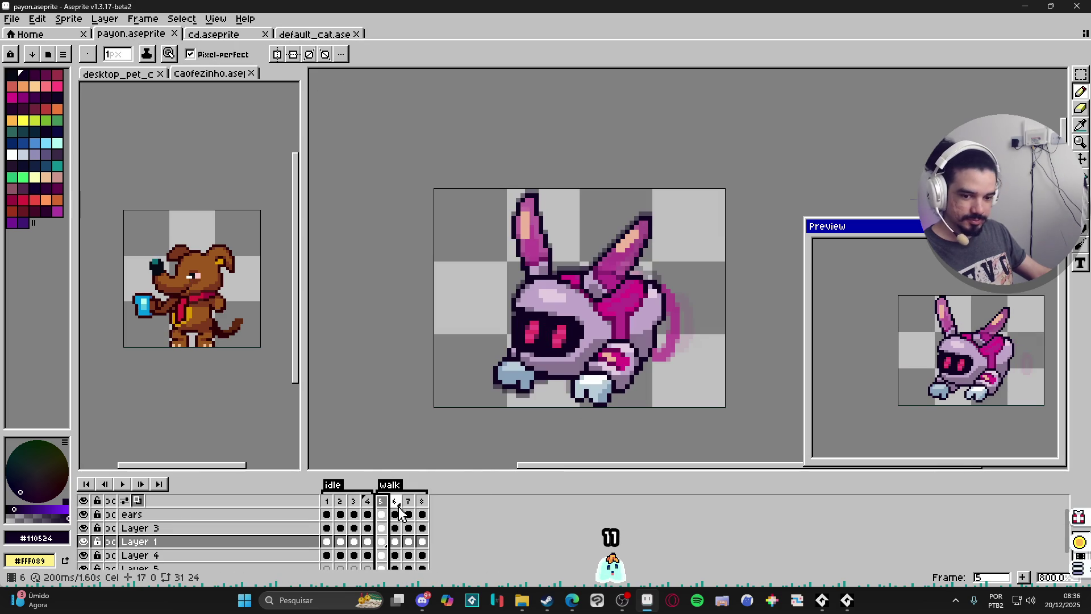
pyautogui.click(1023, 578)
pyautogui.moveTo(395, 501); pyautogui.dragTo(437, 506)
pyautogui.doubleClick(436, 502)
pyautogui.press('Escape')
pyautogui.rightClick(437, 503)
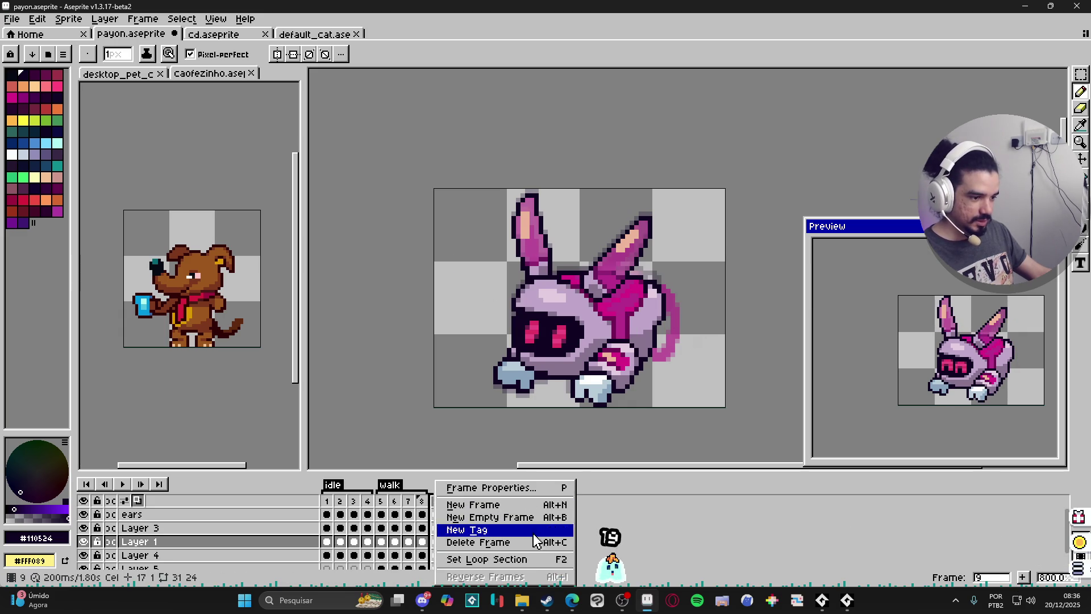
# Create a new tag named preparing_jump on frame 9 from the frame menu
pyautogui.click(516, 530)
pyautogui.write('preparing')
pyautogui.write('_jump')
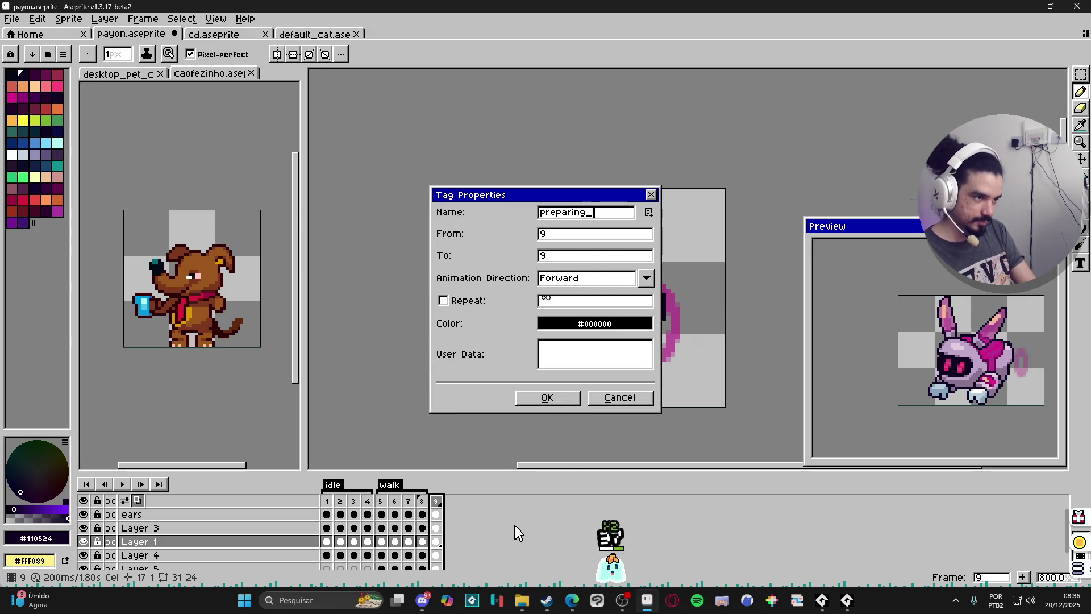
pyautogui.press('Return')
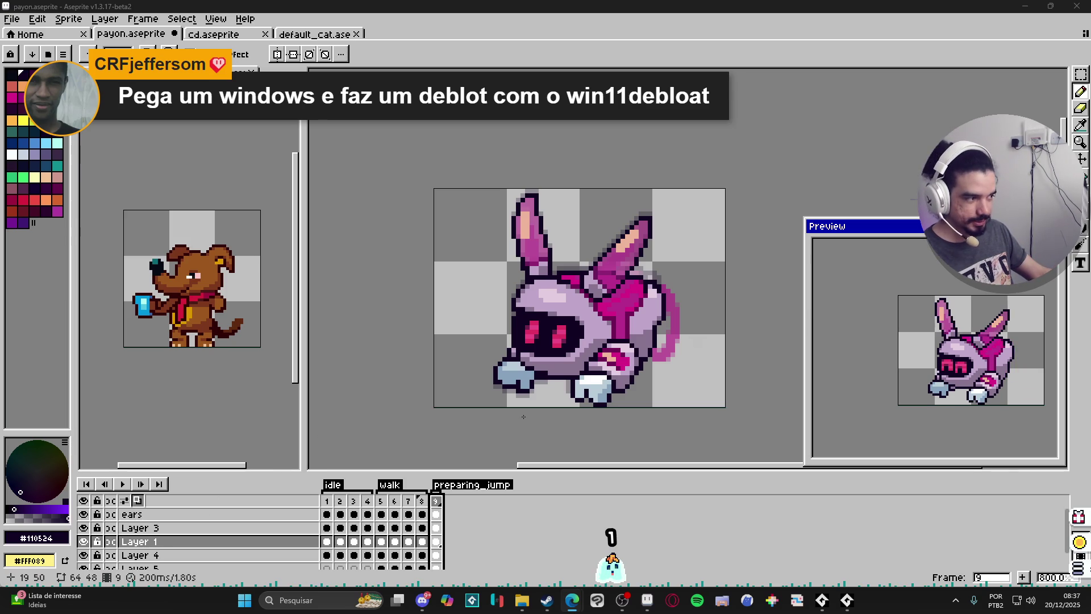
pyautogui.hotkey('ctrl', 'Tab')
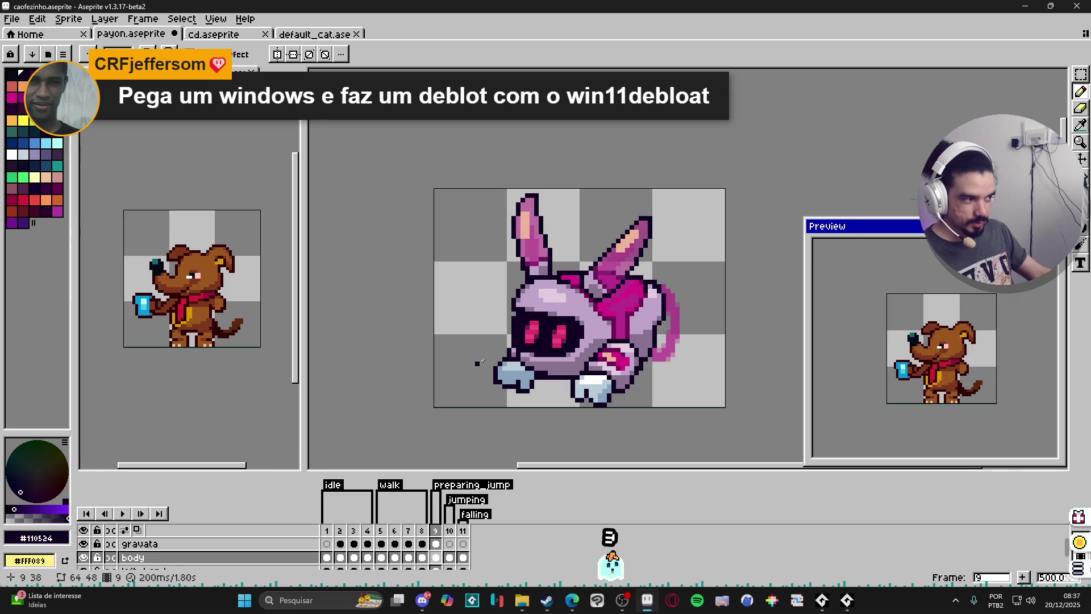
pyautogui.hotkey('ctrl', 'Tab')
pyautogui.moveTo(501, 381); pyautogui.dragTo(503, 382)
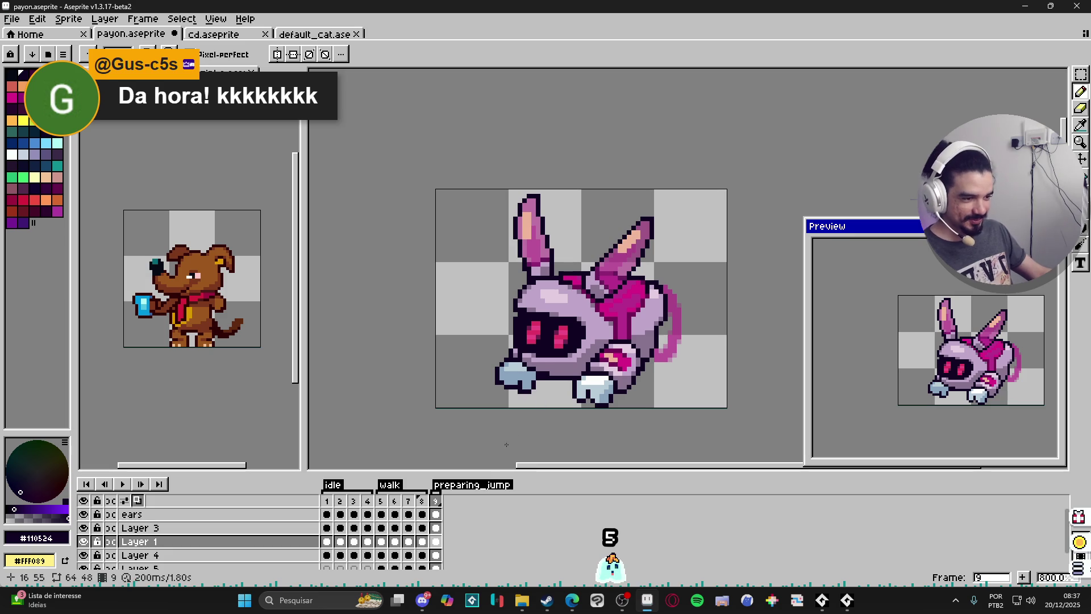
pyautogui.press('v')
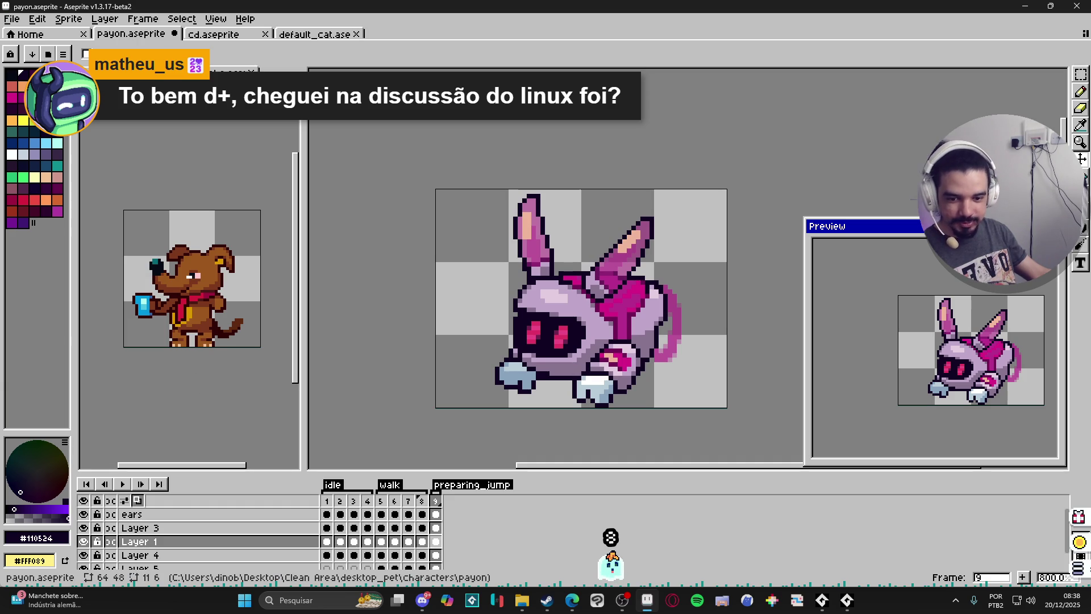
pyautogui.moveTo(552, 377); pyautogui.dragTo(529, 386)
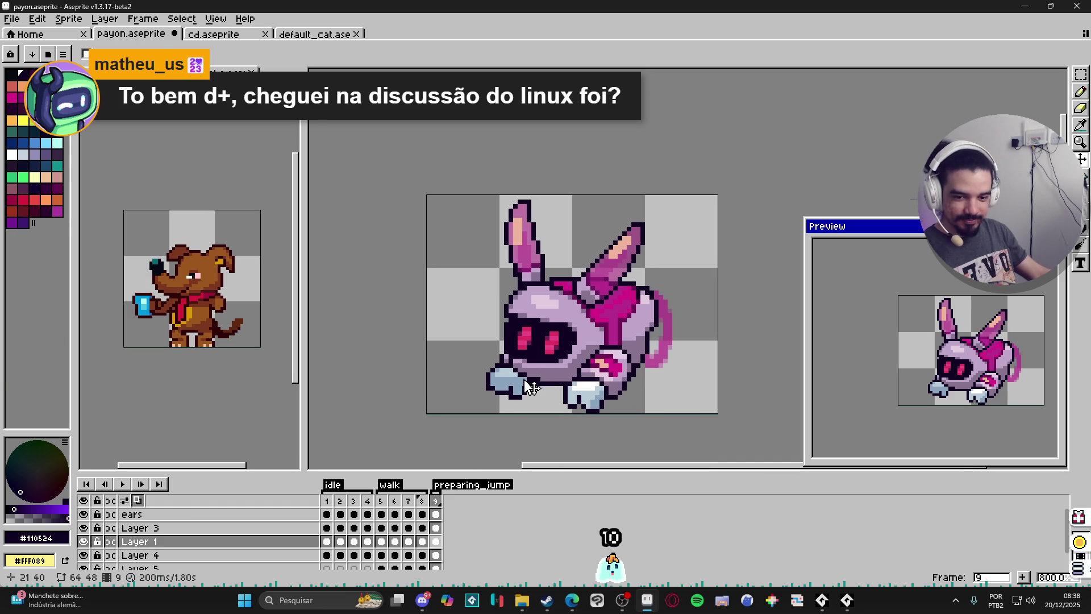
pyautogui.click(594, 400)
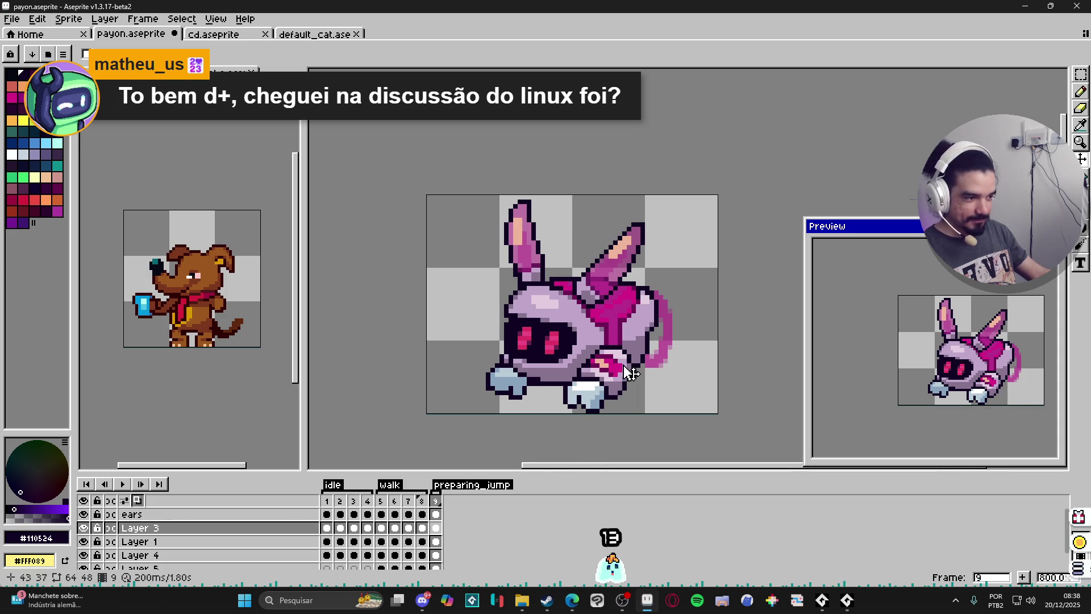
# Zoom in and hide the hand and blue foot layers (Layer 3 and Layer 4)
pyautogui.moveTo(625, 373); pyautogui.dragTo(615, 375)
pyautogui.scroll(2, 564, 380)
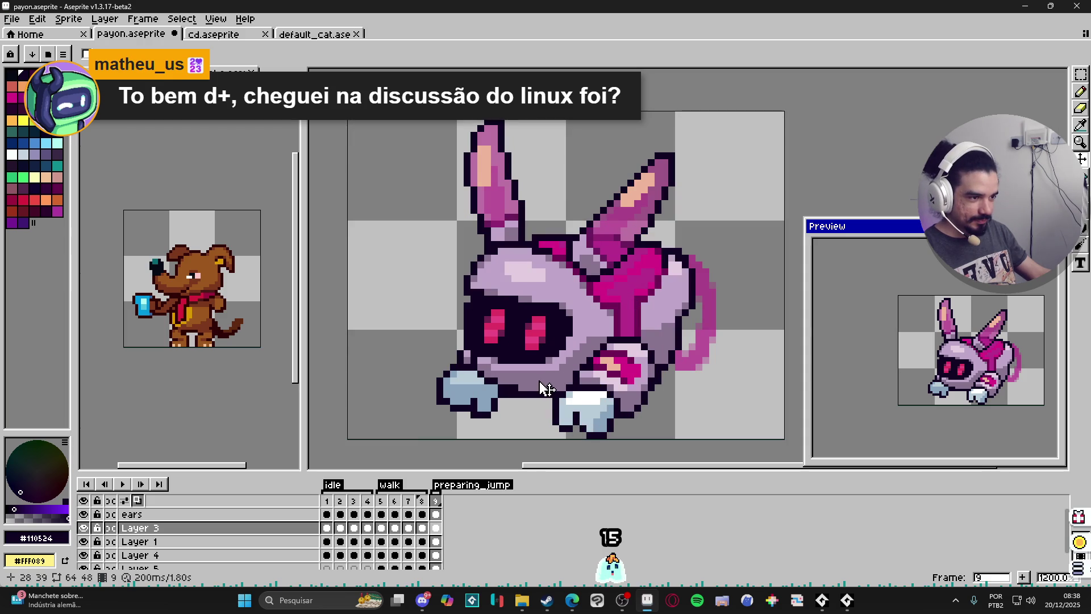
pyautogui.press('v')
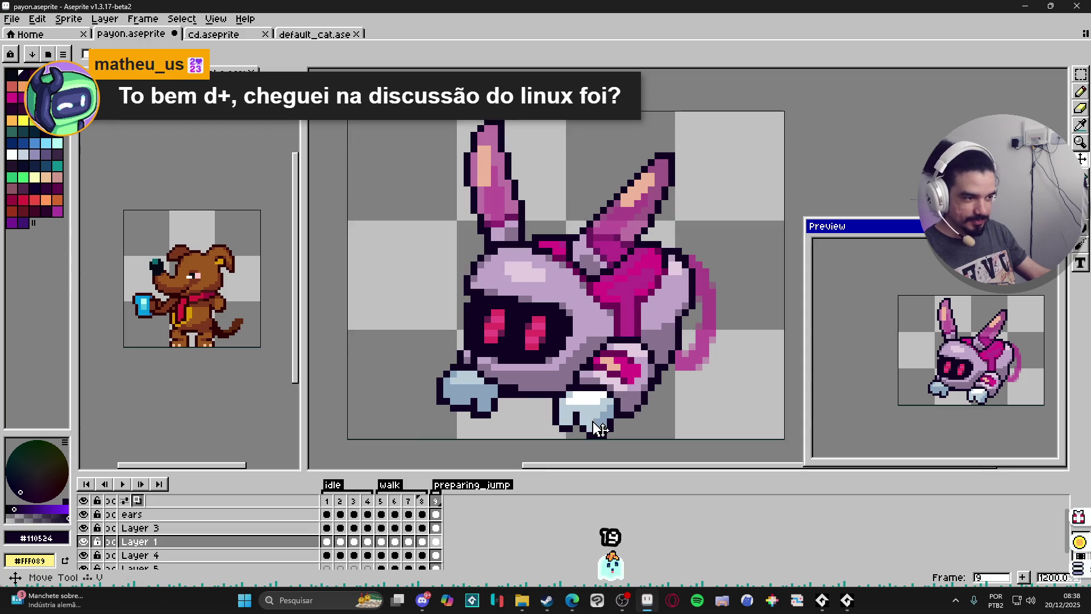
pyautogui.click(83, 528)
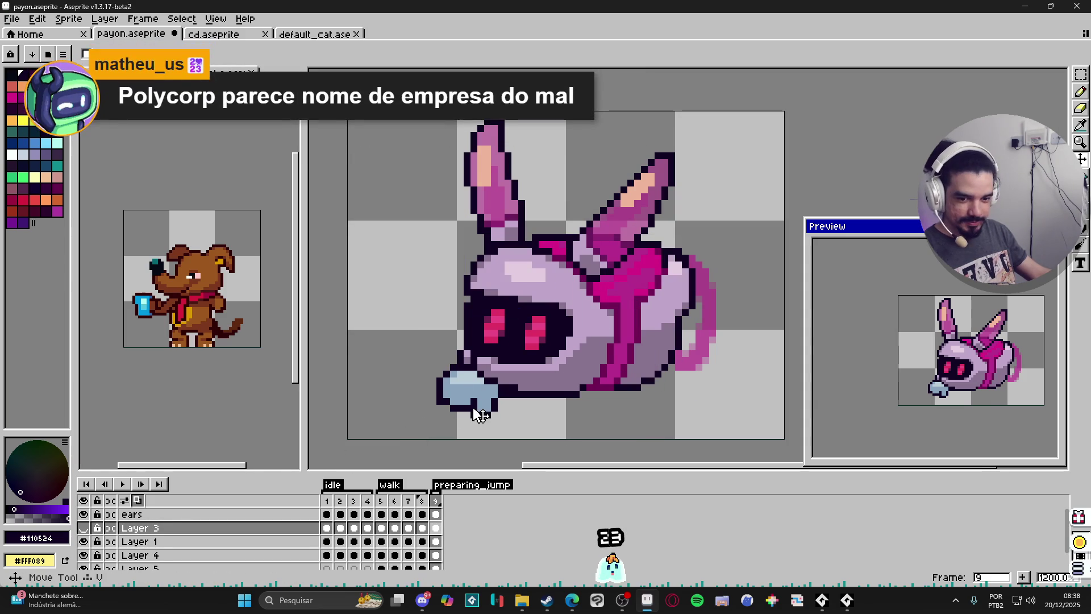
pyautogui.keyDown('ctrl'); pyautogui.click(476, 405); pyautogui.keyUp('ctrl')
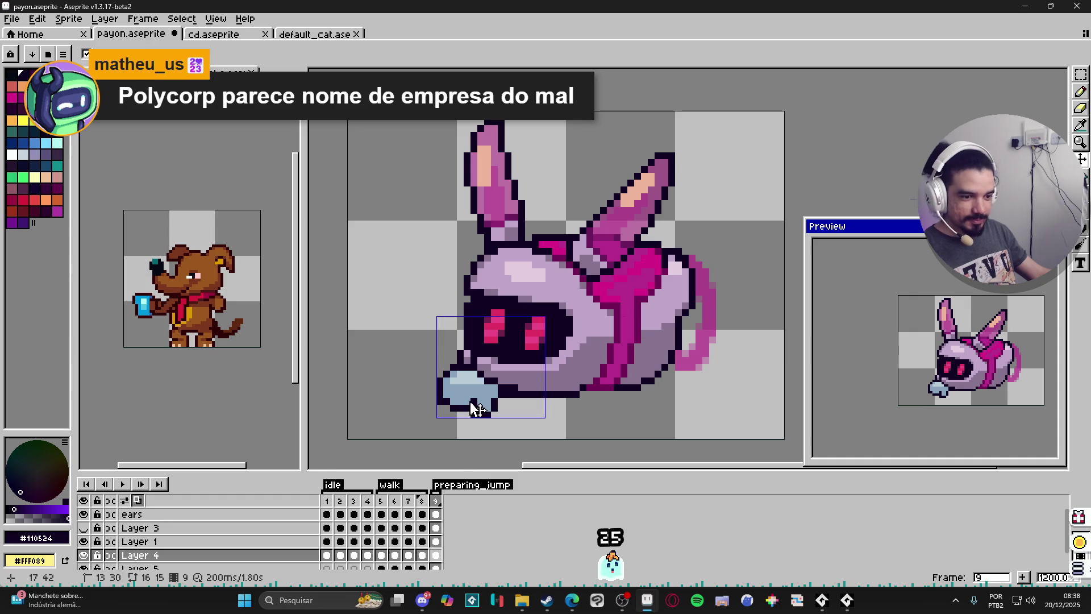
pyautogui.click(84, 556)
# Lower the bunny's body on Layer 1 beneath the ears
pyautogui.keyDown('ctrl'); pyautogui.click(611, 364); pyautogui.keyUp('ctrl')
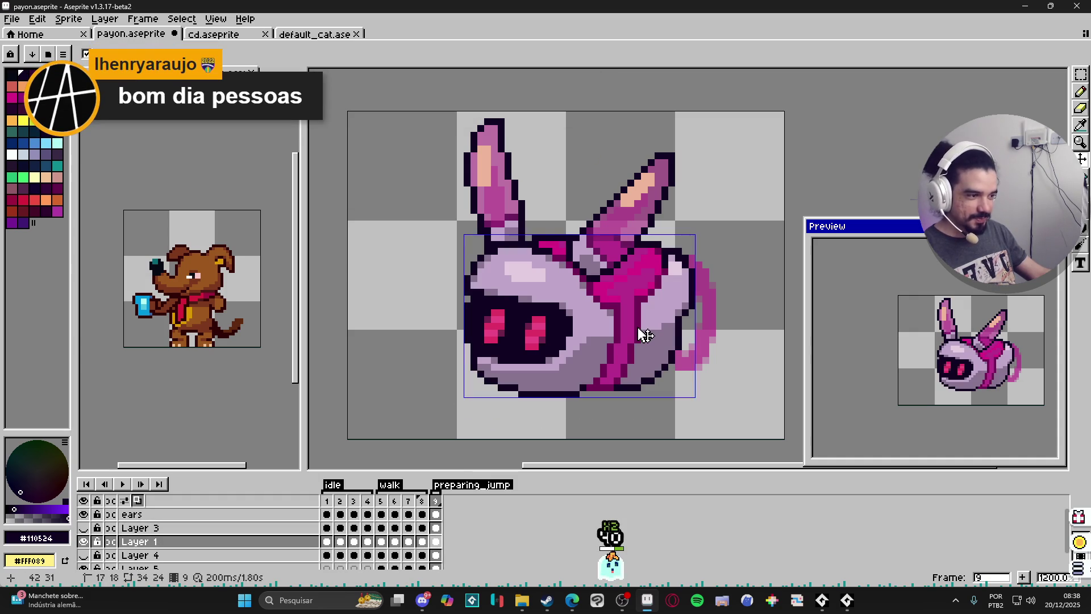
pyautogui.hotkey('ctrl', 't')
pyautogui.moveTo(704, 235); pyautogui.dragTo(682, 184)
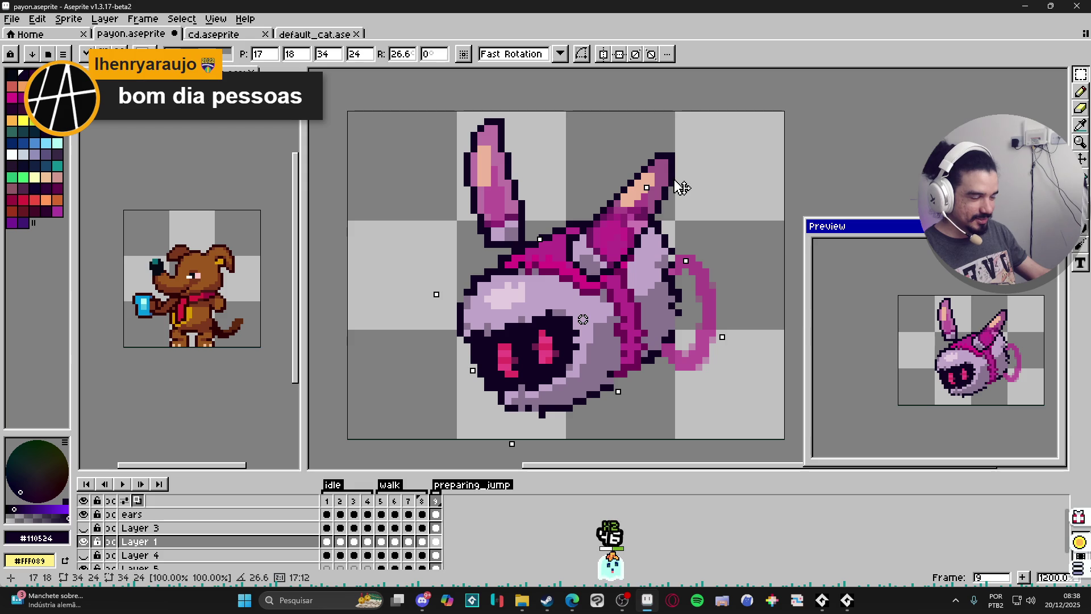
pyautogui.press('Escape')
pyautogui.moveTo(604, 329); pyautogui.dragTo(604, 362)
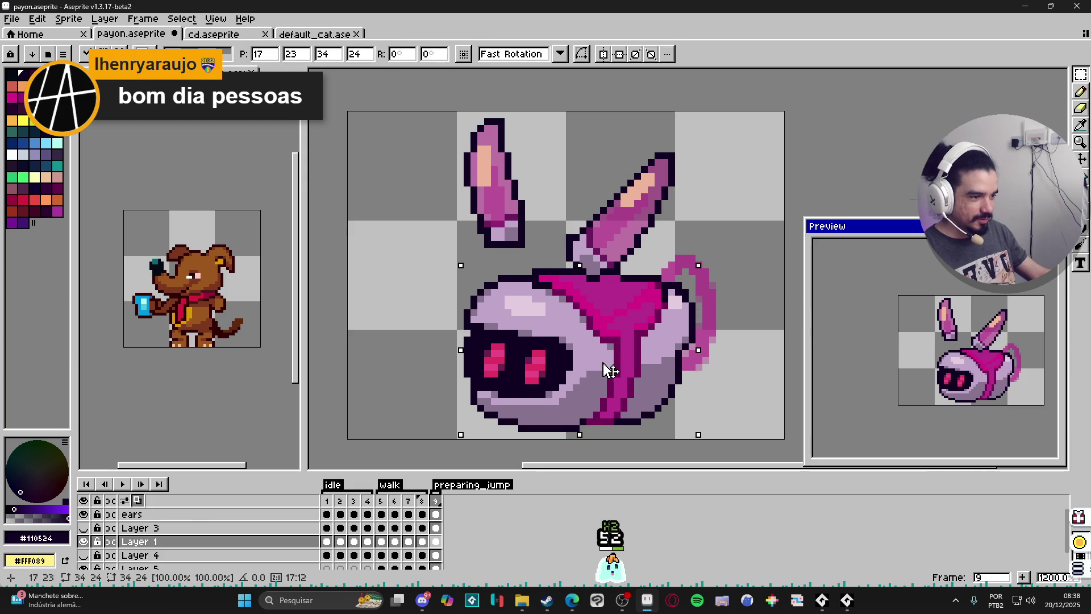
pyautogui.hotkey('ctrl', 'd')
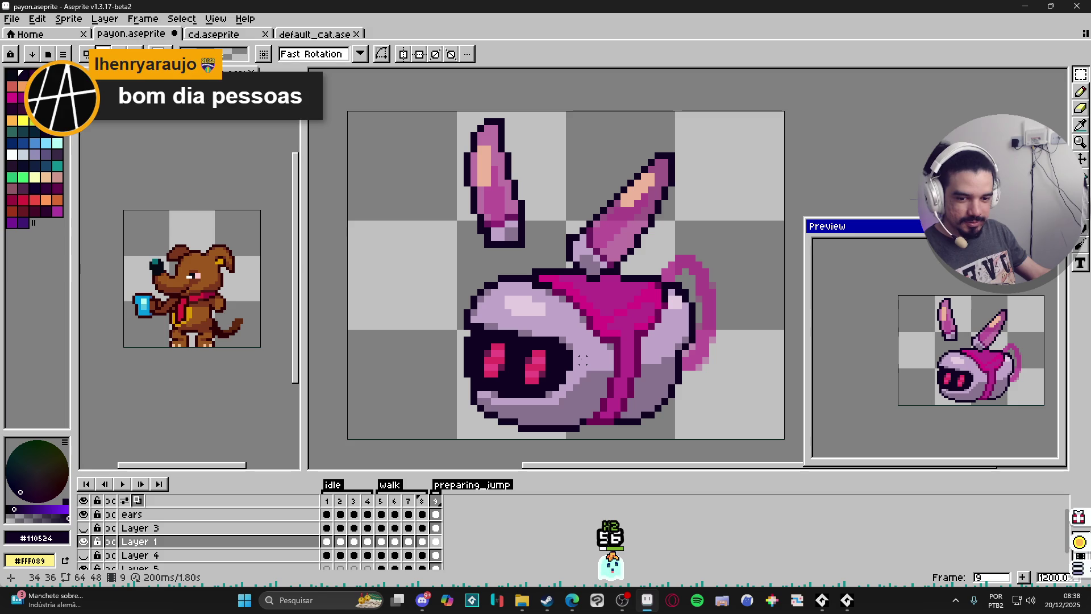
# Marquee-select the bunny's body and raise it by one pixel
pyautogui.moveTo(577, 391); pyautogui.dragTo(582, 382)
pyautogui.press('v')
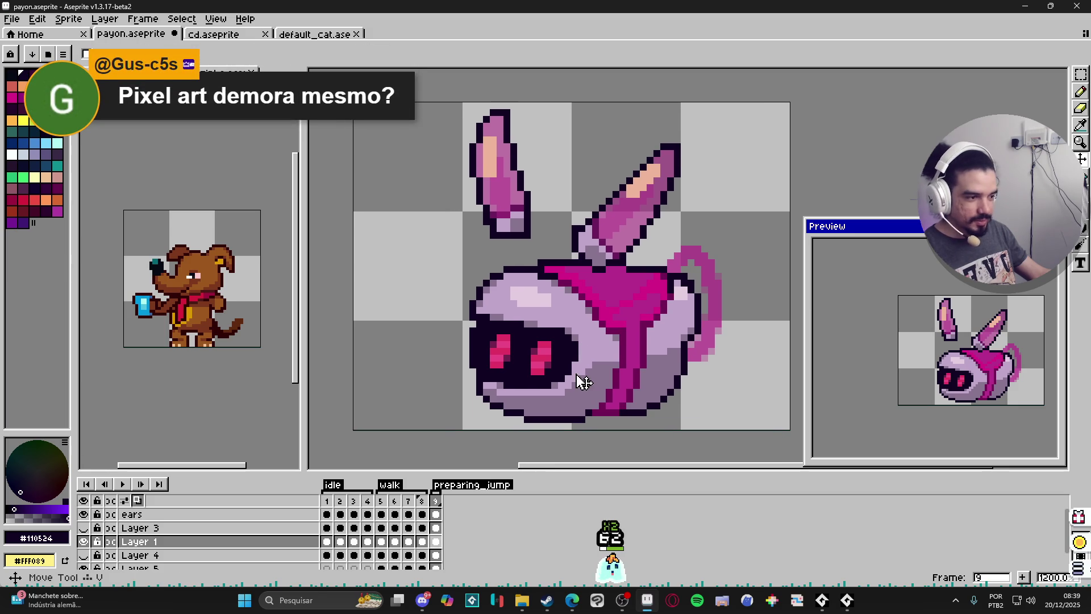
pyautogui.press('m')
pyautogui.moveTo(457, 213)
pyautogui.mouseDown()
pyautogui.moveTo(538, 287)
pyautogui.moveTo(603, 425)
pyautogui.moveTo(628, 431)
pyautogui.mouseUp()
pyautogui.click(558, 311)
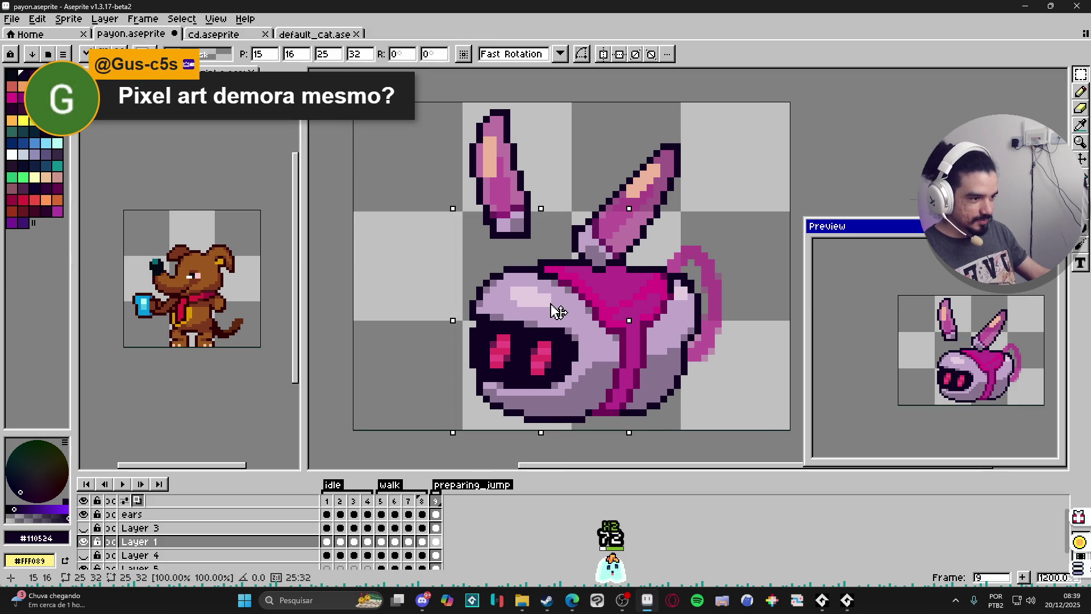
pyautogui.moveTo(558, 311); pyautogui.dragTo(558, 306)
pyautogui.hotkey('ctrl', 'd')
pyautogui.press('b')
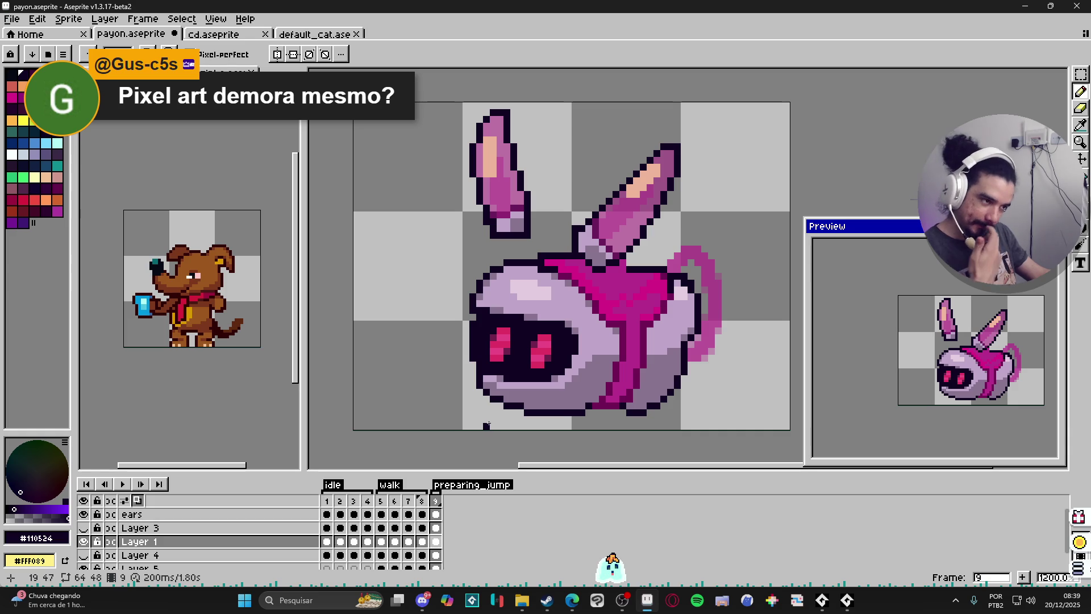
pyautogui.click(624, 606)
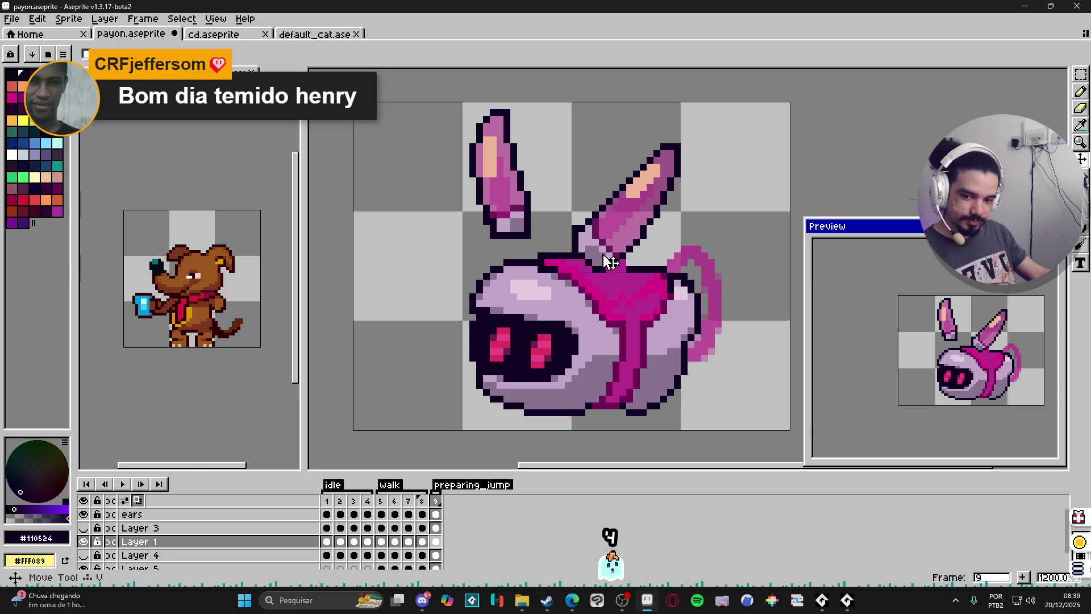
pyautogui.keyDown('ctrl'); pyautogui.click(609, 262); pyautogui.keyUp('ctrl')
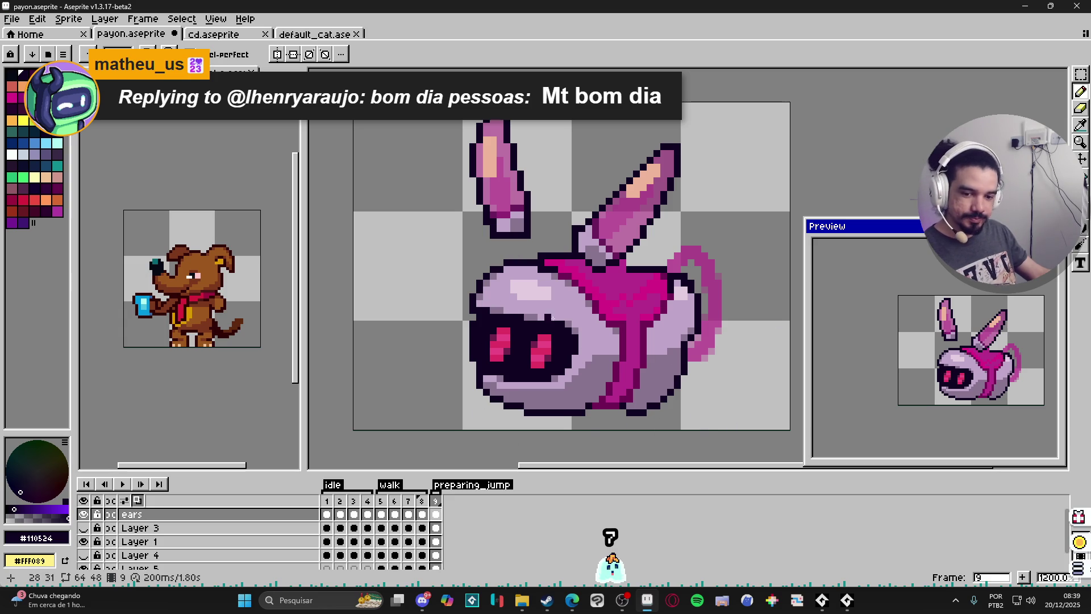
# Move the ears down a few pixels, comparing against the previous frame
pyautogui.press('ctrl')
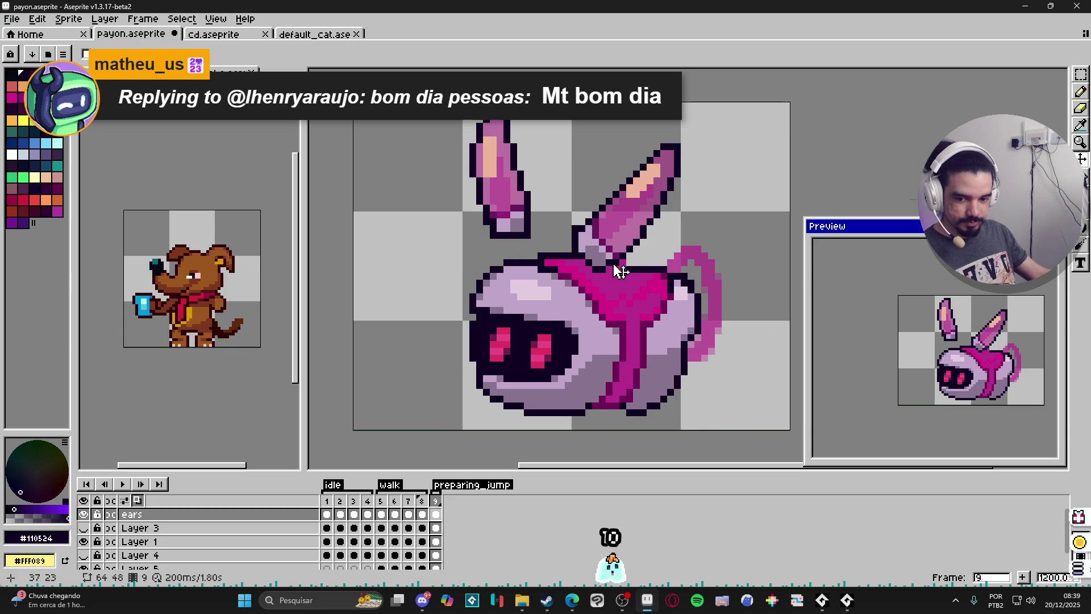
pyautogui.moveTo(596, 266); pyautogui.dragTo(606, 285)
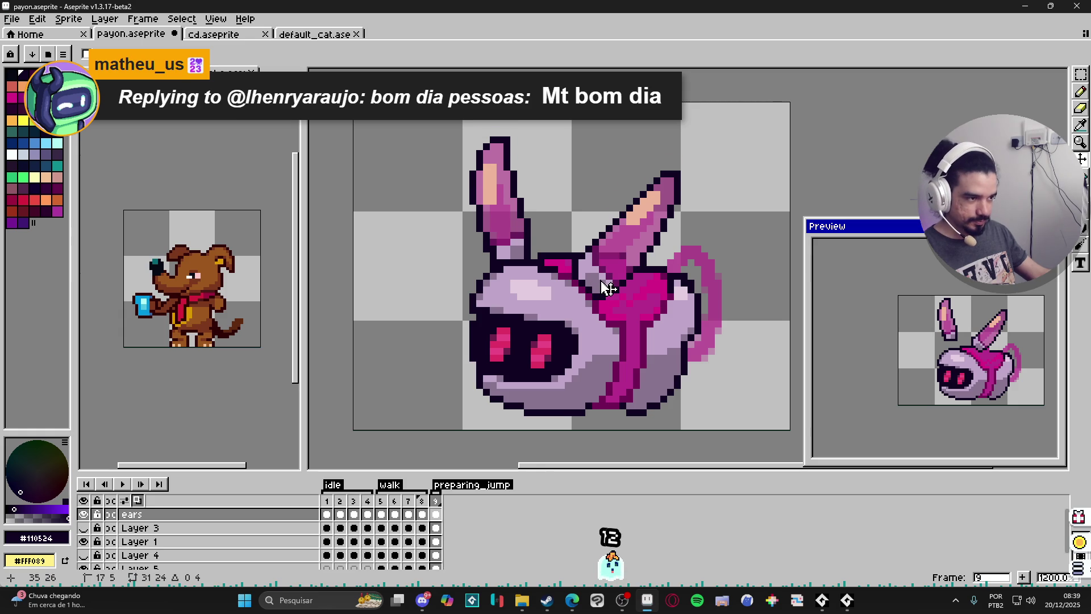
pyautogui.click(423, 507)
pyautogui.click(438, 510)
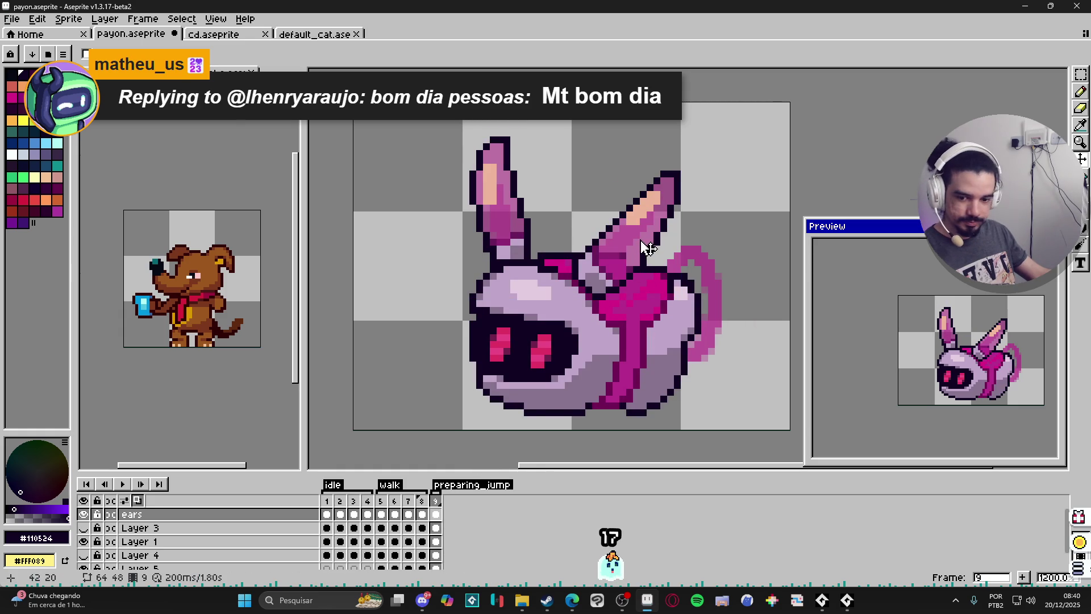
# Rotate the selected right ear about 45° backward, nudge it into place, and start its dark outline
pyautogui.press('m')
pyautogui.moveTo(678, 172)
pyautogui.mouseDown()
pyautogui.moveTo(574, 283)
pyautogui.moveTo(581, 296)
pyautogui.mouseUp()
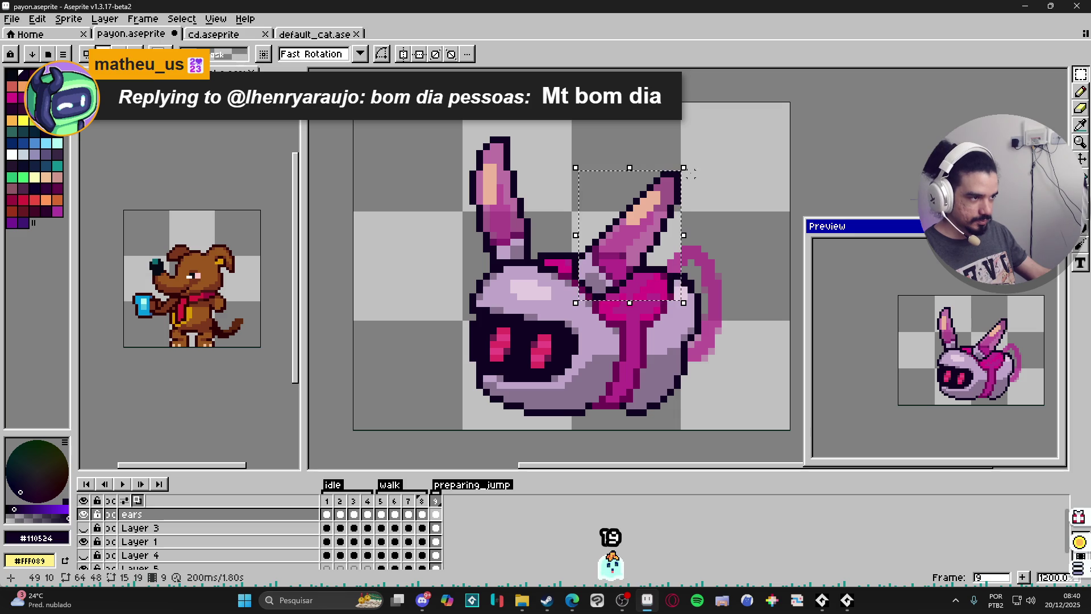
pyautogui.moveTo(689, 166); pyautogui.dragTo(719, 205)
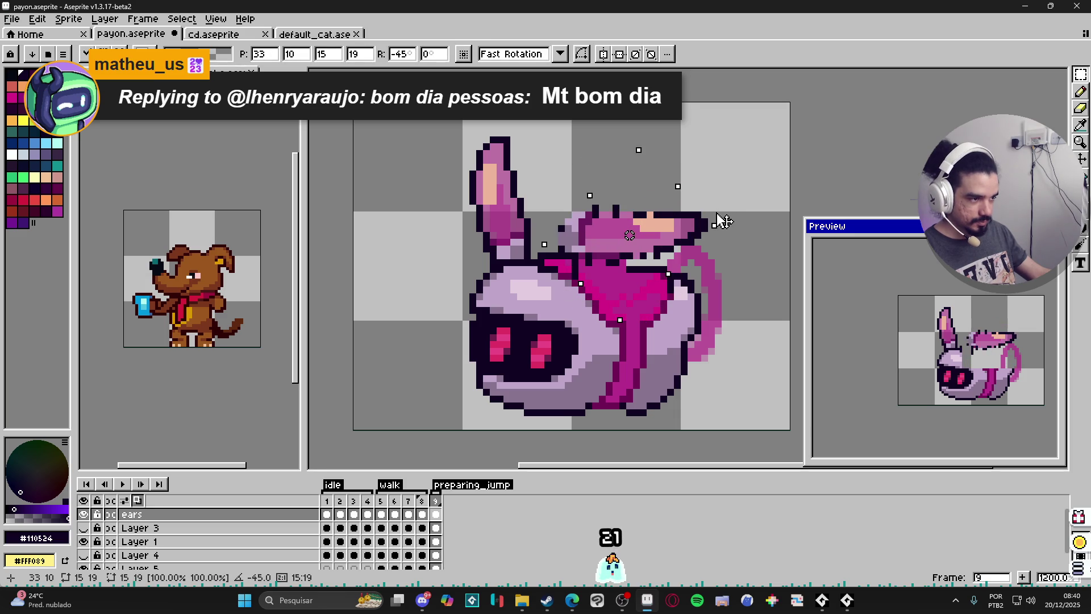
pyautogui.moveTo(687, 230); pyautogui.dragTo(684, 243)
pyautogui.press('b')
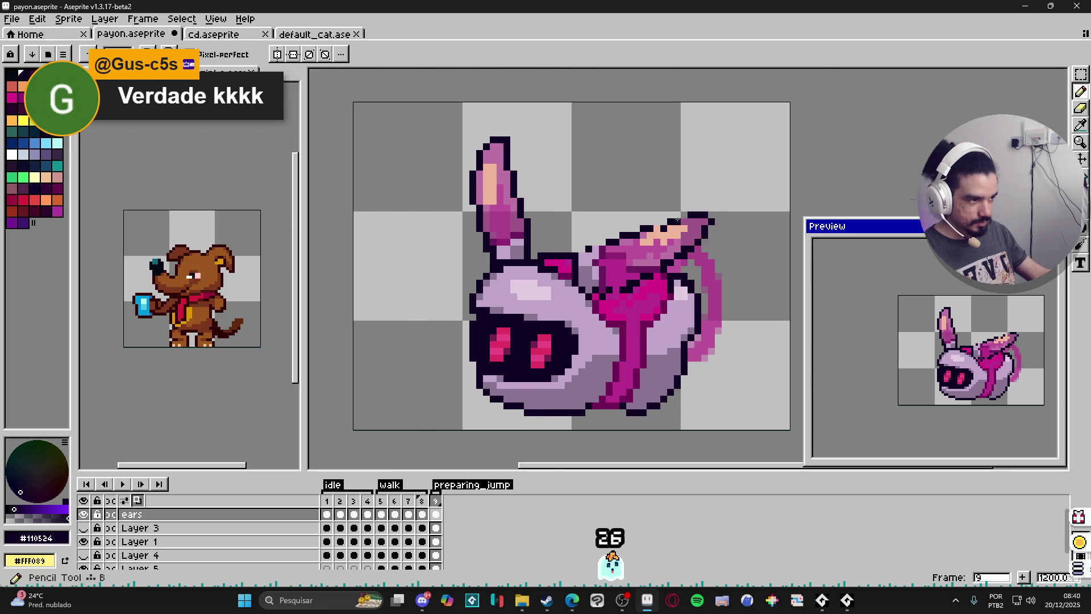
pyautogui.scroll(1, 712, 212)
pyautogui.moveTo(587, 258); pyautogui.dragTo(544, 268)
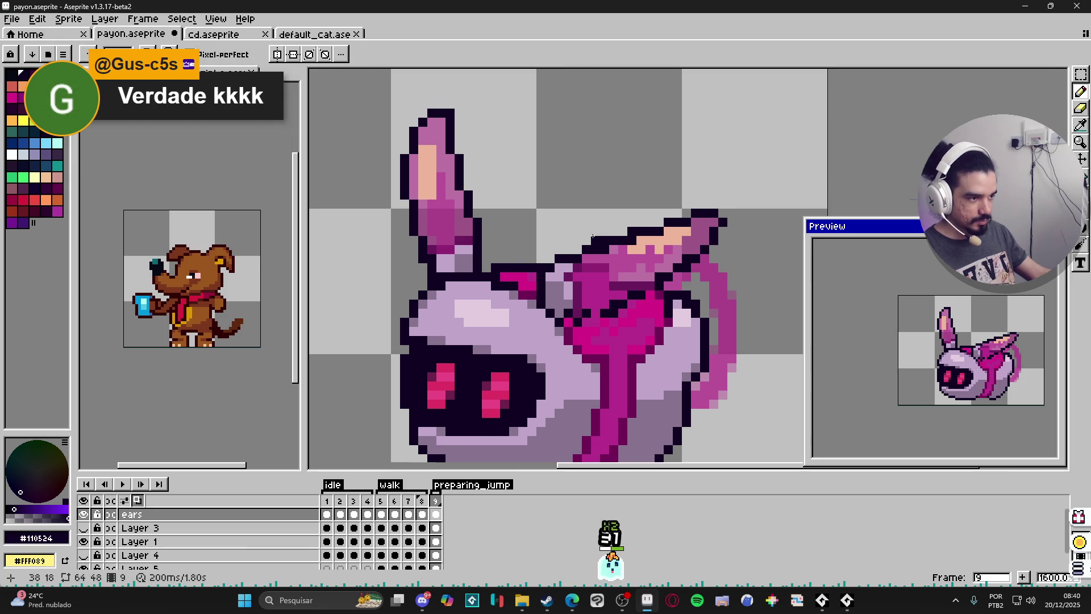
# Shift the ears about 4 pixels left
pyautogui.press('b')
pyautogui.scroll(2, 704, 232)
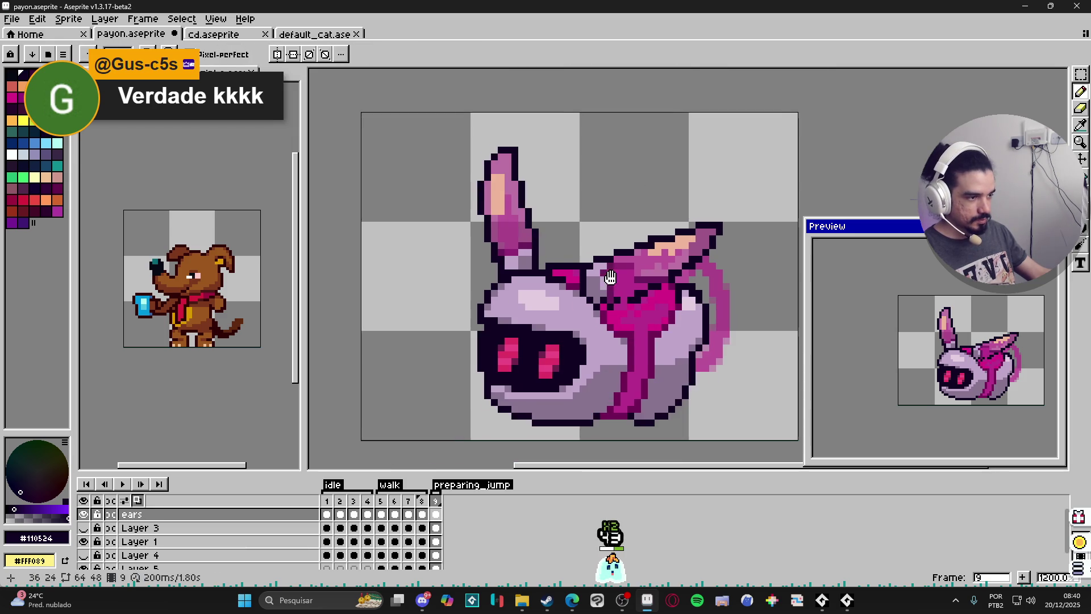
pyautogui.press('v')
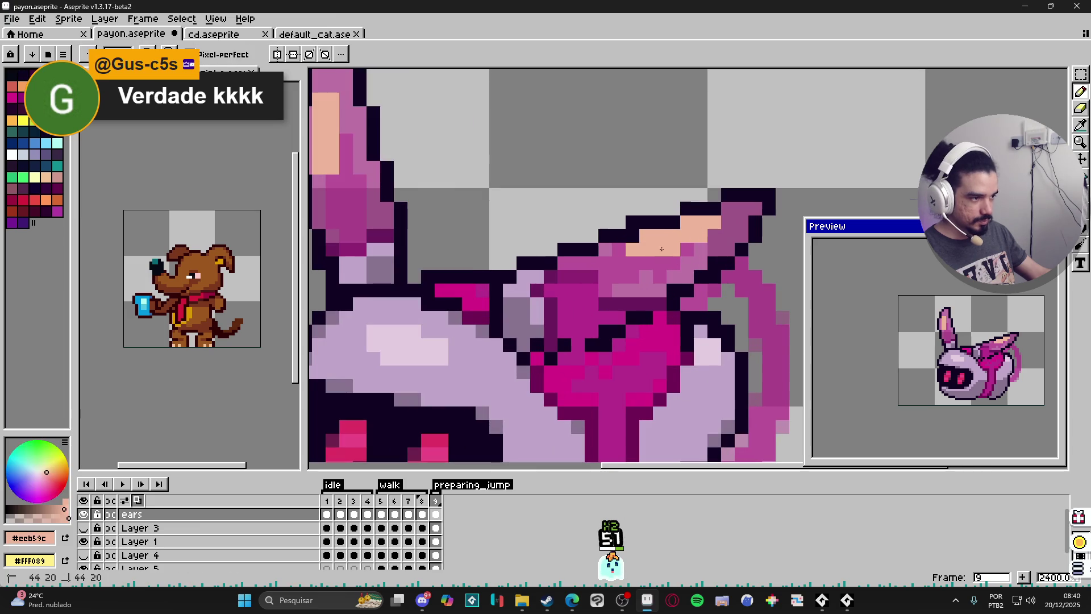
pyautogui.scroll(-3, 682, 253)
pyautogui.moveTo(689, 255); pyautogui.dragTo(662, 262)
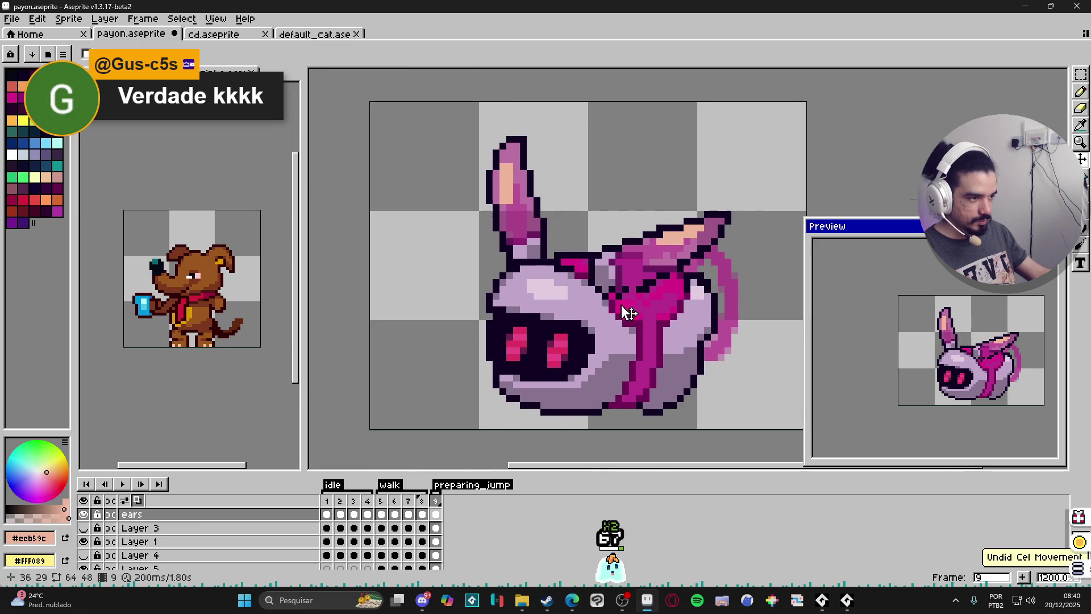
pyautogui.press('b')
# Sample the sprite's colours and paint a light pink ear pixel and a dark #110524 outline pixel
pyautogui.keyDown('alt'); pyautogui.click(631, 289); pyautogui.keyUp('alt')
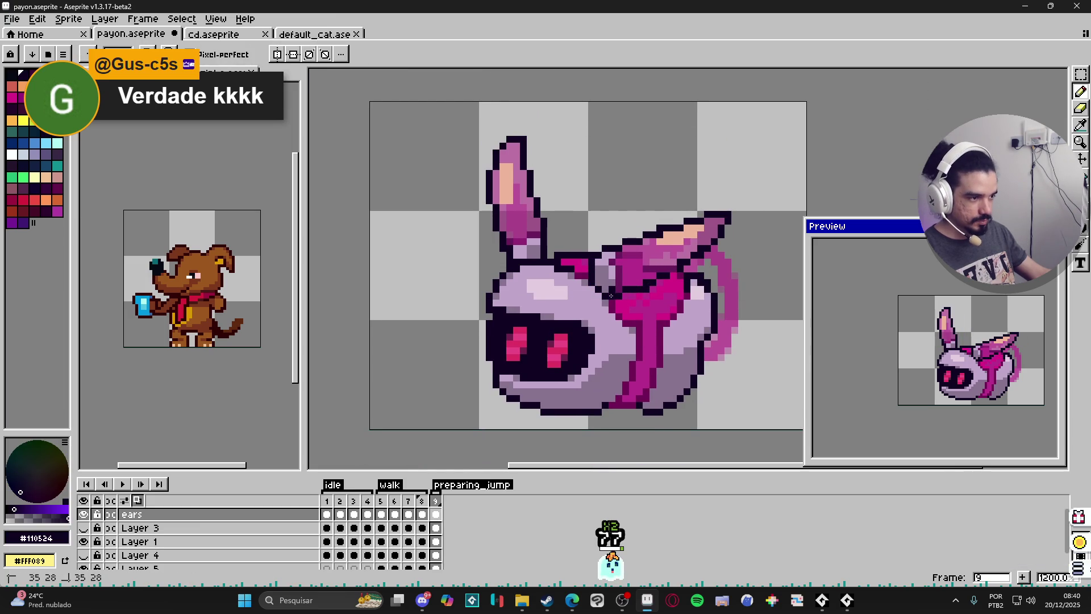
pyautogui.keyDown('alt'); pyautogui.click(611, 295); pyautogui.keyUp('alt')
pyautogui.keyDown('alt'); pyautogui.click(614, 265); pyautogui.keyUp('alt')
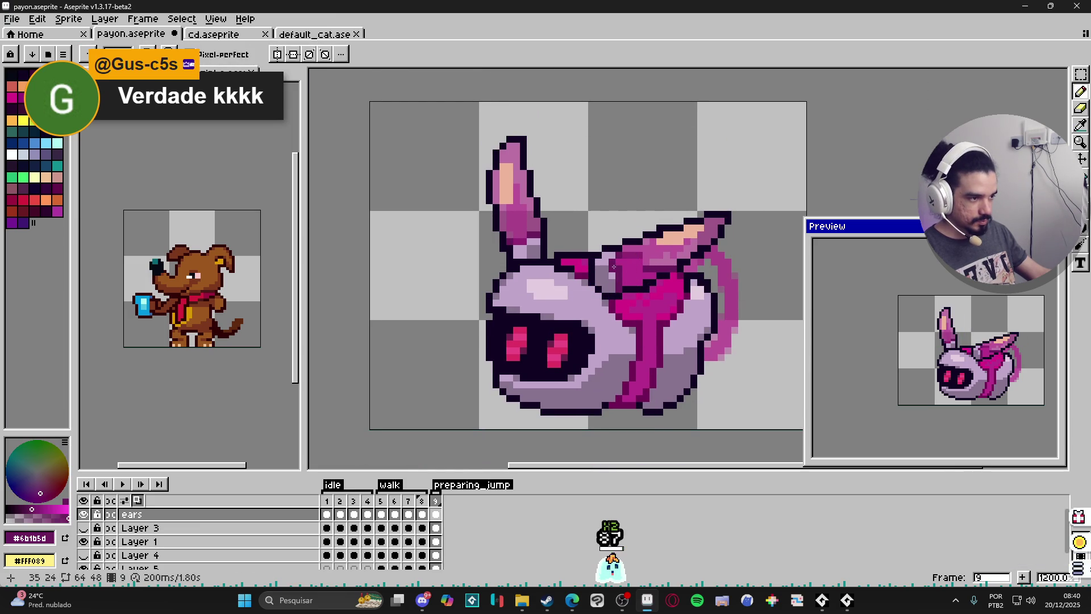
pyautogui.keyDown('alt'); pyautogui.click(627, 279); pyautogui.keyUp('alt')
pyautogui.scroll(-1, 626, 281)
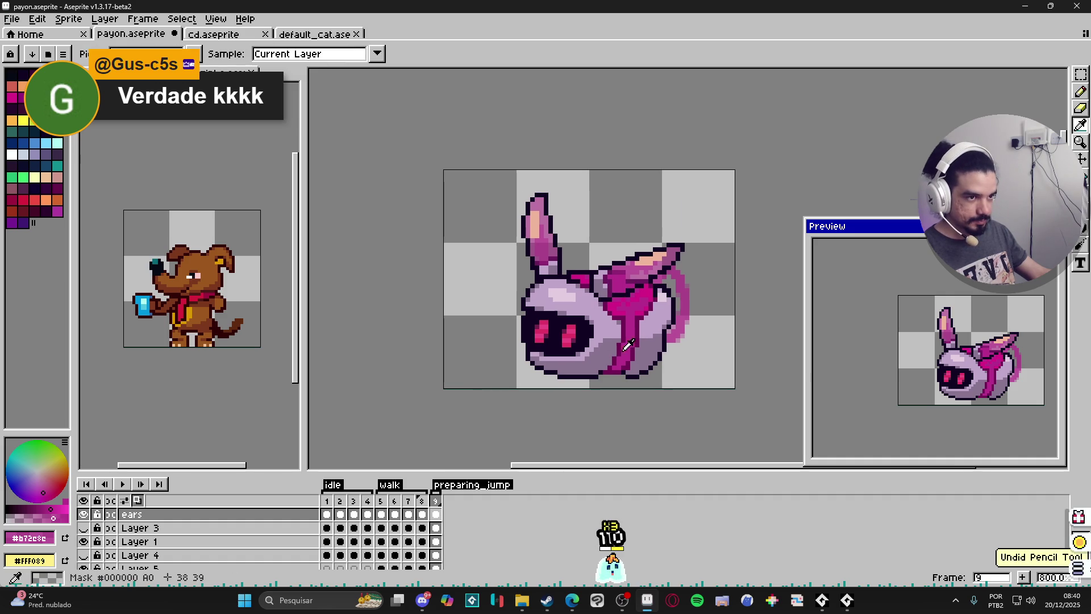
pyautogui.scroll(3, 618, 283)
pyautogui.scroll(-2, 596, 271)
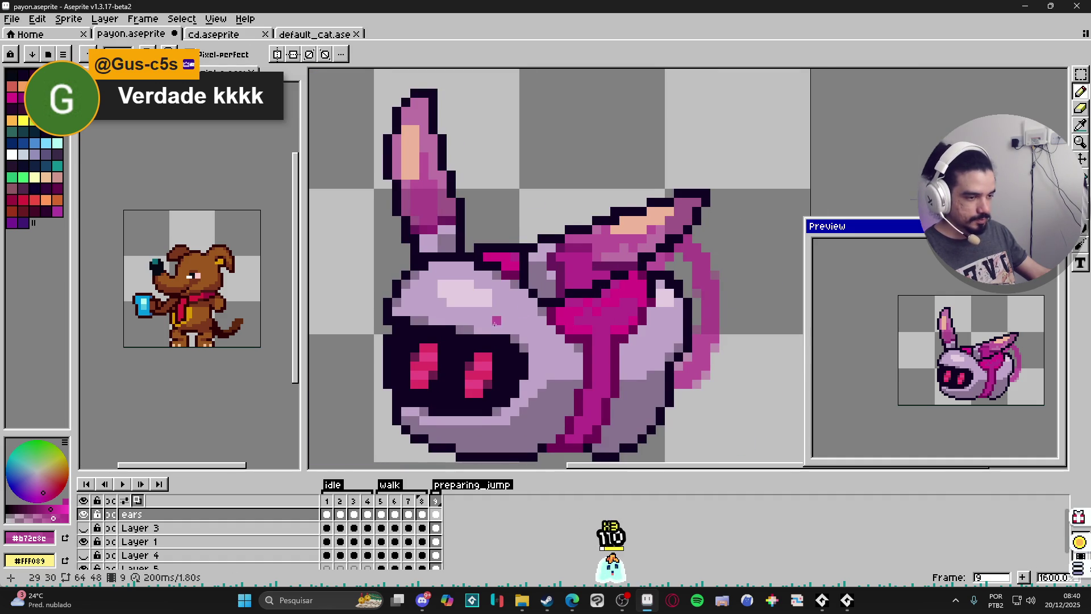
pyautogui.scroll(-1, 494, 323)
pyautogui.hscroll(-1, 500, 320)
pyautogui.scroll(1, 515, 302)
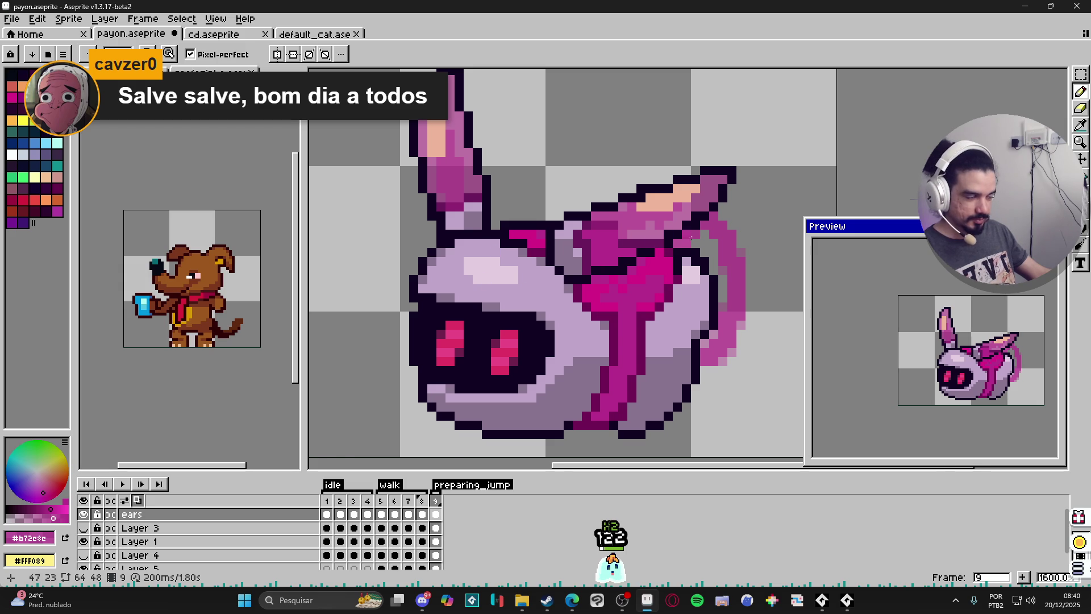
pyautogui.scroll(1, 691, 236)
pyautogui.click(680, 223)
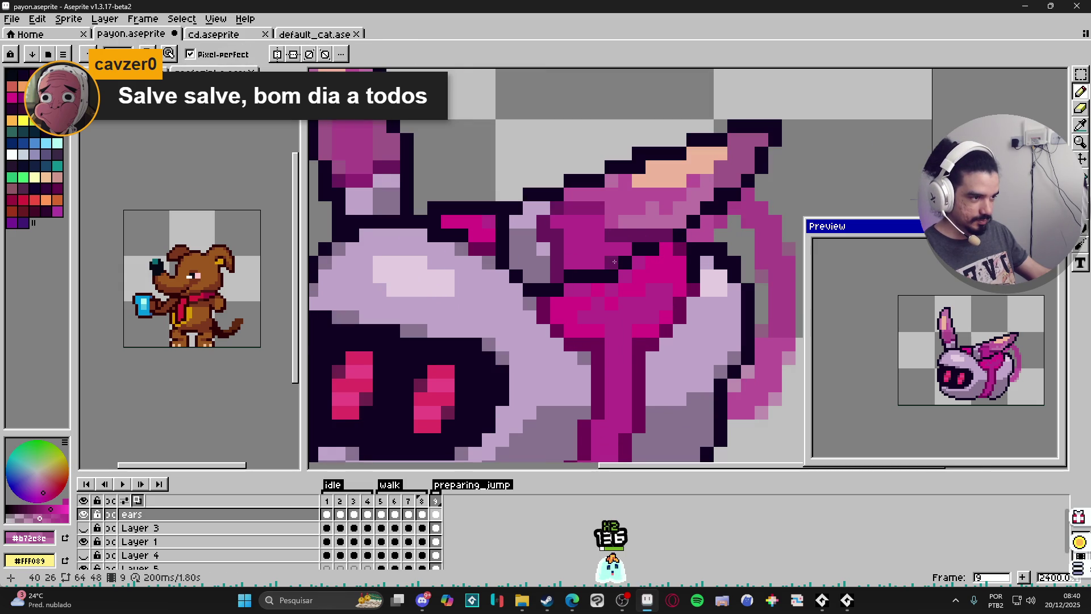
pyautogui.keyDown('alt'); pyautogui.click(591, 279); pyautogui.keyUp('alt')
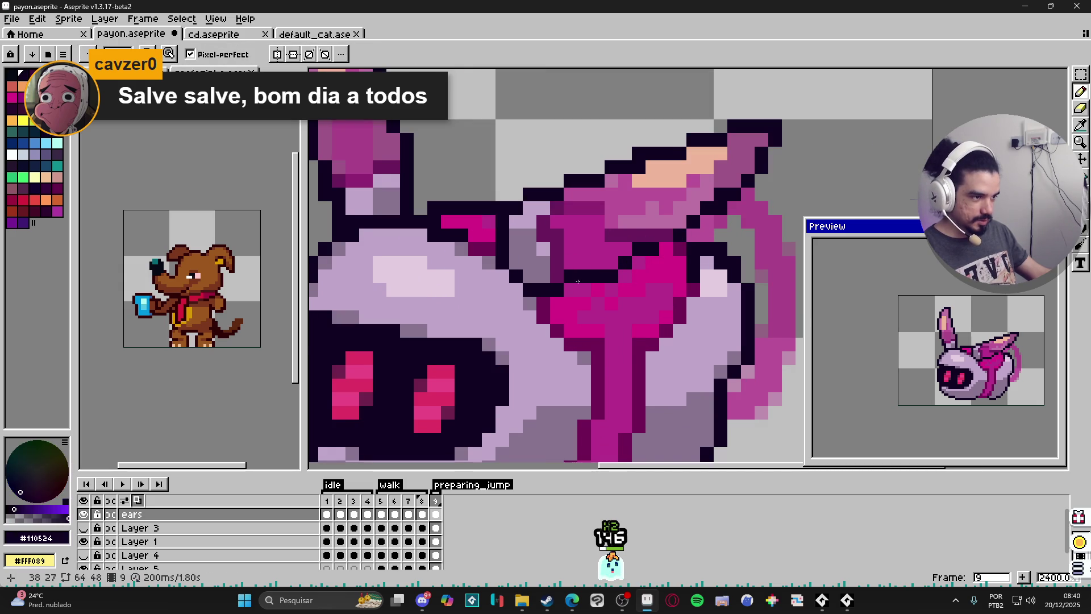
pyautogui.click(626, 249)
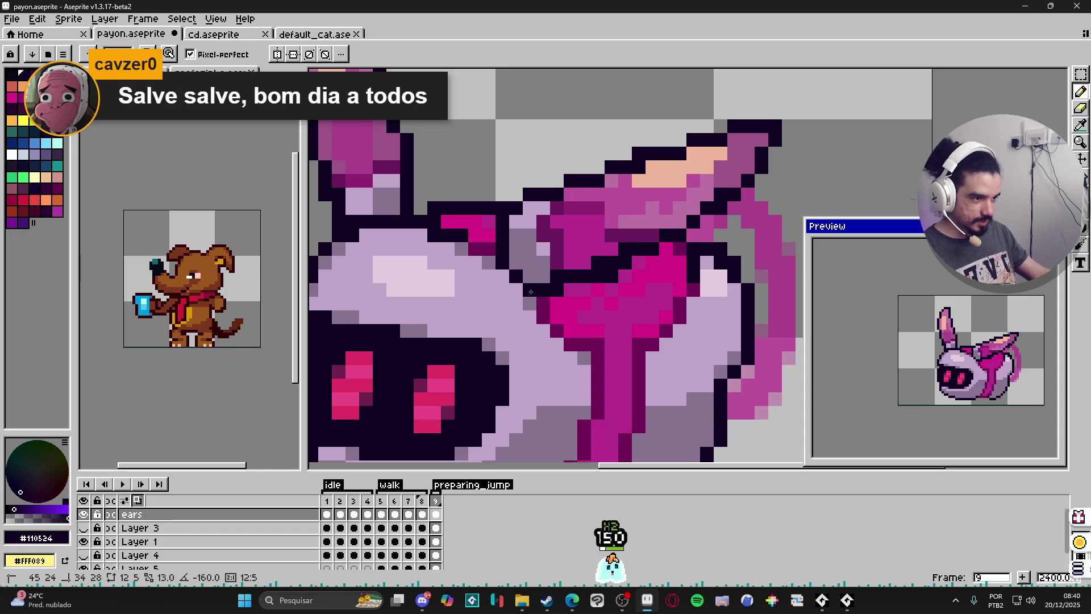
# Erase stray dark pixels to reveal pink, then repaint the ear's dark outline pixels
pyautogui.press('e')
pyautogui.moveTo(612, 277); pyautogui.dragTo(598, 277)
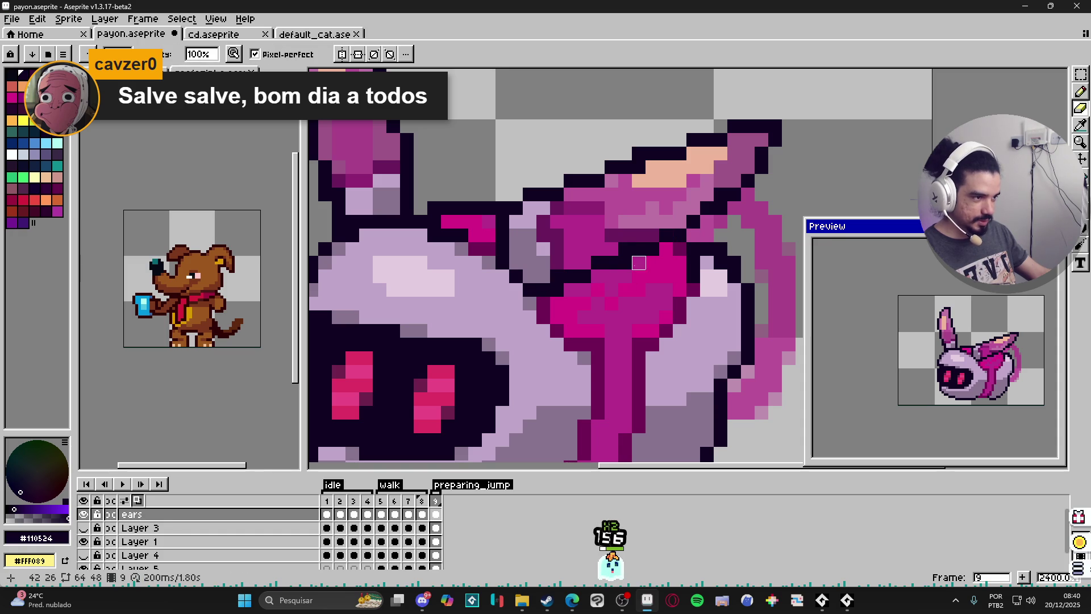
pyautogui.press('b')
pyautogui.scroll(-3, 644, 263)
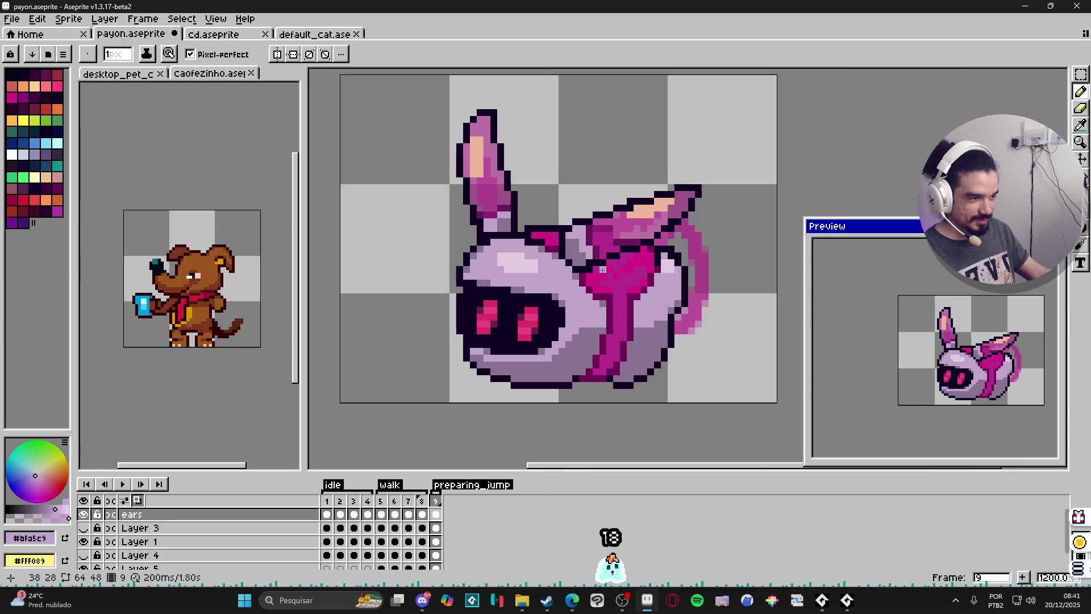
pyautogui.scroll(3, 596, 283)
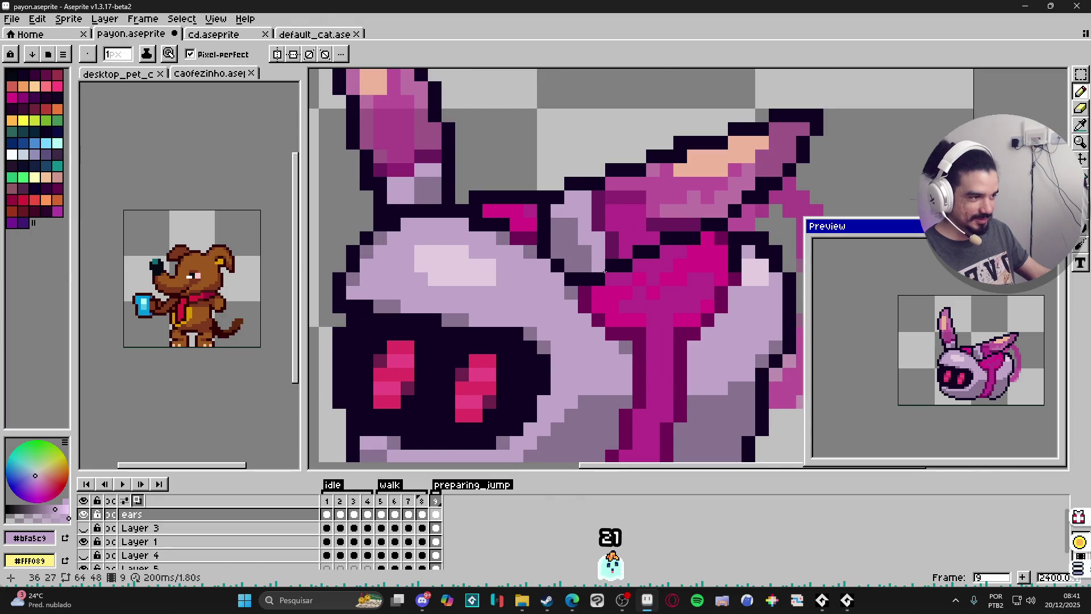
pyautogui.scroll(-3, 600, 271)
pyautogui.scroll(3, 639, 251)
pyautogui.scroll(-3, 625, 262)
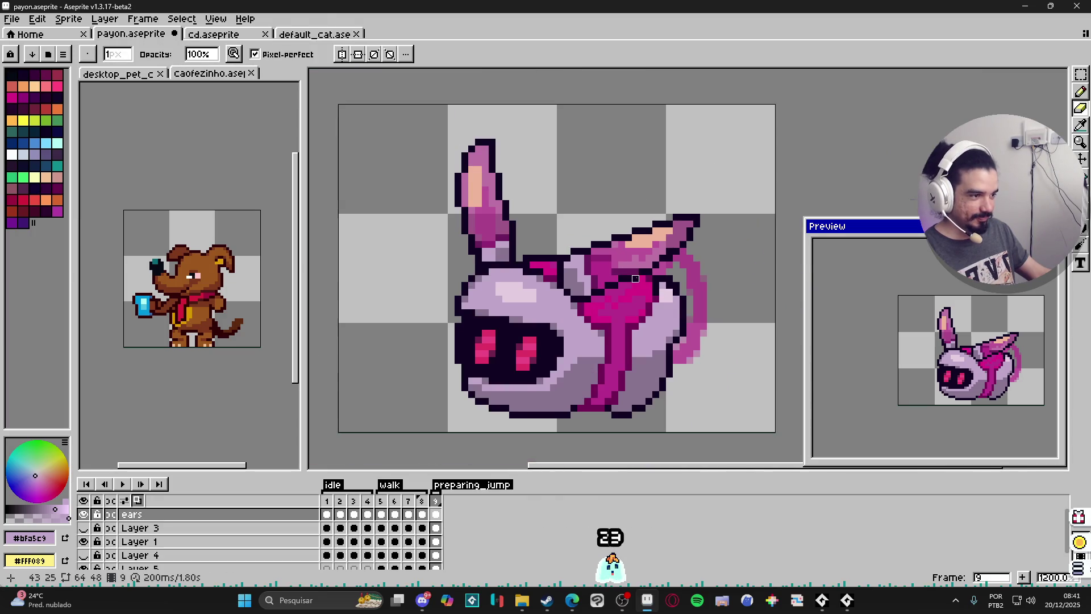
pyautogui.scroll(1, 603, 270)
pyautogui.scroll(1, 599, 272)
pyautogui.keyDown('alt'); pyautogui.click(603, 260); pyautogui.keyUp('alt')
pyautogui.moveTo(594, 271); pyautogui.dragTo(606, 264)
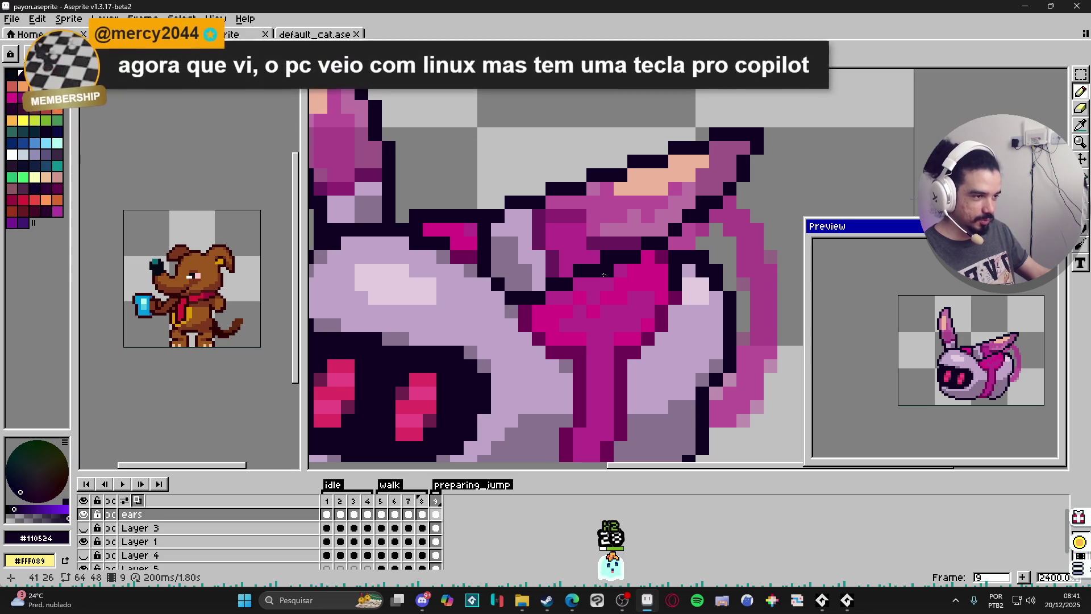
pyautogui.keyDown('alt'); pyautogui.click(575, 270); pyautogui.keyUp('alt')
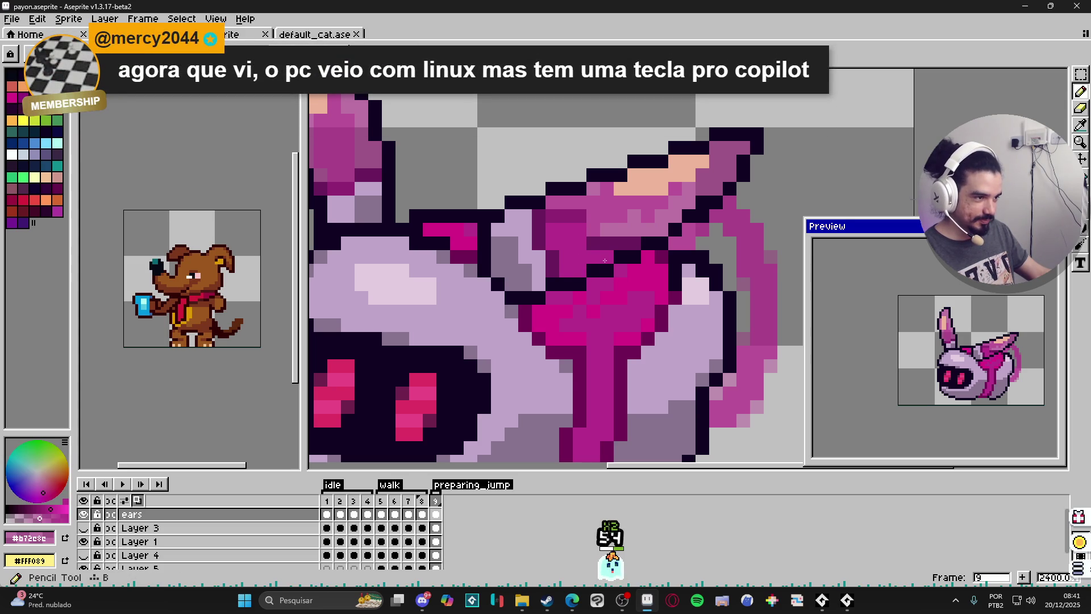
pyautogui.scroll(-5, 634, 287)
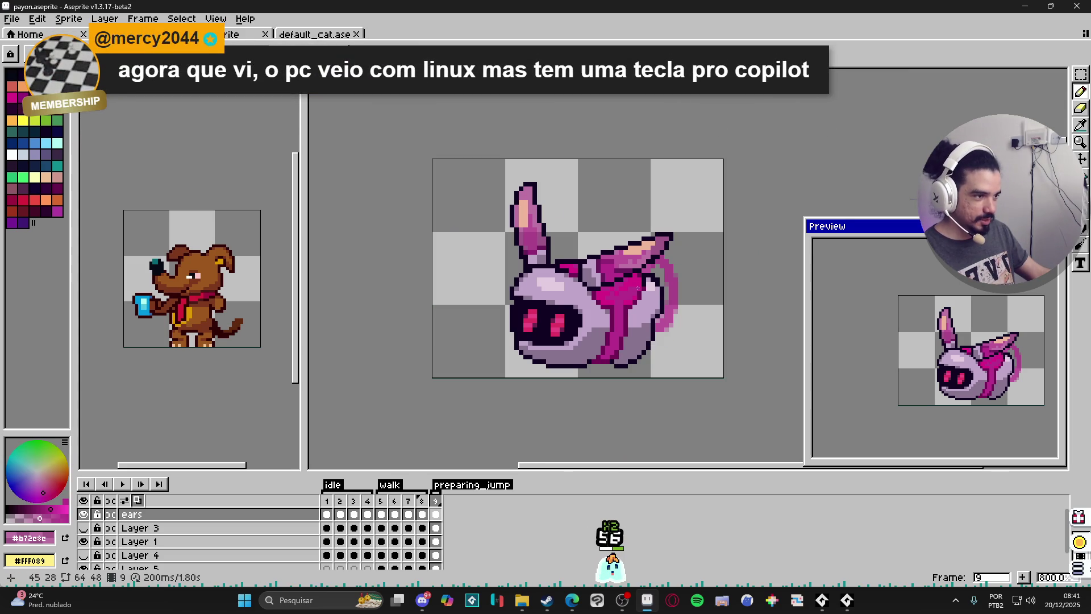
pyautogui.scroll(5, 665, 272)
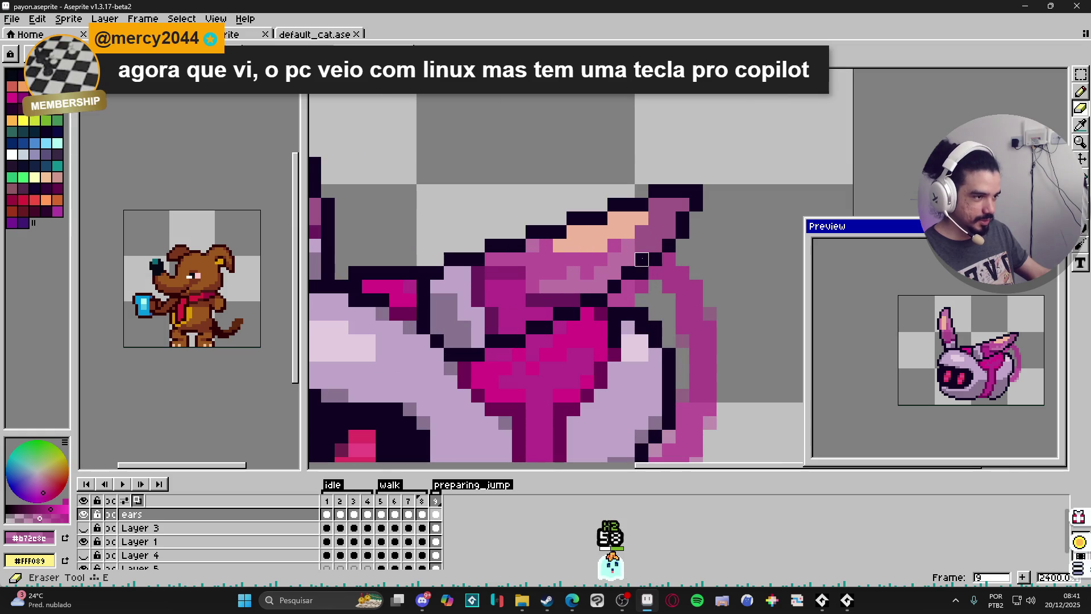
pyautogui.scroll(-3, 651, 280)
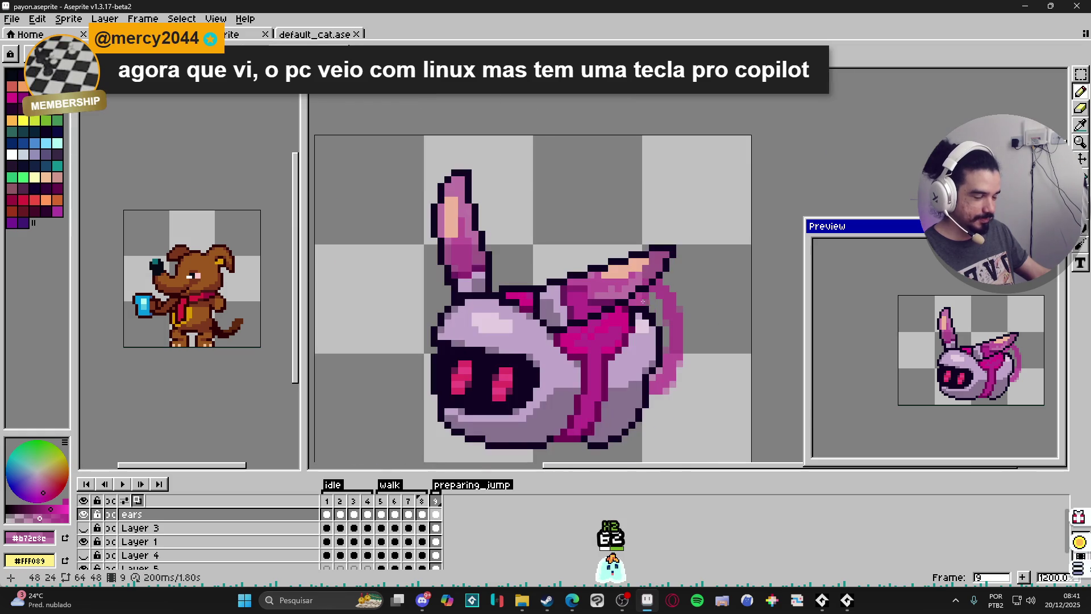
pyautogui.press('ctrl')
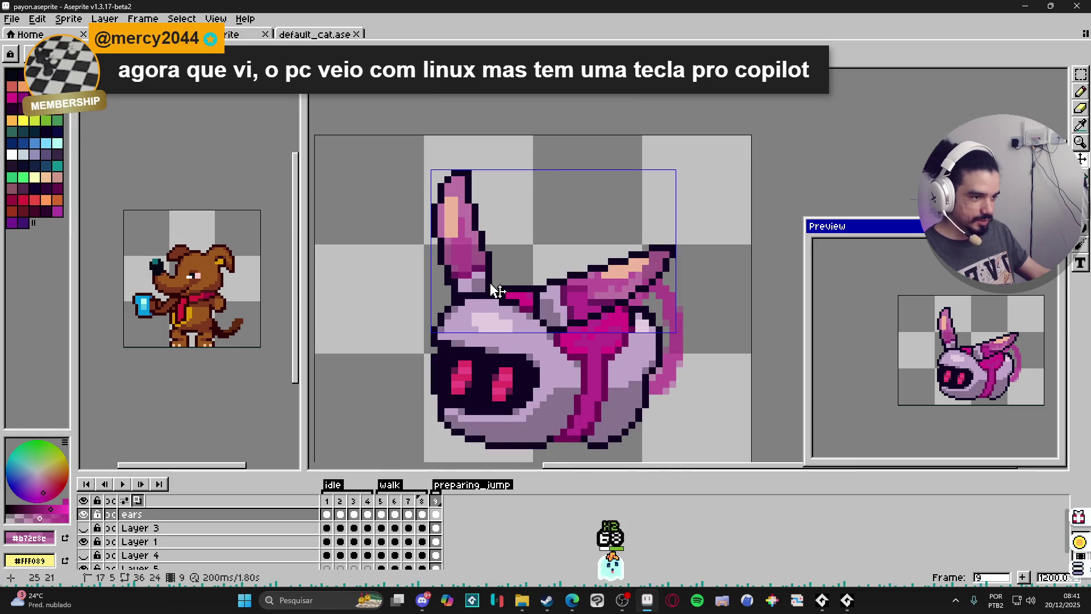
# Marquee-select the whole upright left ear from its base upward, then bring up Steam's store
pyautogui.scroll(2, 488, 288)
pyautogui.scroll(-2, 487, 288)
pyautogui.scroll(1, 543, 340)
pyautogui.moveTo(544, 348)
pyautogui.mouseDown()
pyautogui.moveTo(506, 299)
pyautogui.moveTo(507, 285)
pyautogui.mouseUp()
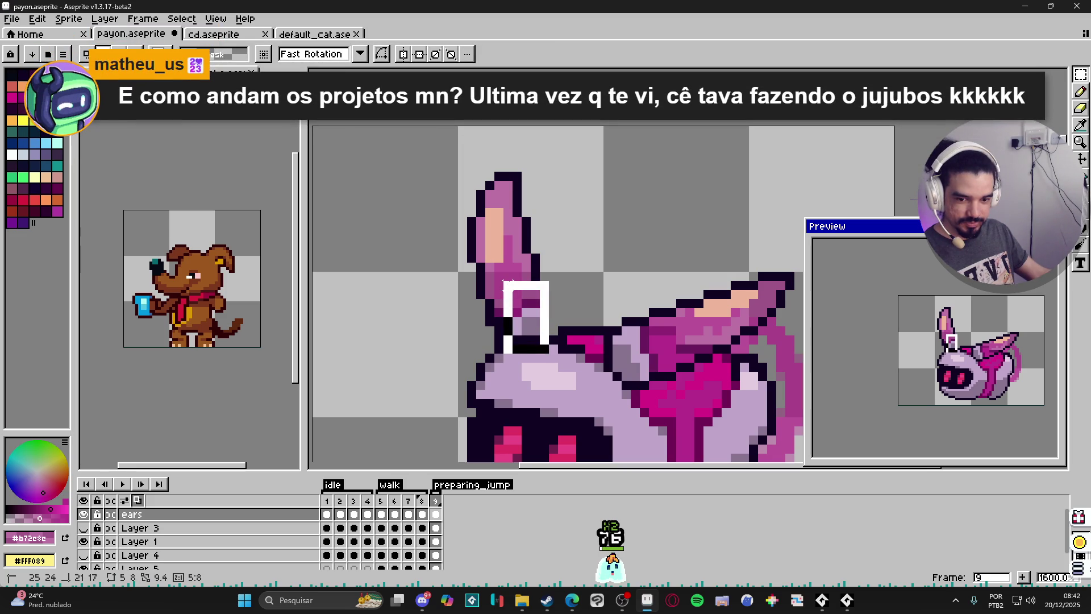
pyautogui.moveTo(508, 284)
pyautogui.mouseDown()
pyautogui.moveTo(466, 171)
pyautogui.moveTo(479, 178)
pyautogui.mouseUp()
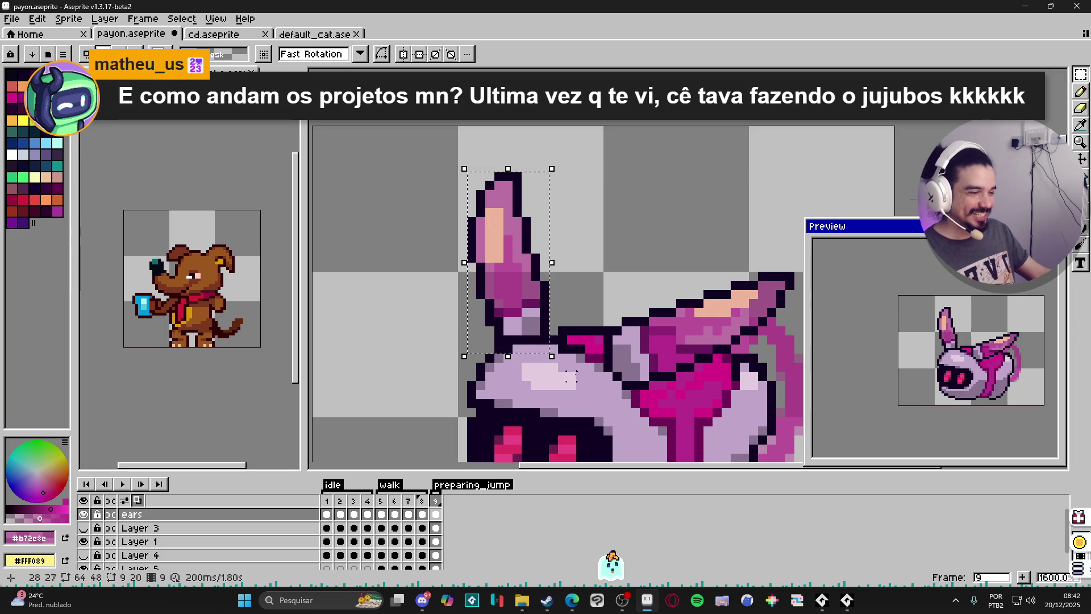
pyautogui.click(547, 601)
# Search the Steam store for 'dininho'
pyautogui.click(60, 35)
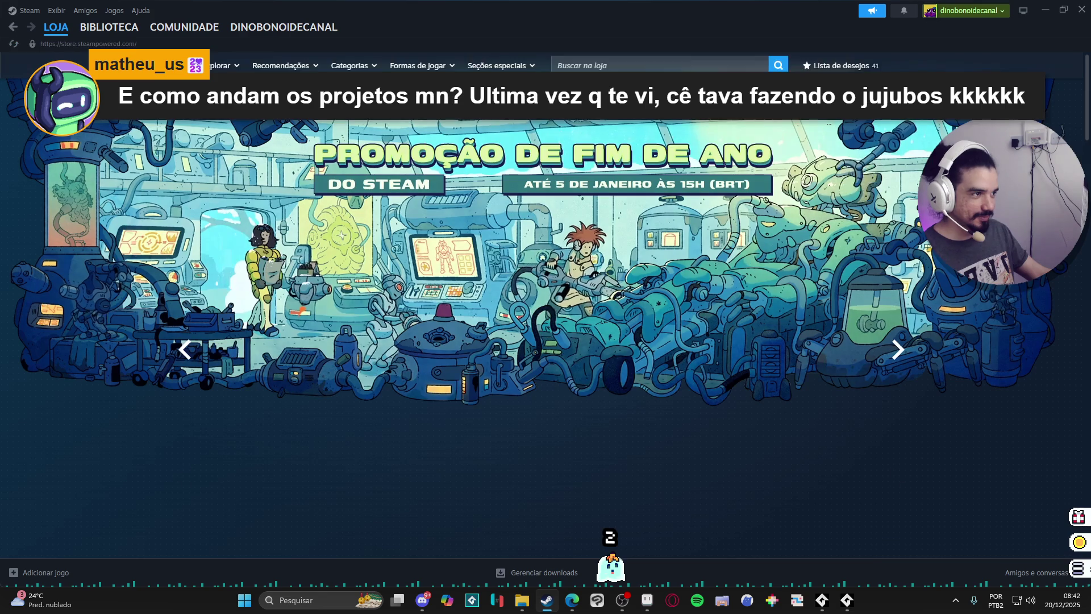
pyautogui.click(632, 65)
pyautogui.write('dininho')
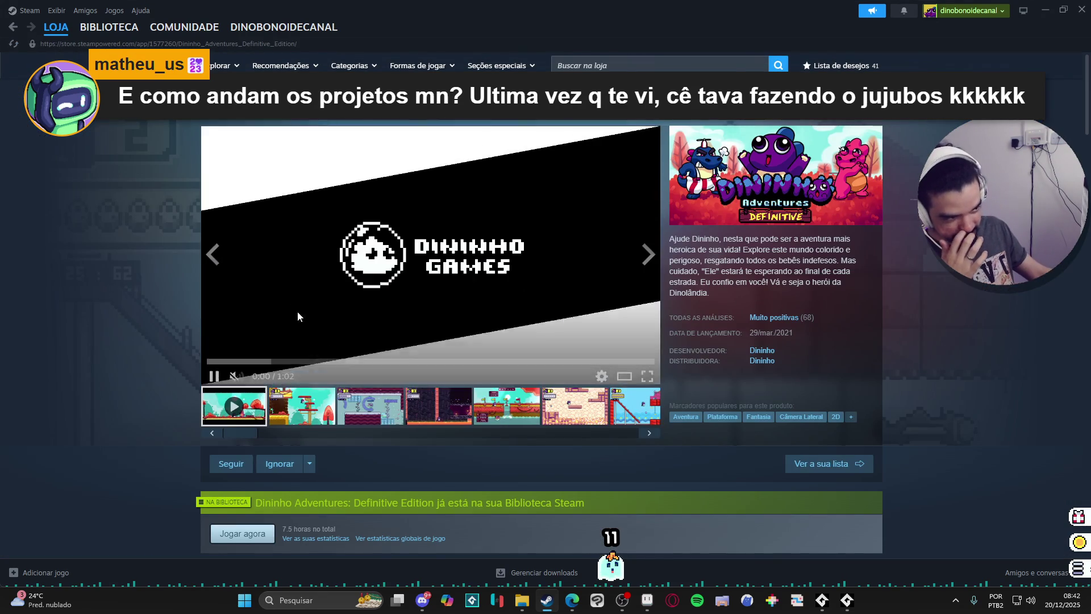
# Pause the game's trailer and scroll through its store page
pyautogui.click(213, 373)
pyautogui.scroll(-6, 185, 364)
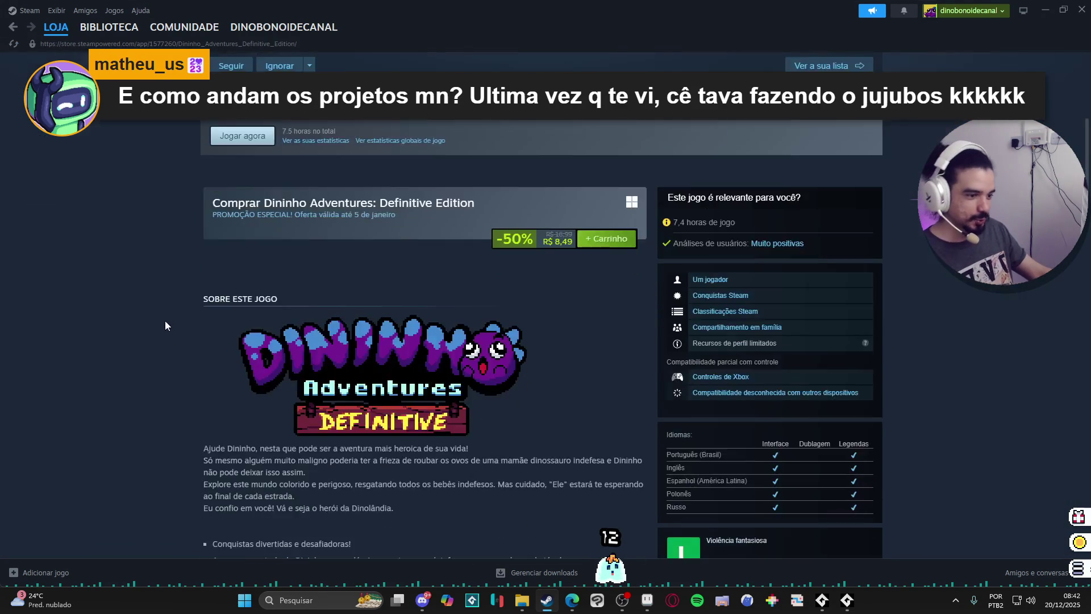
pyautogui.scroll(6, 162, 325)
pyautogui.scroll(-10, 230, 325)
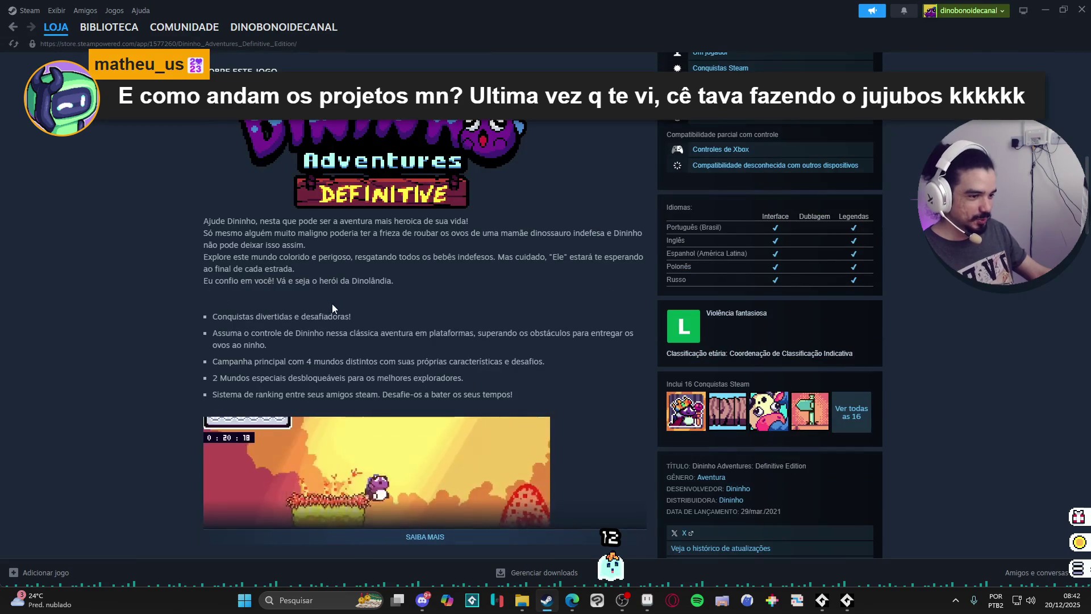
pyautogui.scroll(-10, 619, 310)
pyautogui.scroll(20, 619, 309)
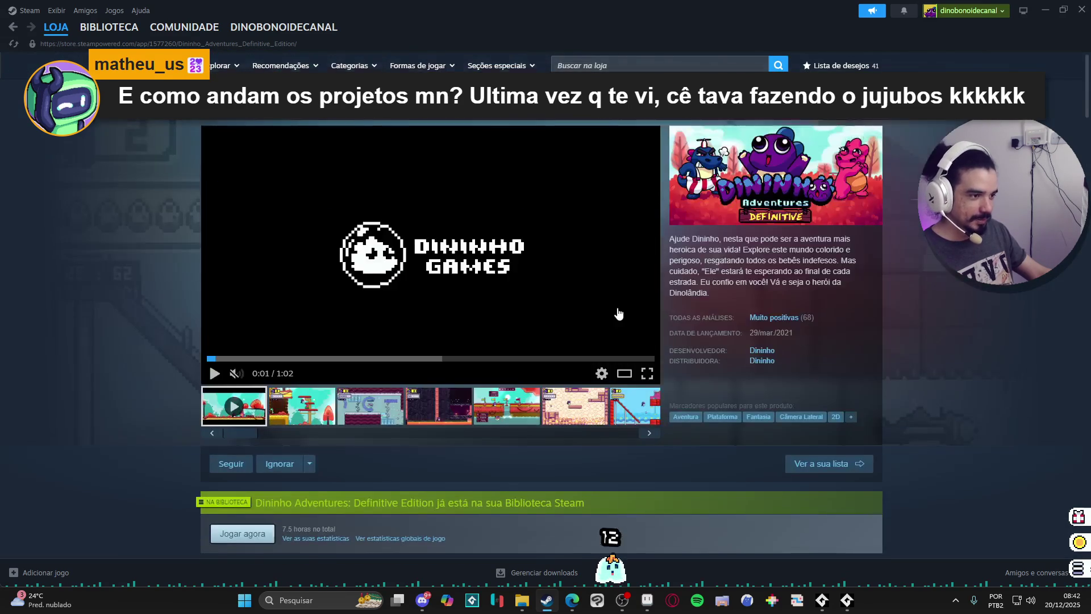
pyautogui.scroll(-12, 625, 341)
pyautogui.scroll(-11, 640, 387)
pyautogui.scroll(5, 612, 382)
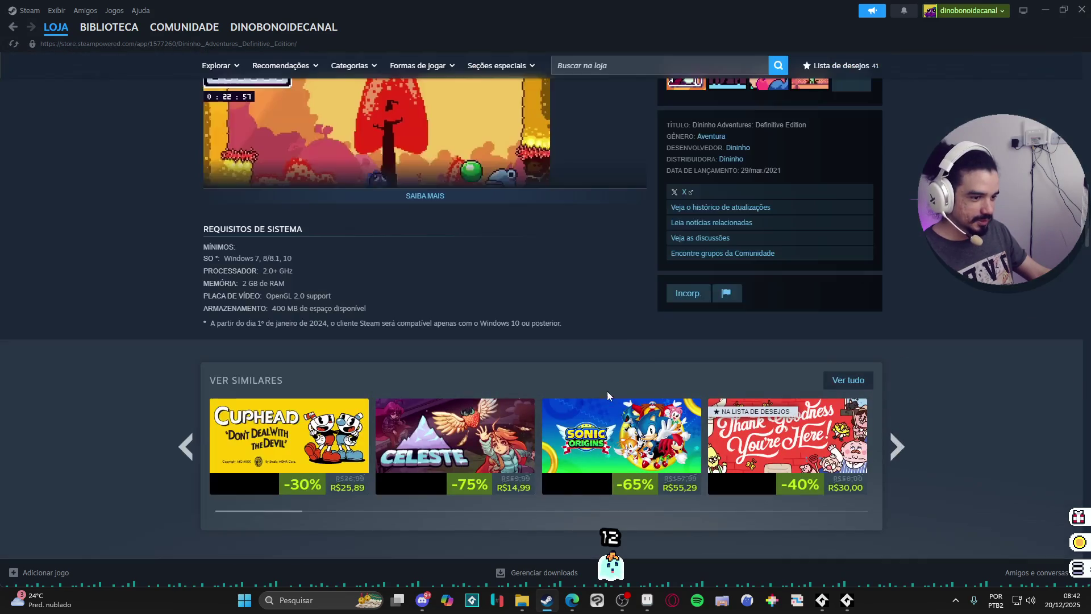
pyautogui.scroll(3, 574, 312)
pyautogui.scroll(20, 619, 326)
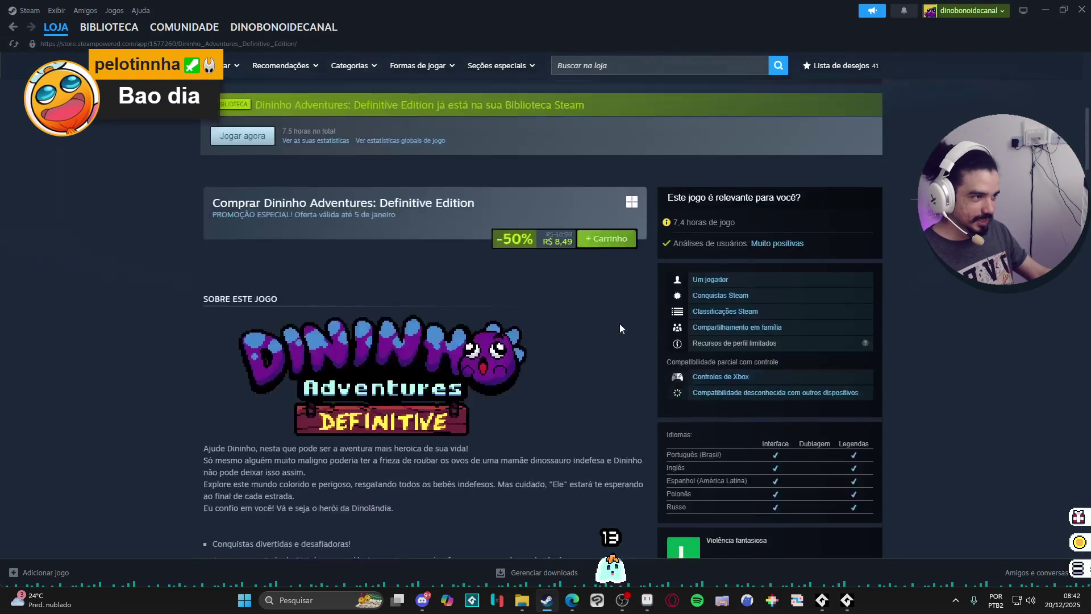
# Search for 'jujubos', list all Dininho developer games, and copy that page's address
pyautogui.click(641, 68)
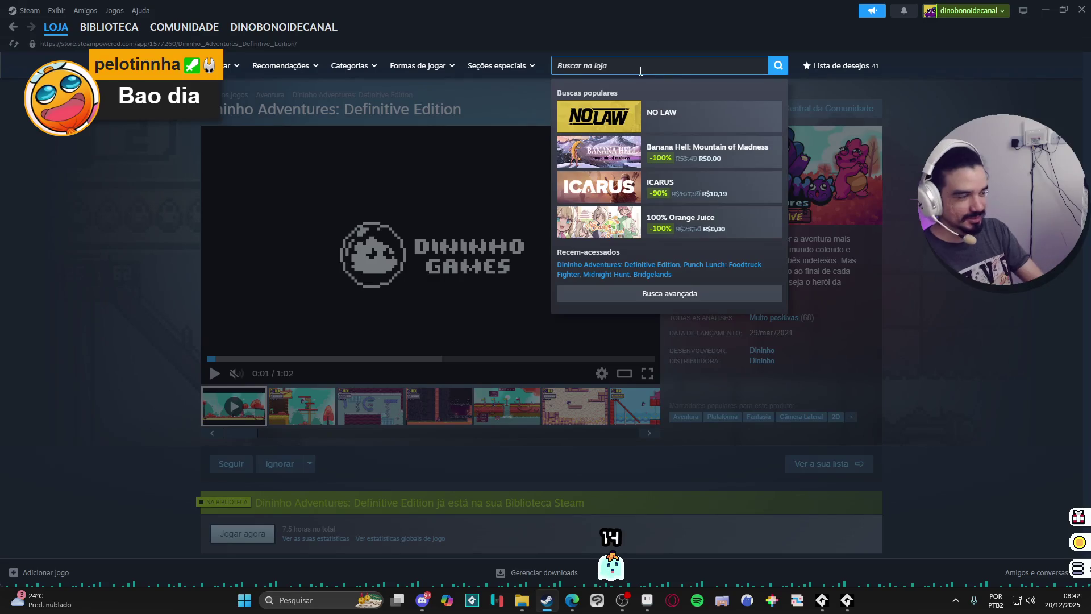
pyautogui.write('jub')
pyautogui.press('BackSpace')
pyautogui.press('BackSpace')
pyautogui.press('BackSpace')
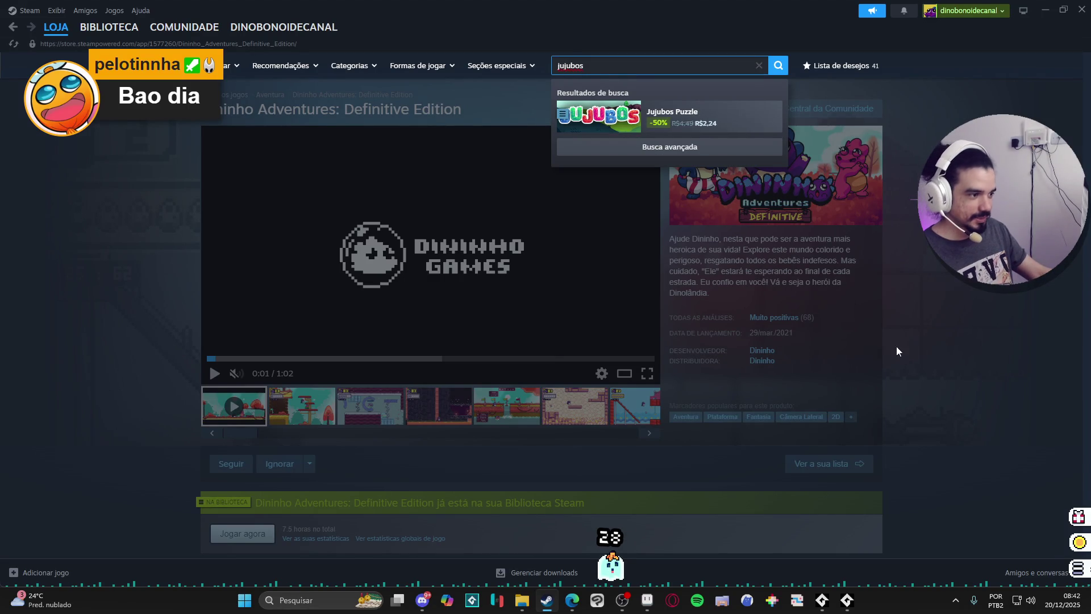
pyautogui.click(762, 351)
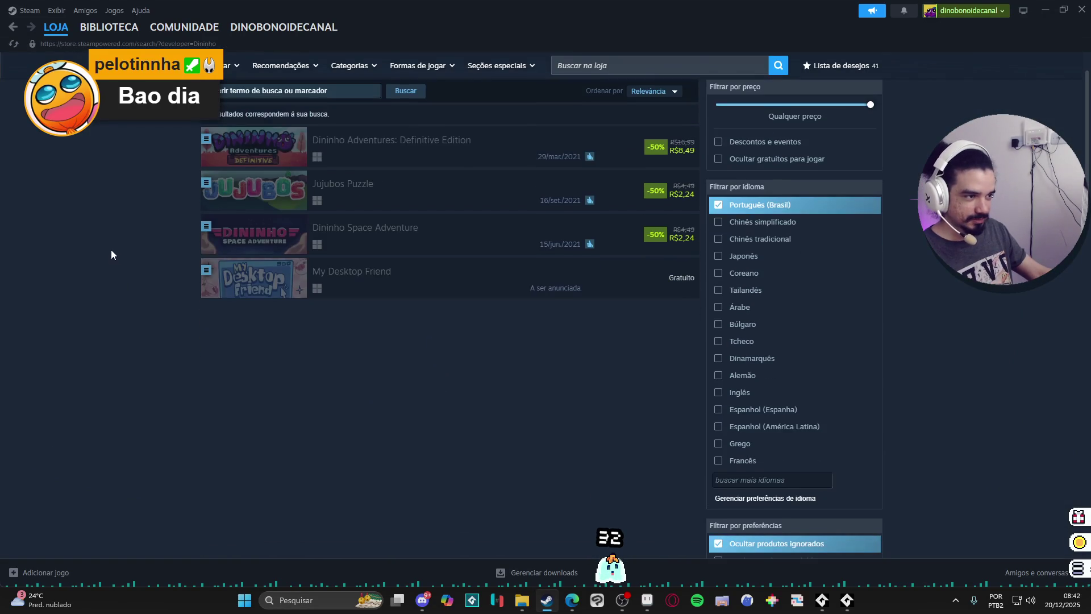
pyautogui.rightClick(111, 250)
pyautogui.click(157, 318)
pyautogui.click(572, 600)
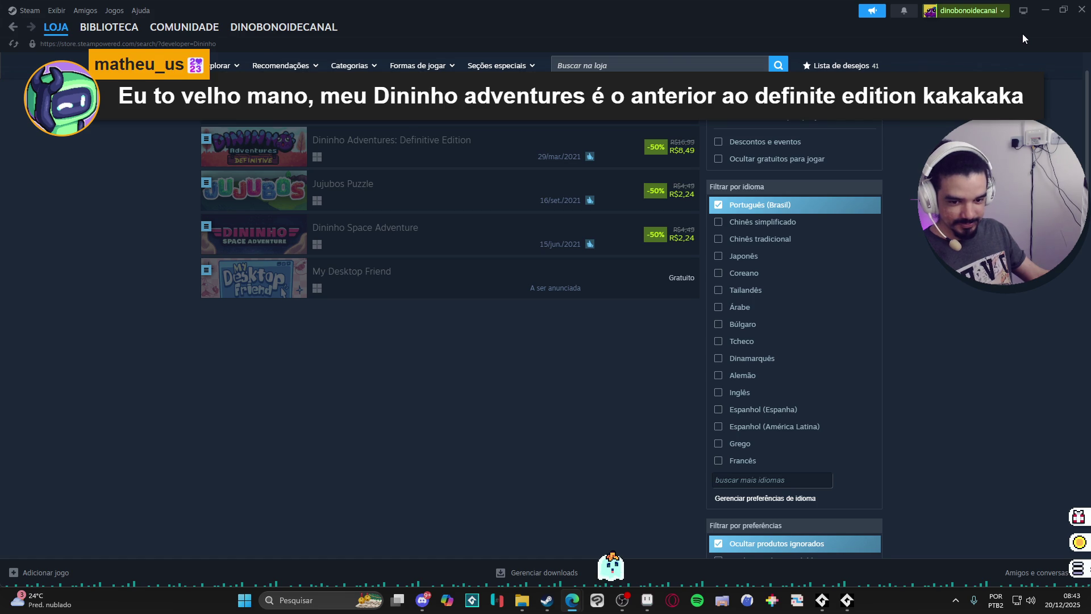
# Rotate the selected left ear 45° outward, move it down-left onto the head, and apply
pyautogui.click(1046, 10)
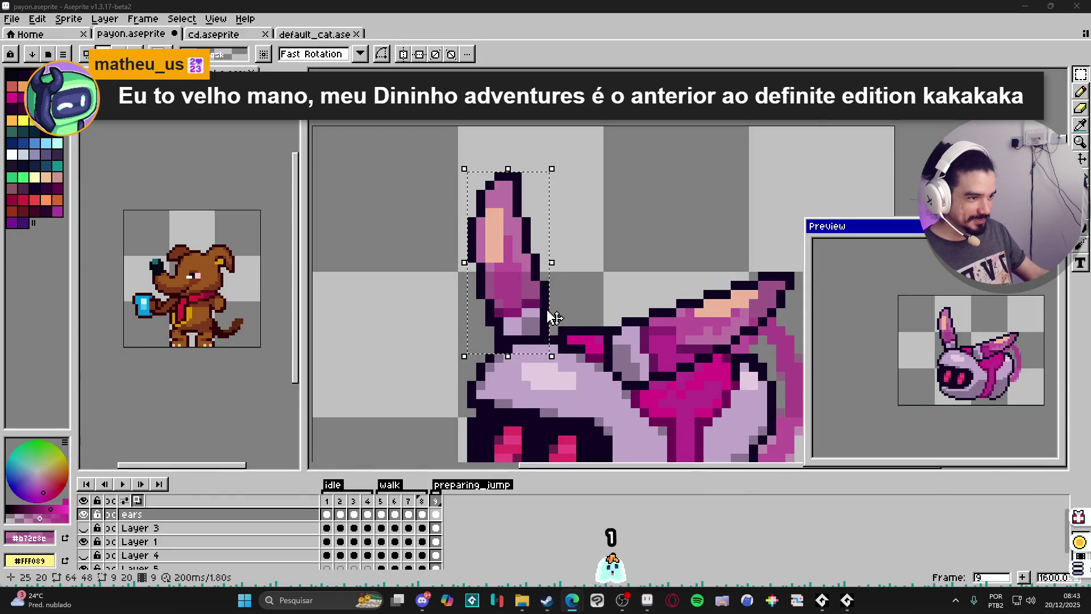
pyautogui.scroll(-2, 555, 317)
pyautogui.scroll(2, 559, 293)
pyautogui.moveTo(544, 230)
pyautogui.mouseDown()
pyautogui.moveTo(444, 209)
pyautogui.moveTo(494, 214)
pyautogui.moveTo(458, 204)
pyautogui.mouseUp()
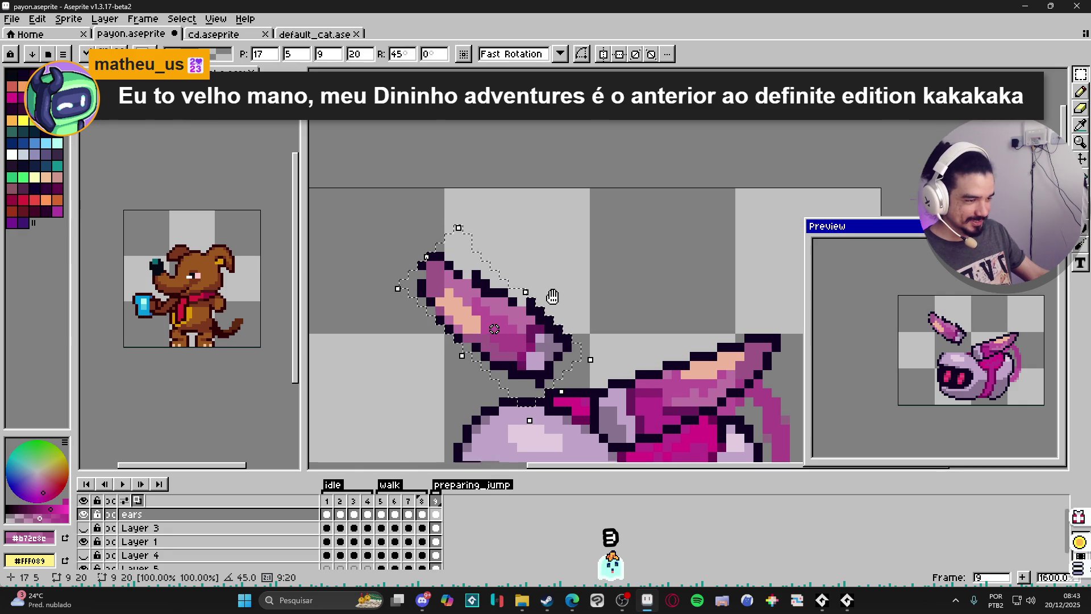
pyautogui.scroll(-3, 611, 195)
pyautogui.moveTo(611, 195)
pyautogui.mouseDown()
pyautogui.moveTo(557, 239)
pyautogui.moveTo(512, 256)
pyautogui.moveTo(524, 251)
pyautogui.mouseUp()
pyautogui.press('e')
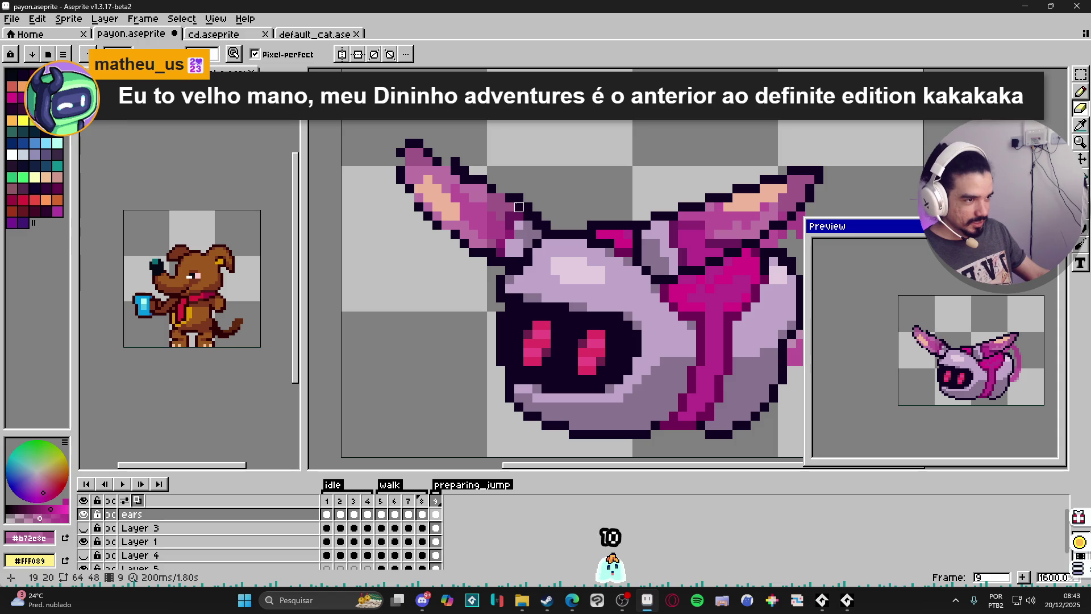
# Add a dark outline pixel to the ear with the Pencil's eyedropped outline colour
pyautogui.press('b')
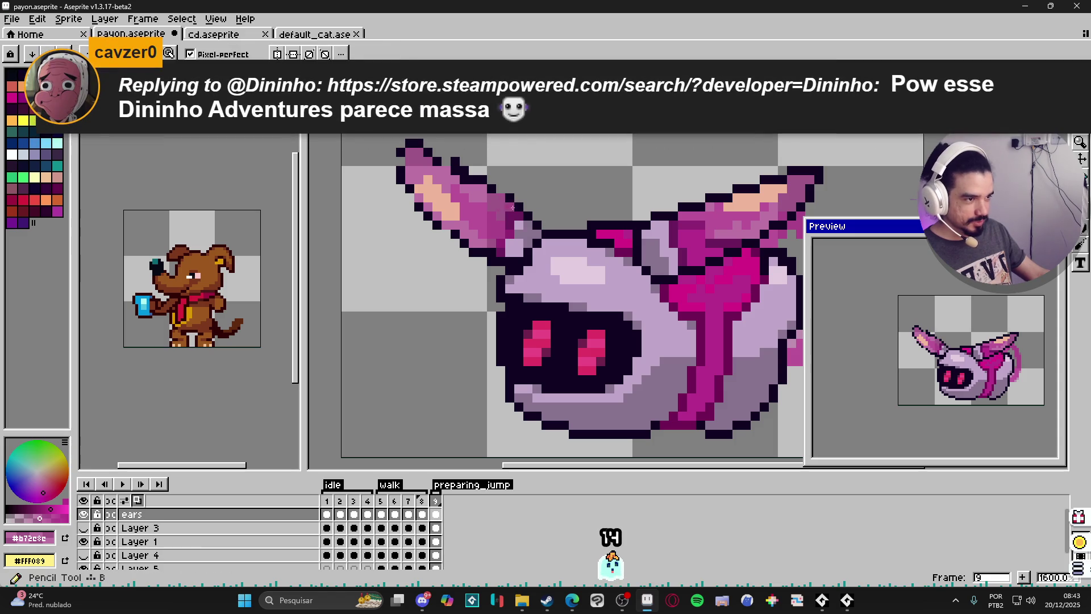
pyautogui.keyDown('alt'); pyautogui.click(537, 233); pyautogui.keyUp('alt')
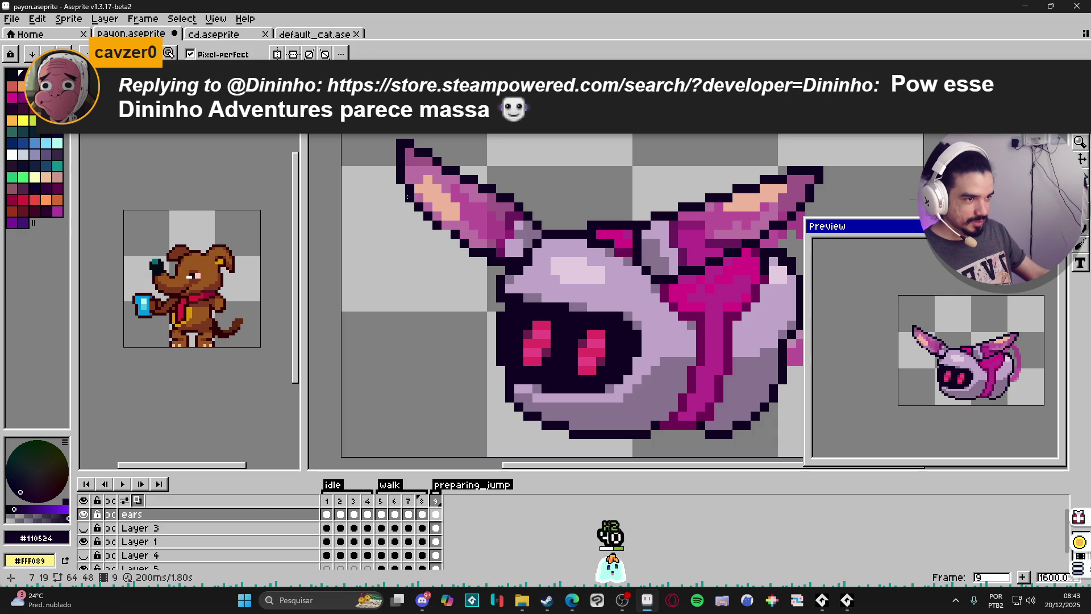
pyautogui.click(455, 261)
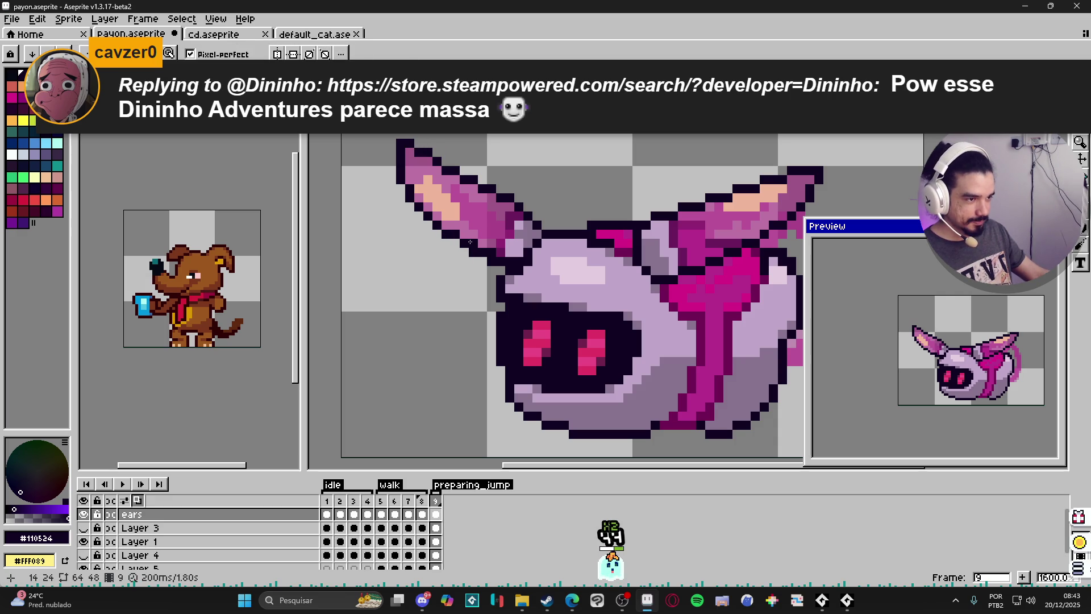
pyautogui.scroll(-1, 484, 270)
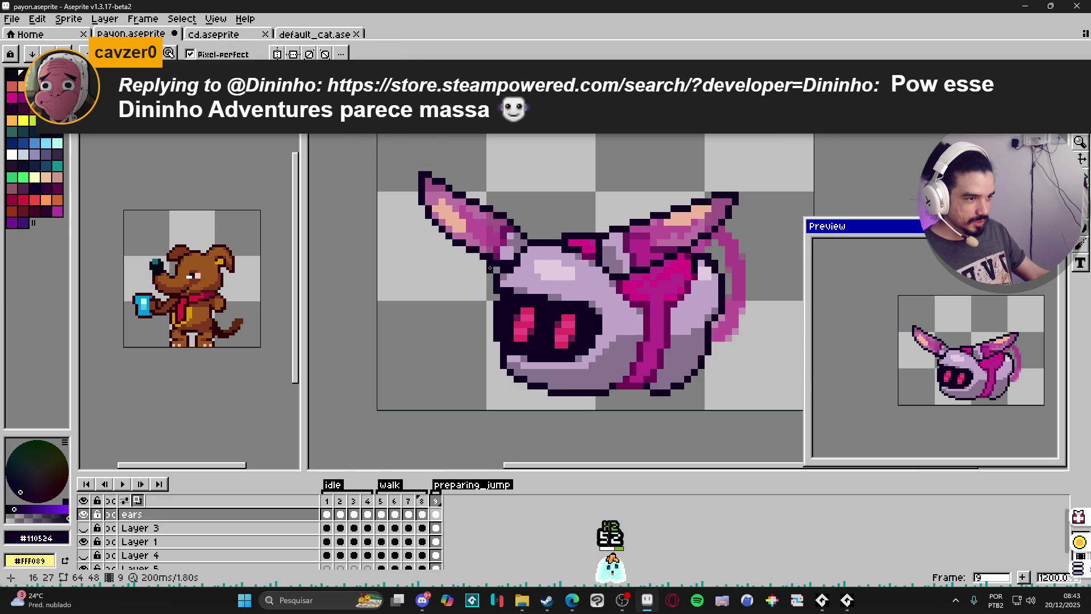
pyautogui.scroll(1, 488, 271)
pyautogui.press('e')
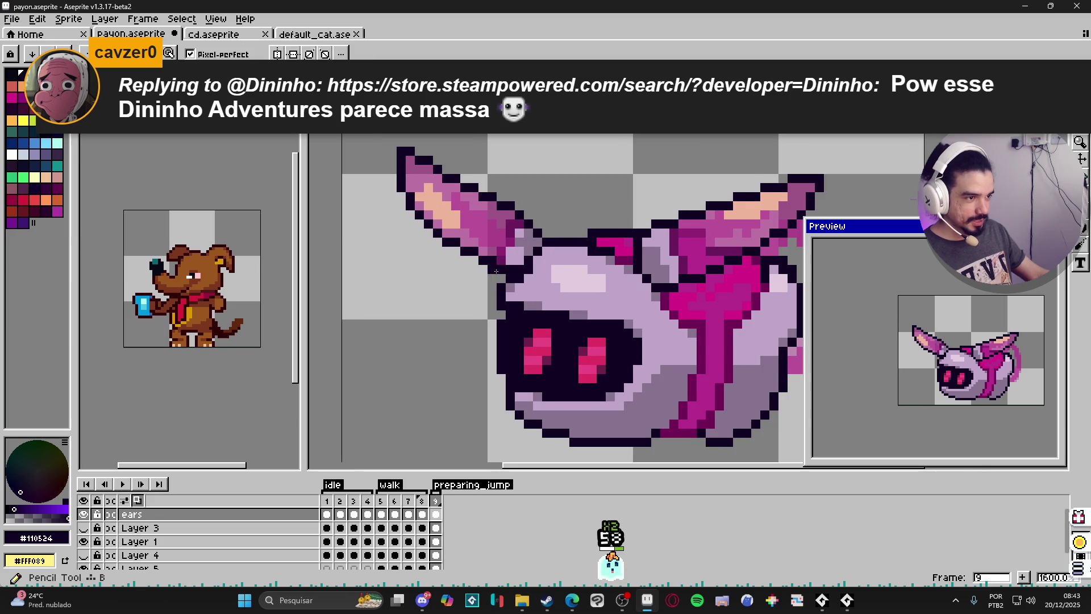
pyautogui.scroll(-1, 492, 269)
pyautogui.click(1080, 568)
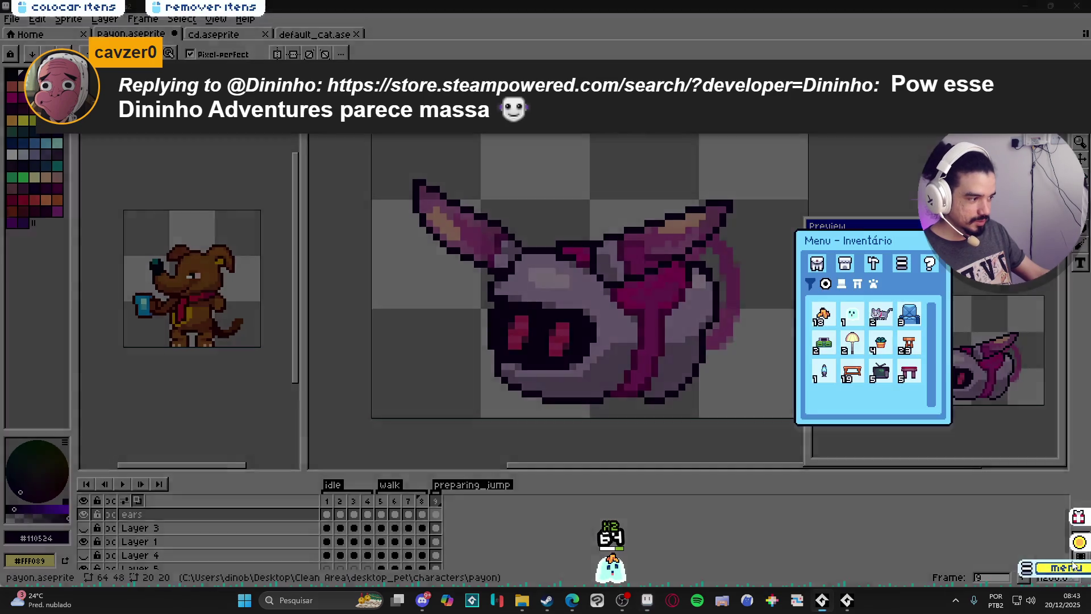
# Place the red cushion bench, old TV and Fancy Lampshade on the desktop, then remove them
pyautogui.moveTo(910, 372); pyautogui.dragTo(107, 445)
pyautogui.moveTo(890, 375)
pyautogui.mouseDown()
pyautogui.moveTo(105, 402)
pyautogui.moveTo(135, 407)
pyautogui.mouseUp()
pyautogui.moveTo(852, 344)
pyautogui.mouseDown()
pyautogui.moveTo(853, 560)
pyautogui.moveTo(110, 436)
pyautogui.mouseUp()
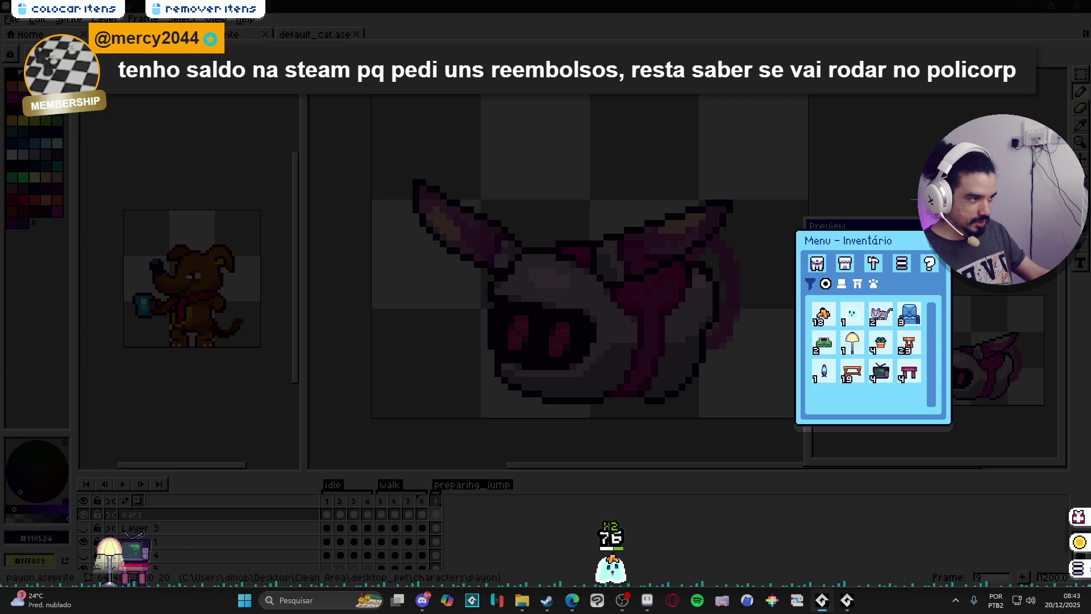
pyautogui.click(110, 577)
pyautogui.click(135, 554)
pyautogui.click(135, 575)
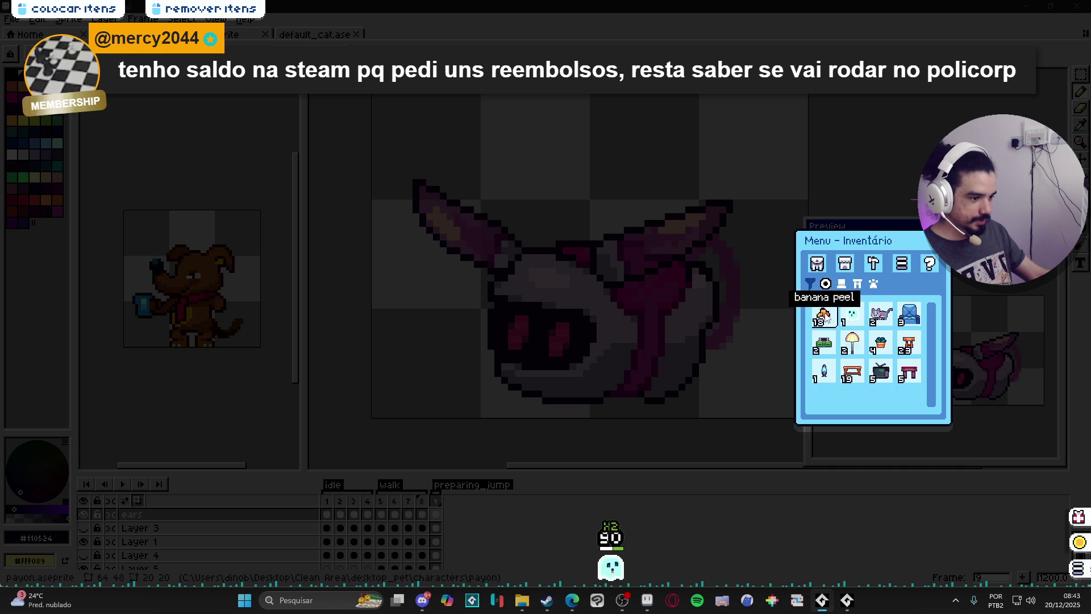
# Switch the pet to the grey cat and reset a Pomodoro timer placed top-left
pyautogui.click(877, 321)
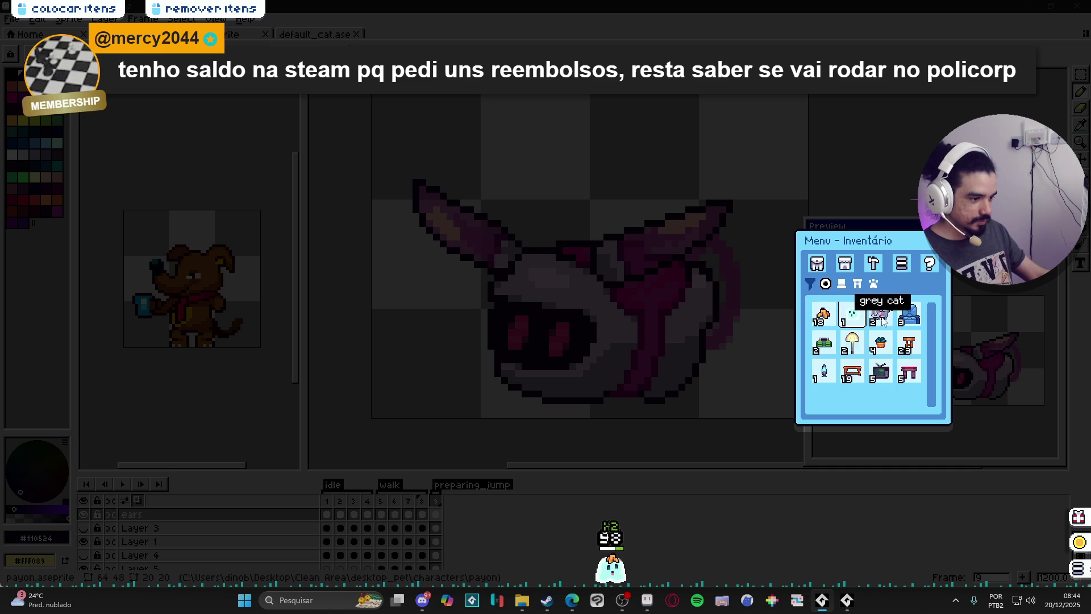
pyautogui.click(902, 263)
pyautogui.click(874, 264)
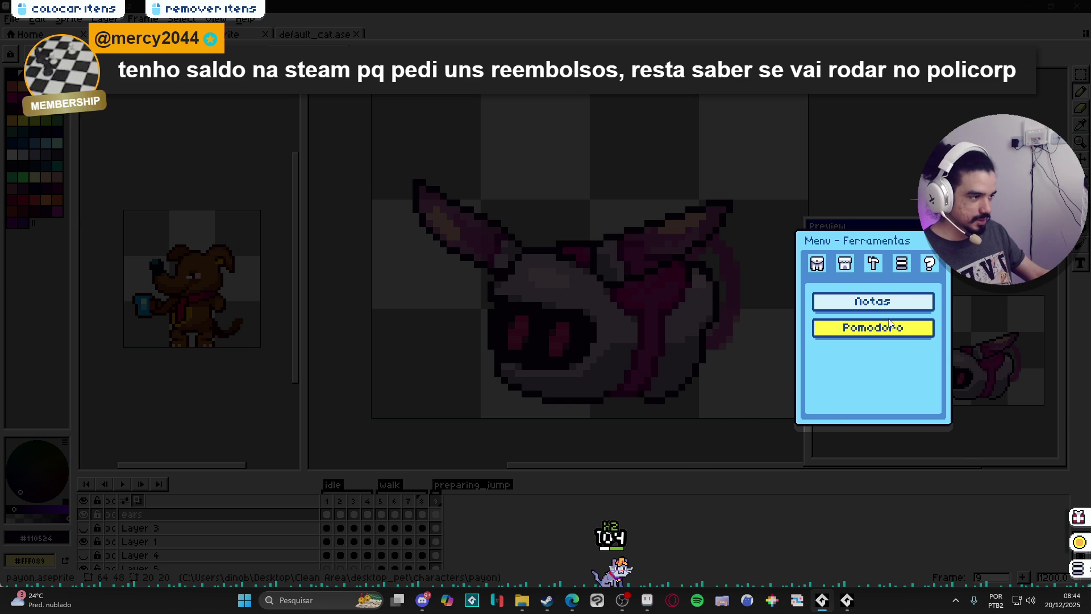
pyautogui.click(867, 332)
pyautogui.moveTo(618, 484)
pyautogui.mouseDown()
pyautogui.moveTo(119, 130)
pyautogui.moveTo(115, 98)
pyautogui.mouseUp()
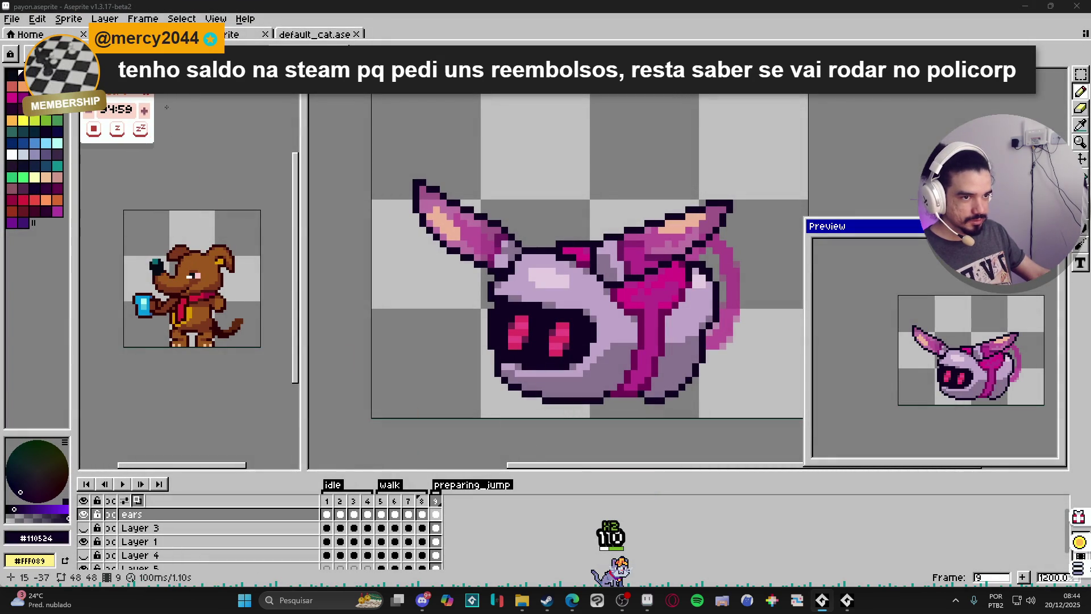
pyautogui.moveTo(116, 113); pyautogui.dragTo(136, 113)
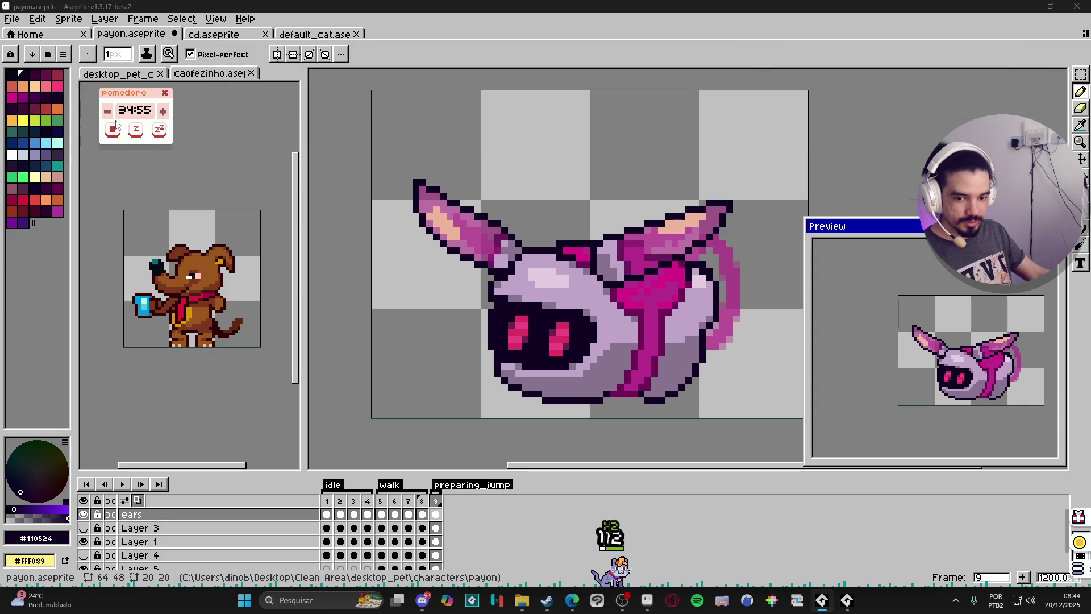
pyautogui.click(113, 129)
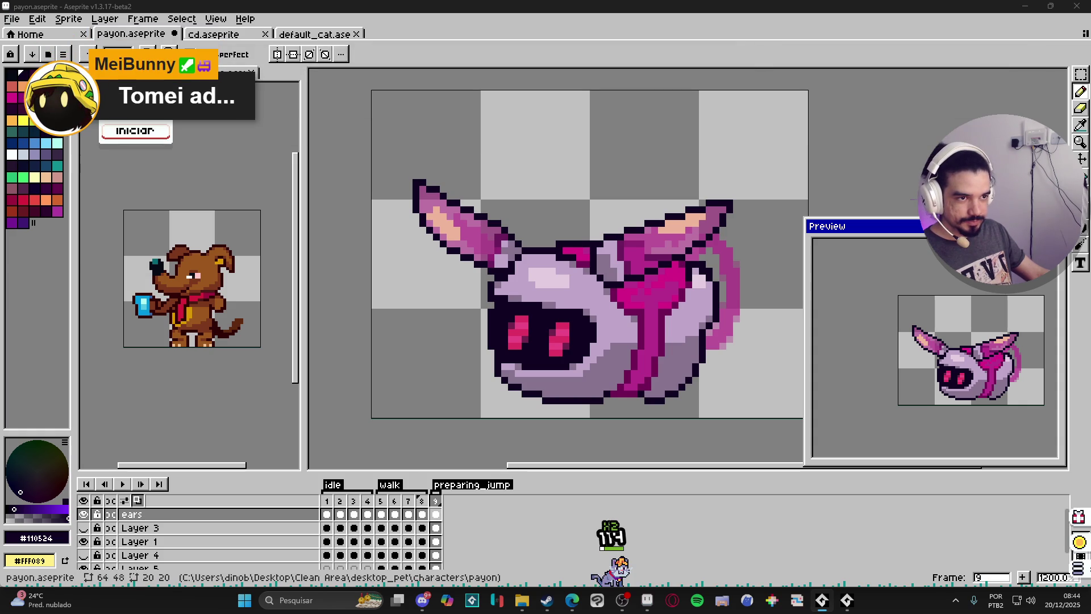
pyautogui.moveTo(1083, 579)
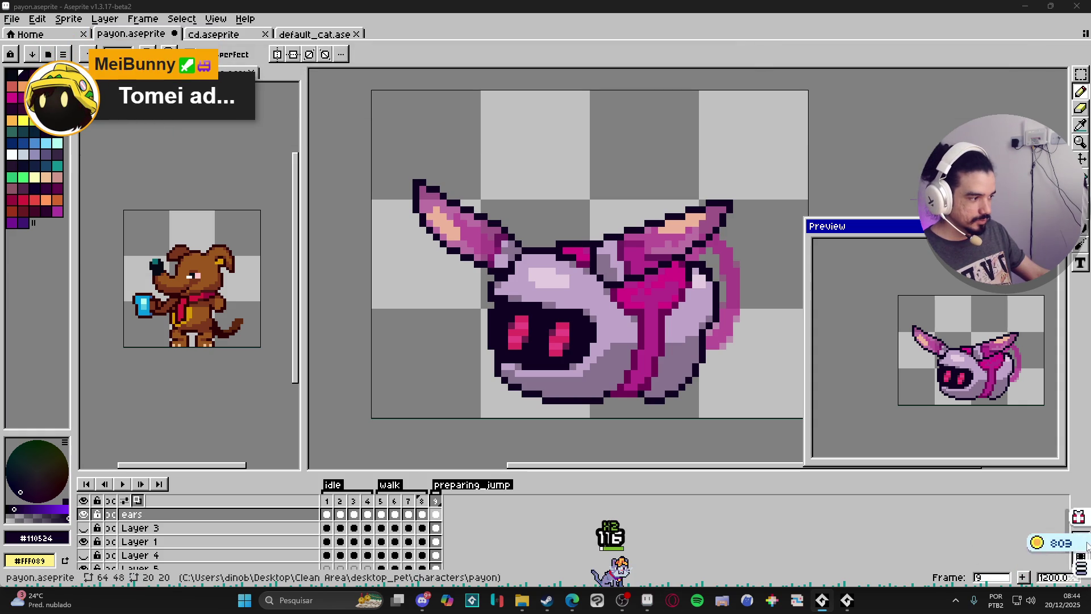
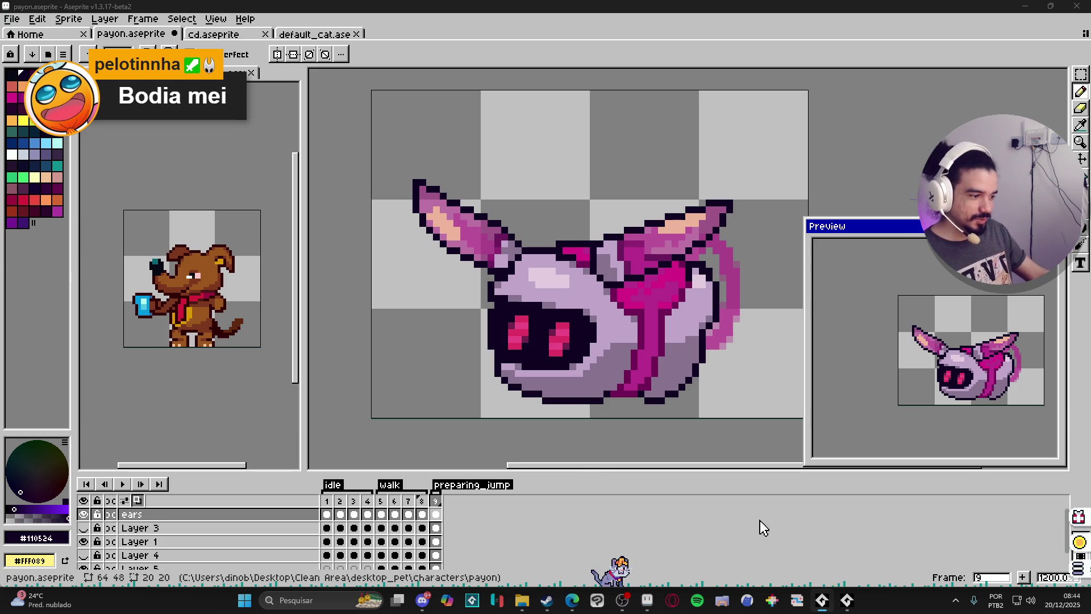
# Dismiss the Windows search panel and switch over to the Instagram browser window
pyautogui.click(339, 599)
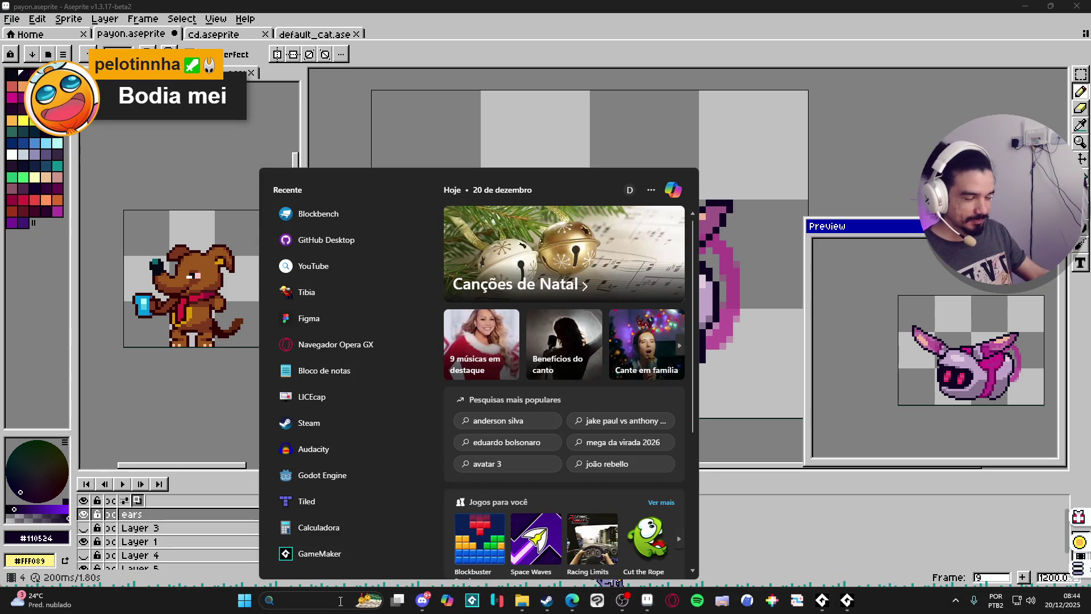
pyautogui.press('Escape')
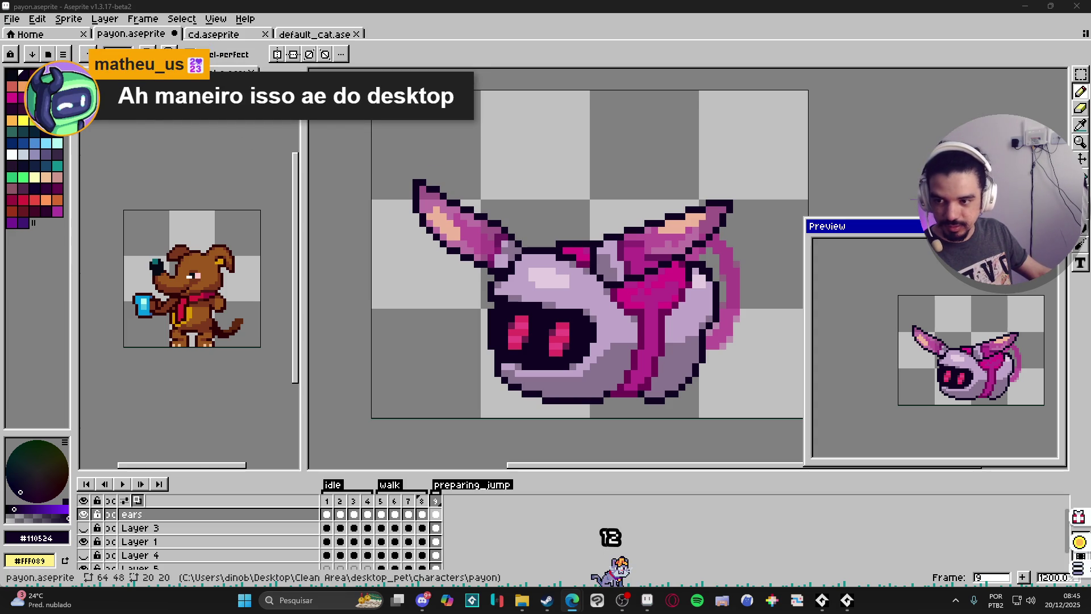
pyautogui.hotkey('alt', 'Tab')
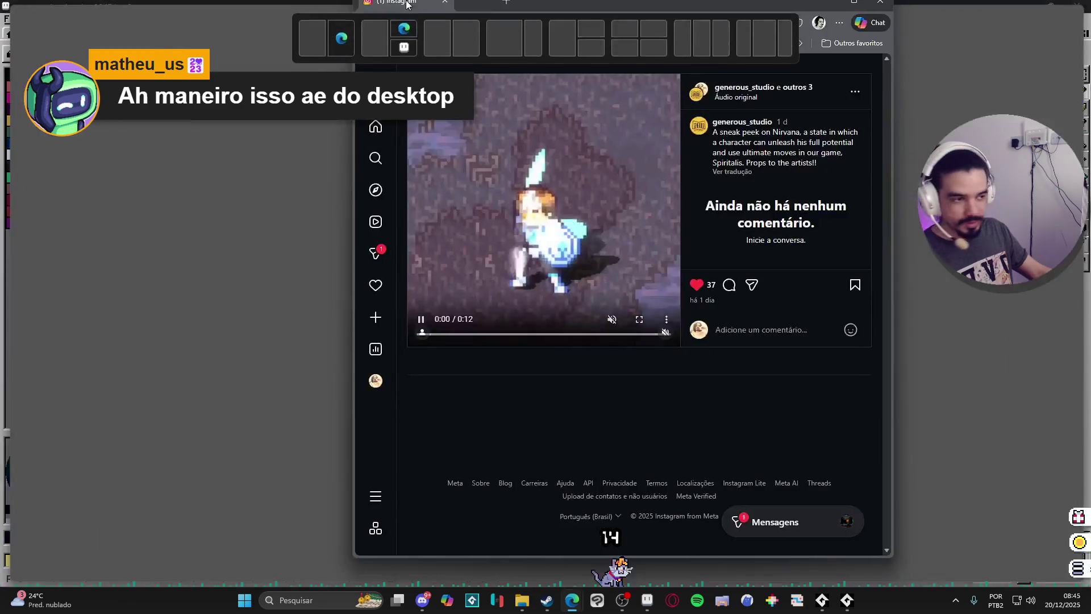
# Visit the game studio's profile and view its animation-editor and Nirvana sword posts
pyautogui.click(728, 98)
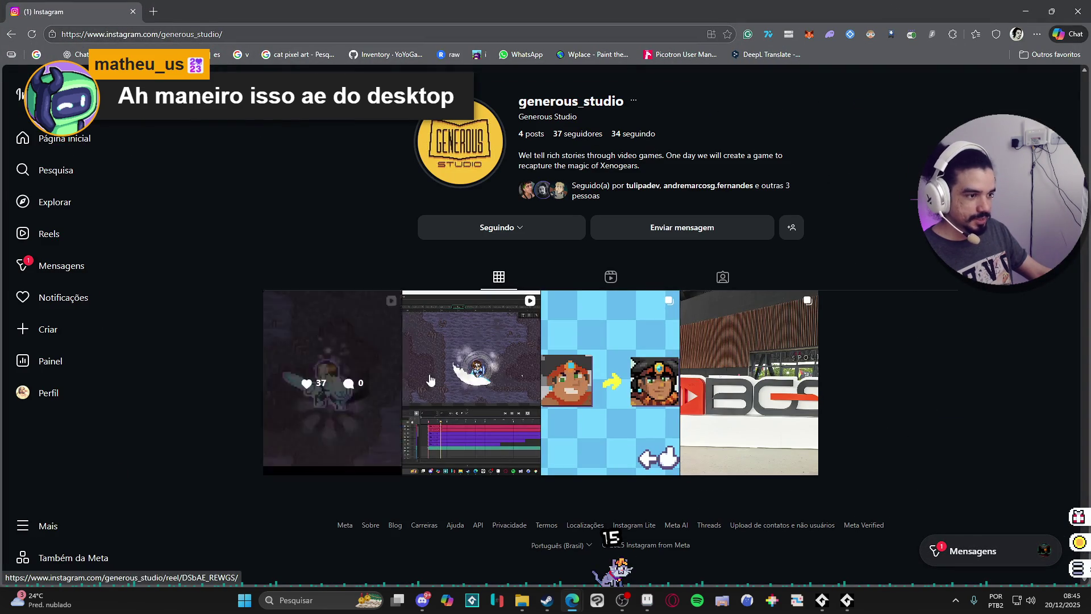
pyautogui.click(438, 324)
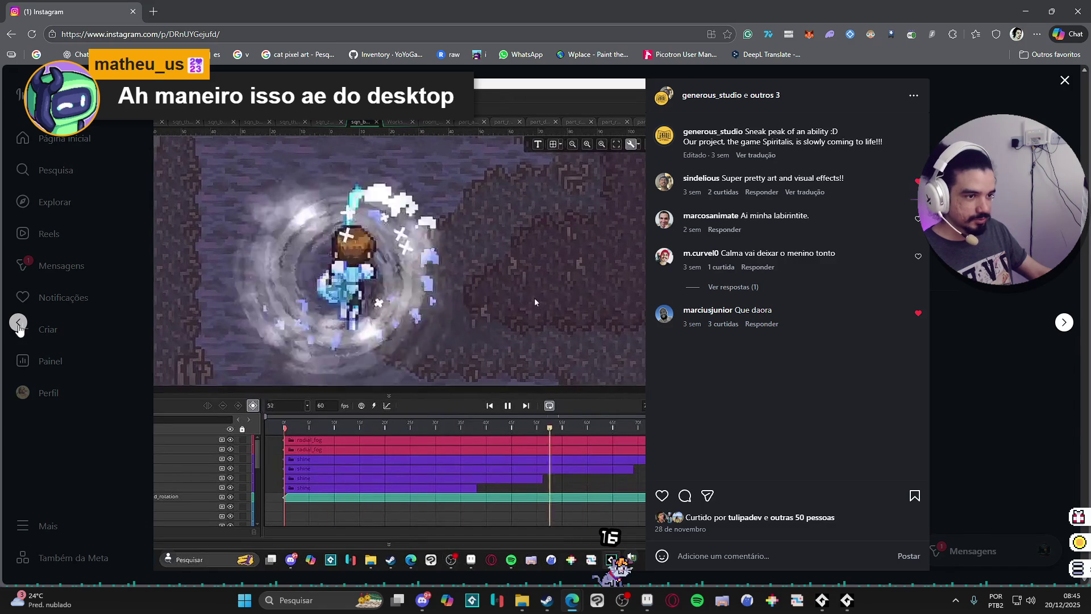
pyautogui.click(19, 324)
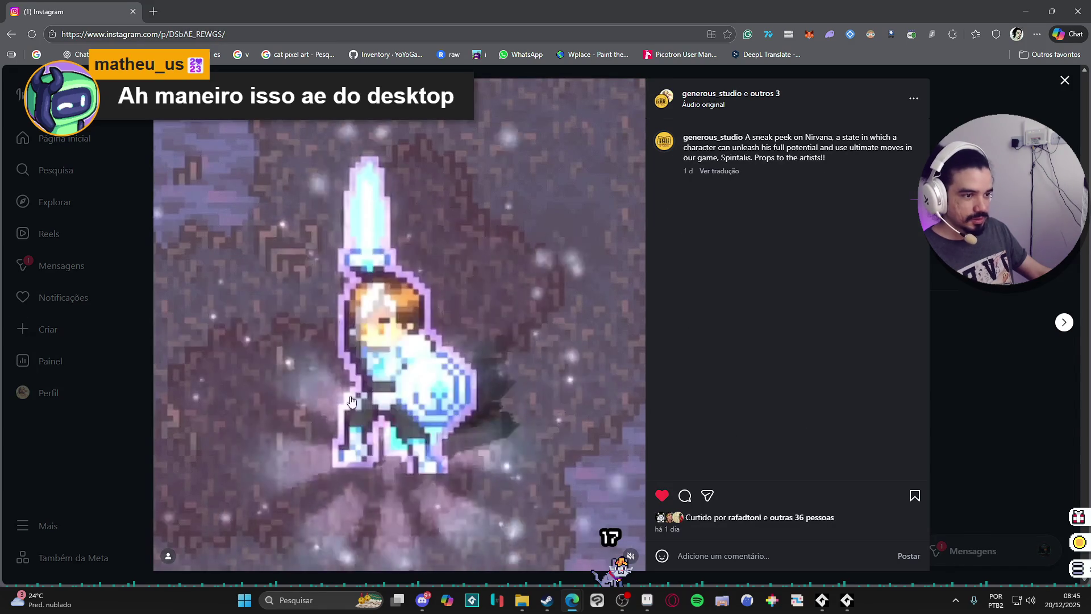
pyautogui.click(86, 486)
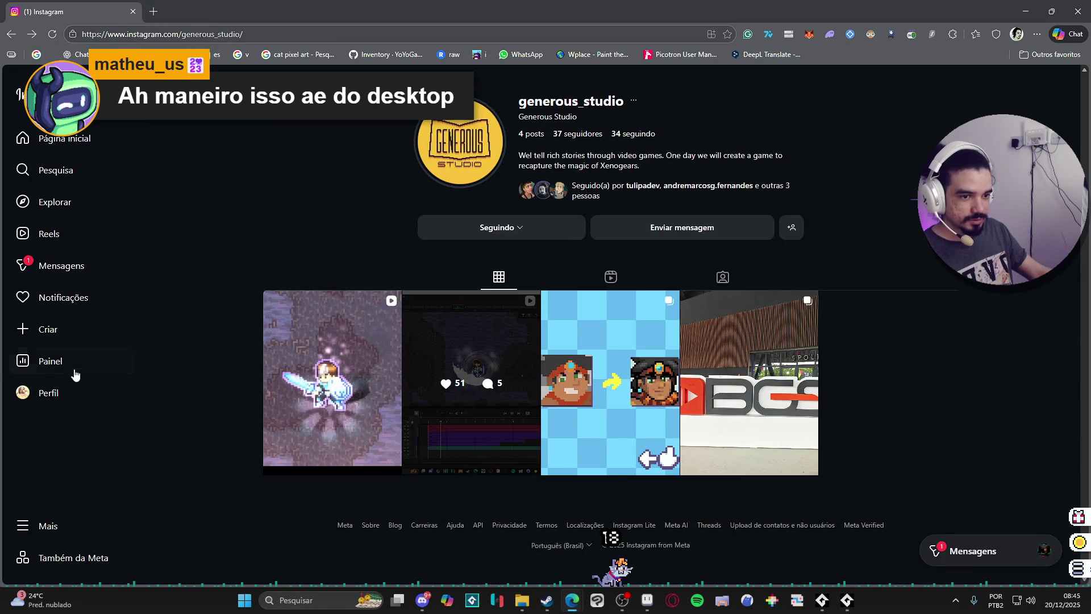
# Go to your own profile and open and close a reel from the grid
pyautogui.click(56, 393)
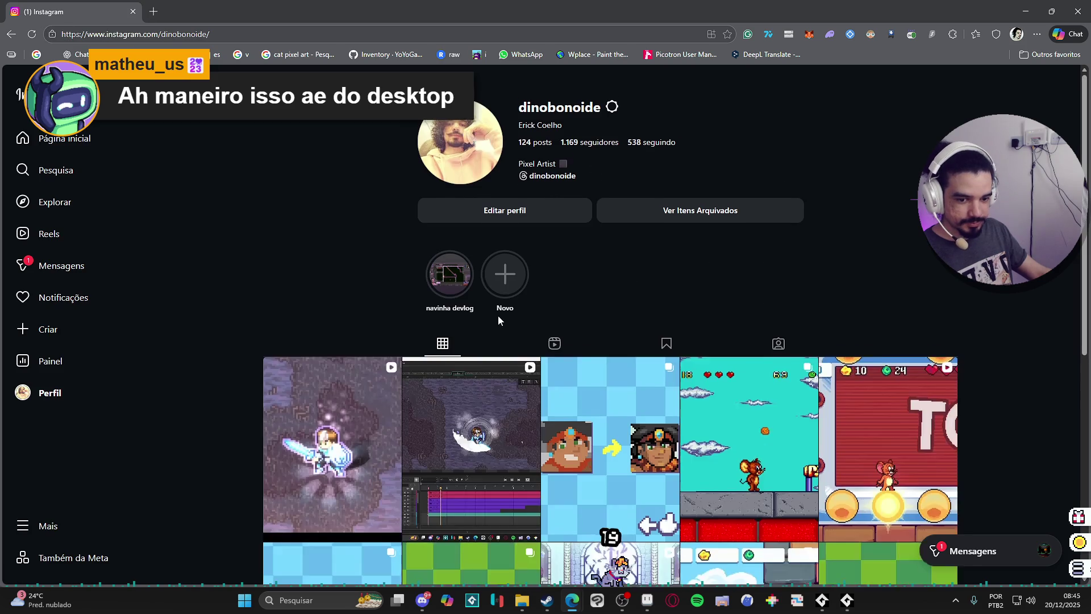
pyautogui.scroll(-3, 454, 341)
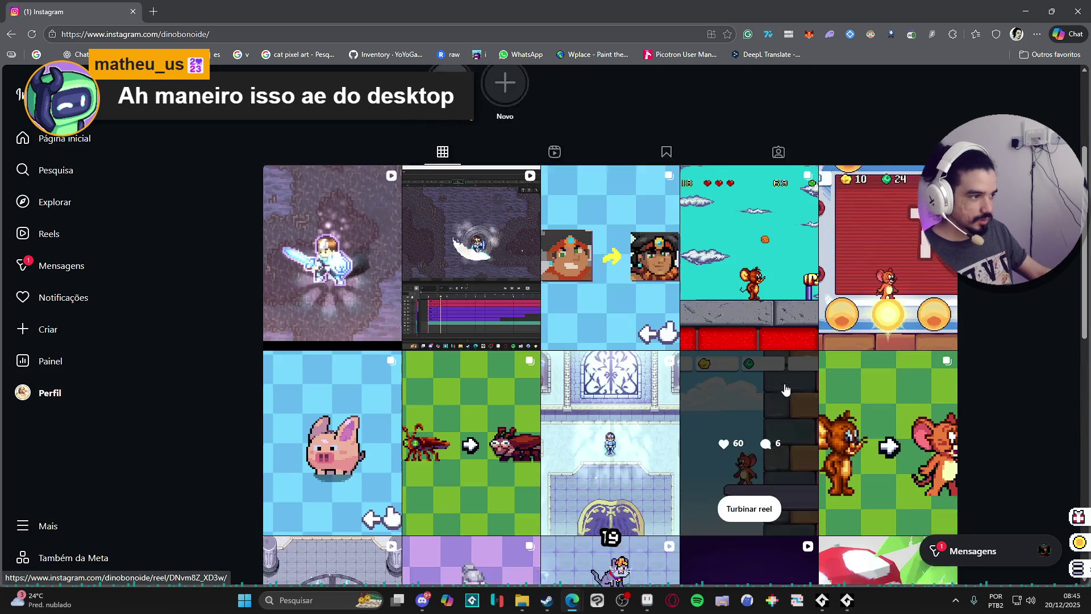
pyautogui.scroll(-3, 640, 310)
pyautogui.click(640, 310)
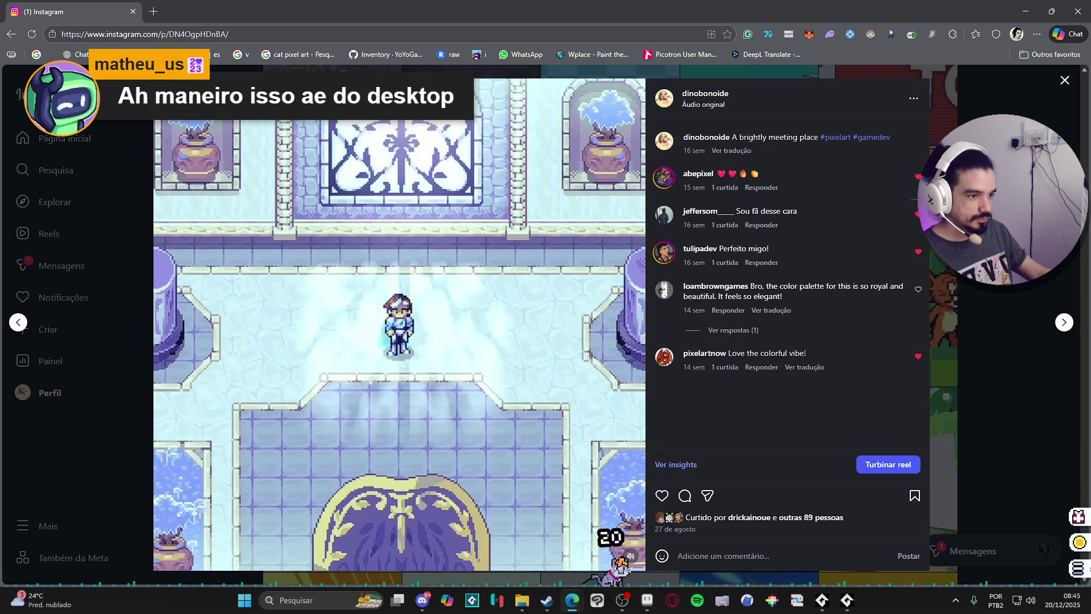
pyautogui.click(954, 322)
# View the crystal-room reel and another reel, then leave the browser
pyautogui.scroll(-3, 955, 321)
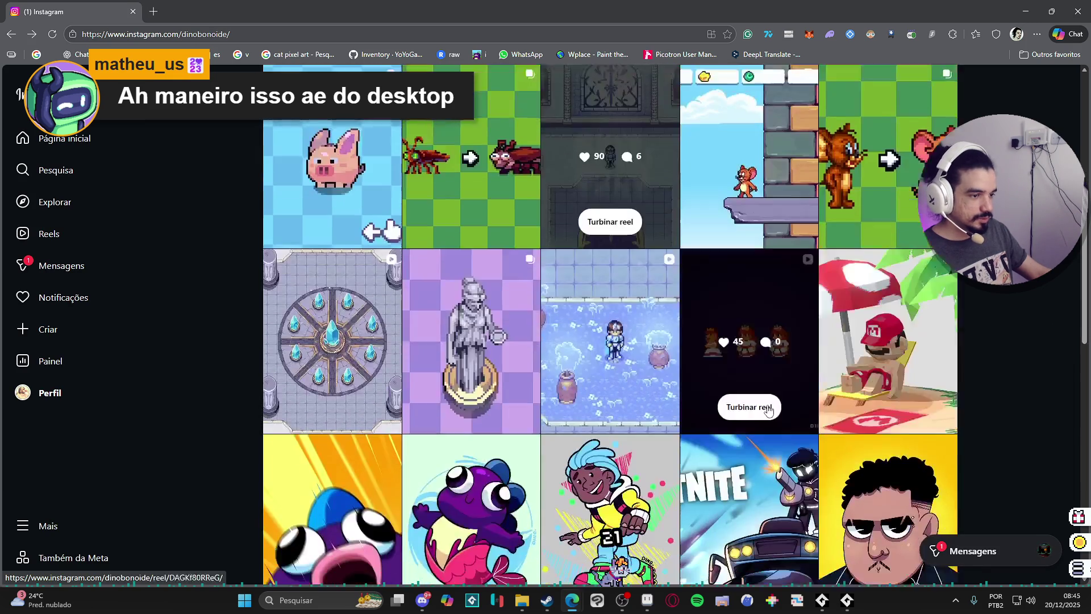
pyautogui.click(341, 307)
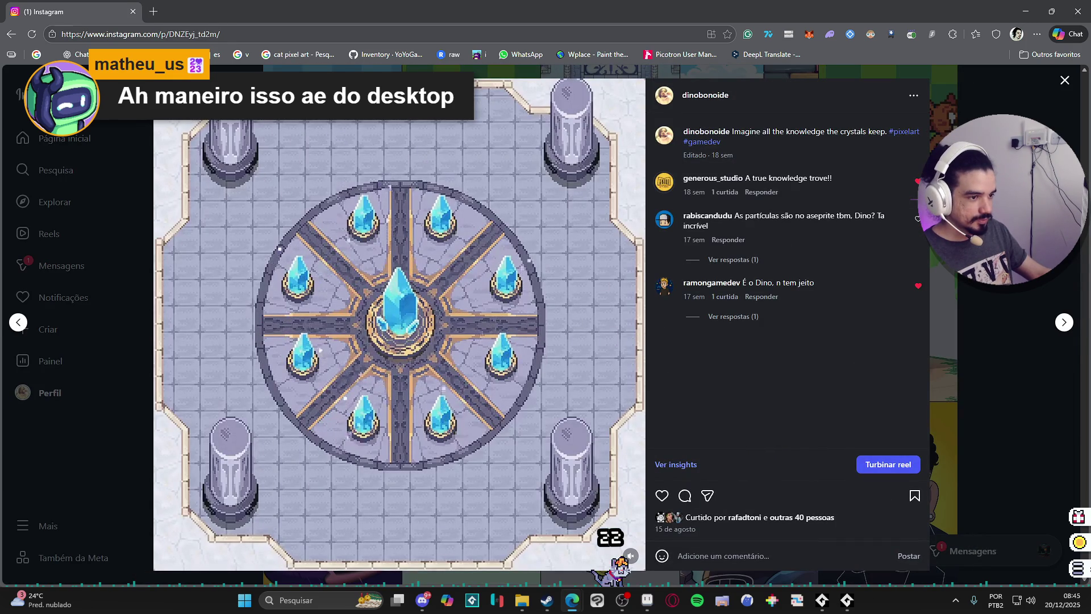
pyautogui.press('Escape')
pyautogui.click(654, 349)
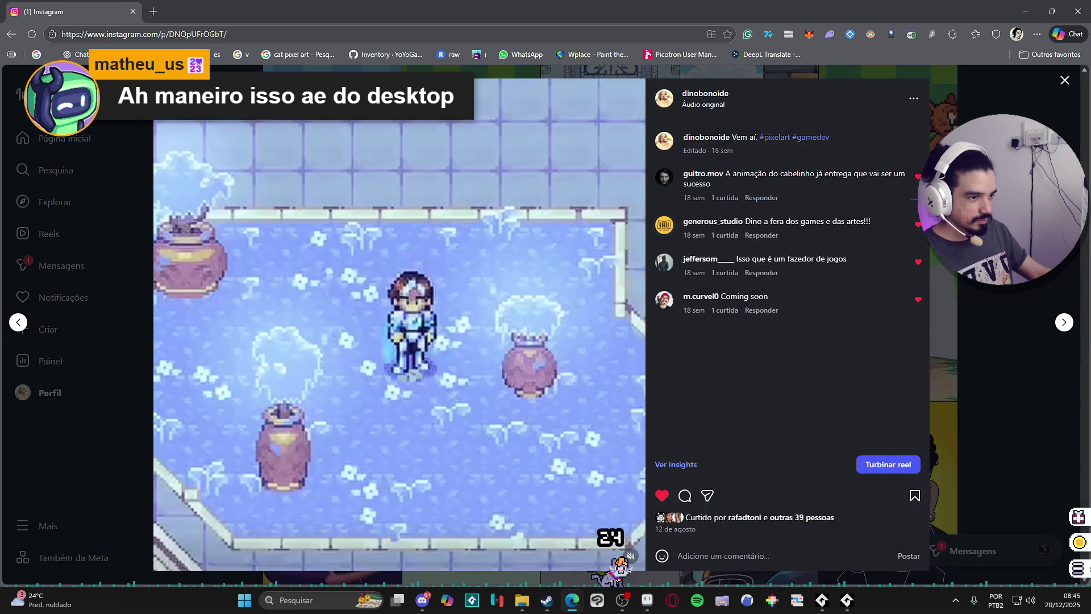
pyautogui.press('Escape')
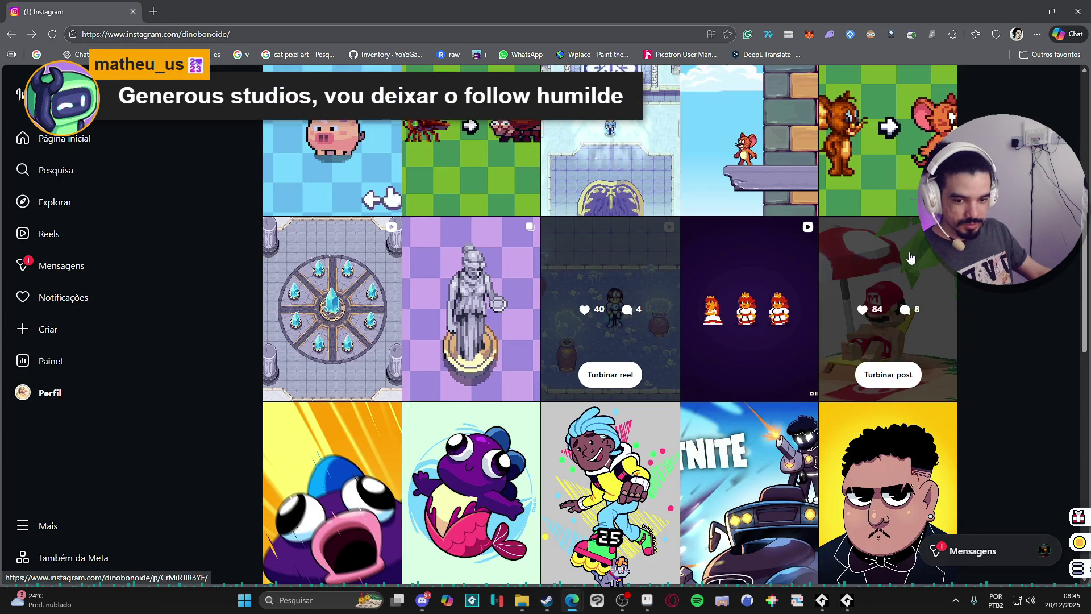
pyautogui.scroll(-3, 625, 256)
pyautogui.scroll(5, 619, 246)
pyautogui.scroll(5, 618, 245)
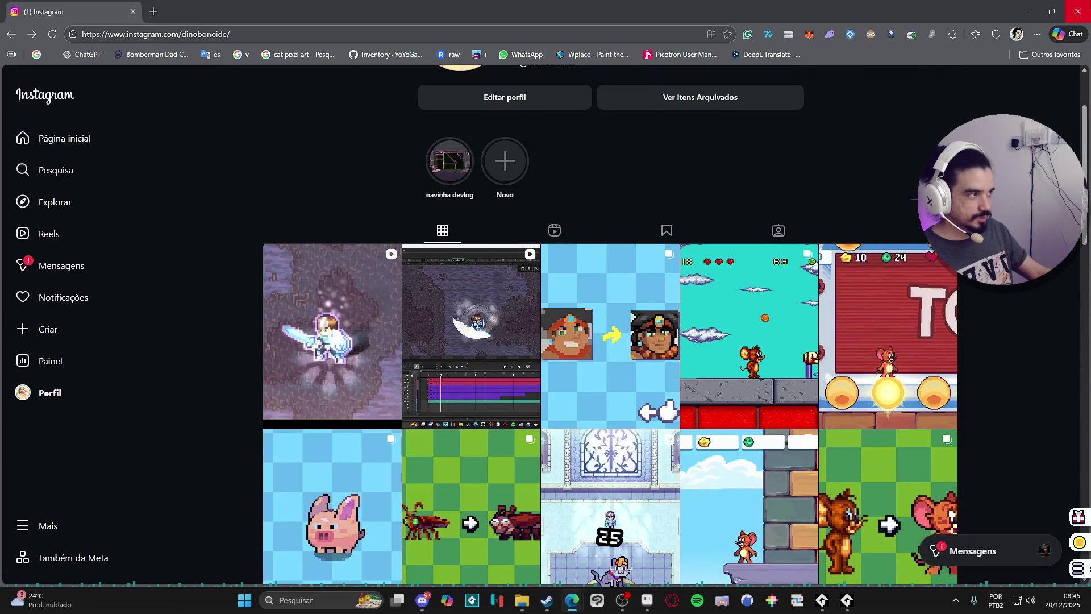
pyautogui.scroll(-3, 544, 275)
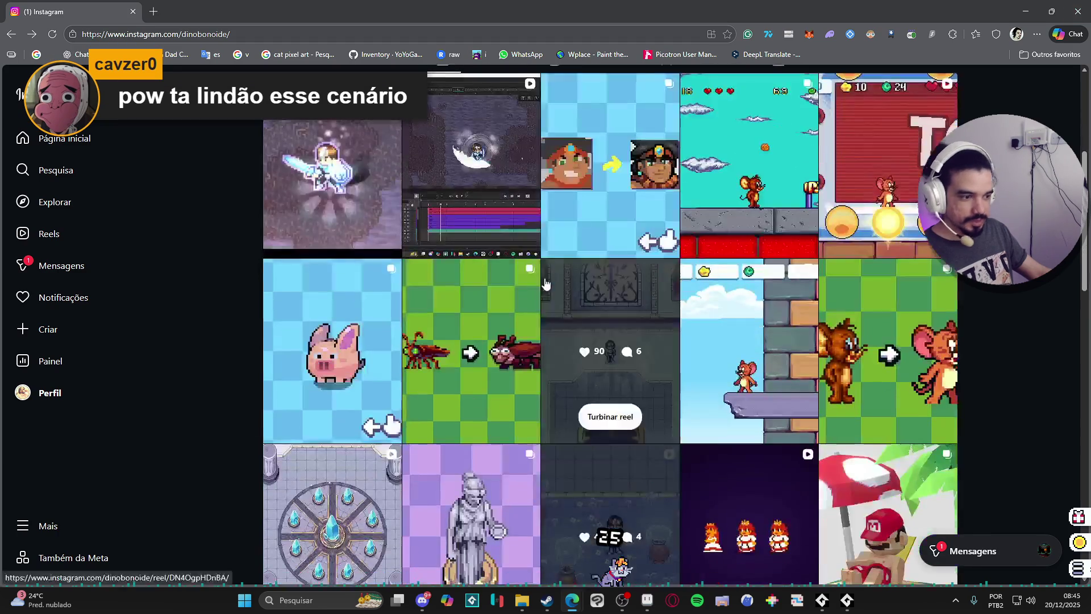
pyautogui.scroll(1, 779, 203)
pyautogui.hotkey('alt', 'Tab')
# Launch Figma through a 'figma' Windows search and maximize its window
pyautogui.click(319, 600)
pyautogui.write('figma')
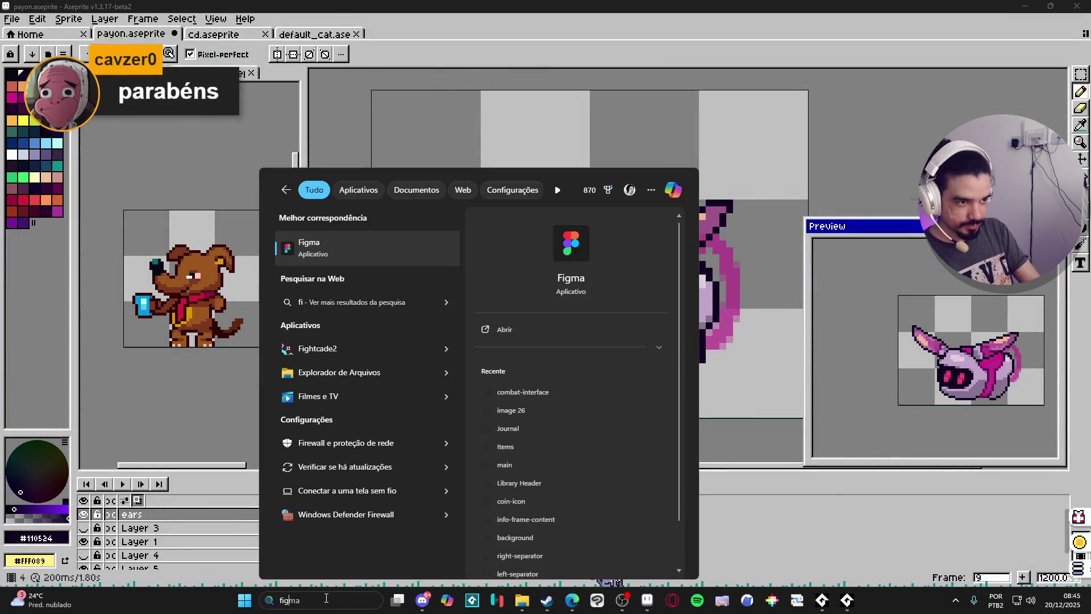
pyautogui.press('Return')
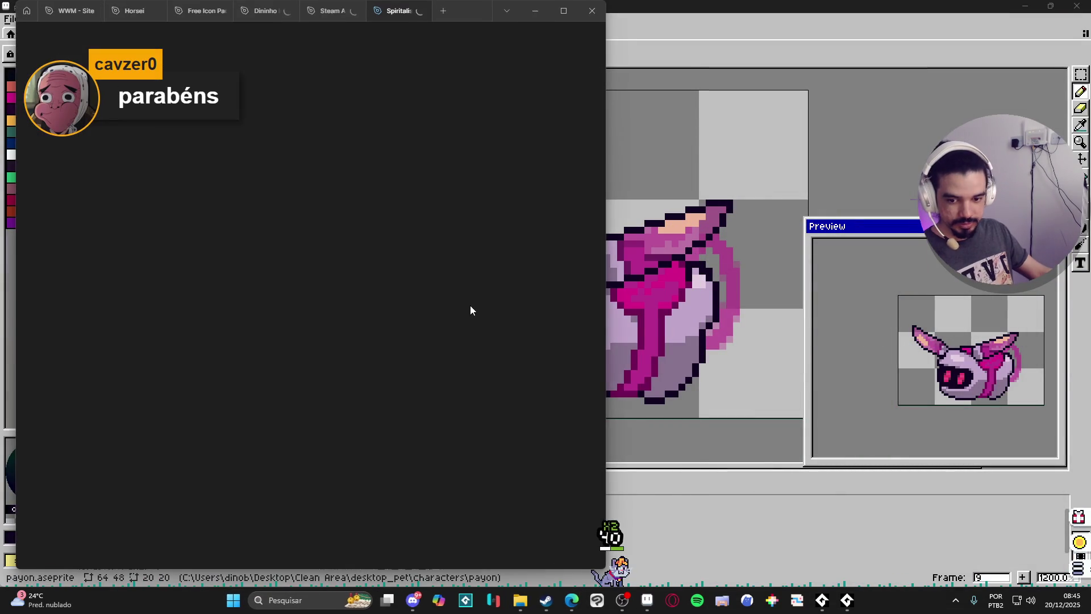
pyautogui.click(555, 18)
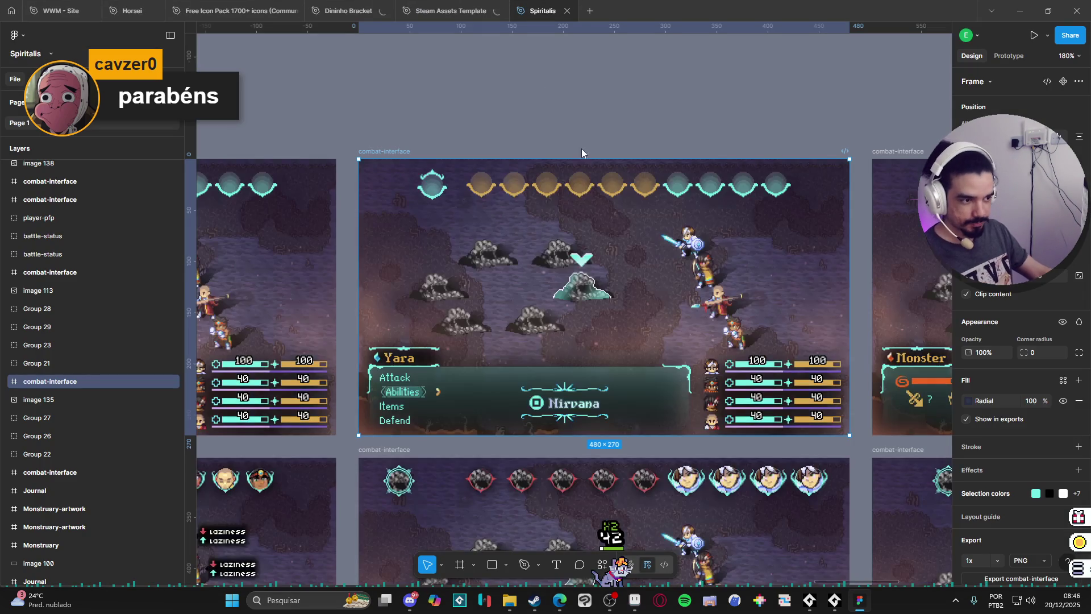
# Pan around the Spiritalis combat-interface battle screen frames
pyautogui.scroll(-5, 621, 126)
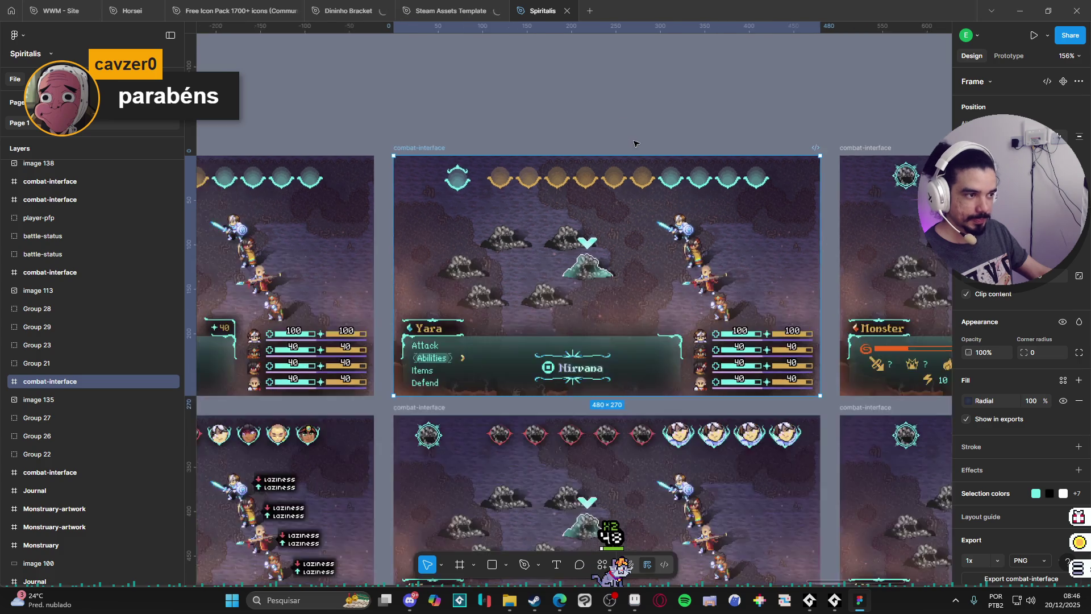
pyautogui.scroll(-3, 534, 238)
pyautogui.hscroll(-5, 535, 238)
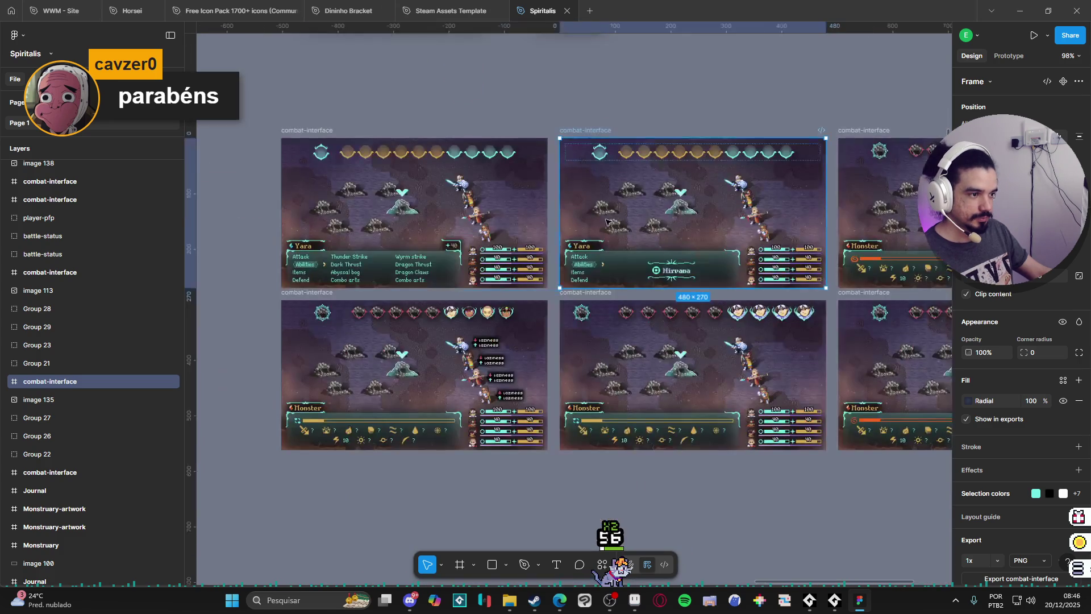
pyautogui.scroll(5, 523, 256)
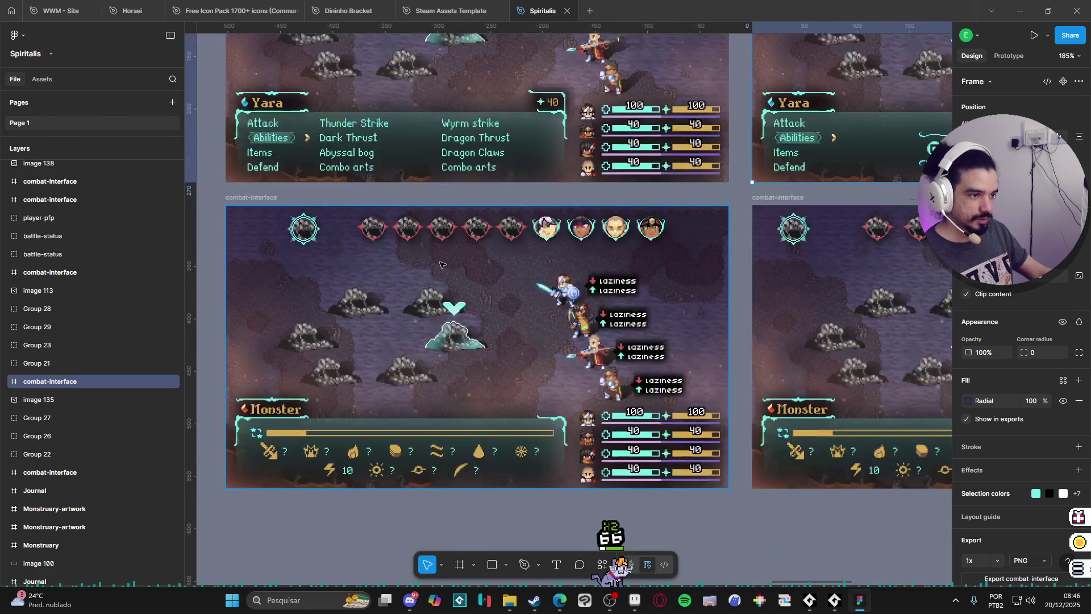
pyautogui.scroll(-1, 538, 275)
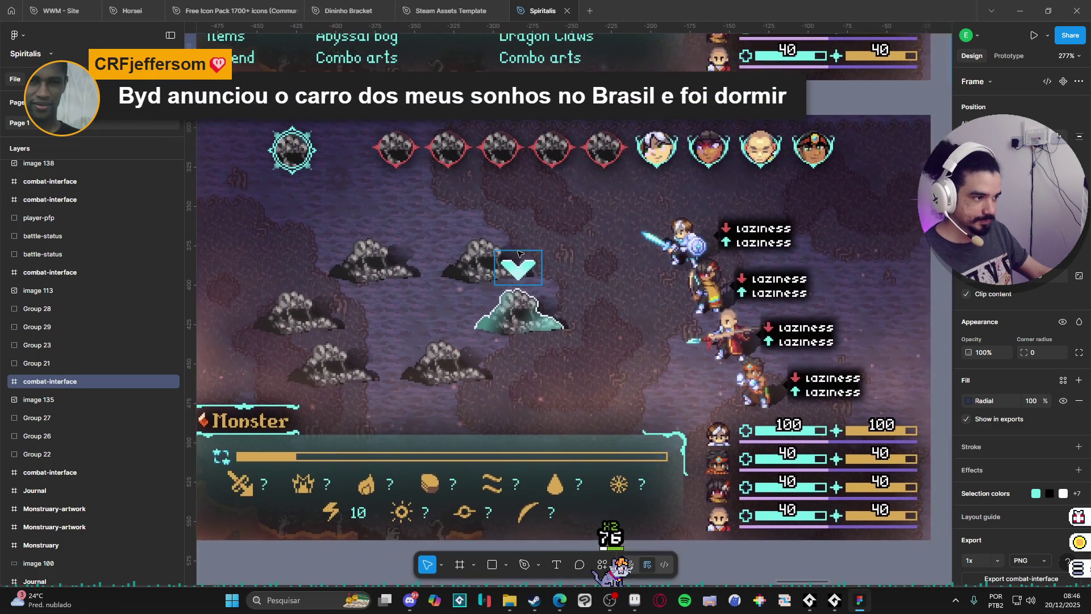
pyautogui.scroll(-1, 502, 320)
pyautogui.hscroll(-1, 501, 320)
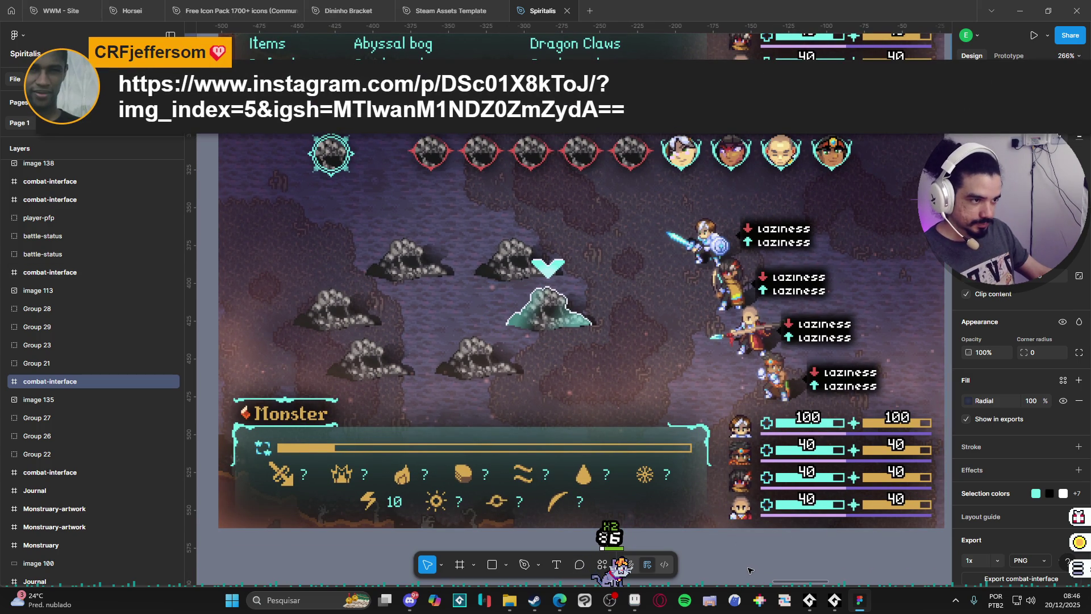
pyautogui.scroll(-5, 746, 569)
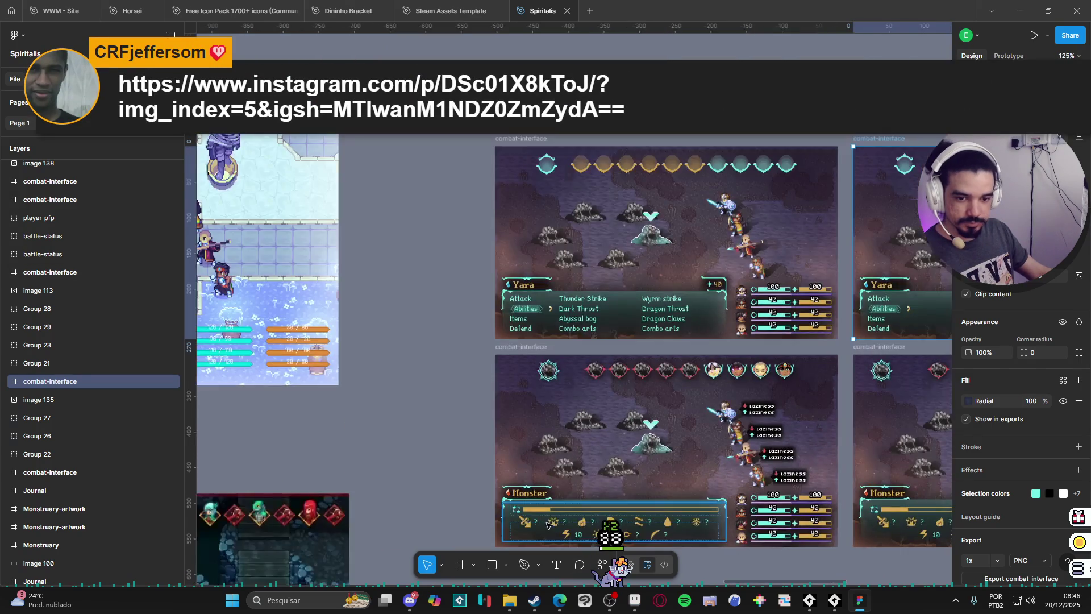
# Pan around the Spiritalis game-menu mockups on the canvas
pyautogui.scroll(3, 577, 427)
pyautogui.scroll(3, 616, 282)
pyautogui.scroll(-4, 701, 316)
pyautogui.hscroll(-5, 701, 317)
pyautogui.scroll(6, 462, 145)
pyautogui.scroll(5, 461, 145)
pyautogui.hscroll(-1, 573, 407)
pyautogui.scroll(3, 573, 407)
# Scroll down through the Save/Load and Journal frames, then minimize Figma
pyautogui.scroll(-9, 573, 408)
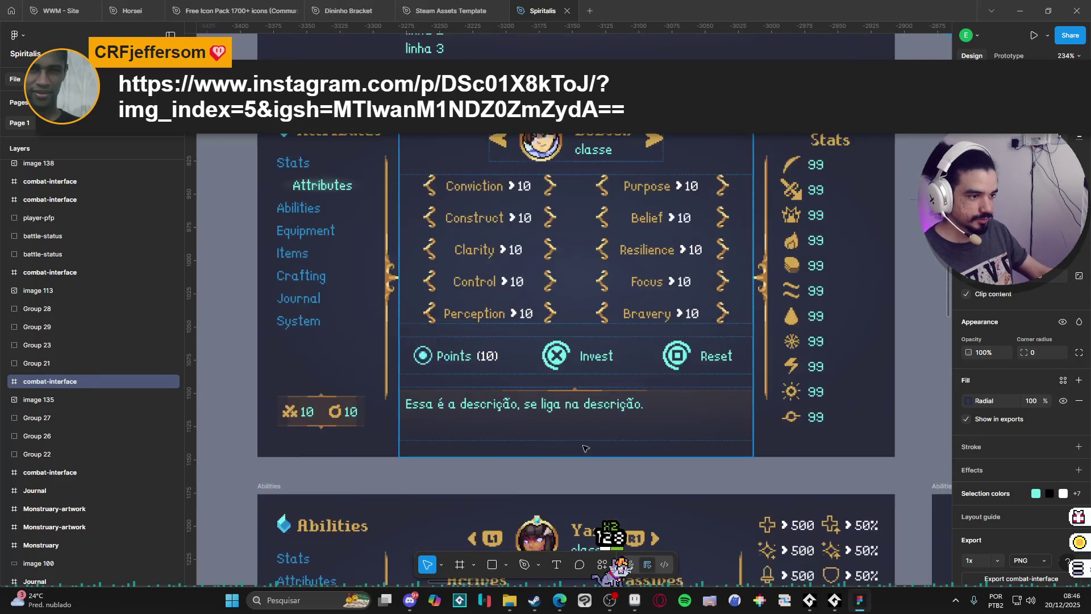
pyautogui.scroll(-4, 607, 363)
pyautogui.scroll(-9, 607, 362)
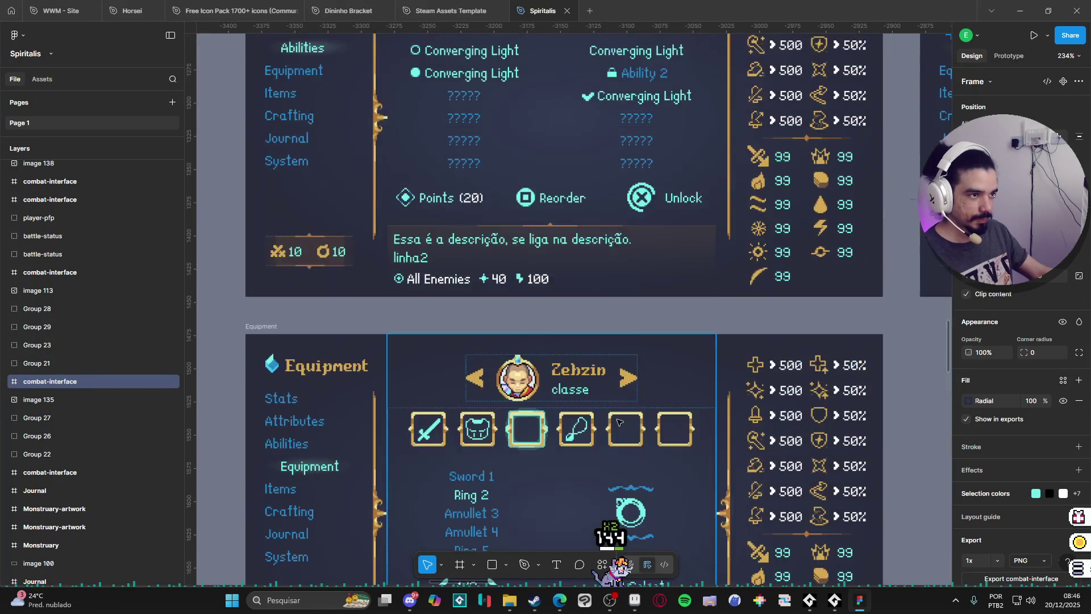
pyautogui.scroll(-10, 627, 400)
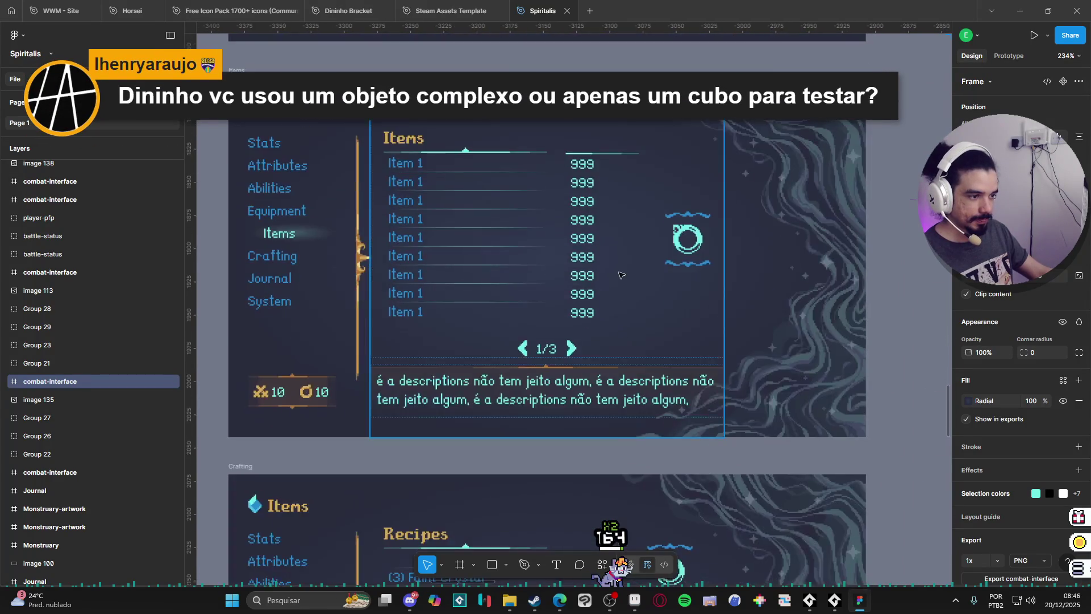
pyautogui.scroll(-8, 589, 188)
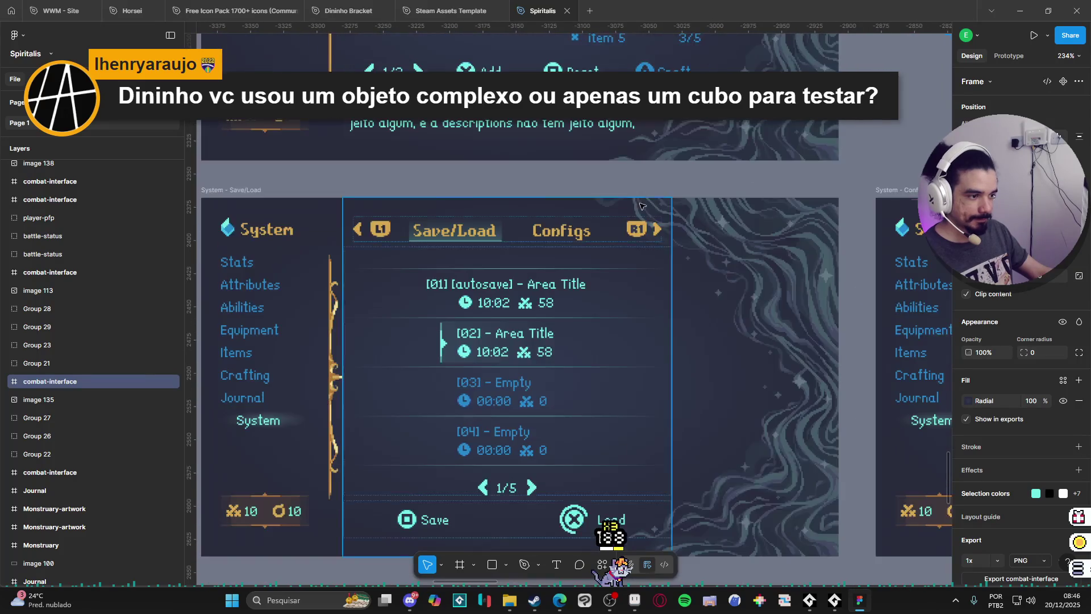
pyautogui.scroll(-5, 707, 398)
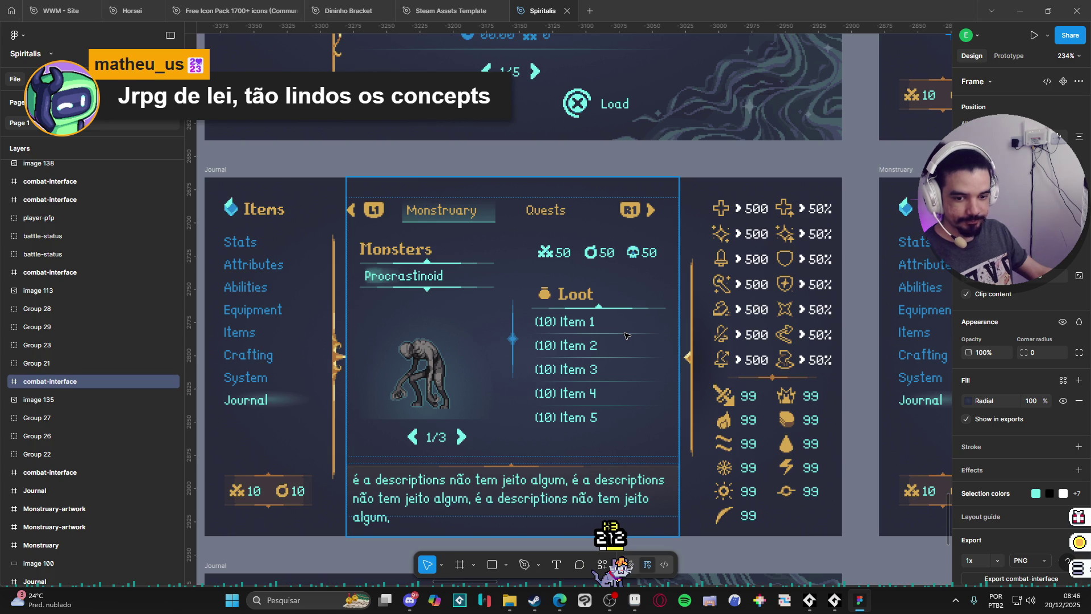
pyautogui.scroll(-8, 524, 330)
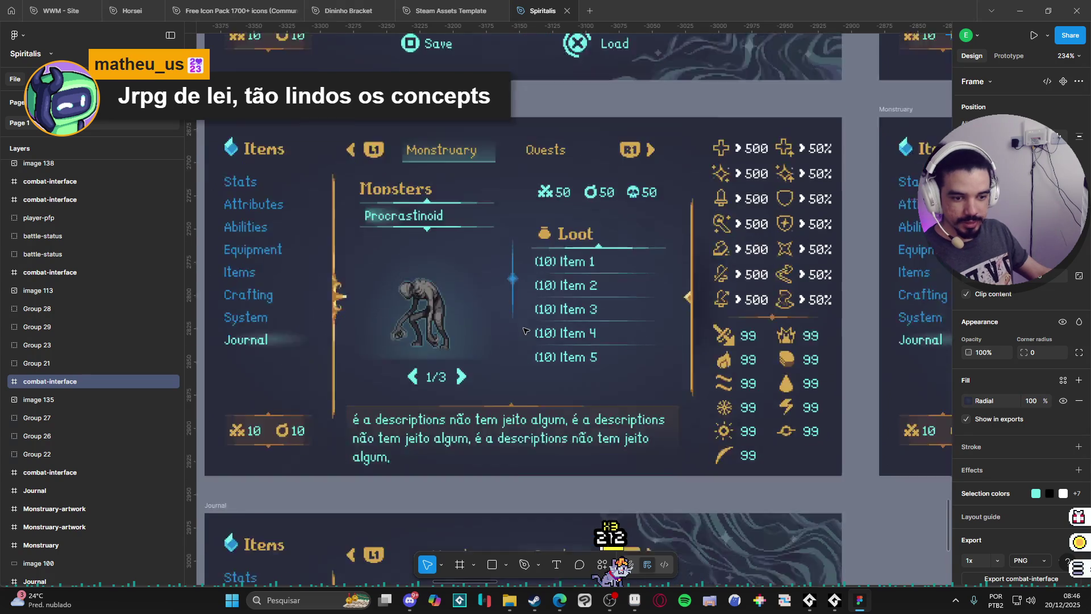
pyautogui.click(1027, 7)
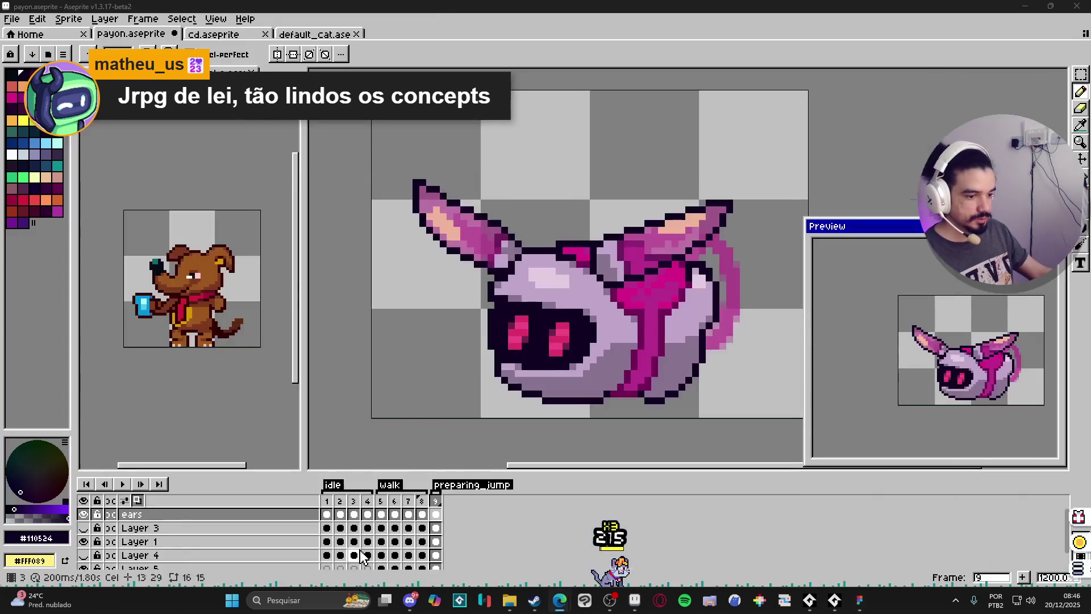
# Launch Godot Engine via a 'go' search and open the Gridmaps Demo project
pyautogui.click(297, 601)
pyautogui.write('go')
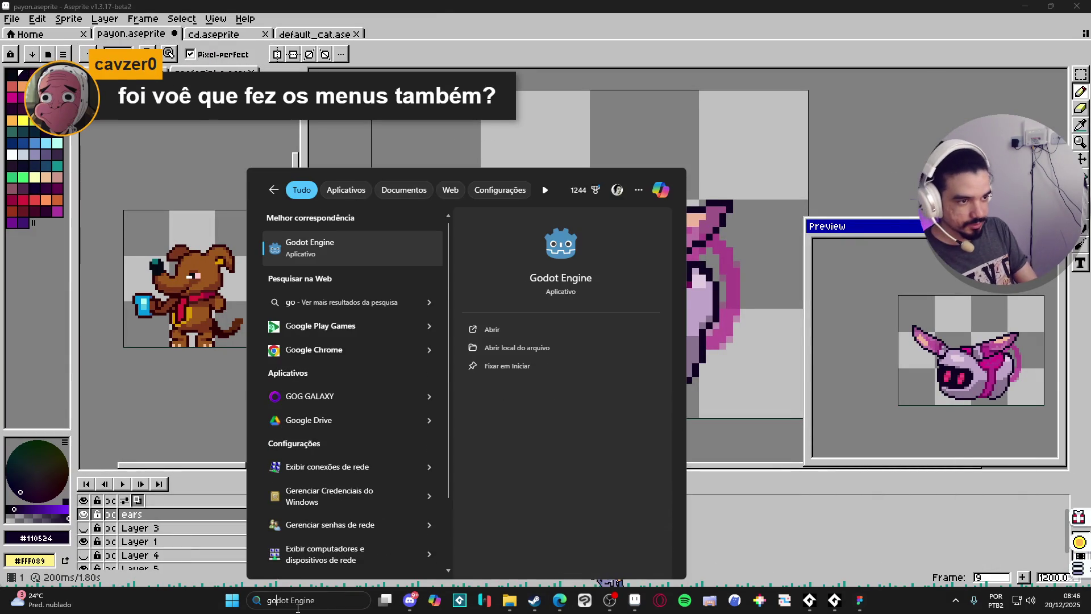
pyautogui.press('Return')
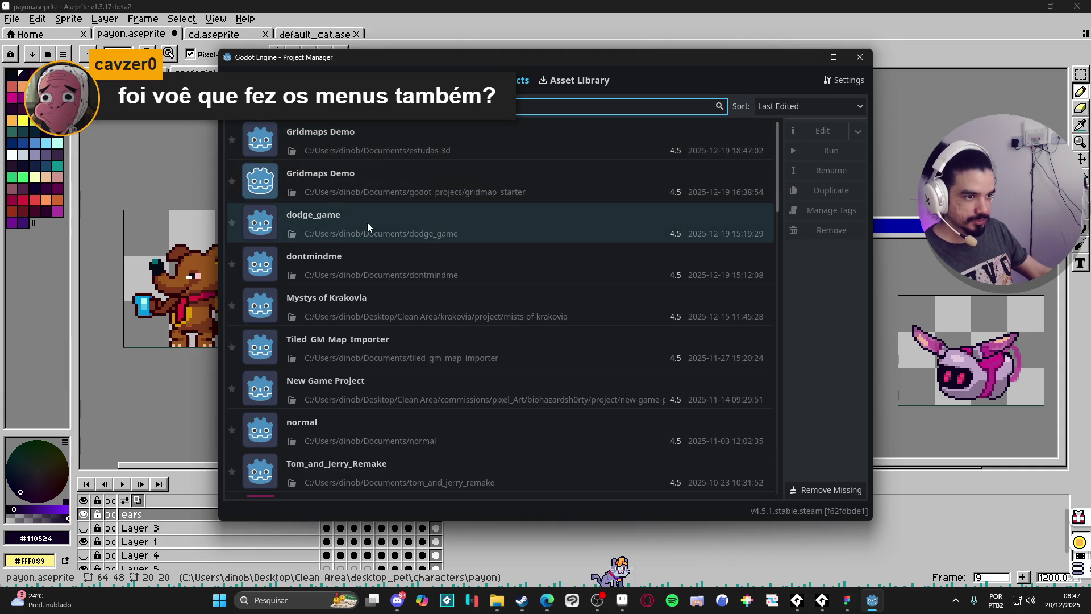
pyautogui.doubleClick(381, 151)
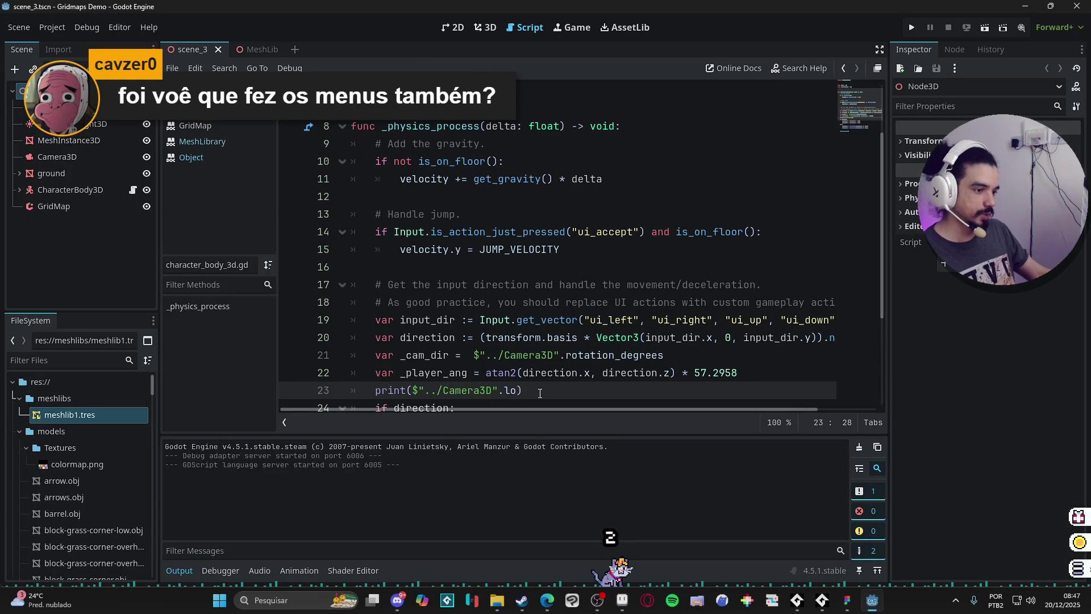
# Delete the debug print on line 23 and begin an atan2( call
pyautogui.scroll(-3, 546, 391)
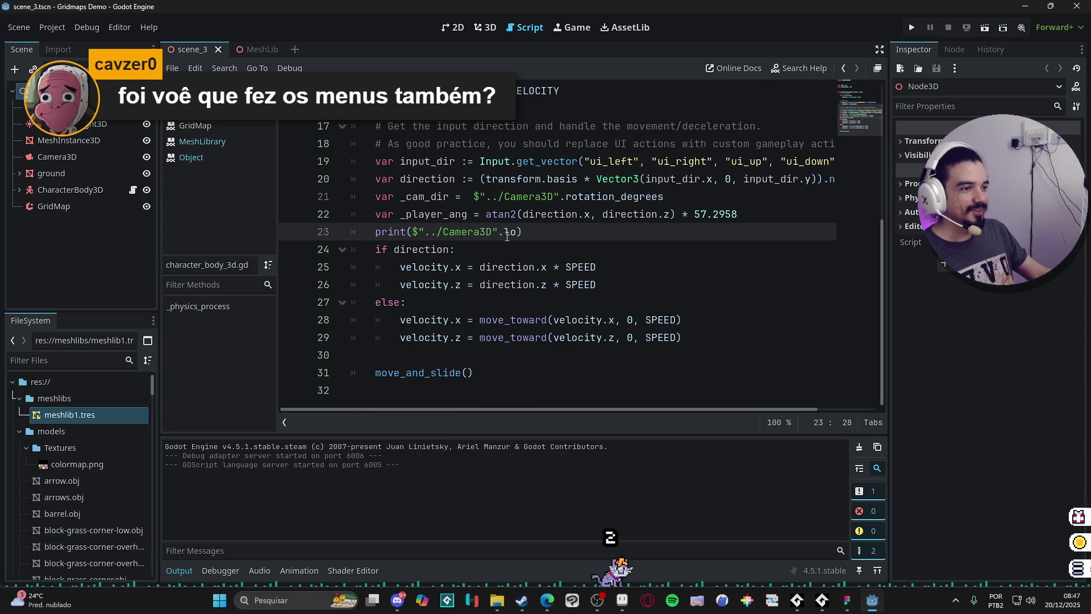
pyautogui.moveTo(522, 232)
pyautogui.mouseDown()
pyautogui.moveTo(409, 215)
pyautogui.moveTo(365, 231)
pyautogui.mouseUp()
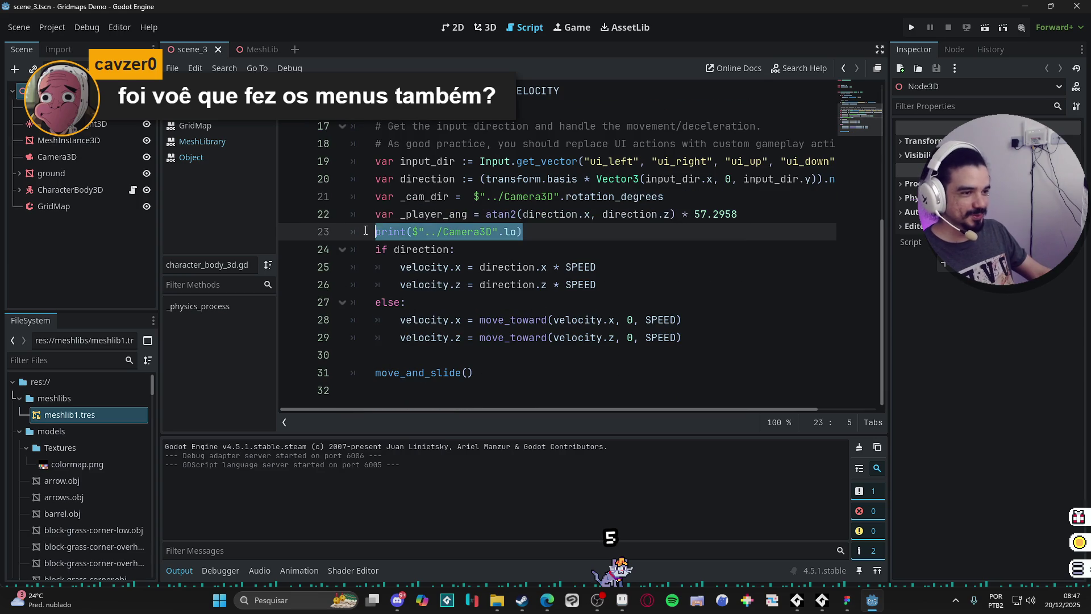
pyautogui.press('BackSpace')
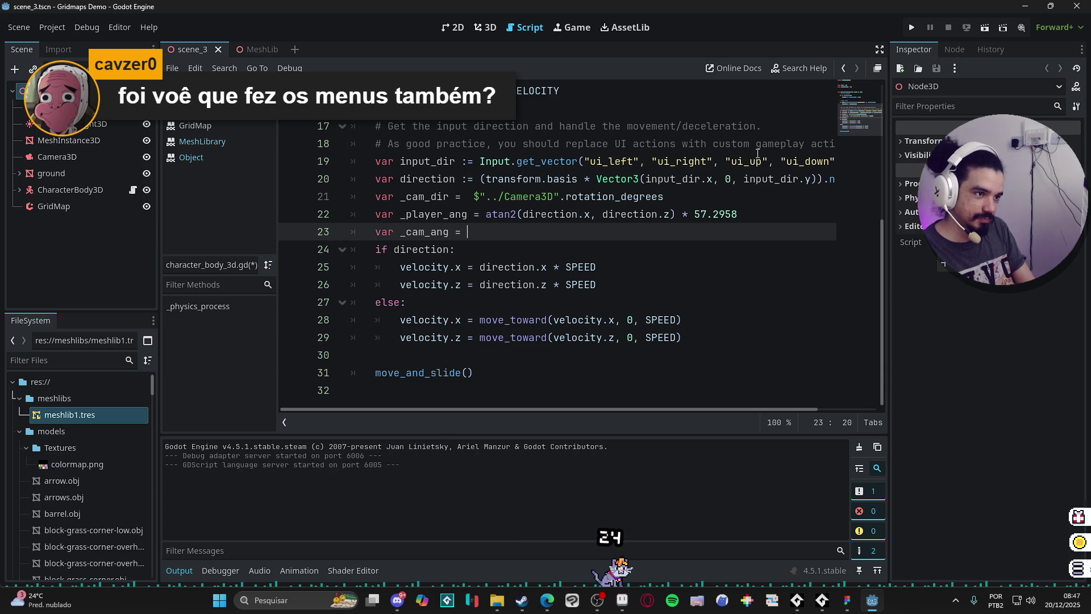
pyautogui.write('atan2')
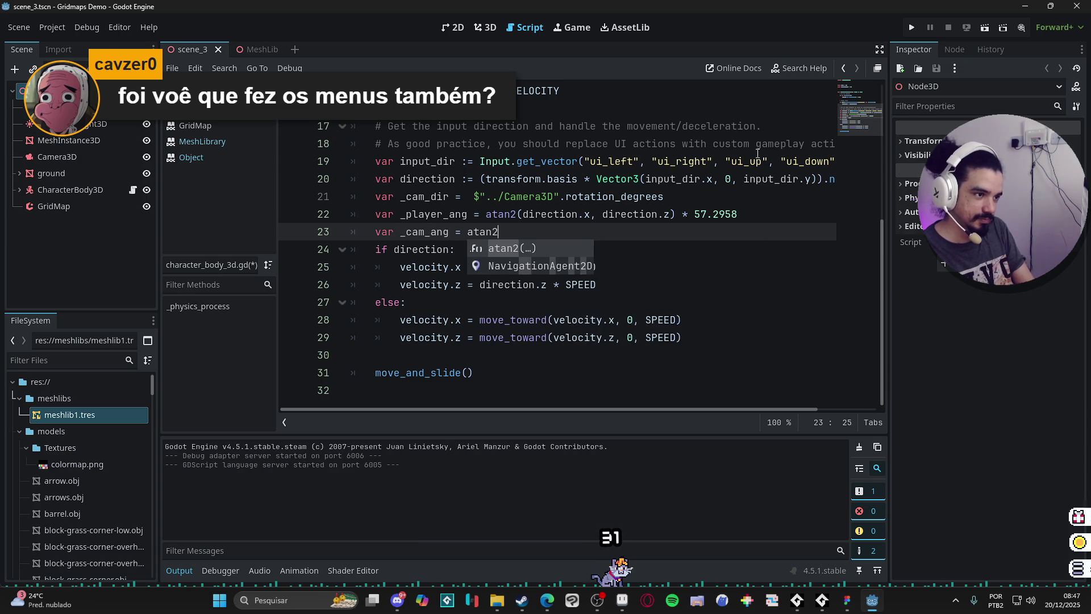
pyautogui.write('(')
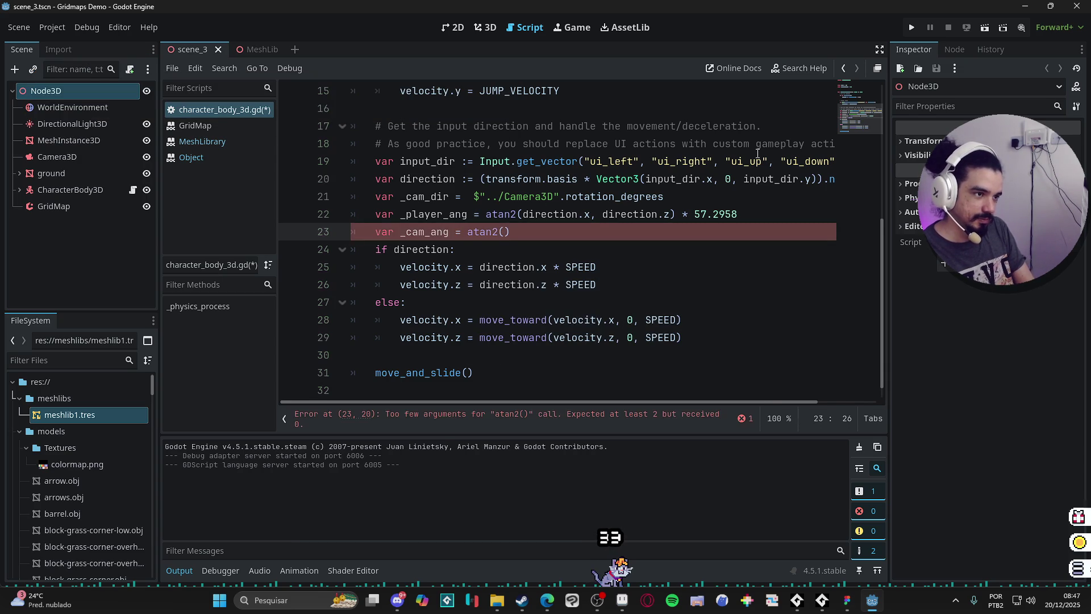
# Insert a new line above line 21 and start a var declaration
pyautogui.press('Up')
pyautogui.press('Up')
pyautogui.press('Left')
pyautogui.press('Return')
pyautogui.press('Up')
pyautogui.write('v')
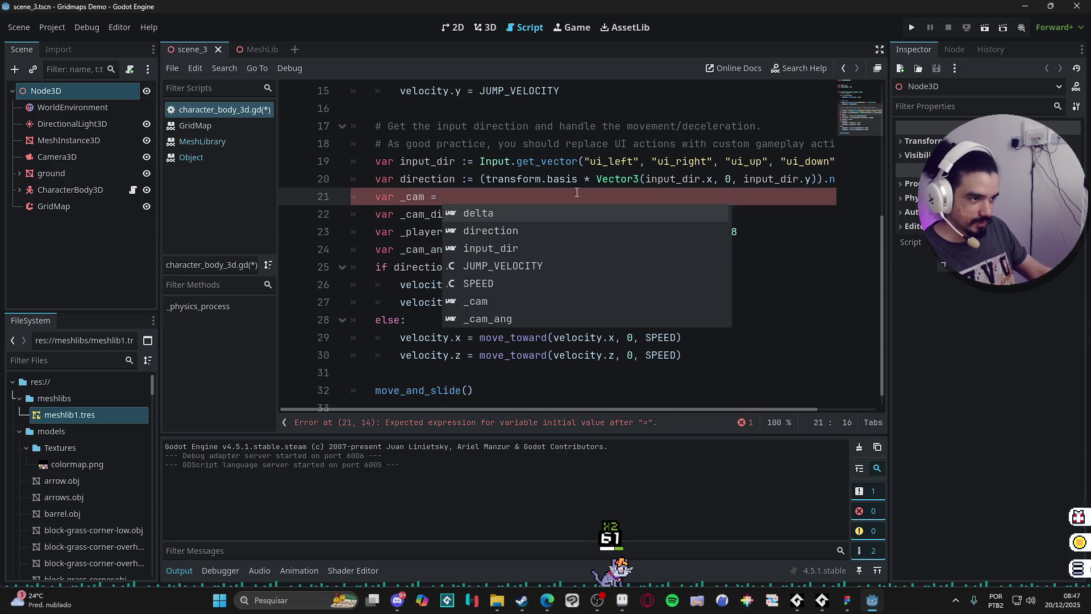
pyautogui.click(542, 179)
# Declare var _cam: Camera3D = $"../Camera3D" using the copied camera path
pyautogui.moveTo(561, 214); pyautogui.dragTo(475, 214)
pyautogui.hotkey('ctrl', 'c')
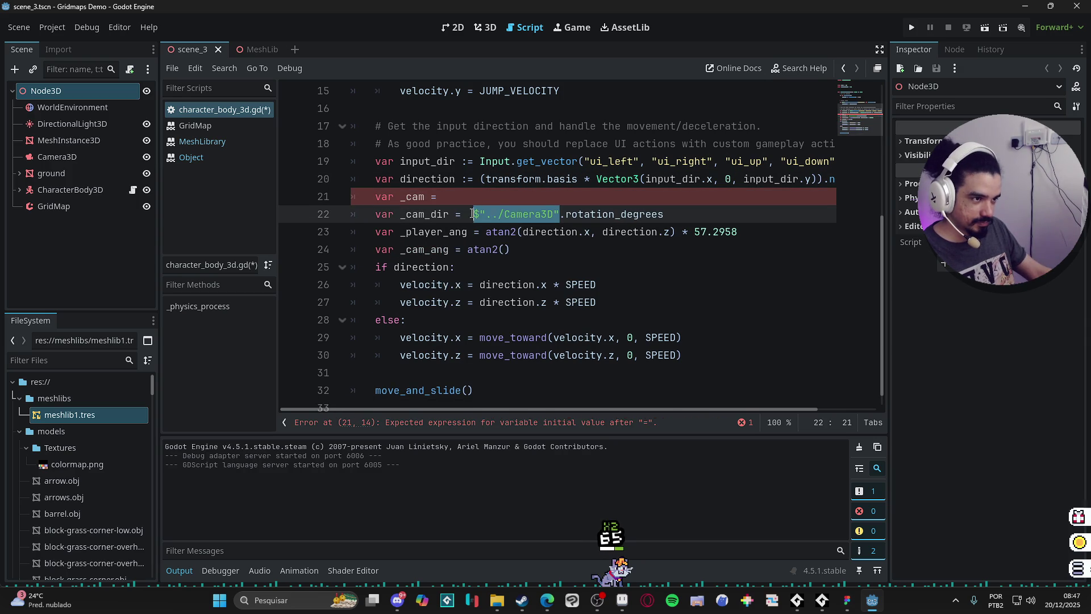
pyautogui.click(449, 196)
pyautogui.hotkey('ctrl', 'v')
pyautogui.doubleClick(423, 197)
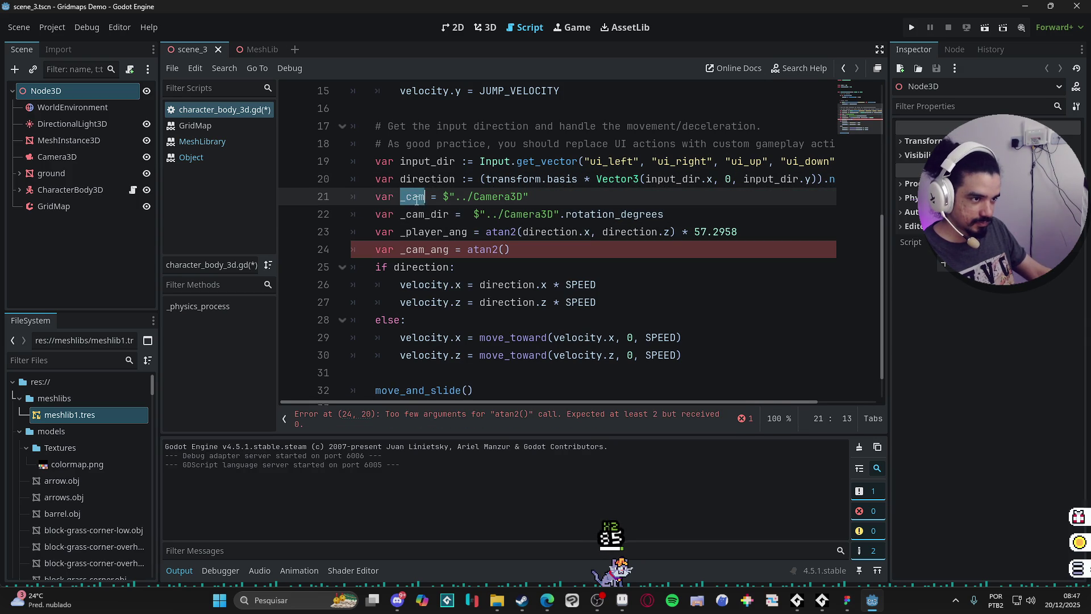
pyautogui.click(433, 196)
pyautogui.write(': camera')
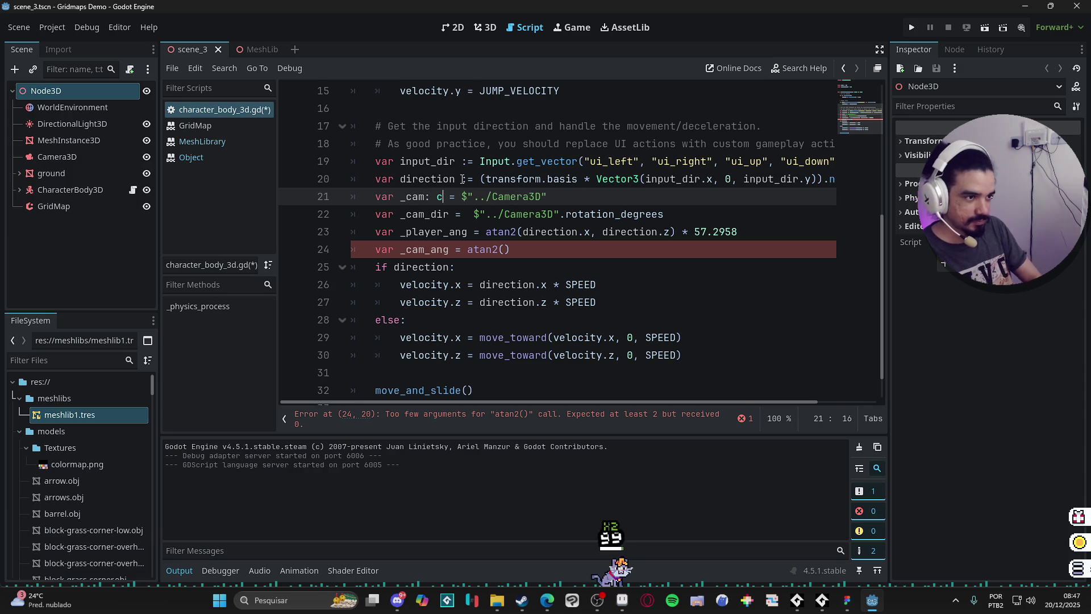
pyautogui.press('Return')
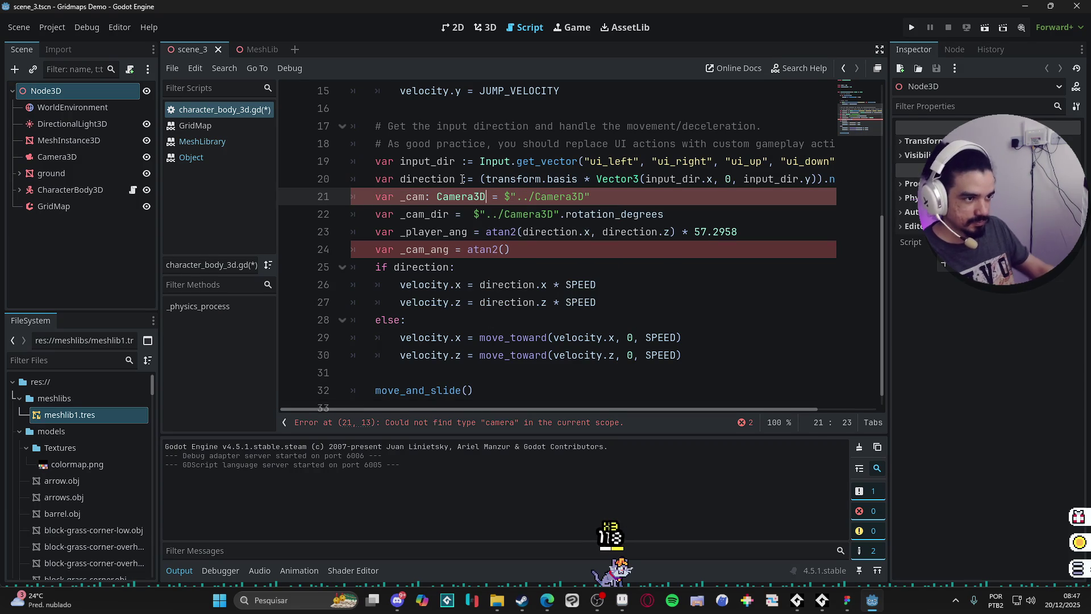
# Complete _cam_ang = atan2(_cam.rotation.x, _cam.rotation.z) and start a new line
pyautogui.click(511, 251)
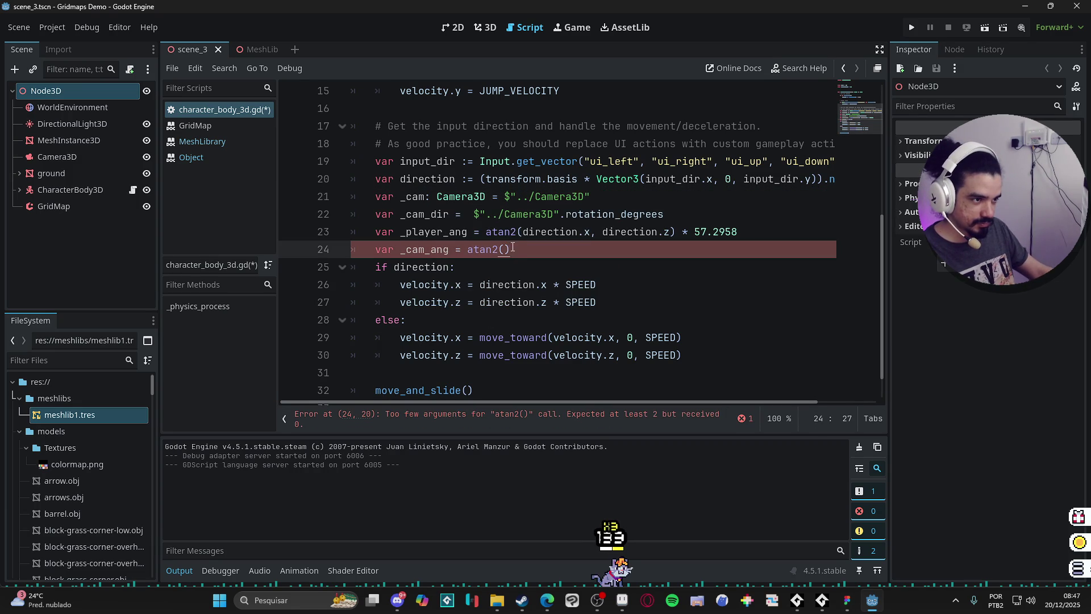
pyautogui.write('_cam.po')
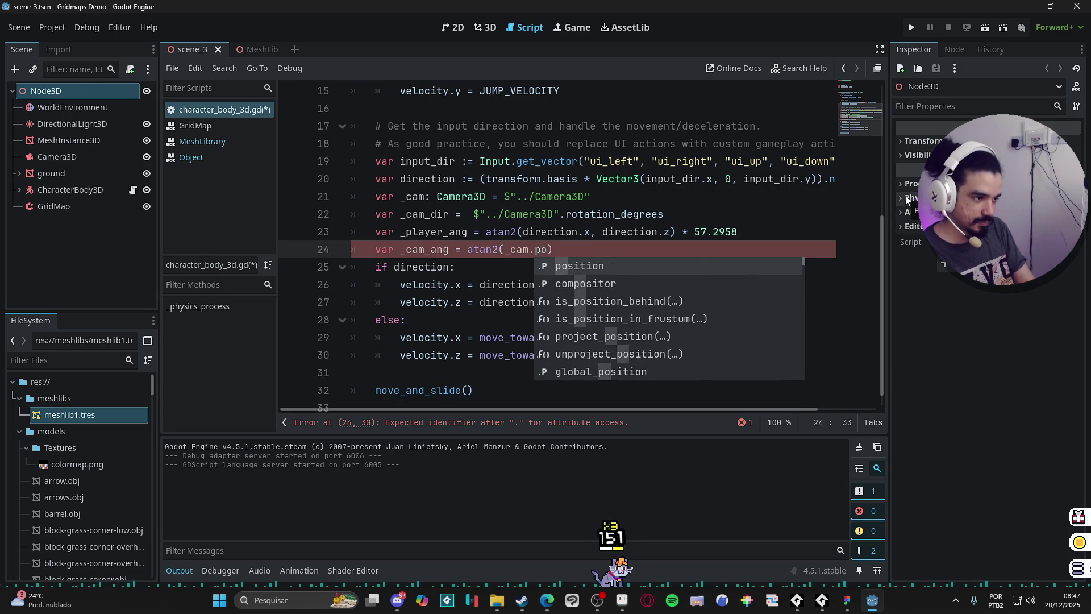
pyautogui.press('BackSpace')
pyautogui.press('BackSpace')
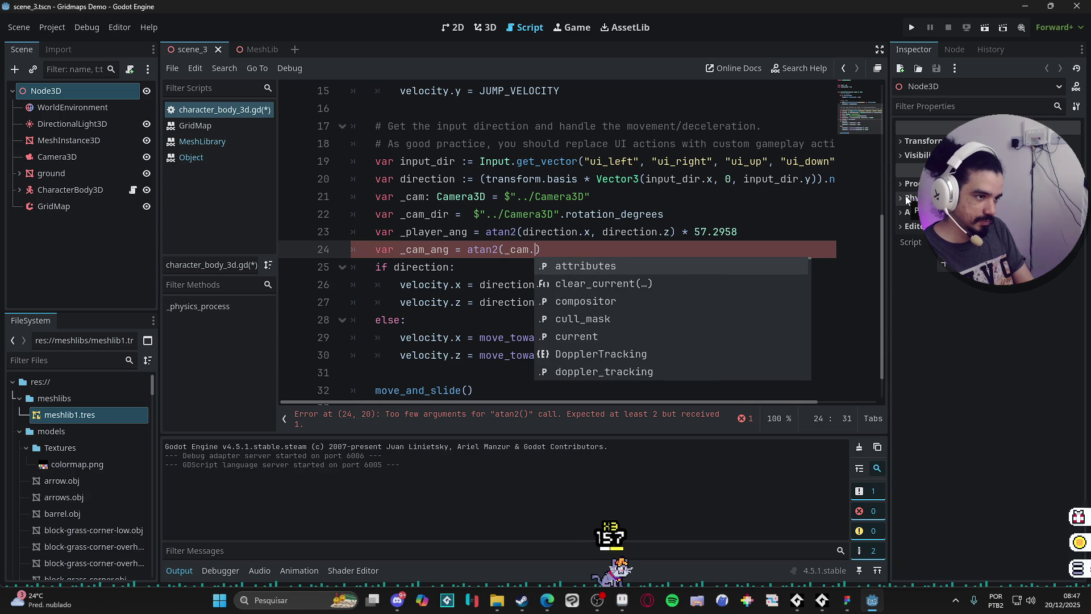
pyautogui.write('rotation.')
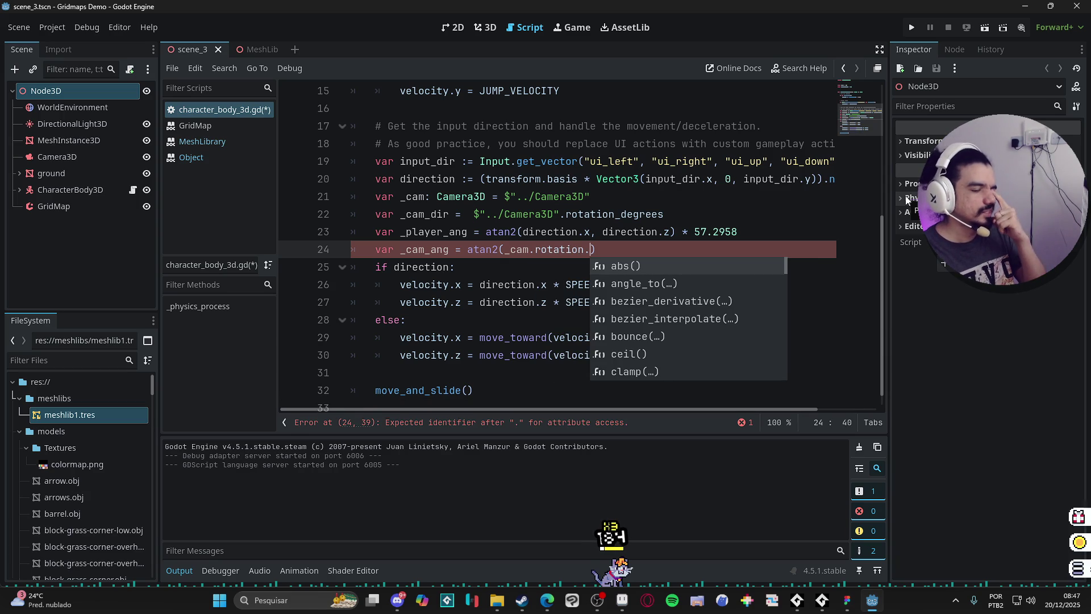
pyautogui.write('x, _xo')
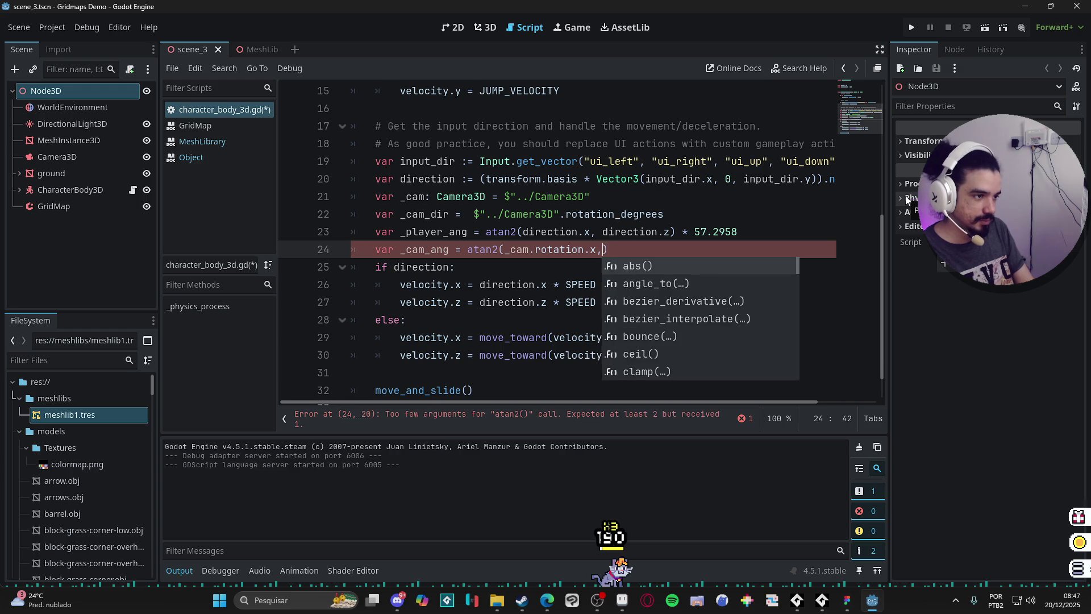
pyautogui.press('BackSpace')
pyautogui.press('BackSpace')
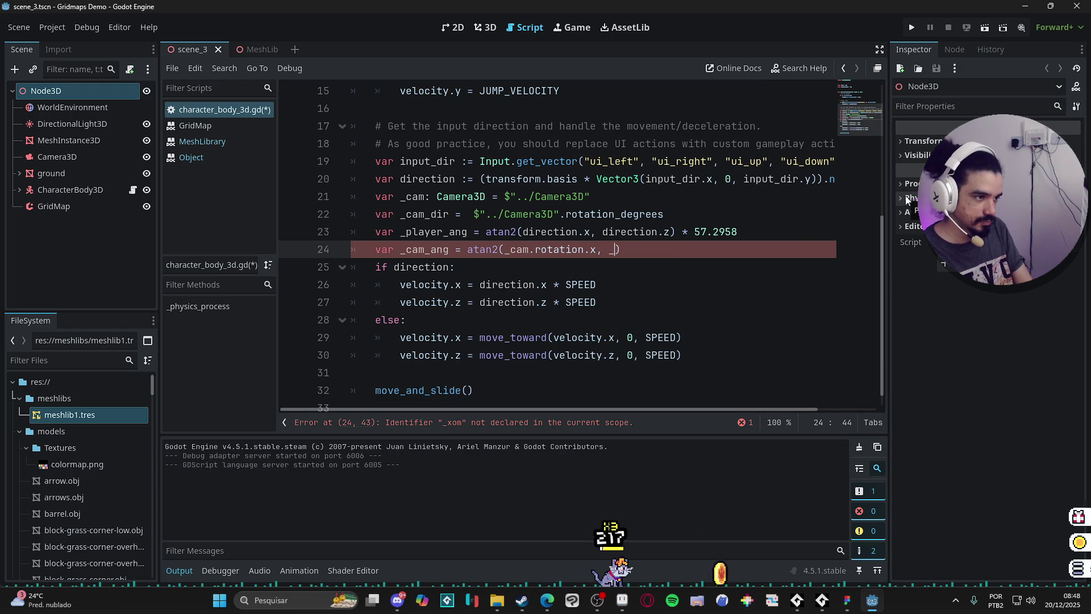
pyautogui.write('cam.rot')
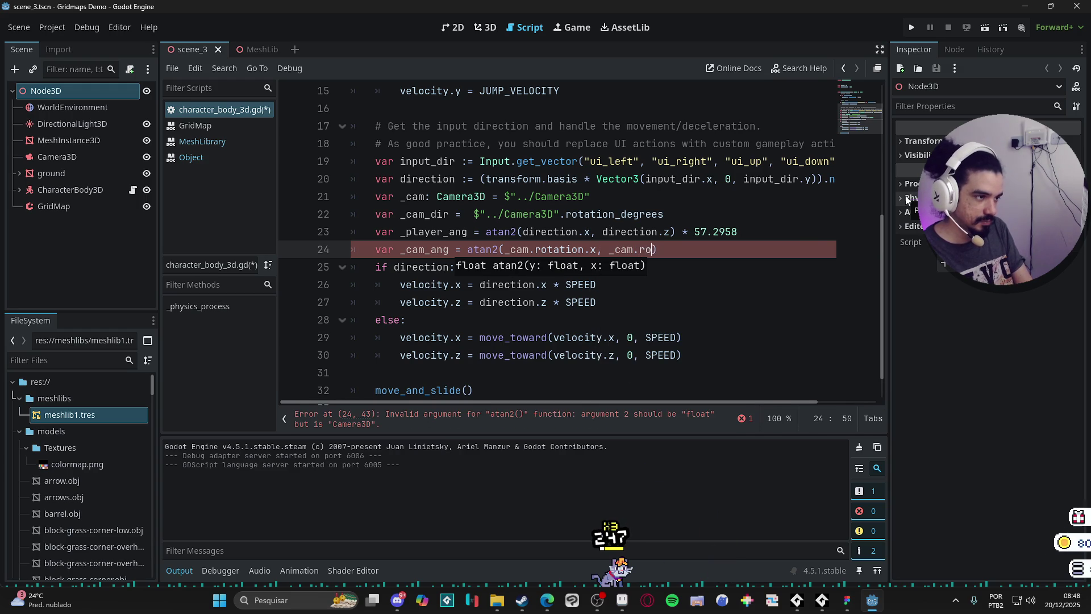
pyautogui.write('ation.z')
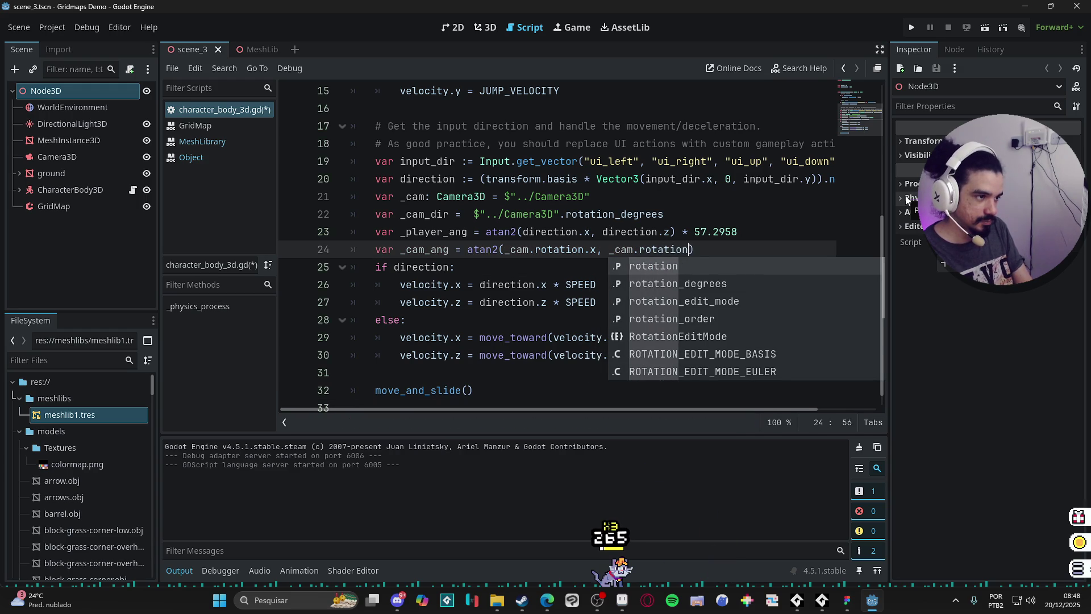
pyautogui.press('Right')
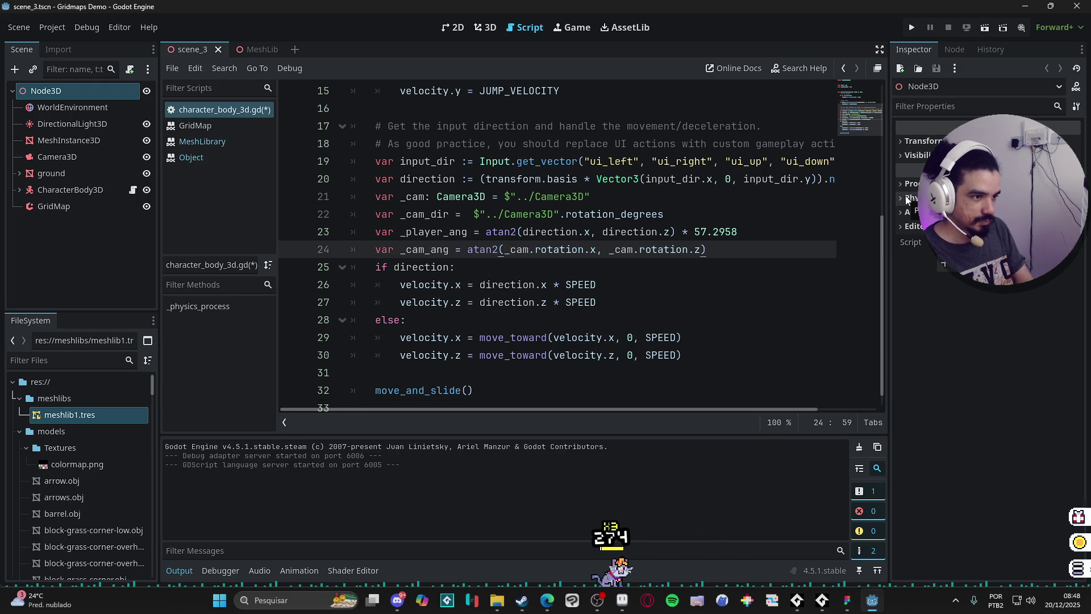
pyautogui.press('Return')
pyautogui.write('print(')
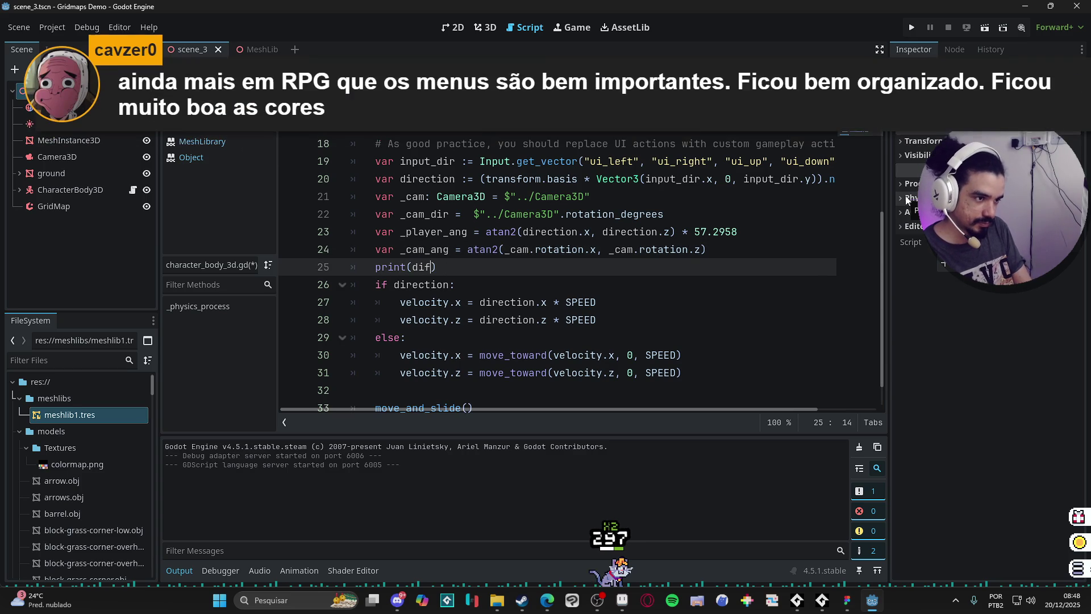
# Begin the print("dif: ", ...) statement on line 25
pyautogui.write('dir')
pyautogui.press('BackSpace')
pyautogui.press('BackSpace')
pyautogui.press('BackSpace')
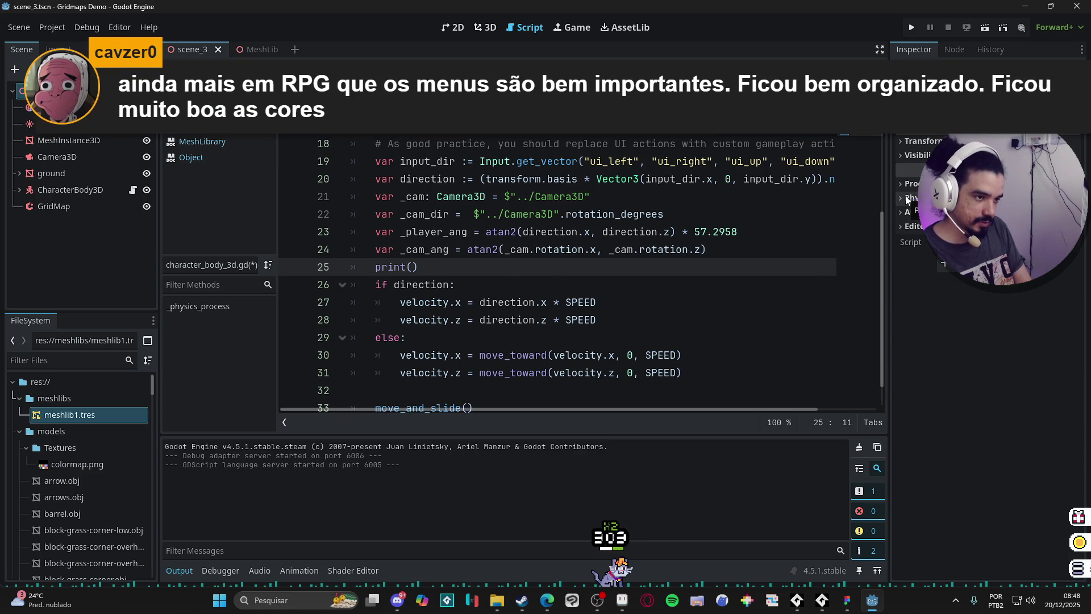
pyautogui.write('"dif: ", _')
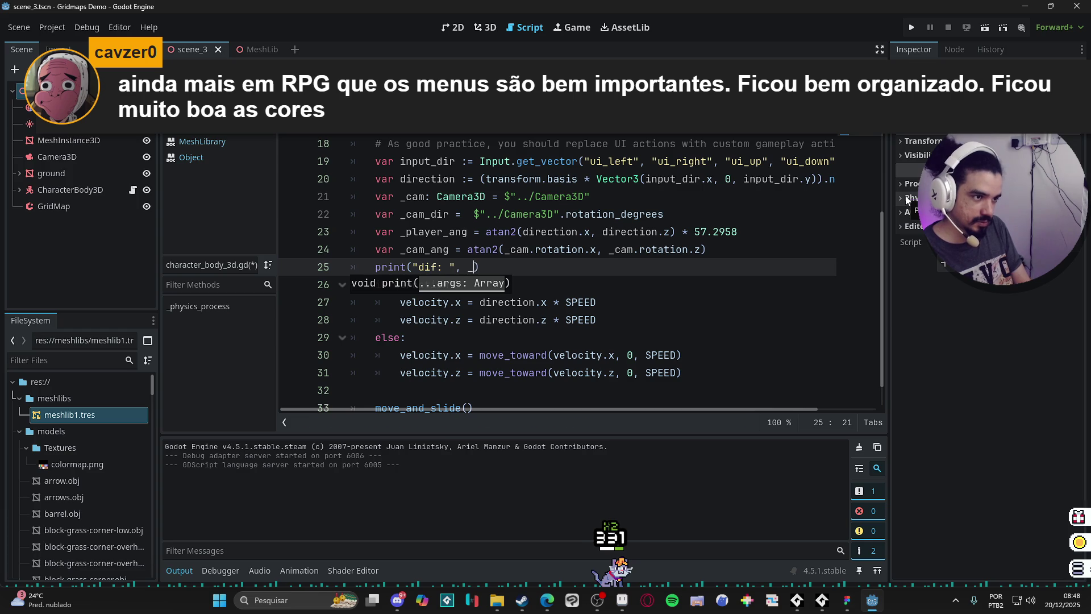
pyautogui.press('BackSpace')
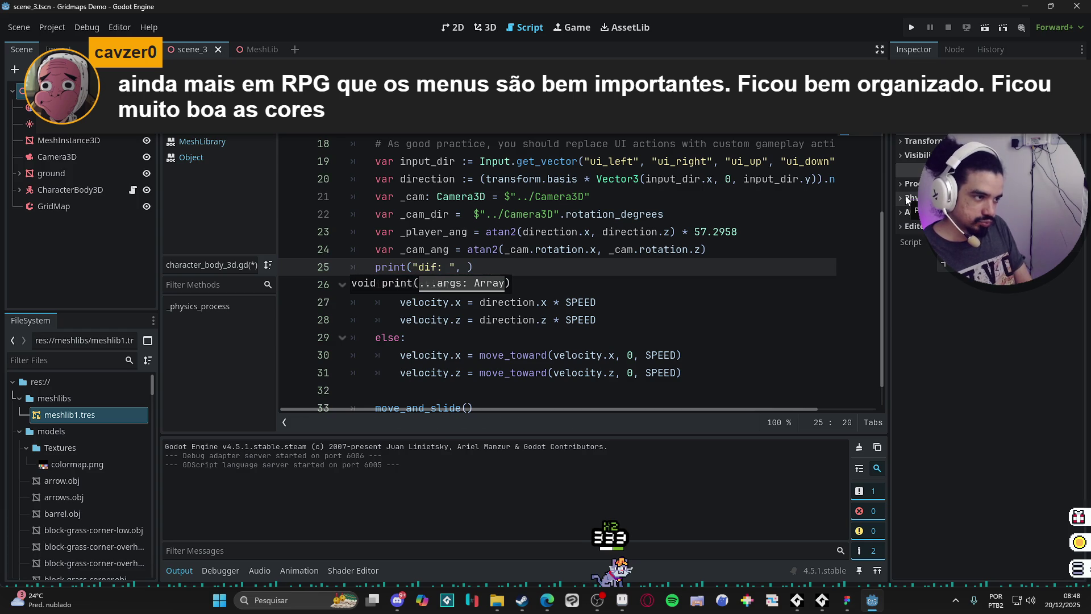
# Append the ' * 57.2958' degree conversion from line 23 to line 24
pyautogui.moveTo(765, 235); pyautogui.dragTo(673, 232)
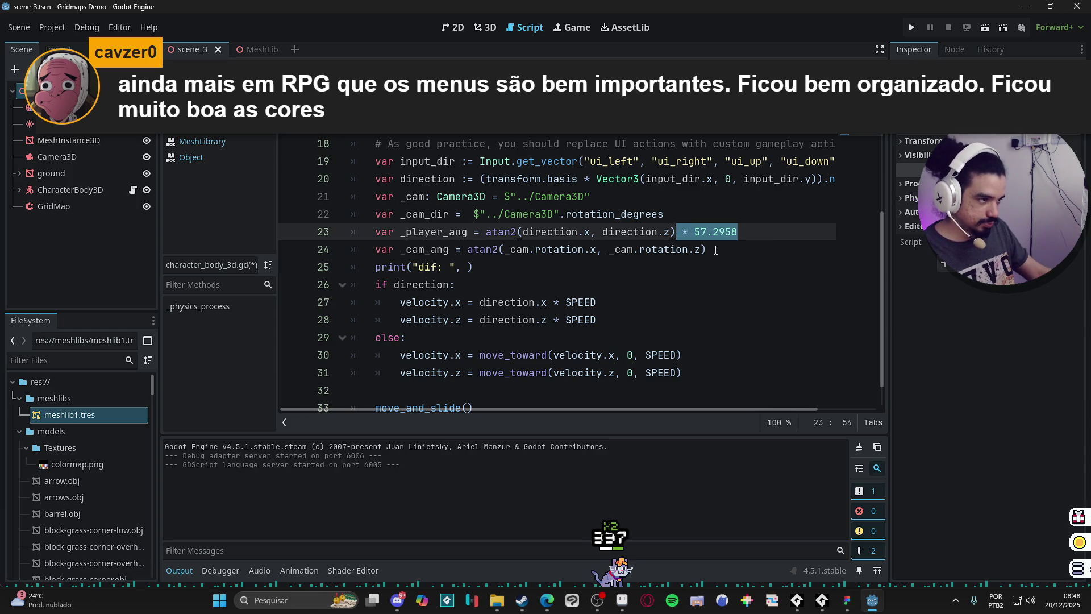
pyautogui.hotkey('ctrl', 'c')
pyautogui.click(710, 249)
pyautogui.hotkey('ctrl', 'v')
# Finish the print with _player_ang - _cam_ang, save, and run the game with F5
pyautogui.click(478, 239)
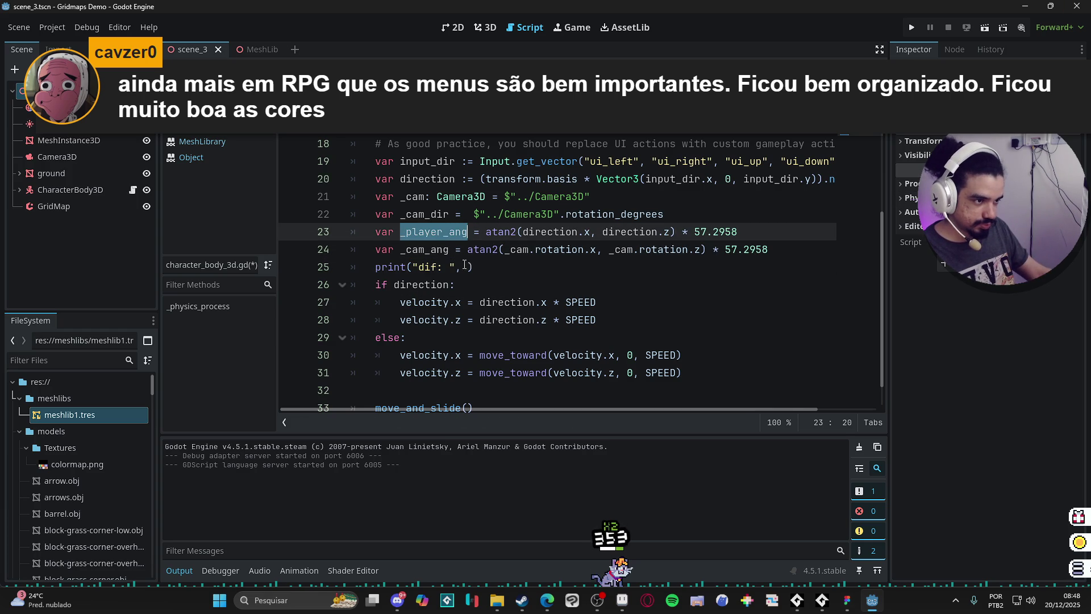
pyautogui.click(465, 267)
pyautogui.write('_player_ang -')
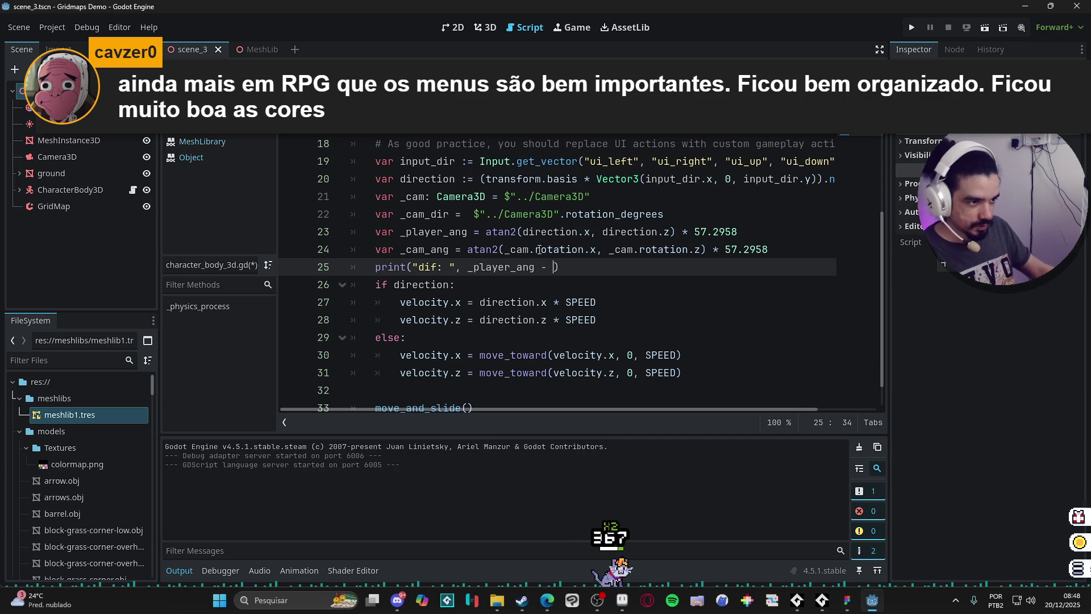
pyautogui.doubleClick(431, 252)
pyautogui.hotkey('ctrl', 'c')
pyautogui.click(554, 268)
pyautogui.hotkey('ctrl', 'v')
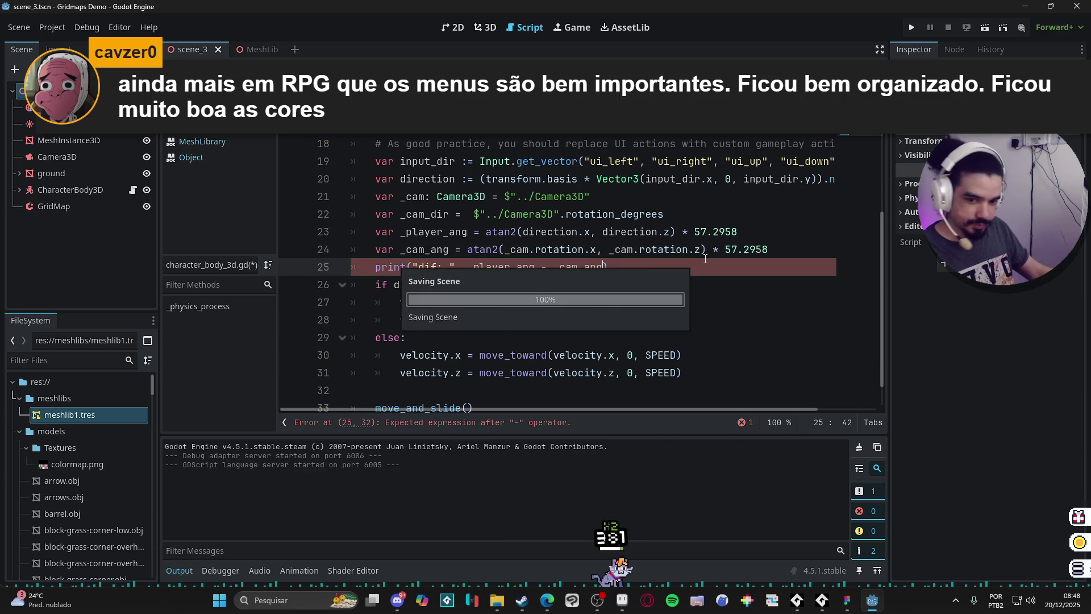
pyautogui.press('Escape')
pyautogui.press('F5')
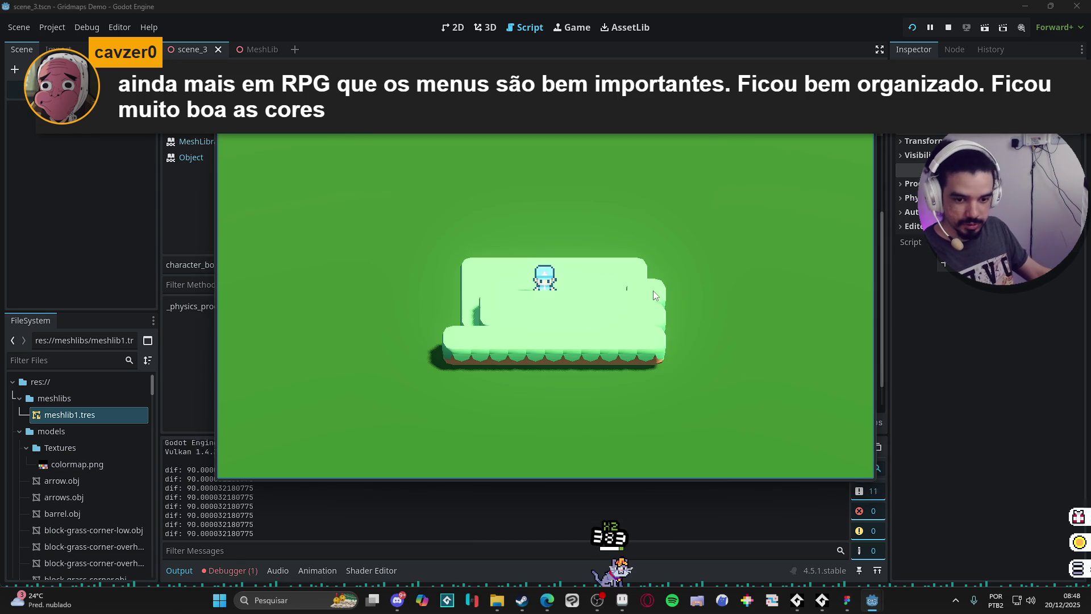
# Walk the character left and down and make it jump in the running game
pyautogui.press('a')
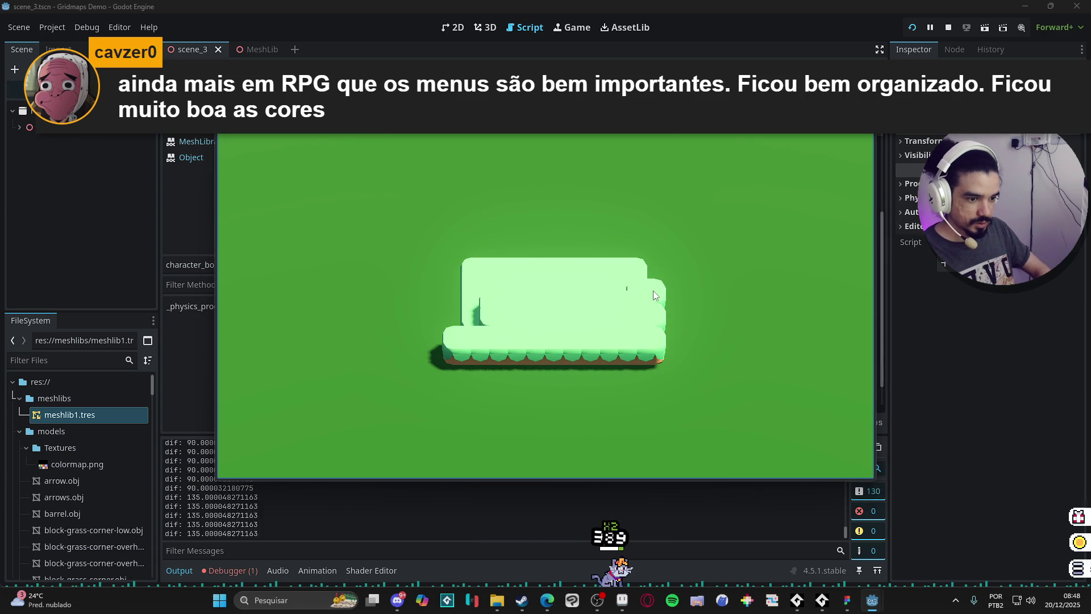
pyautogui.press('s')
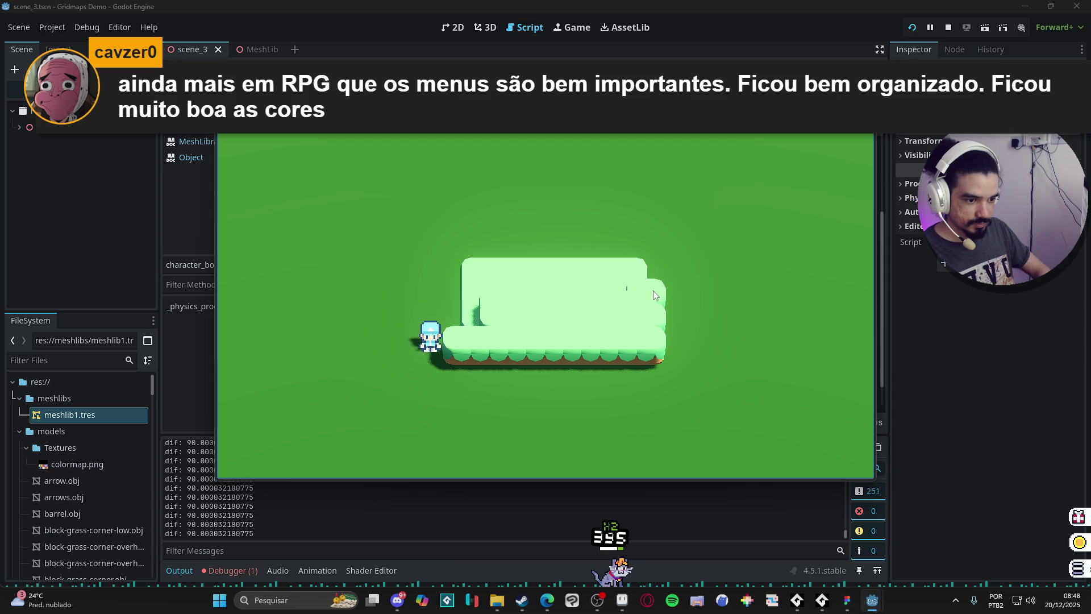
pyautogui.press('space')
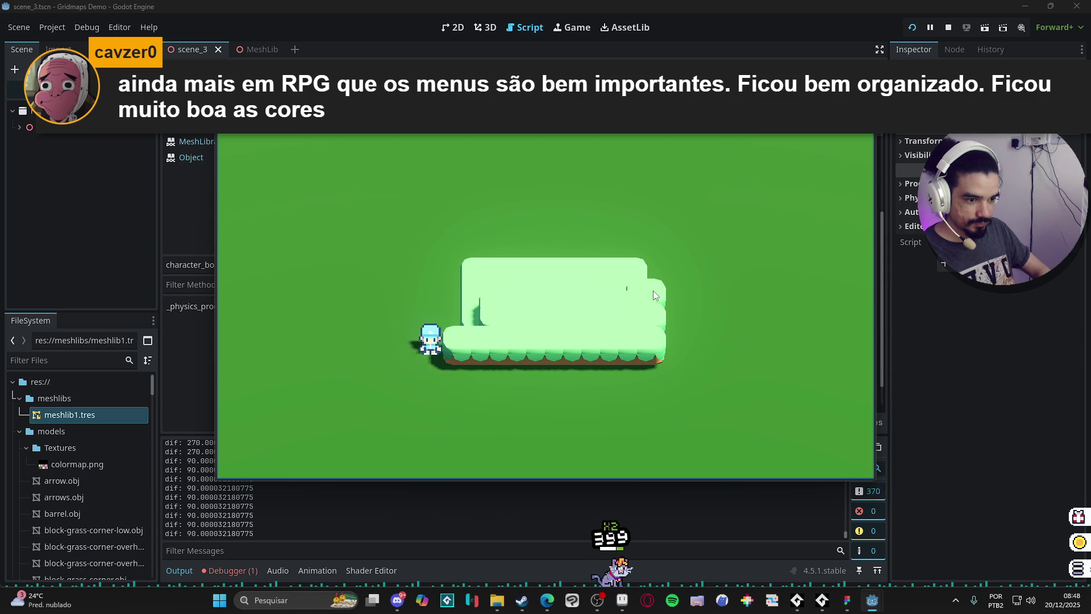
pyautogui.press('a')
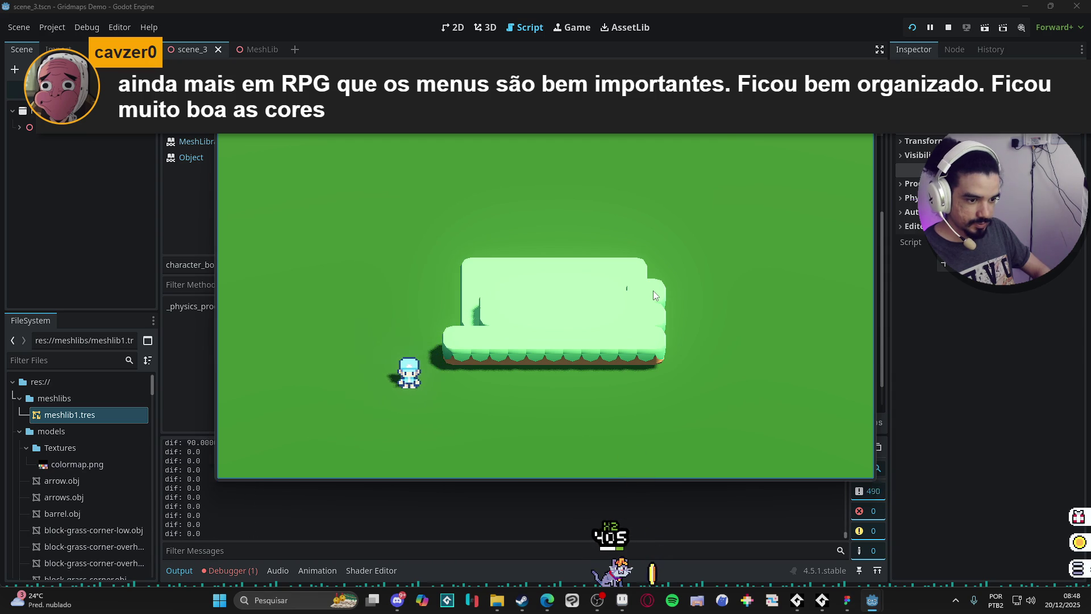
pyautogui.press('d')
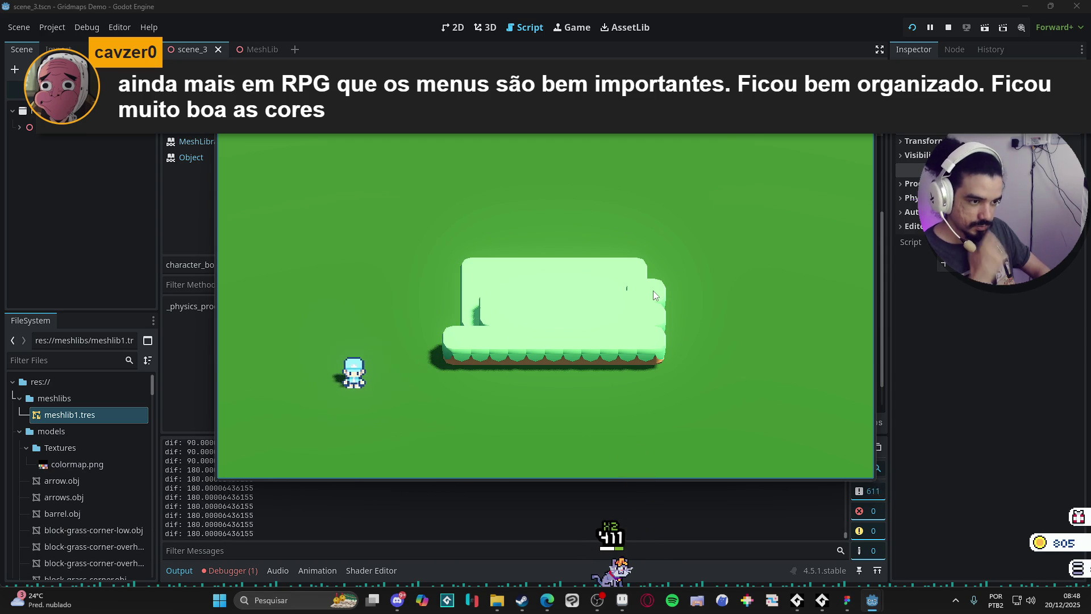
pyautogui.press('s')
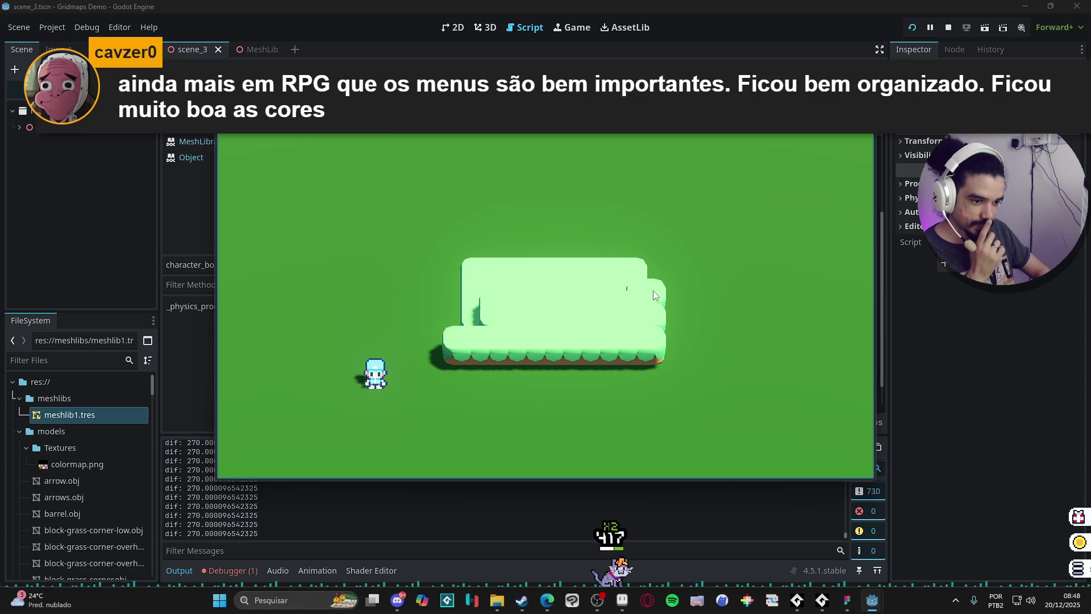
pyautogui.press('s')
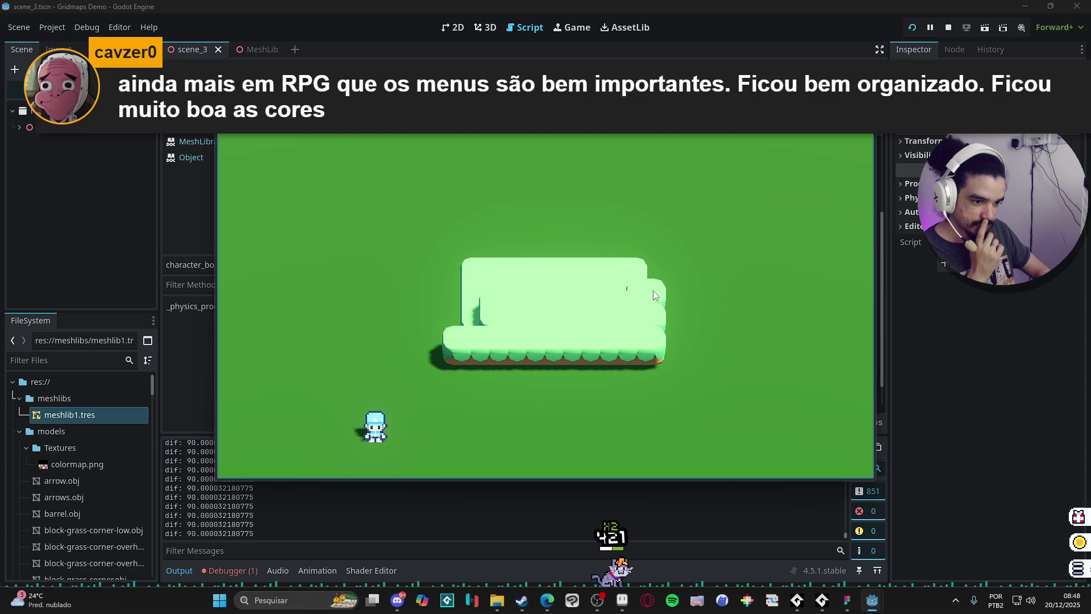
# Walk the character up and left, then stop the game and switch to the 3D view
pyautogui.press('w')
pyautogui.press('w')
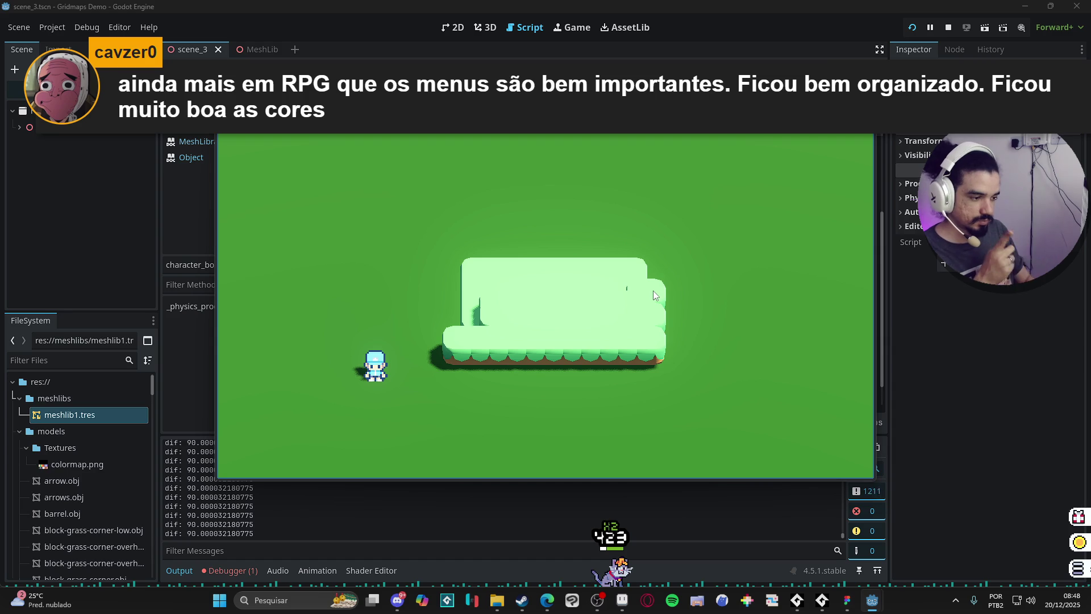
pyautogui.press('w')
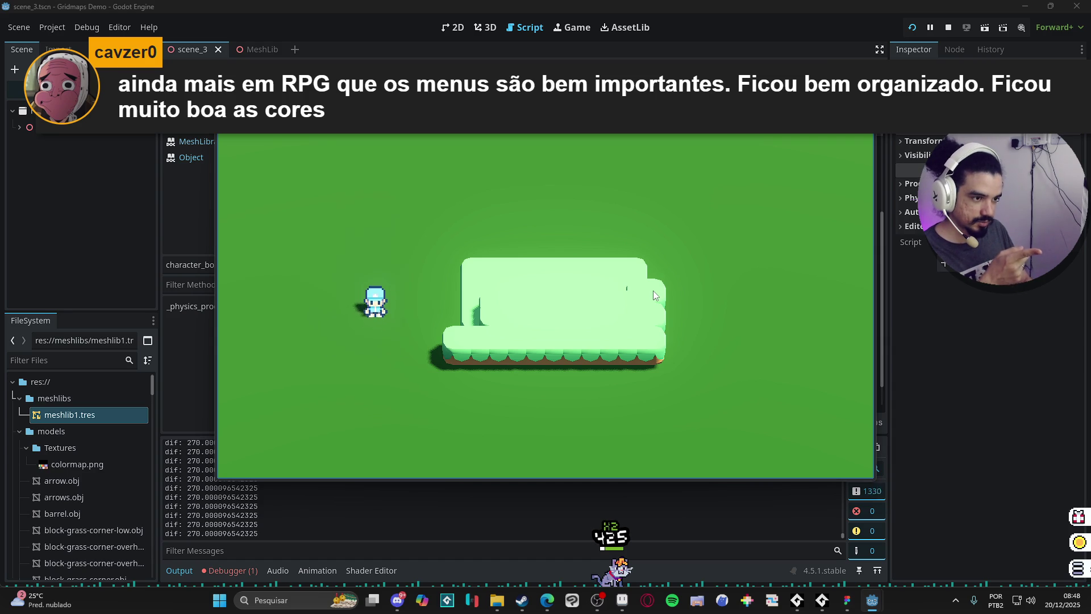
pyautogui.press('w')
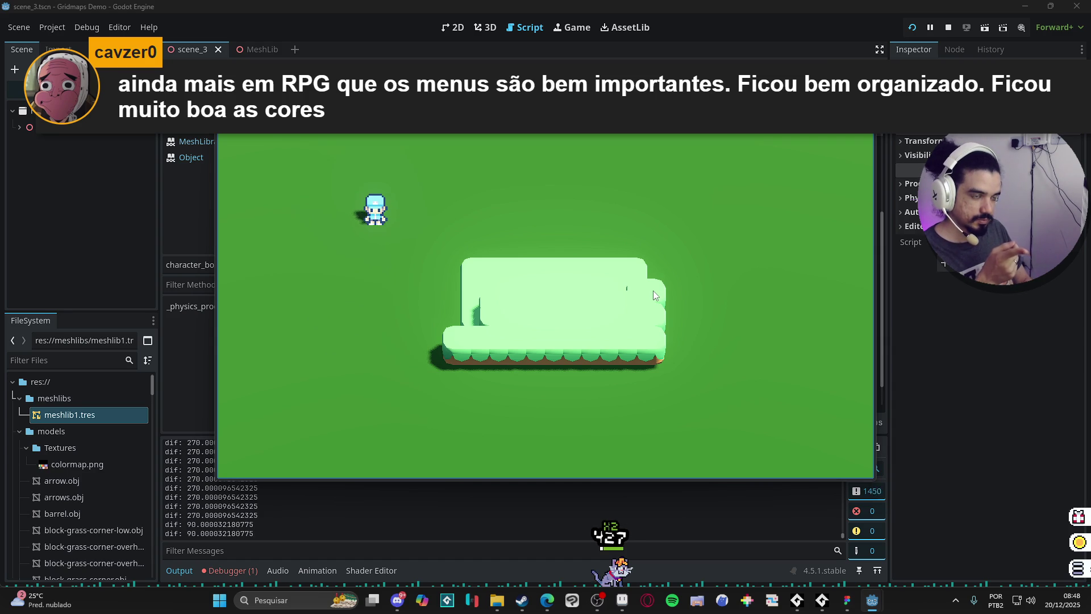
pyautogui.press('a')
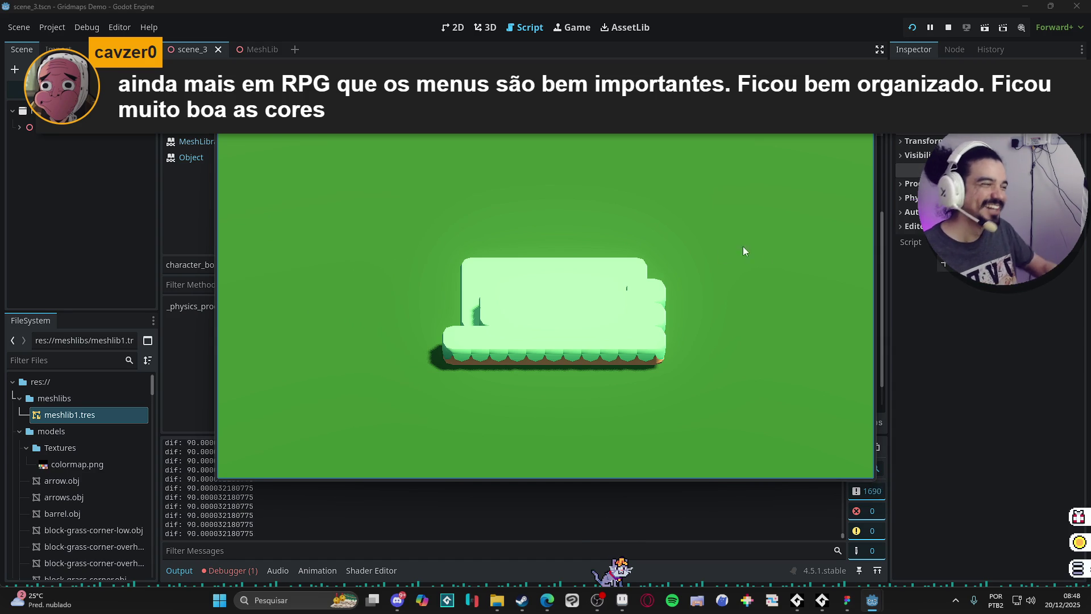
pyautogui.press('F8')
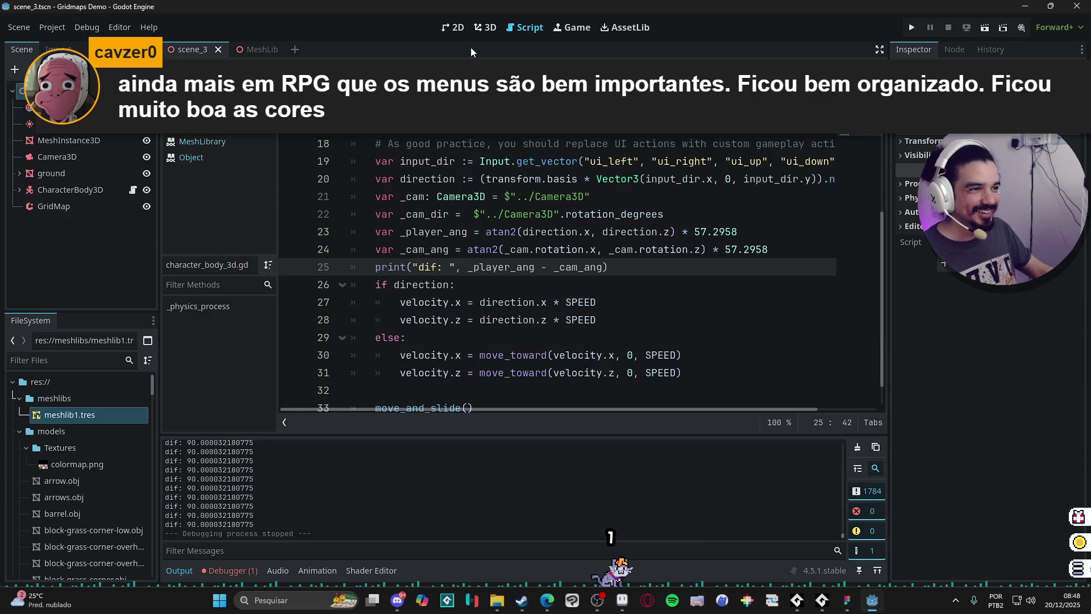
pyautogui.click(485, 28)
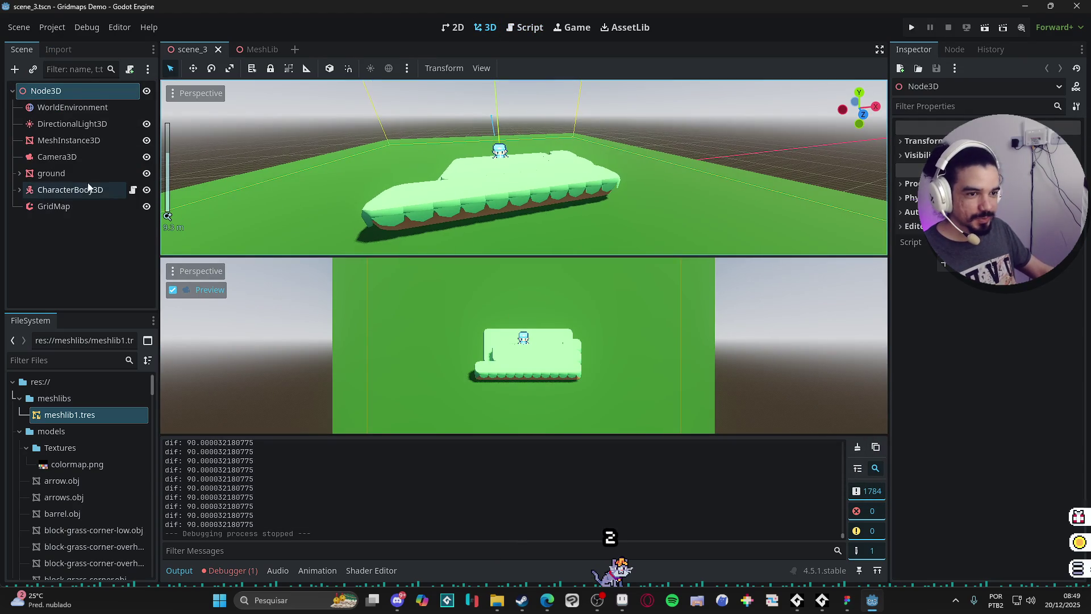
# Expand CharacterBody3D, select Sprite3D, and orbit the viewport to look down on it
pyautogui.click(90, 188)
pyautogui.click(19, 191)
pyautogui.click(59, 206)
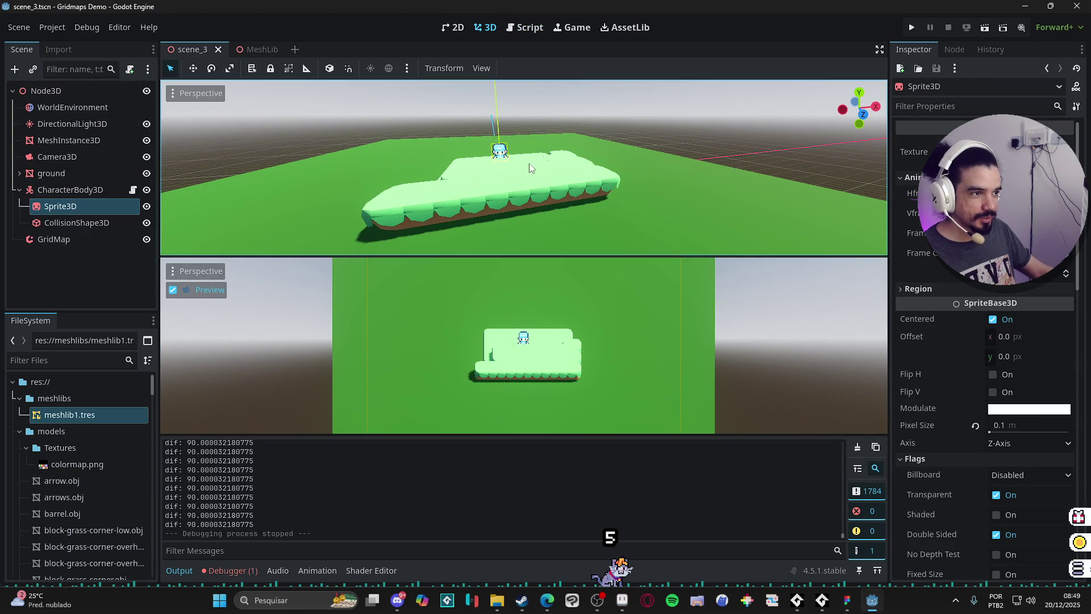
pyautogui.scroll(5, 511, 141)
pyautogui.moveTo(603, 111)
pyautogui.mouseDown()
pyautogui.moveTo(660, 128)
pyautogui.moveTo(571, 189)
pyautogui.moveTo(916, 132)
pyautogui.mouseUp()
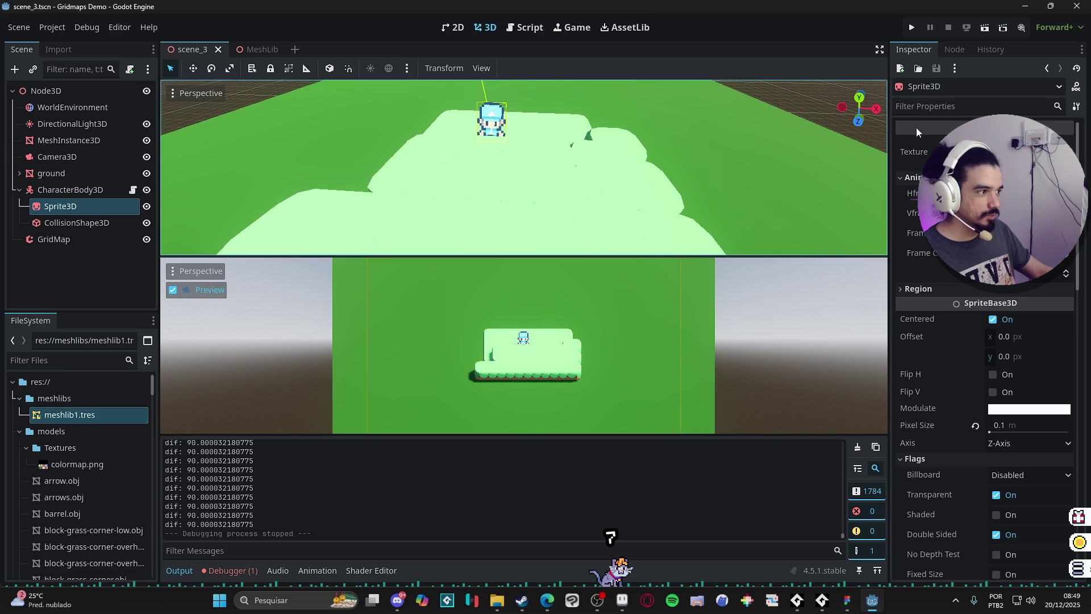
# Clear the Inspector filter and scroll through Sprite3D's properties
pyautogui.click(980, 105)
pyautogui.write('card')
pyautogui.press('BackSpace')
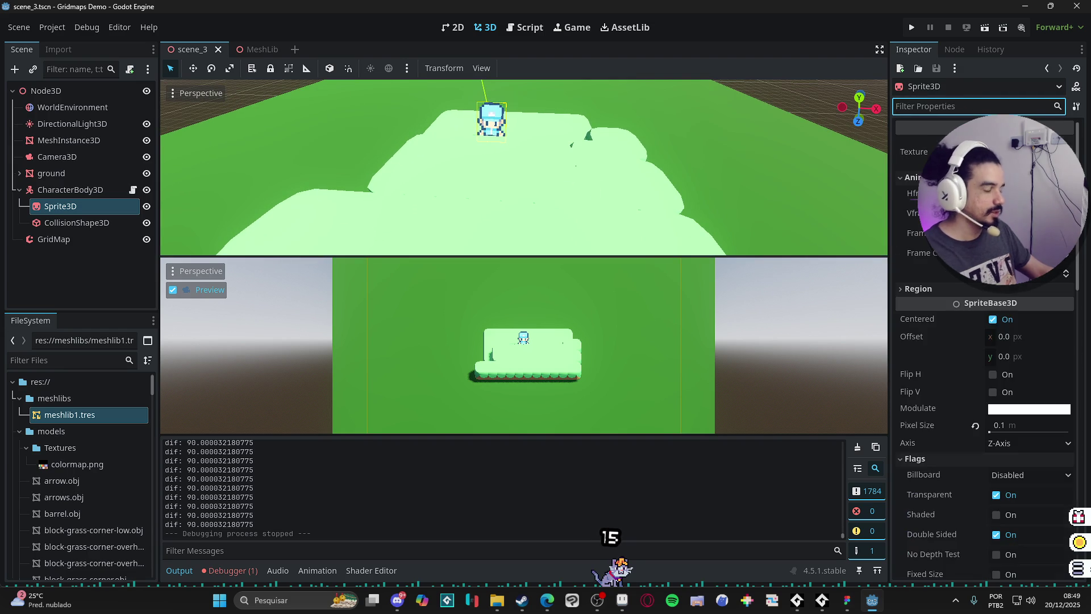
pyautogui.scroll(-3, 983, 398)
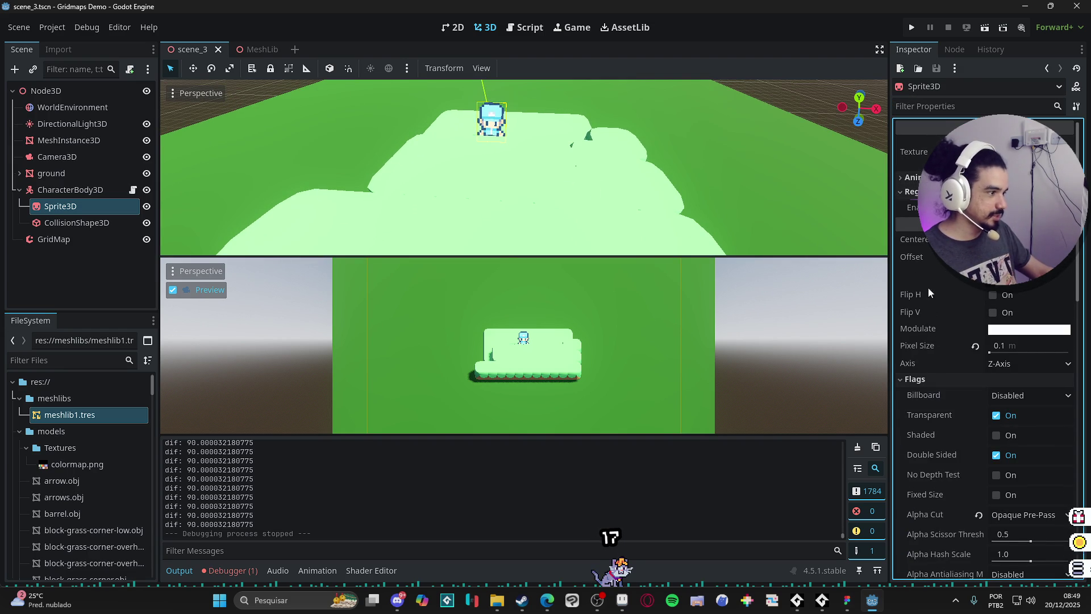
pyautogui.scroll(-3, 927, 305)
pyautogui.scroll(-2, 927, 305)
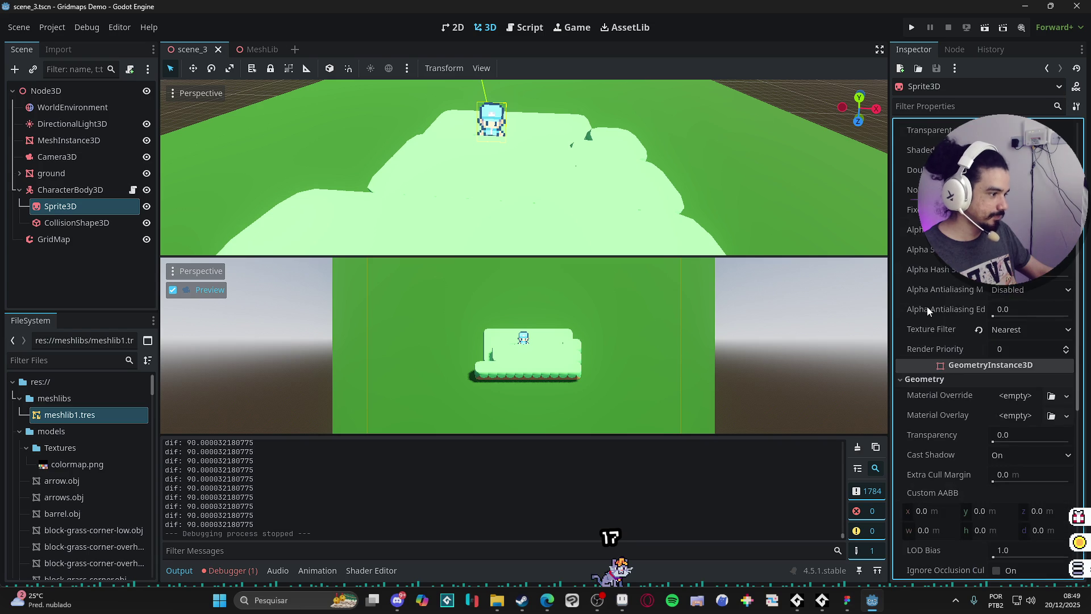
pyautogui.scroll(-7, 926, 305)
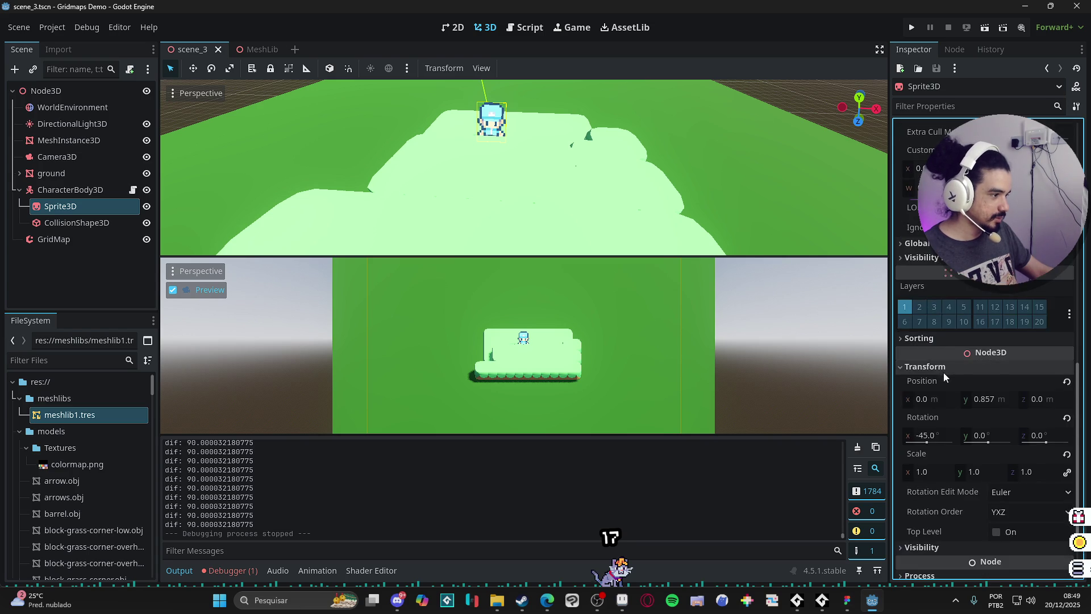
pyautogui.scroll(-3, 938, 355)
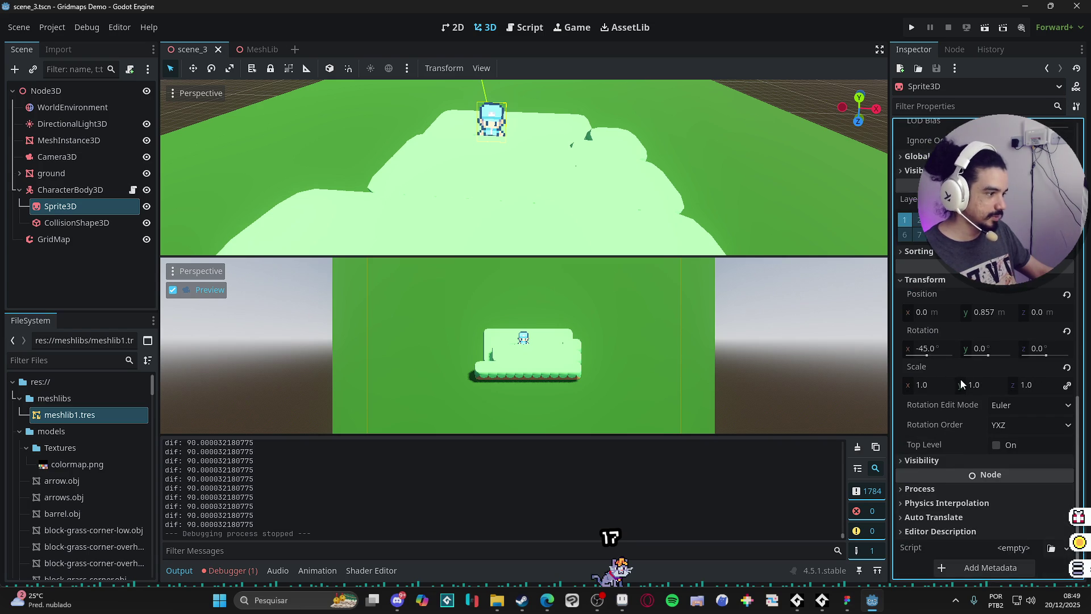
pyautogui.scroll(10, 962, 374)
pyautogui.scroll(5, 964, 372)
pyautogui.scroll(-5, 603, 142)
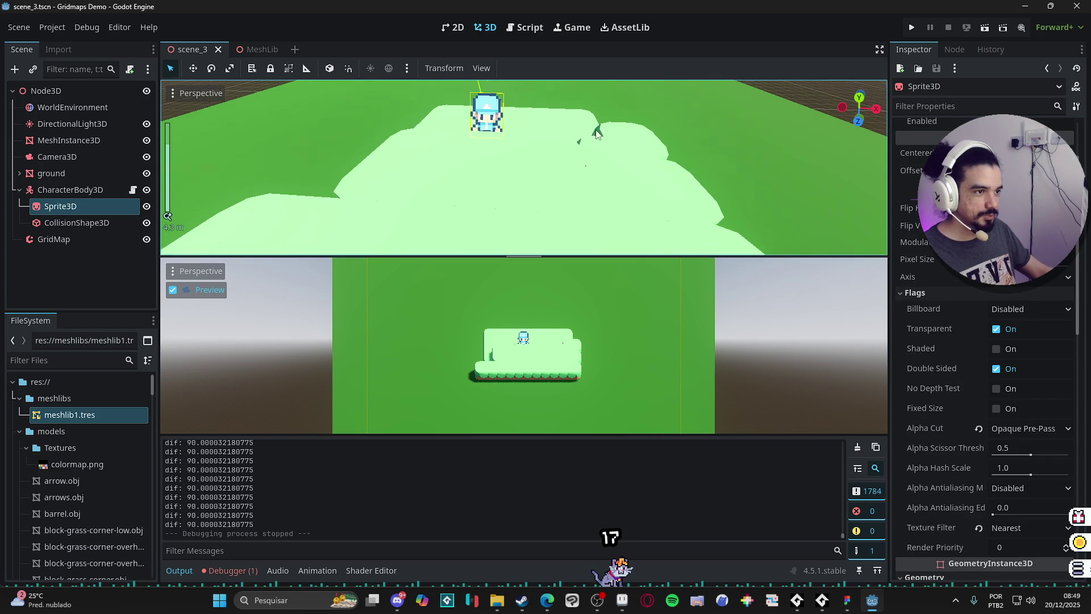
pyautogui.scroll(8, 675, 145)
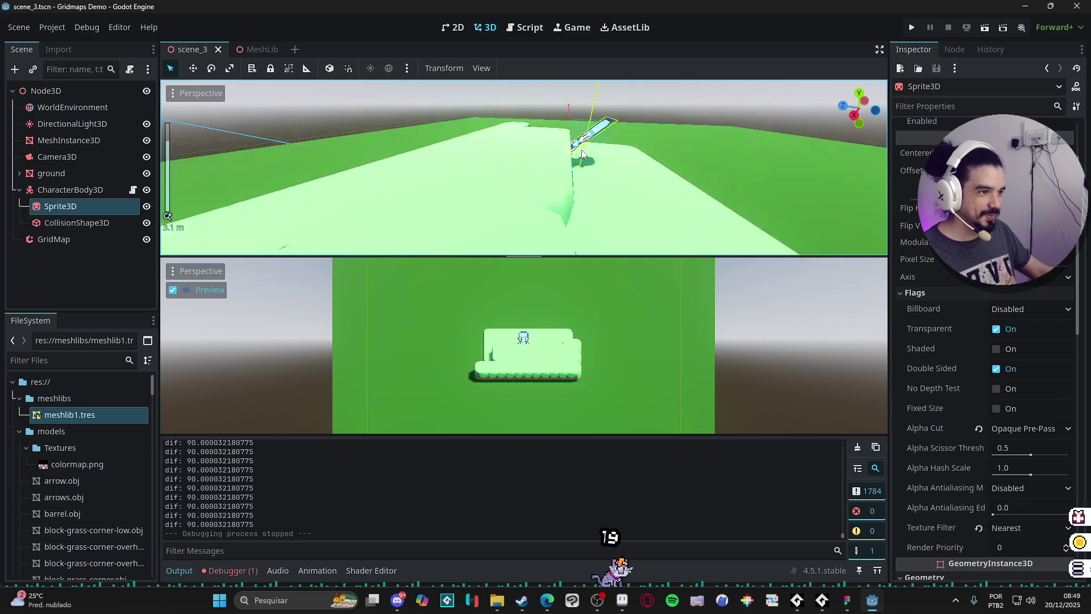
pyautogui.moveTo(643, 131)
pyautogui.mouseDown()
pyautogui.moveTo(465, 160)
pyautogui.moveTo(591, 128)
pyautogui.moveTo(500, 102)
pyautogui.moveTo(561, 121)
pyautogui.moveTo(539, 115)
pyautogui.moveTo(574, 151)
pyautogui.moveTo(543, 107)
pyautogui.moveTo(581, 227)
pyautogui.mouseUp()
pyautogui.scroll(3, 537, 145)
pyautogui.scroll(-1, 500, 103)
pyautogui.scroll(-5, 574, 151)
pyautogui.scroll(8, 581, 227)
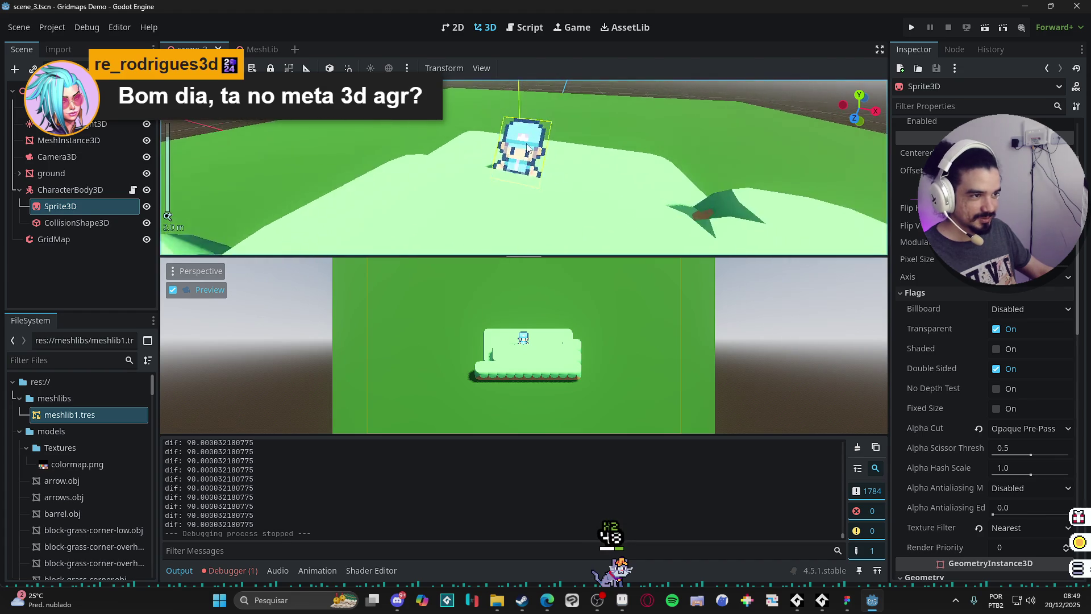
pyautogui.moveTo(616, 142)
pyautogui.mouseDown()
pyautogui.moveTo(640, 145)
pyautogui.moveTo(531, 222)
pyautogui.moveTo(577, 196)
pyautogui.moveTo(329, 213)
pyautogui.mouseUp()
pyautogui.scroll(-8, 640, 145)
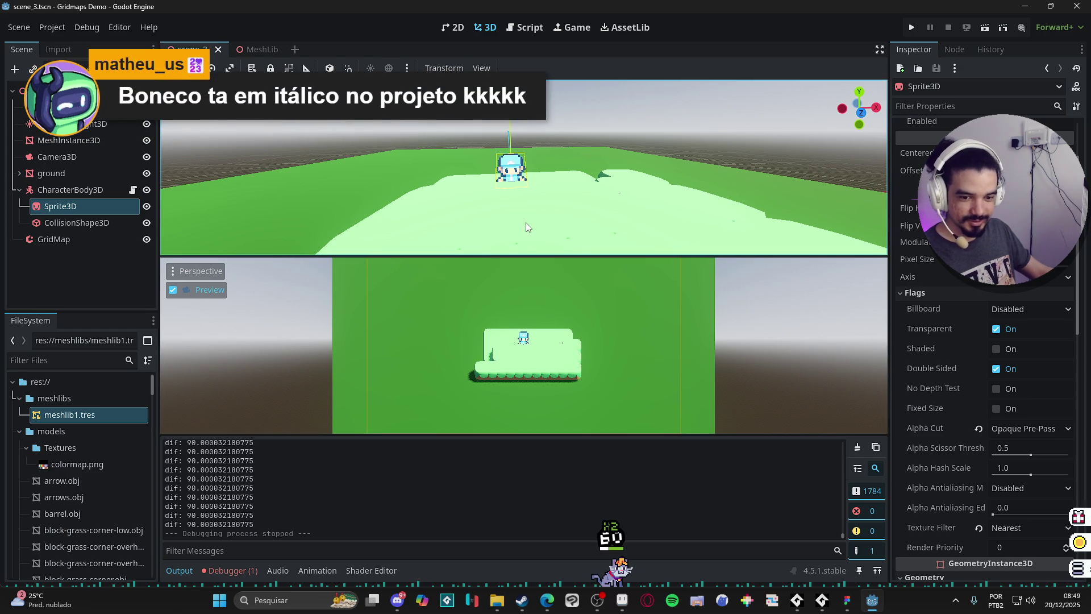
# Test-run the game, walk the character right, and stop it
pyautogui.press('F5')
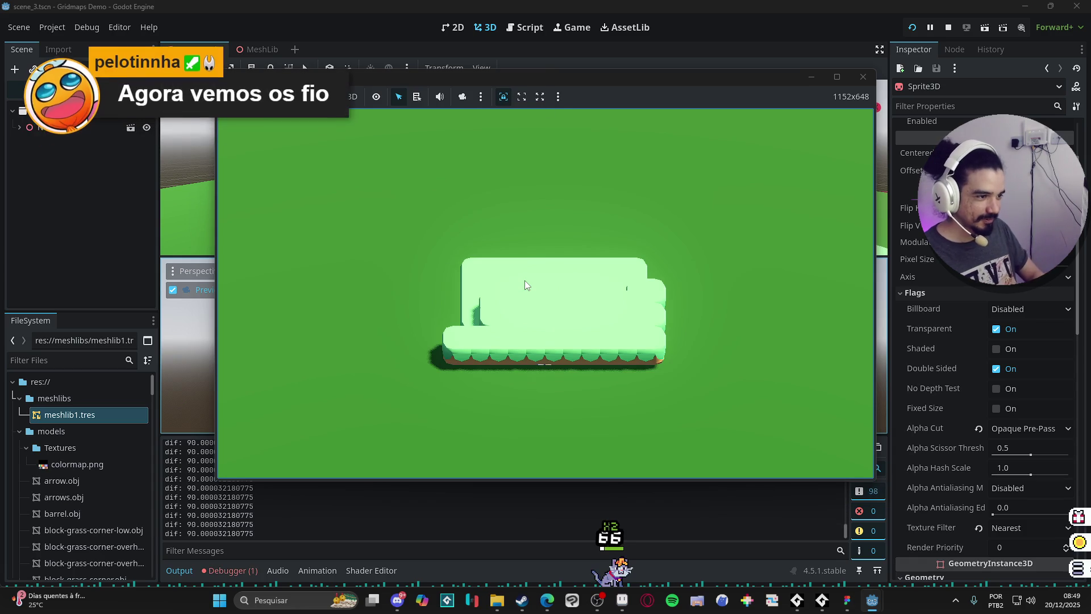
pyautogui.press('Right')
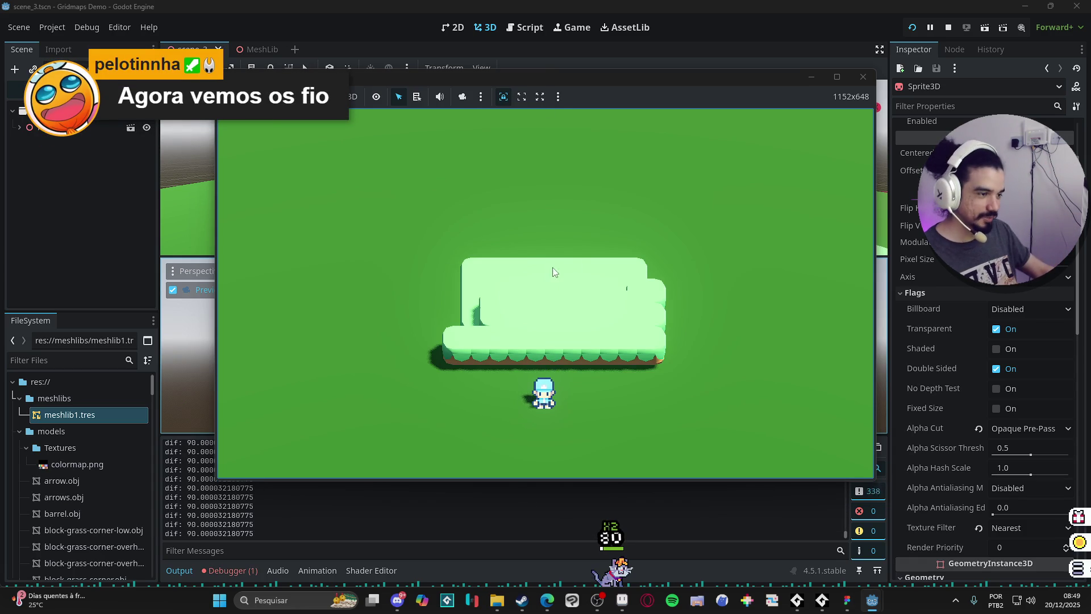
pyautogui.click(862, 77)
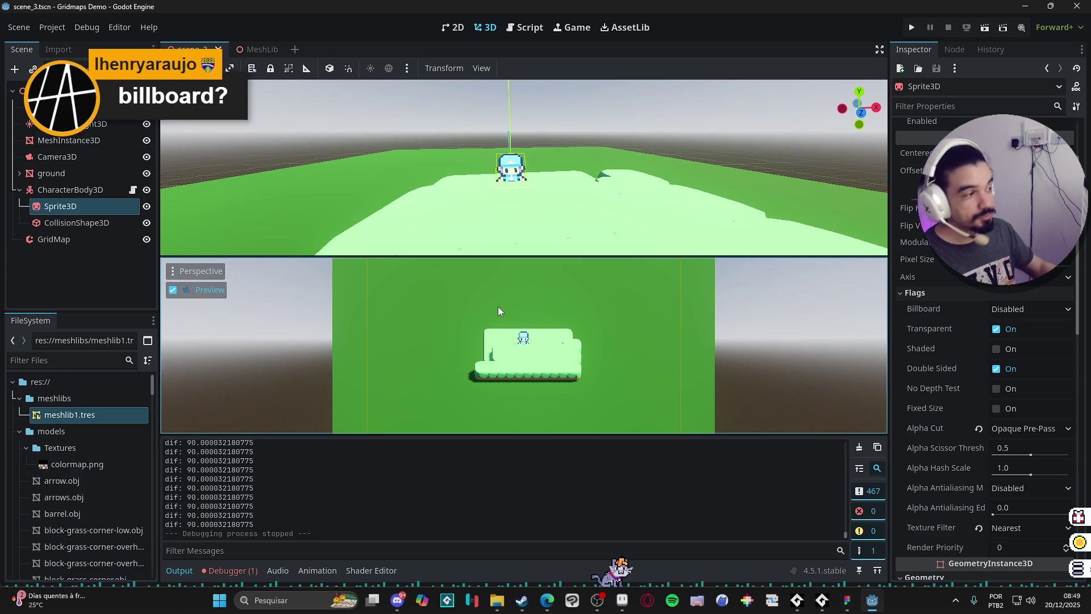
# Enable Billboard on the Sprite3D via a 'bib' filter, save, and run the game again
pyautogui.click(950, 107)
pyautogui.write('bib')
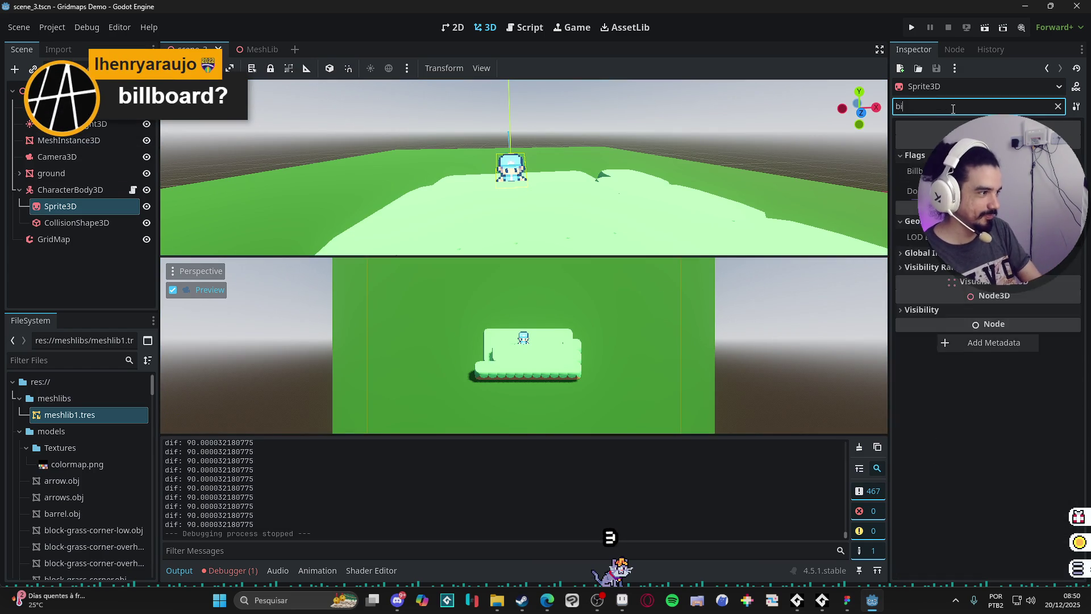
pyautogui.click(995, 171)
pyautogui.click(995, 205)
pyautogui.hotkey('ctrl', 's')
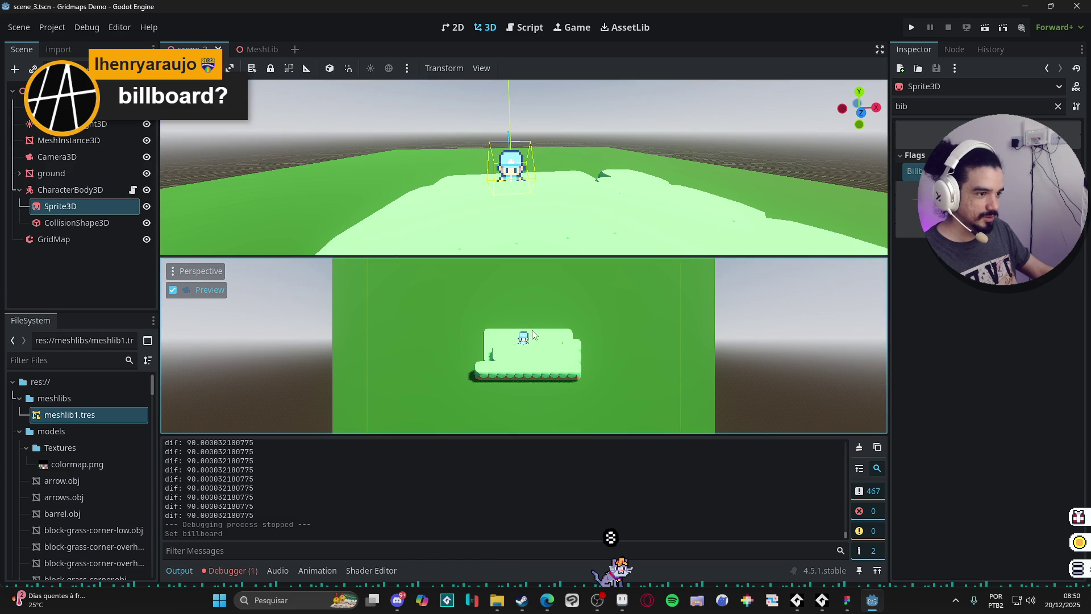
pyautogui.click(912, 27)
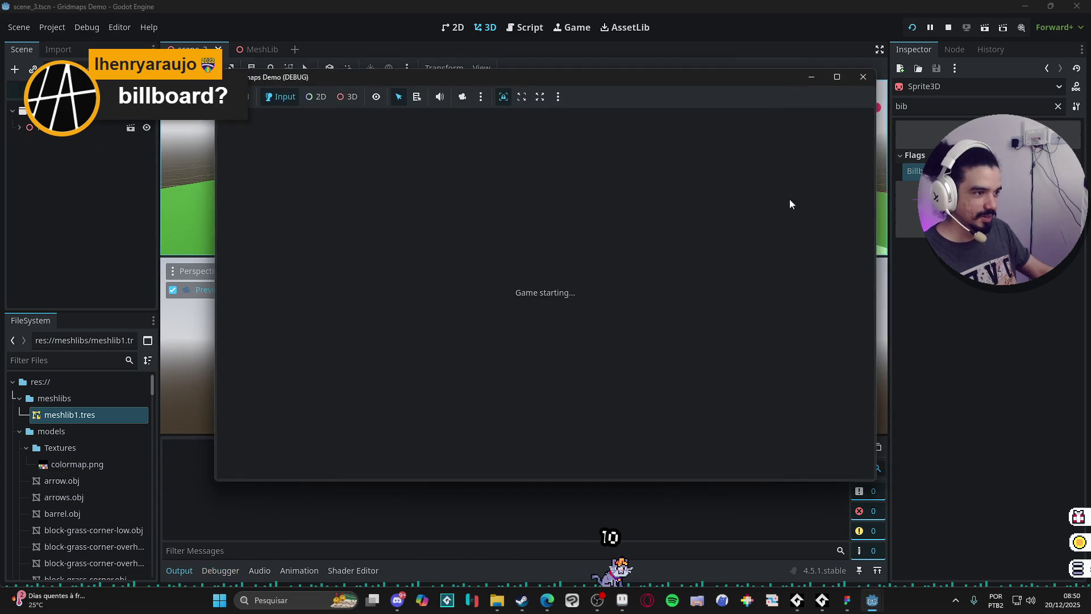
# Walk the character around with the arrow keys, then close the test run and minimize Godot
pyautogui.press('Down')
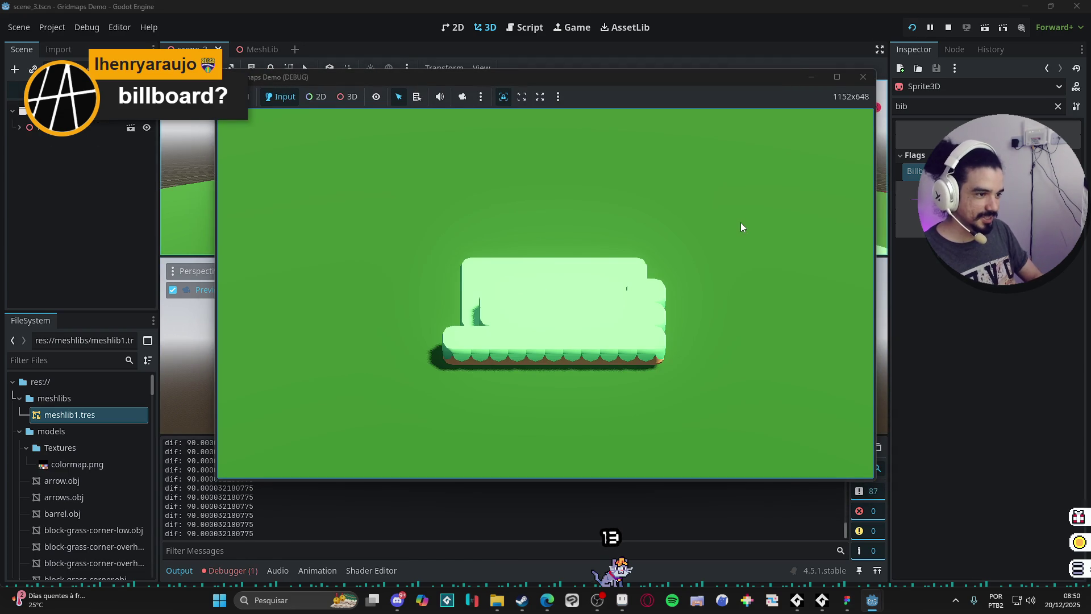
pyautogui.press('Left')
pyautogui.press('Down')
pyautogui.press('Down')
pyautogui.press('Left')
pyautogui.press('Right')
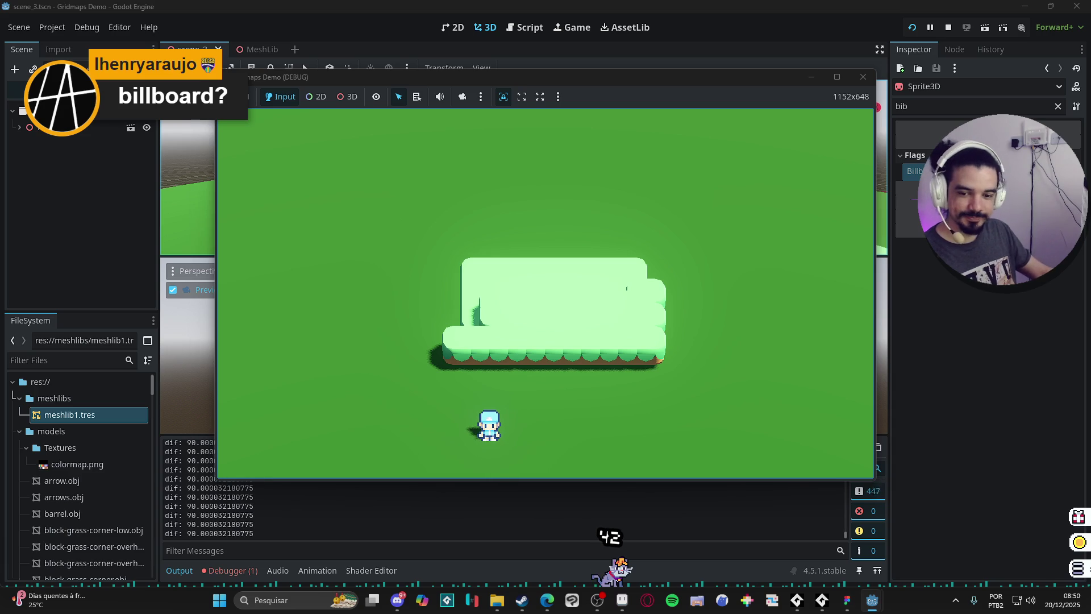
pyautogui.press('Up')
pyautogui.press('Left')
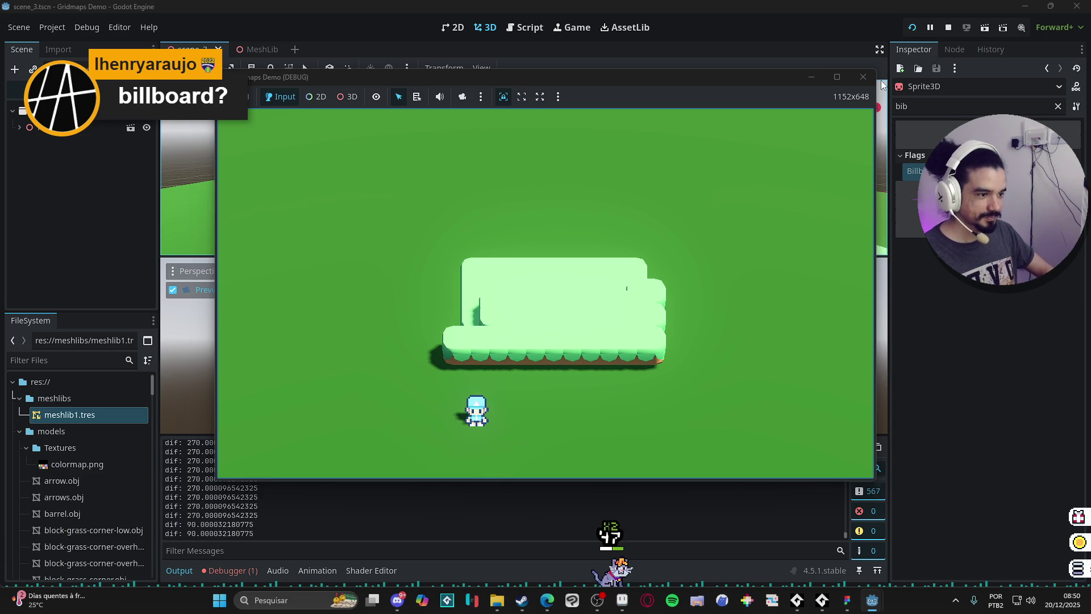
pyautogui.click(863, 77)
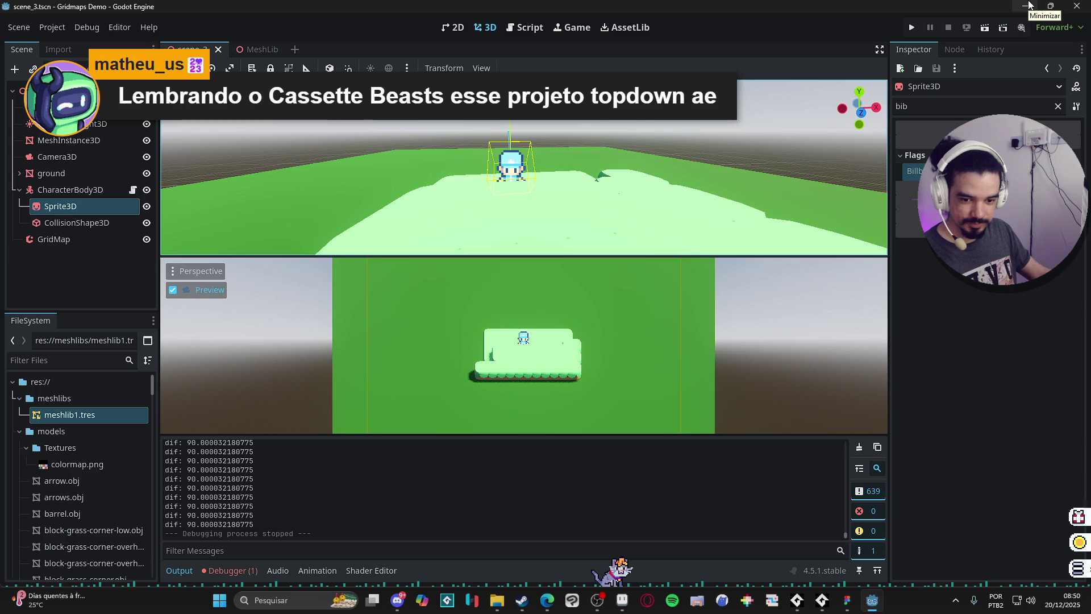
pyautogui.click(1026, 6)
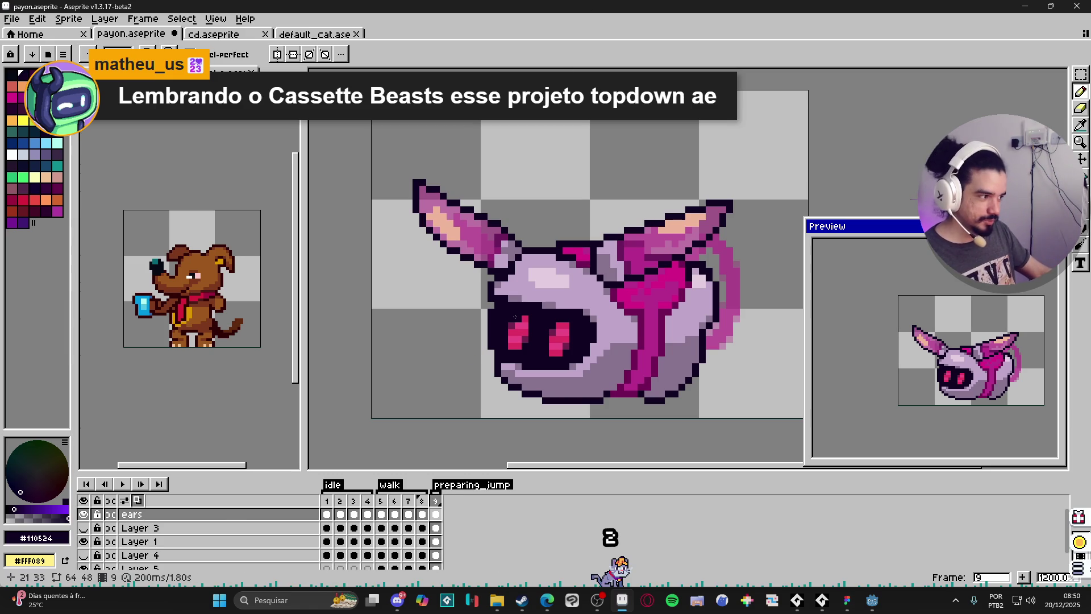
# Pan the Aseprite canvas down and left to reposition the payon sprite in view
pyautogui.moveTo(552, 341)
pyautogui.mouseDown()
pyautogui.moveTo(532, 312)
pyautogui.moveTo(550, 336)
pyautogui.mouseUp()
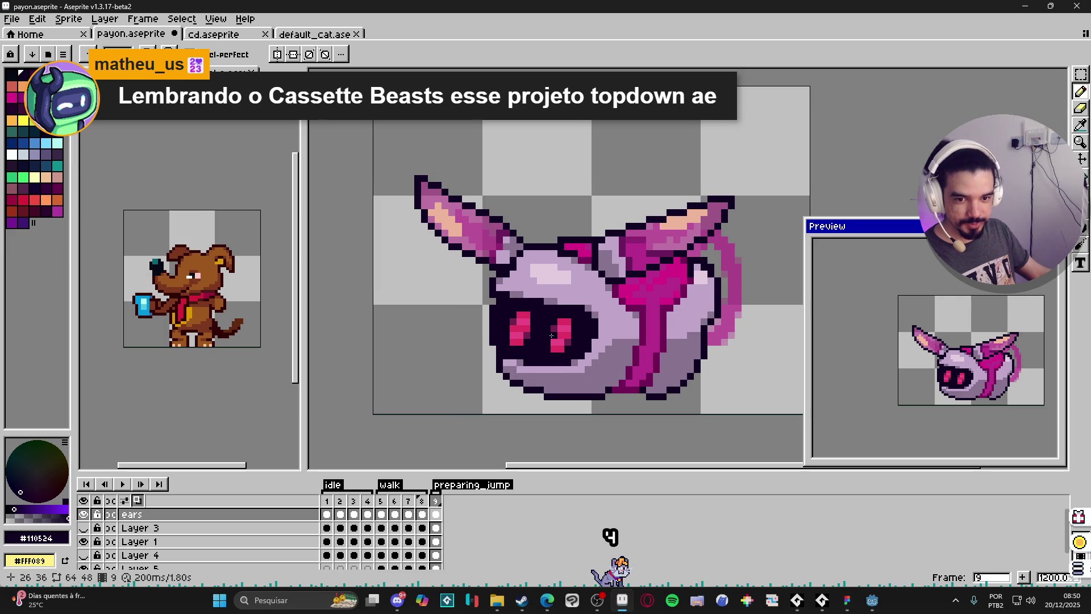
pyautogui.moveTo(575, 362); pyautogui.dragTo(544, 398)
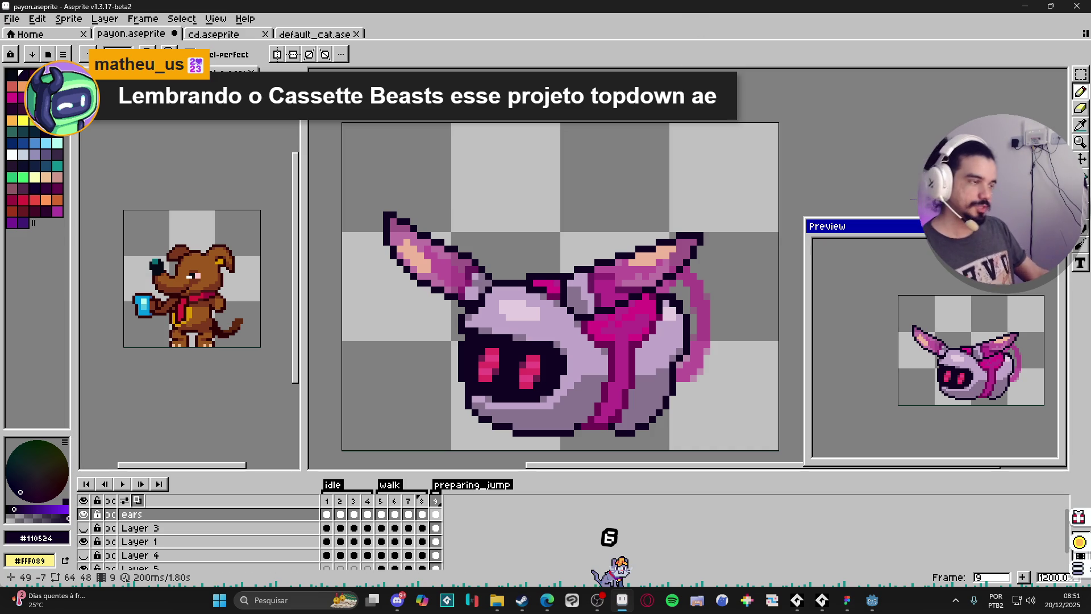
pyautogui.click(497, 600)
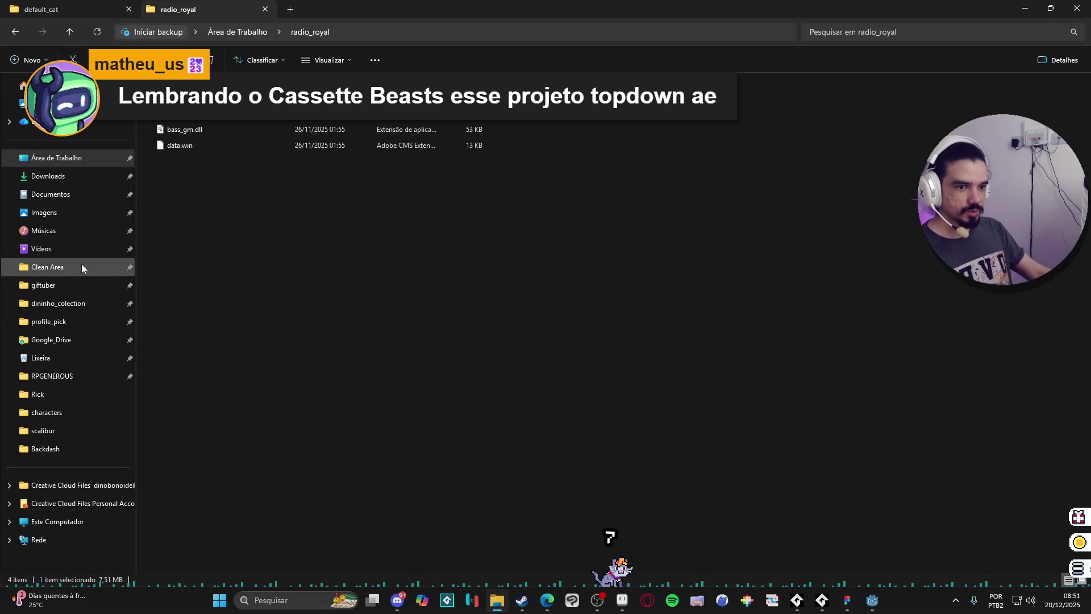
pyautogui.click(71, 248)
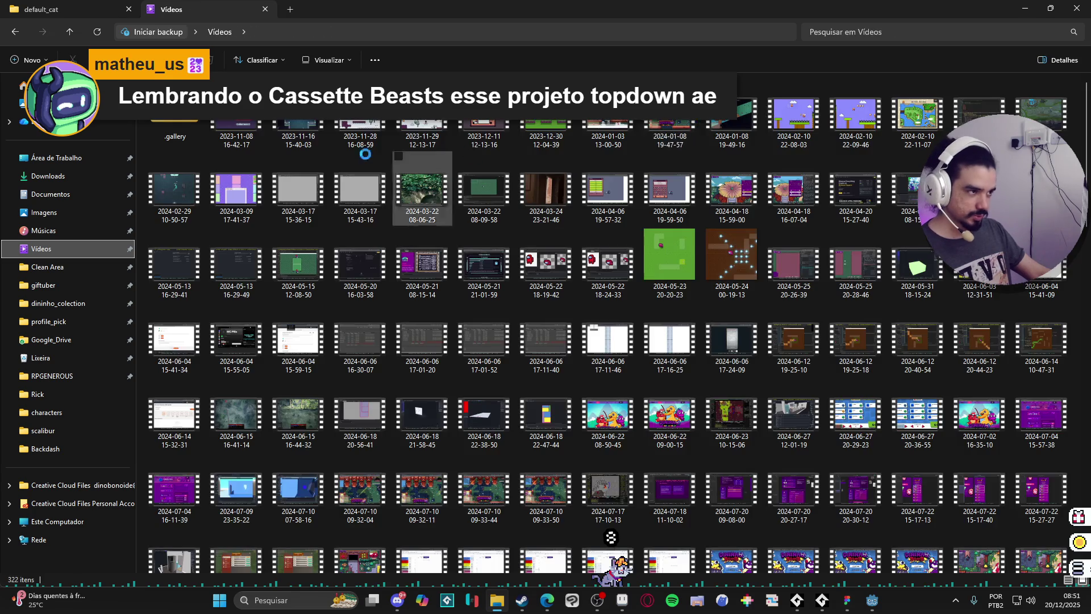
pyautogui.click(848, 121)
pyautogui.doubleClick(847, 121)
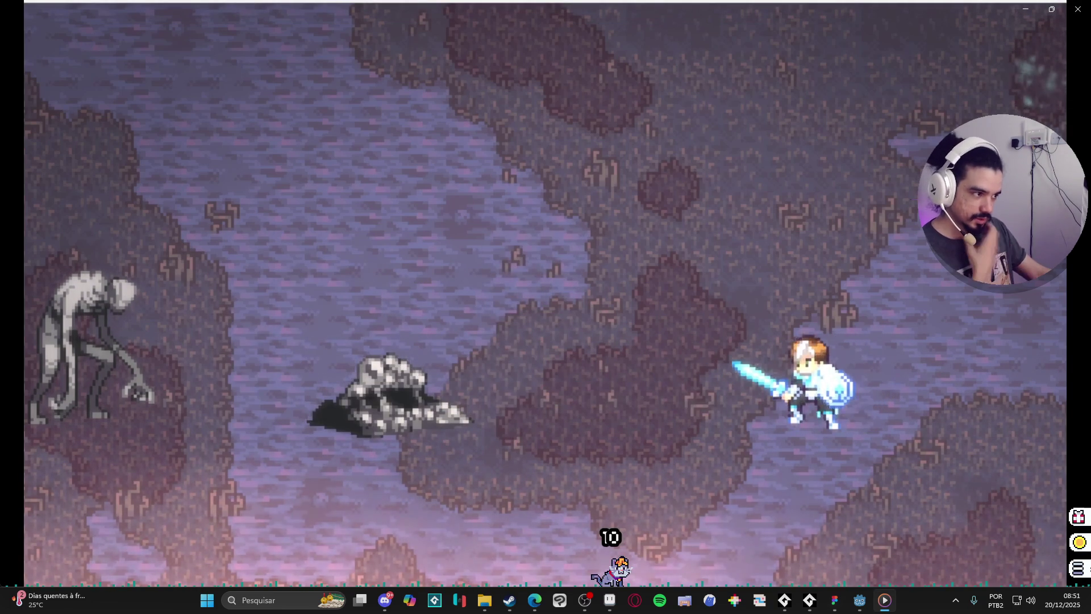
pyautogui.click(1079, 8)
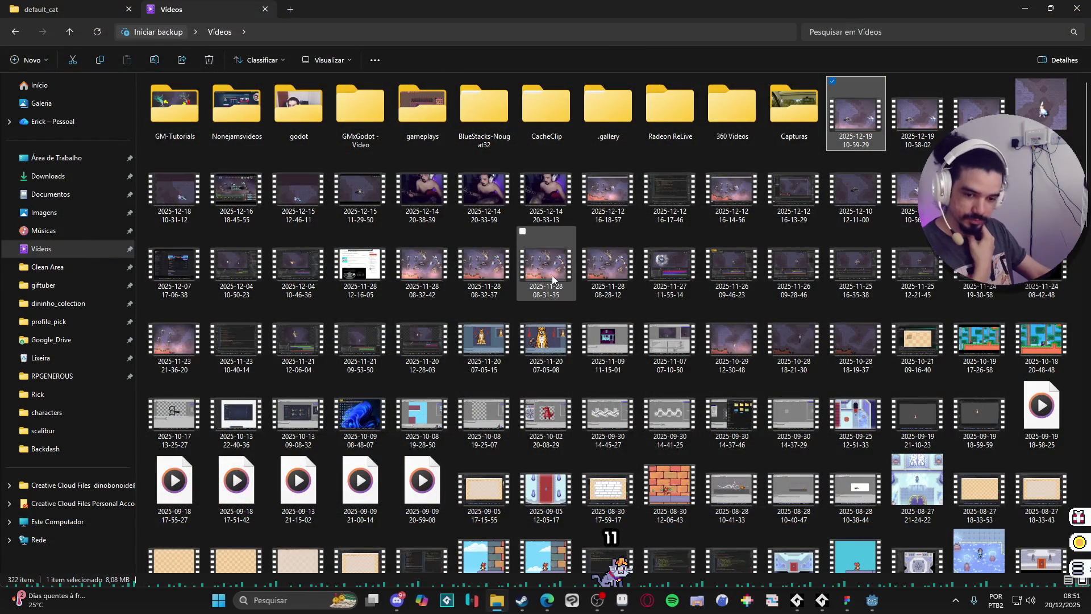
pyautogui.click(1025, 9)
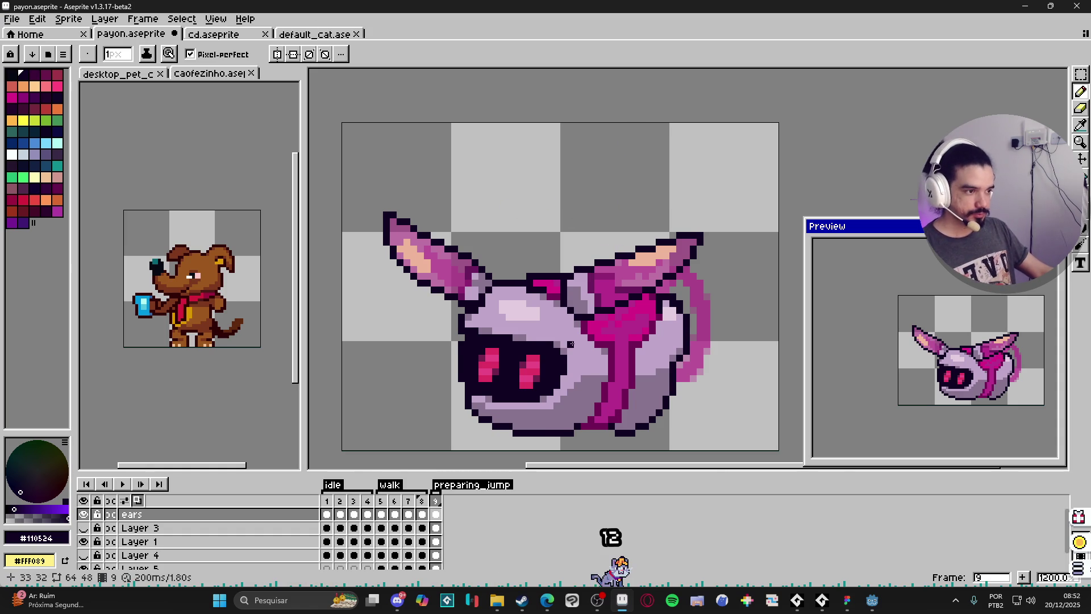
# Make Layer 1 the active layer and switch to the Eraser tool
pyautogui.scroll(-1, 570, 338)
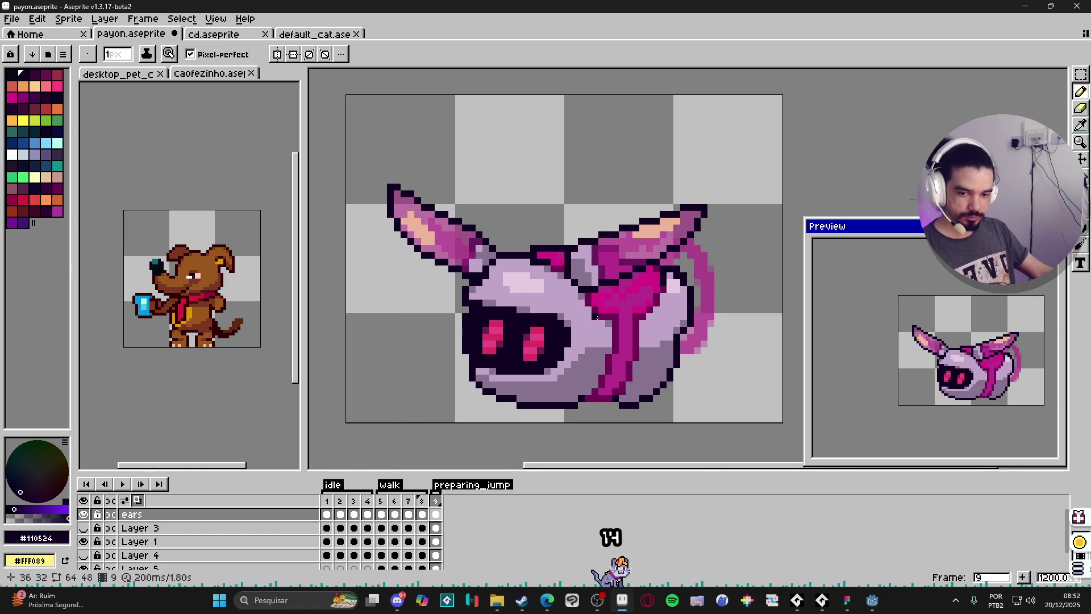
pyautogui.hscroll(-1, 568, 370)
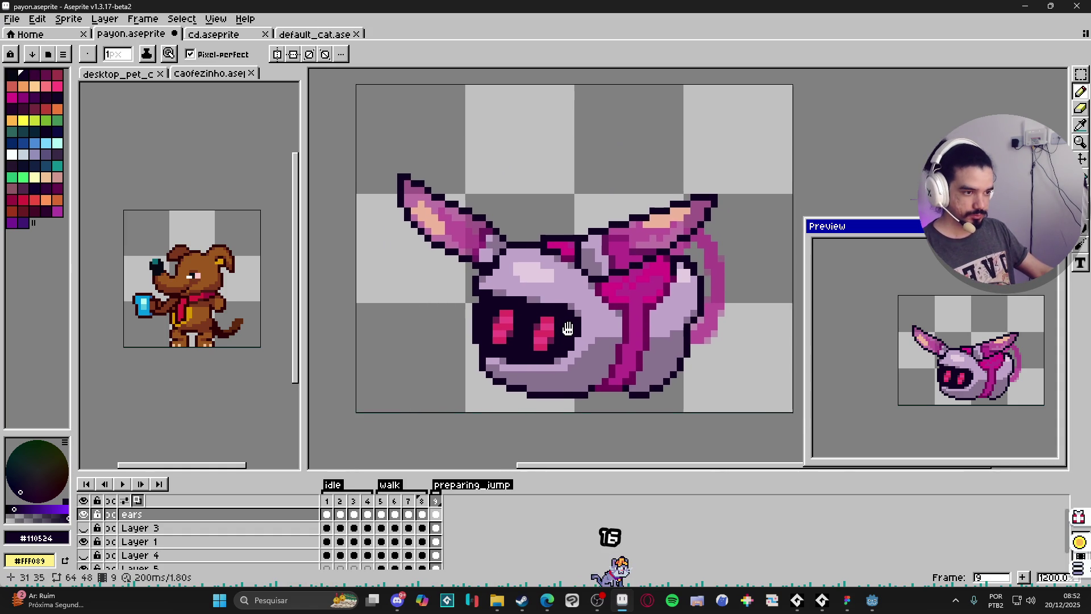
pyautogui.scroll(-1, 565, 398)
pyautogui.press('v')
pyautogui.scroll(1, 635, 316)
pyautogui.click(635, 316)
pyautogui.press('b')
pyautogui.scroll(2, 625, 301)
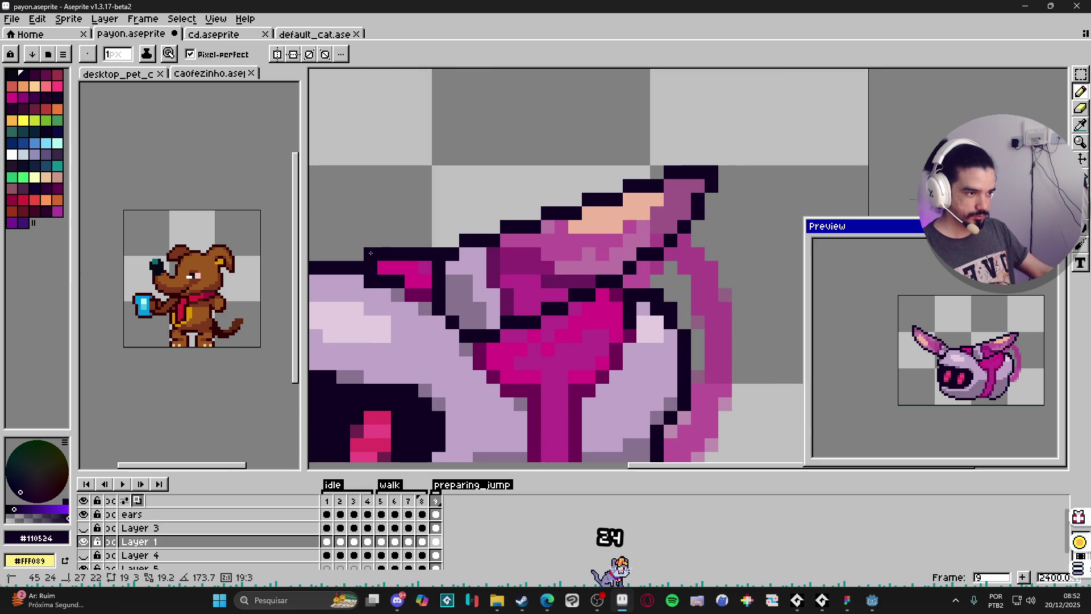
pyautogui.press('e')
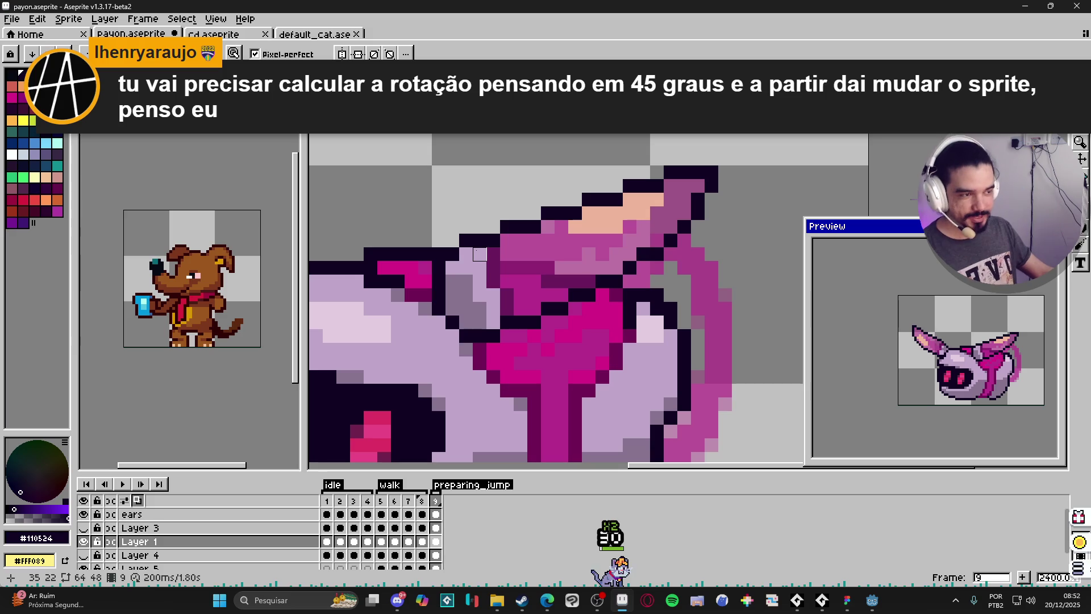
pyautogui.scroll(-2, 480, 254)
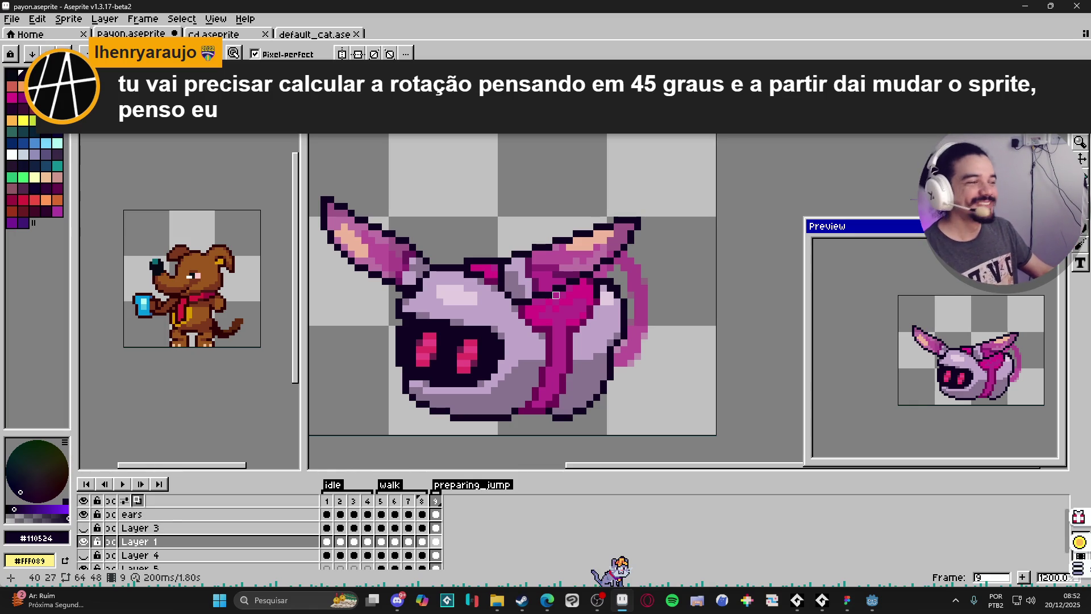
# Open File > New for a New Sprite dialog set to RGBA with transparent background
pyautogui.scroll(1, 563, 267)
pyautogui.scroll(-3, 562, 267)
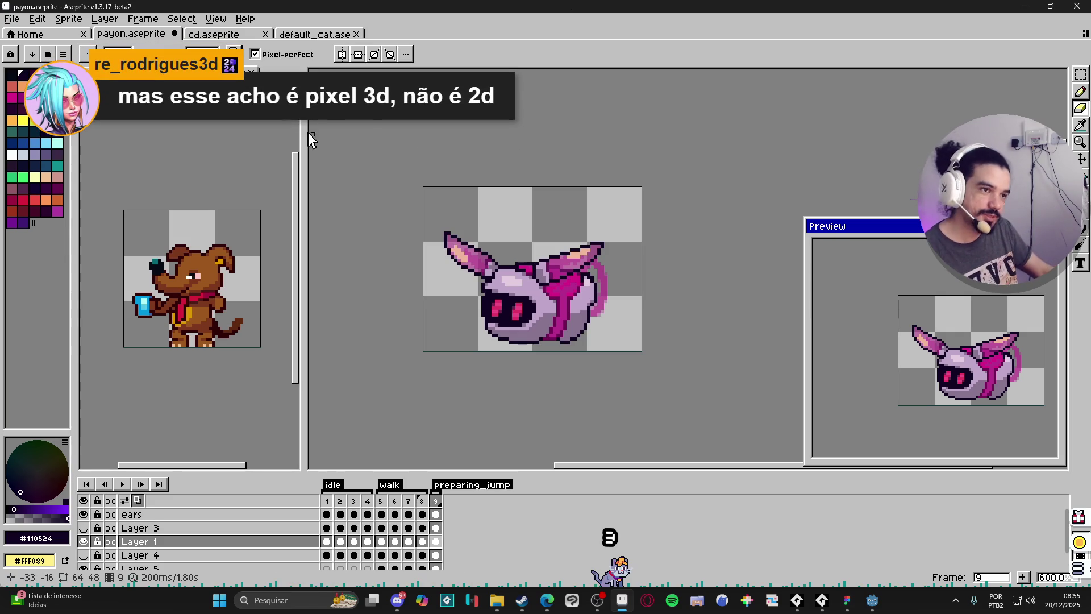
pyautogui.click(12, 19)
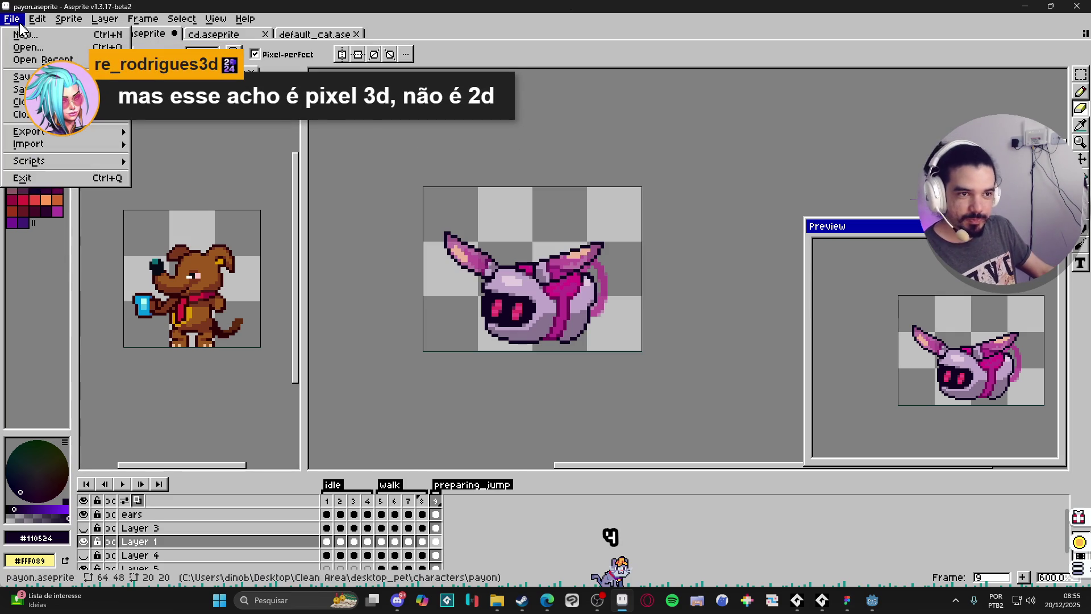
pyautogui.click(31, 33)
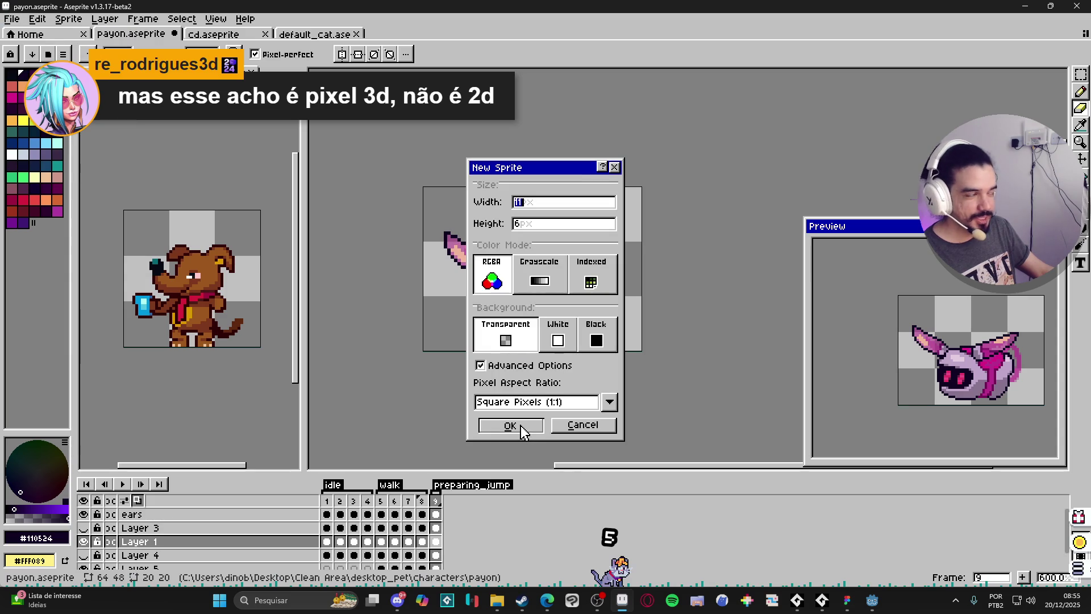
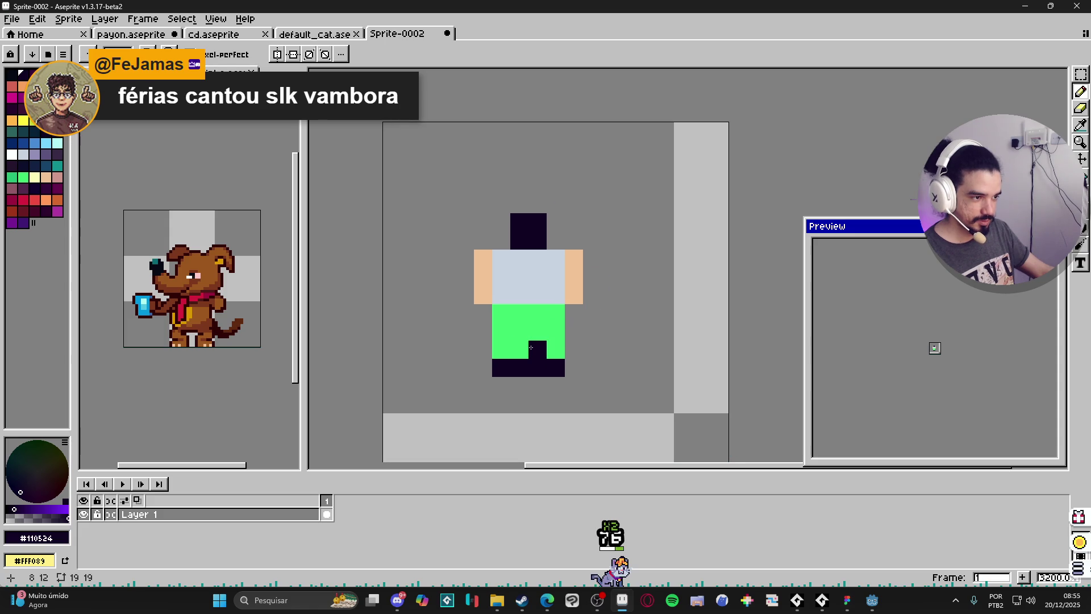
# Erase the middle pixels to separate the character's two legs
pyautogui.press('e')
pyautogui.moveTo(518, 367)
pyautogui.mouseDown()
pyautogui.moveTo(538, 349)
pyautogui.moveTo(527, 373)
pyautogui.mouseUp()
pyautogui.scroll(-1, 549, 370)
# Pencil dark pixels across the top of the head to form a black hat
pyautogui.press('b')
pyautogui.click(527, 250)
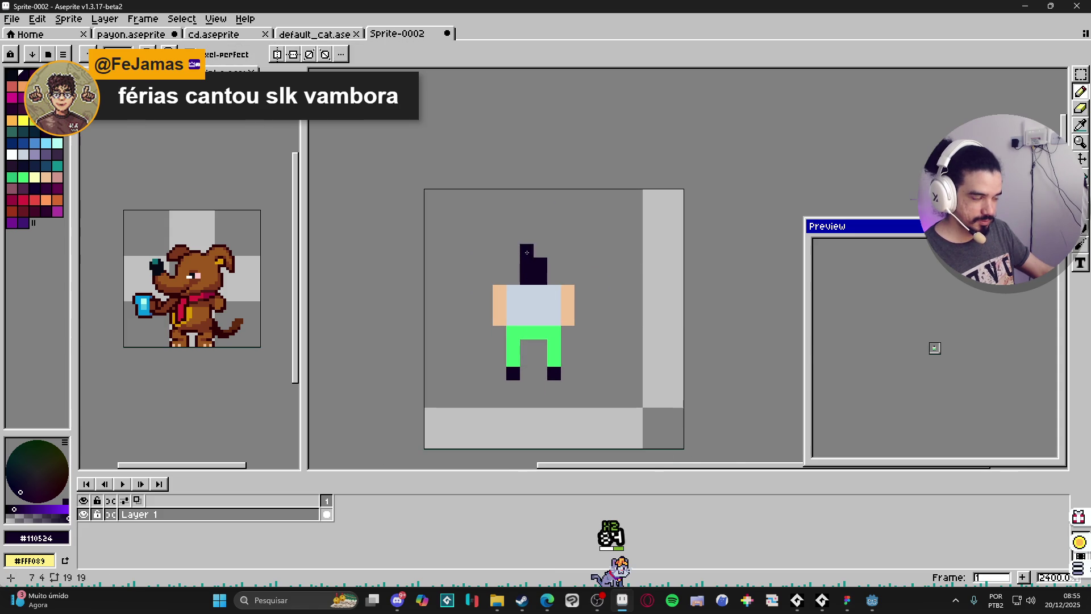
pyautogui.click(517, 264)
pyautogui.click(540, 250)
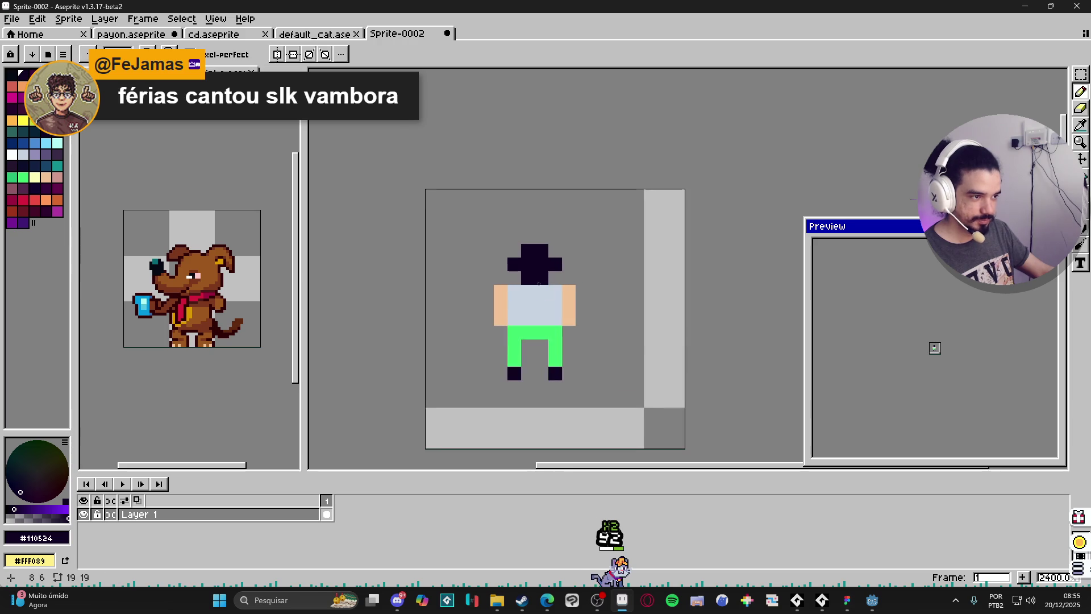
# Eyedrop the arm's skin colour and paint the face row and lower legs with it
pyautogui.keyDown('alt'); pyautogui.click(568, 299); pyautogui.keyUp('alt')
pyautogui.click(539, 276)
pyautogui.click(557, 355)
pyautogui.click(514, 360)
pyautogui.click(555, 360)
pyautogui.scroll(-2, 568, 360)
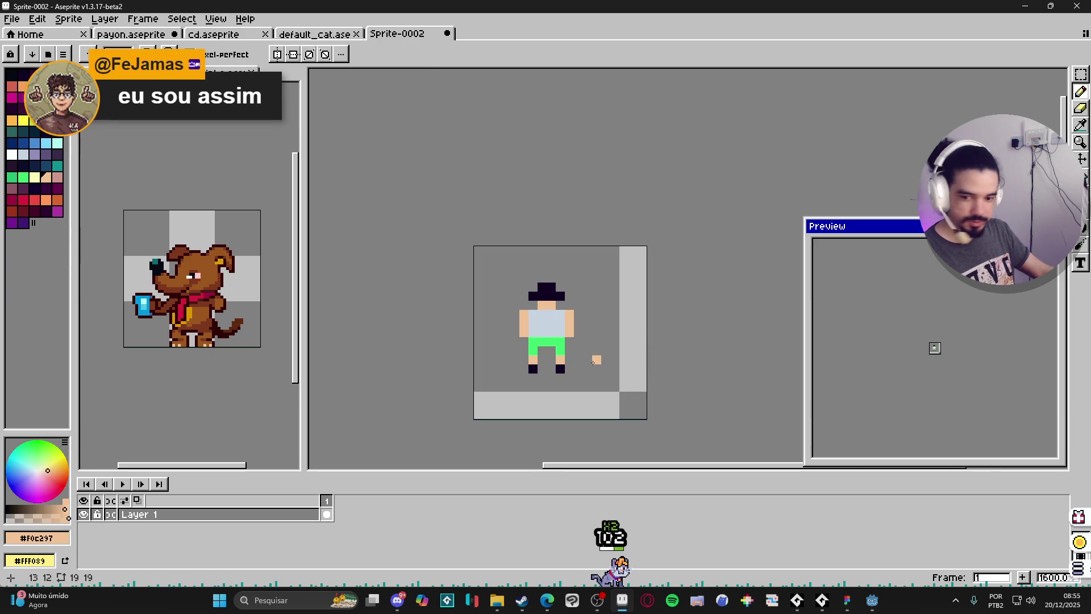
pyautogui.scroll(1, 595, 359)
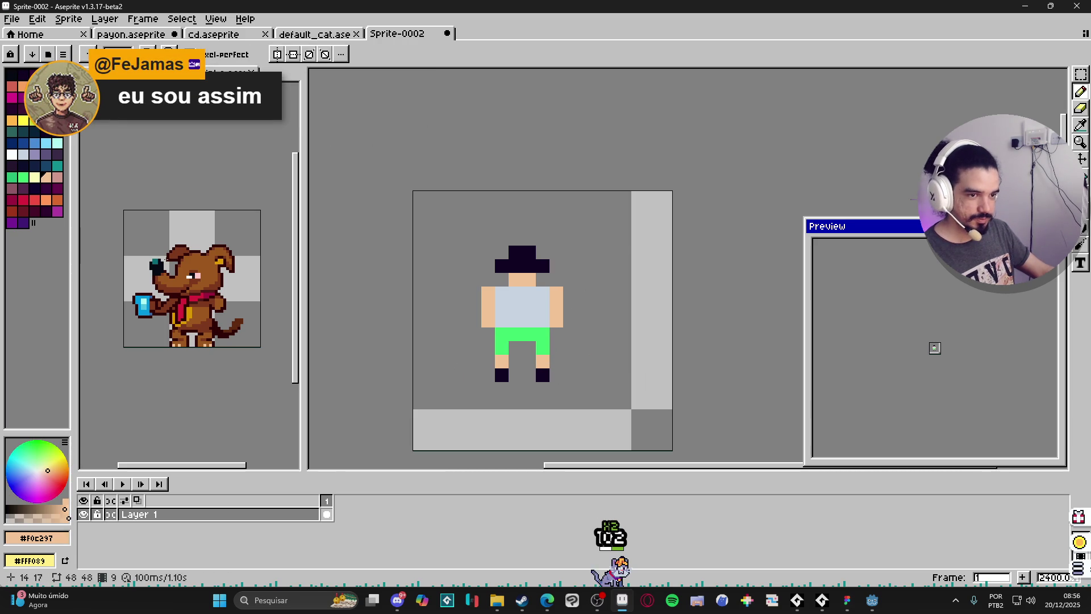
# Paint a dark grey shadow row under the boots, erasing the stray far-left pixel
pyautogui.click(28, 506)
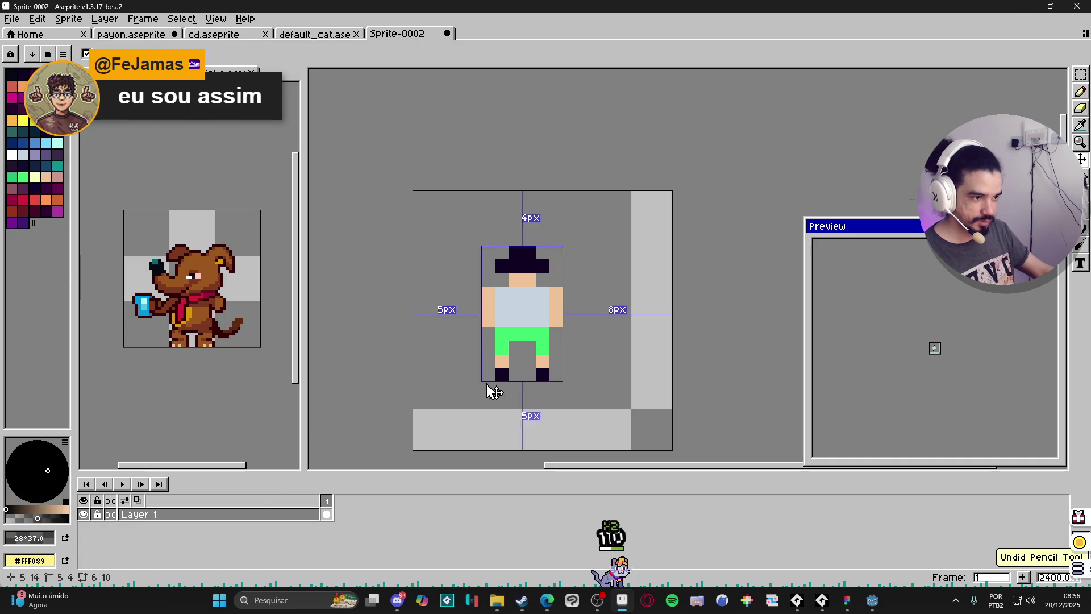
pyautogui.click(470, 375)
pyautogui.moveTo(524, 376); pyautogui.dragTo(515, 376)
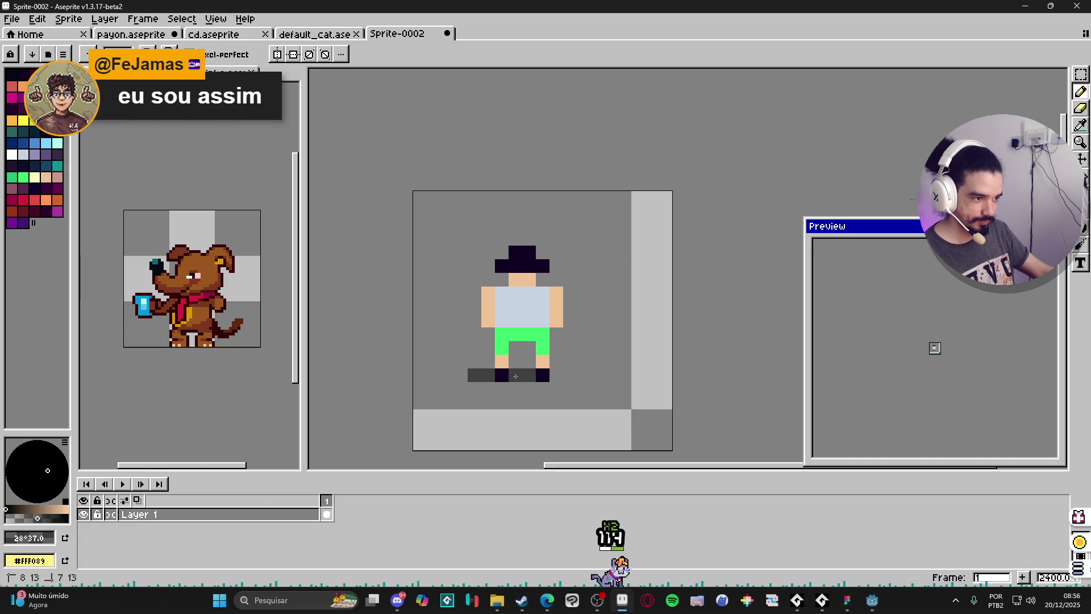
pyautogui.rightClick(474, 375)
pyautogui.scroll(-1, 492, 402)
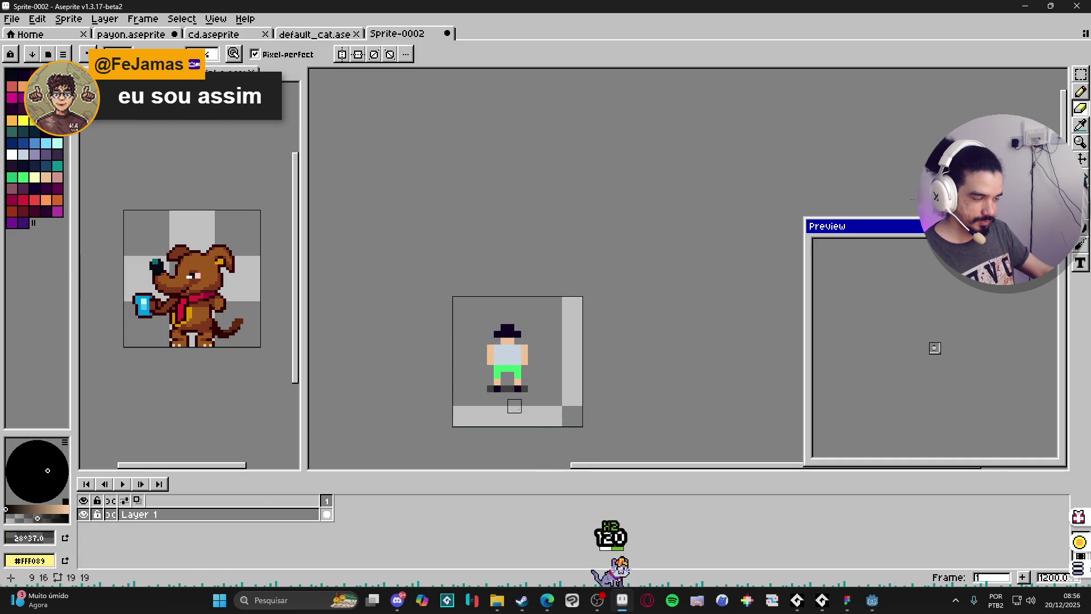
pyautogui.scroll(3, 552, 388)
pyautogui.scroll(-2, 551, 387)
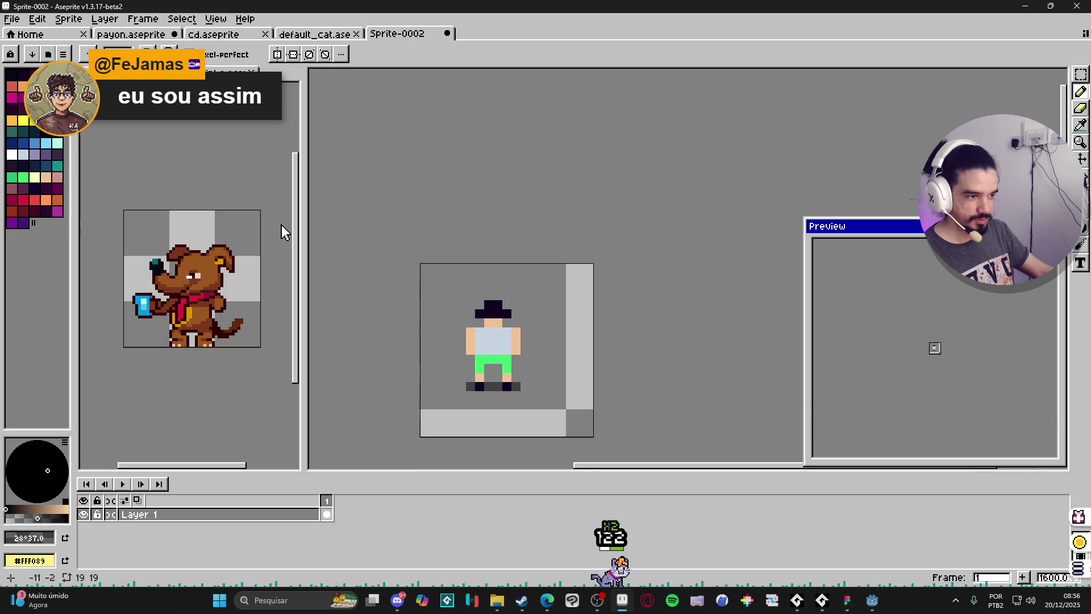
# Preview and cancel the Outline effect, then bucket-fill the black hat red
pyautogui.press('m')
pyautogui.moveTo(418, 270); pyautogui.dragTo(543, 383)
pyautogui.hotkey('shift', 'o')
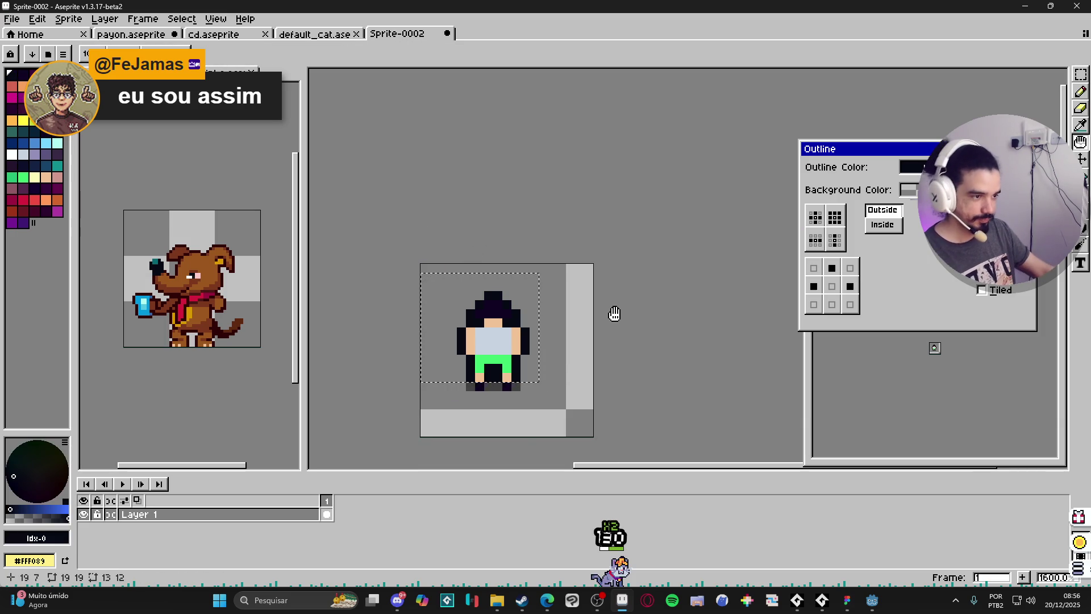
pyautogui.press('Escape')
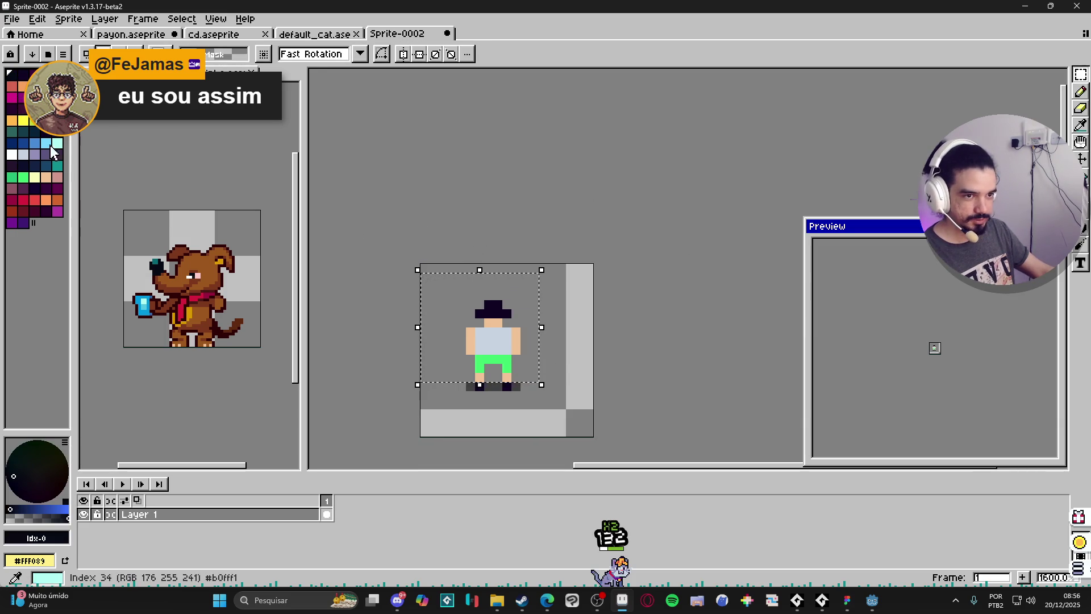
pyautogui.hotkey('ctrl', 'd')
pyautogui.press('g')
pyautogui.click(492, 310)
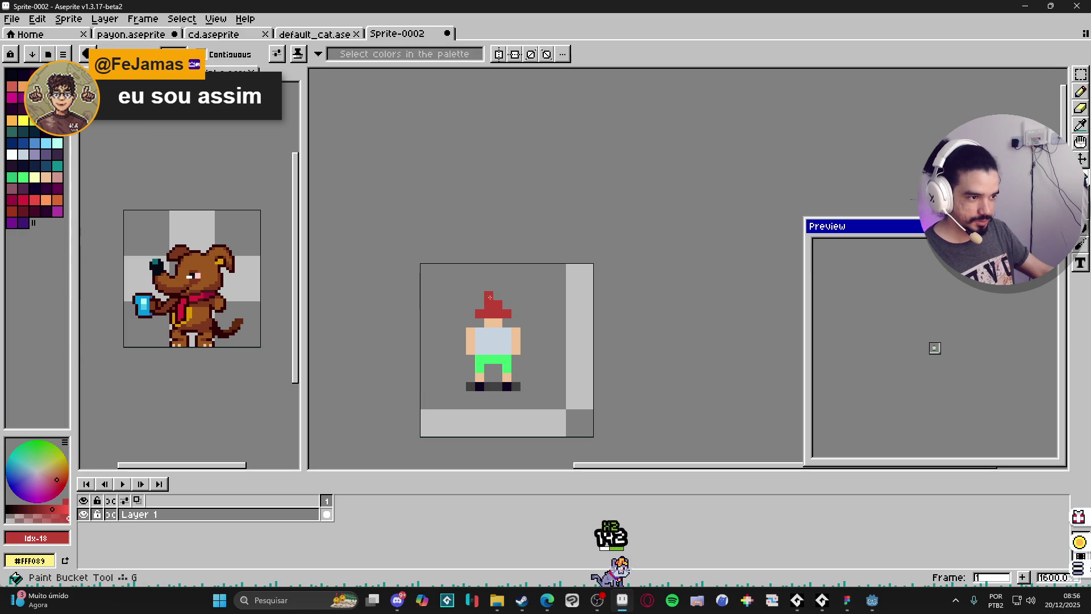
pyautogui.keyDown('alt'); pyautogui.click(524, 359); pyautogui.keyUp('alt')
# Marquee-select the whole figure and apply a black outside outline
pyautogui.press('m')
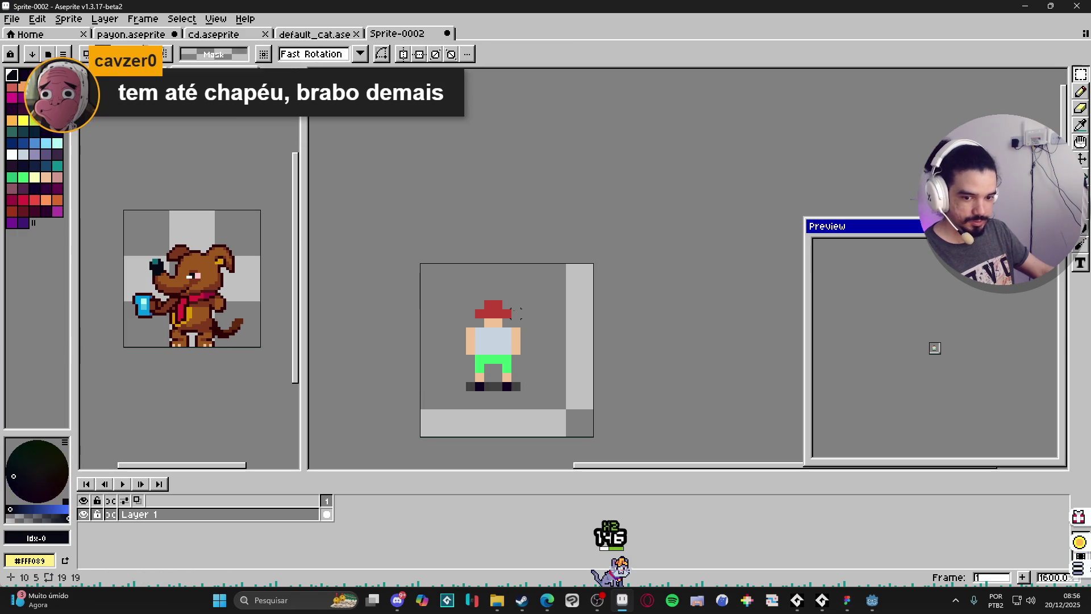
pyautogui.scroll(1, 535, 313)
pyautogui.moveTo(407, 263)
pyautogui.mouseDown()
pyautogui.moveTo(531, 372)
pyautogui.moveTo(531, 412)
pyautogui.mouseUp()
pyautogui.hotkey('shift', 'o')
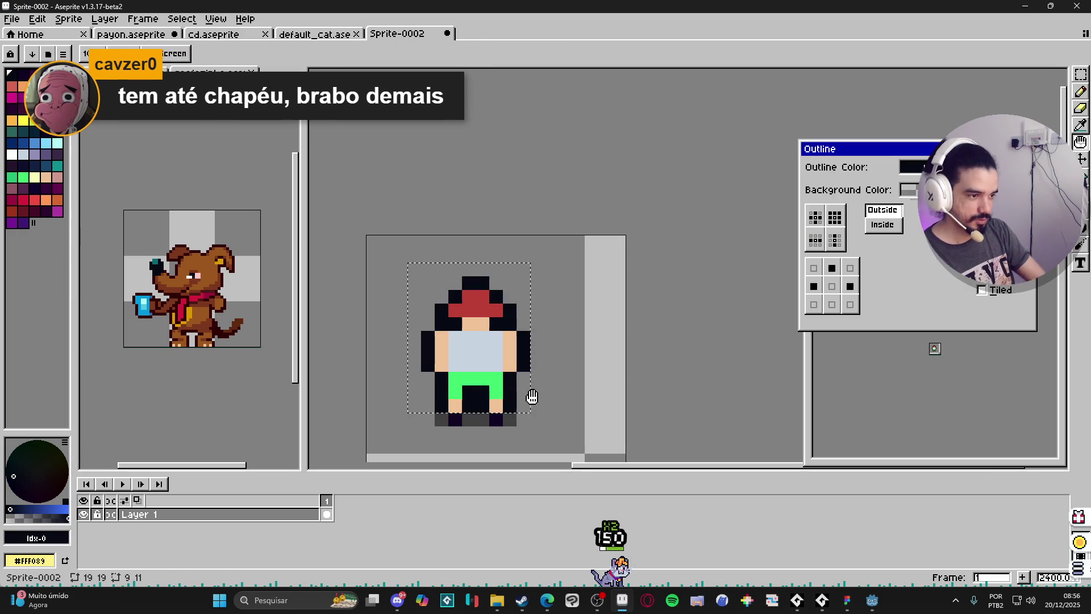
pyautogui.press('Escape')
# Pencil dark touch-up pixels on the shorts and hat top, undoing a stray shirt pixel
pyautogui.hotkey('ctrl', 'd')
pyautogui.press('b')
pyautogui.click(456, 378)
pyautogui.scroll(5, 1025, 362)
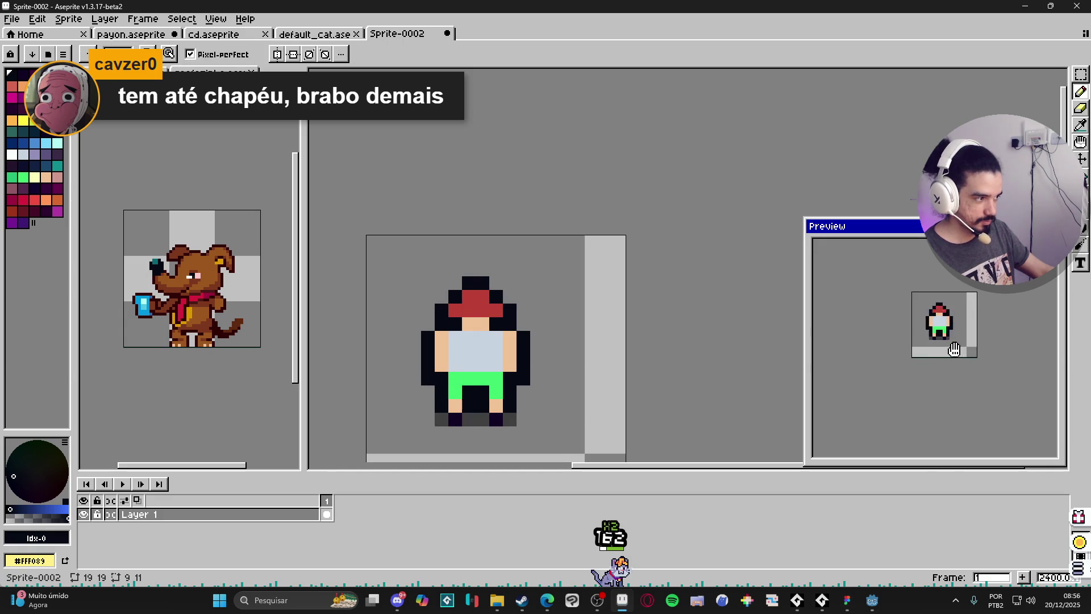
pyautogui.click(496, 283)
pyautogui.click(455, 283)
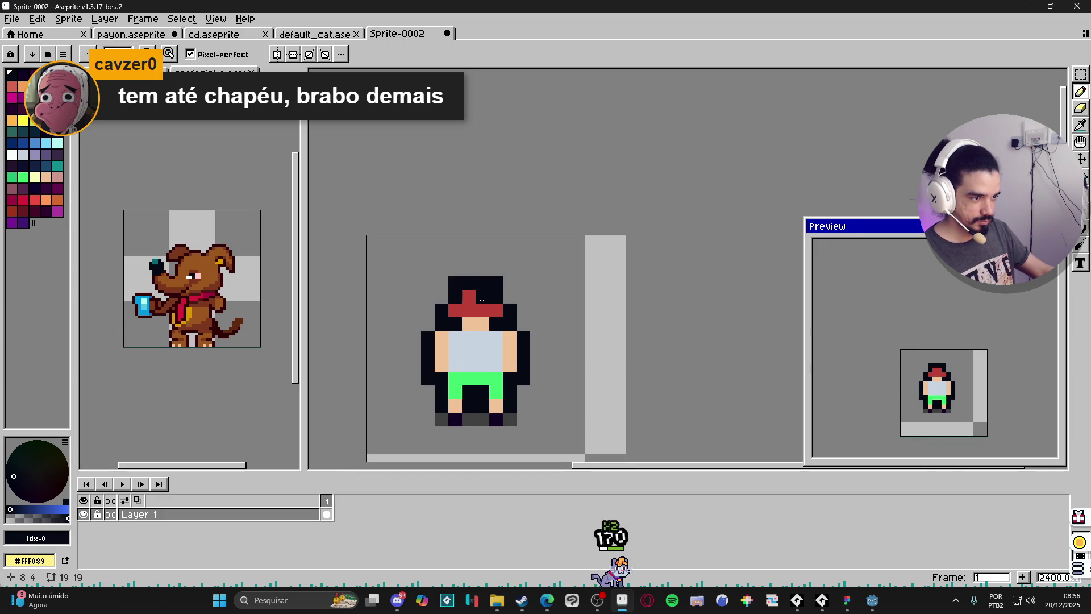
pyautogui.scroll(-5, 522, 321)
pyautogui.scroll(5, 515, 333)
pyautogui.click(515, 332)
pyautogui.hotkey('ctrl', 'z')
pyautogui.scroll(-1, 534, 353)
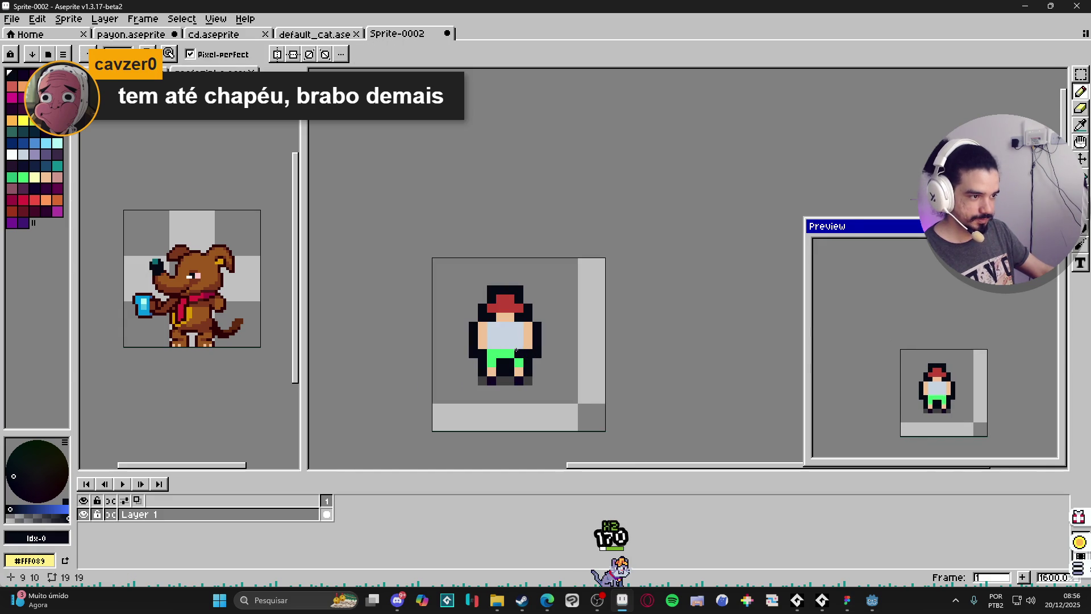
# Darken the right shoulder pixel of the character
pyautogui.scroll(2, 527, 361)
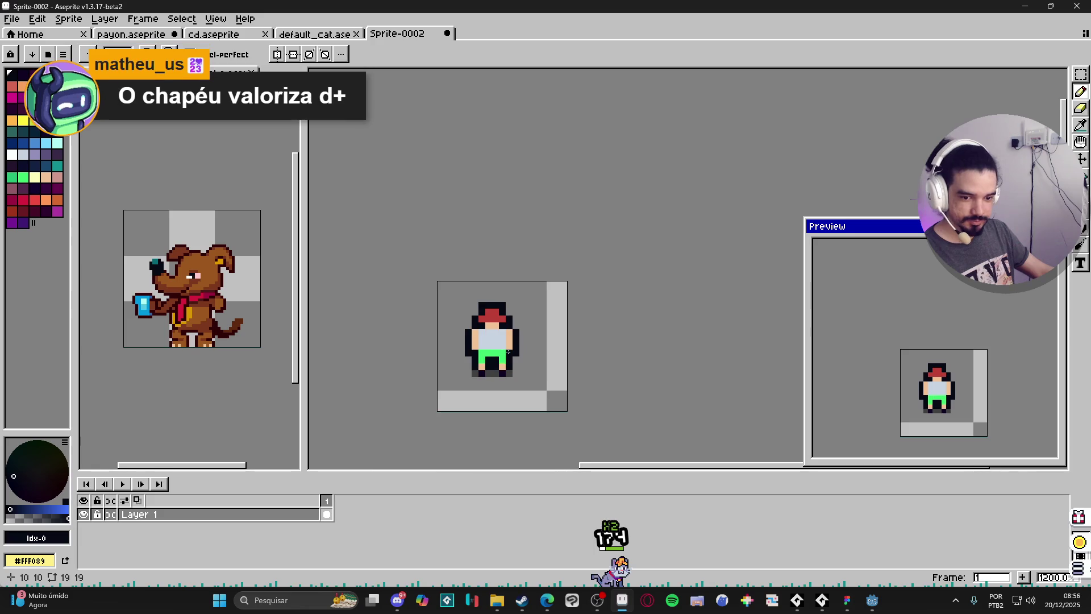
pyautogui.click(515, 309)
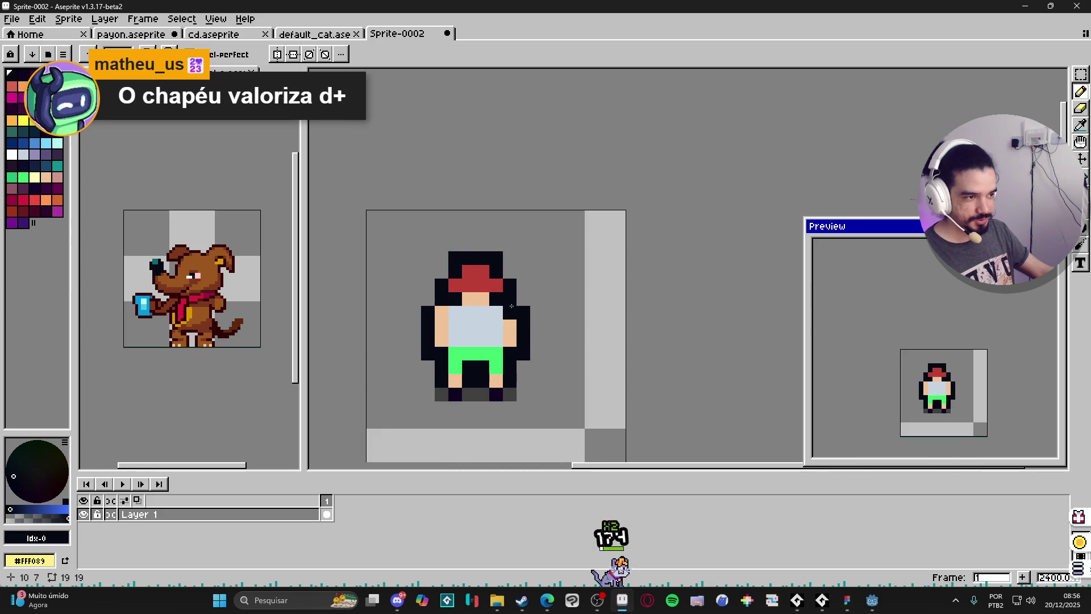
pyautogui.scroll(-1, 512, 301)
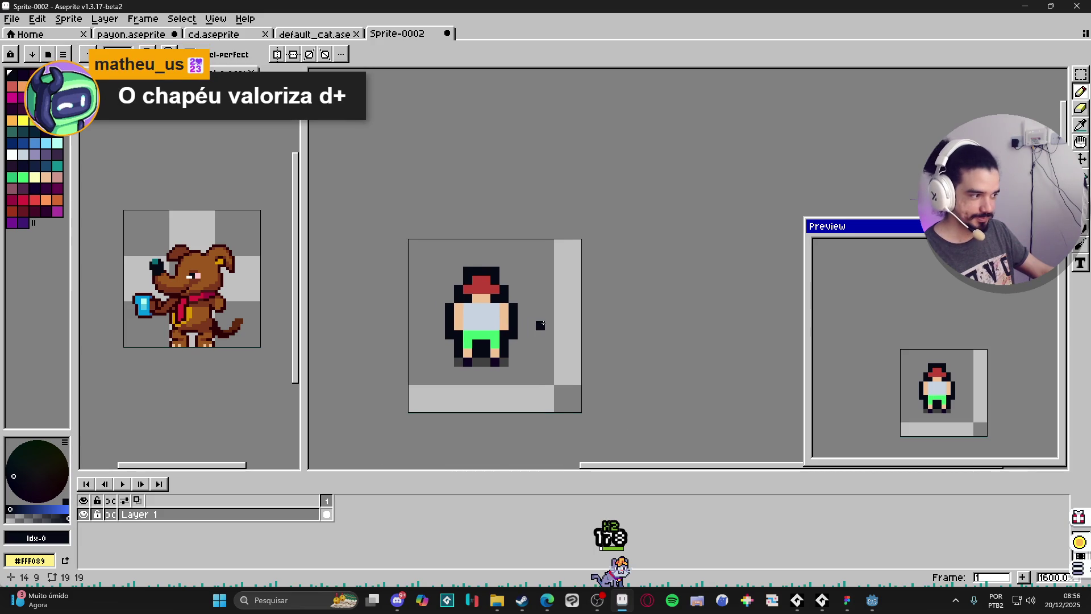
pyautogui.scroll(-1, 549, 325)
pyautogui.scroll(2, 515, 353)
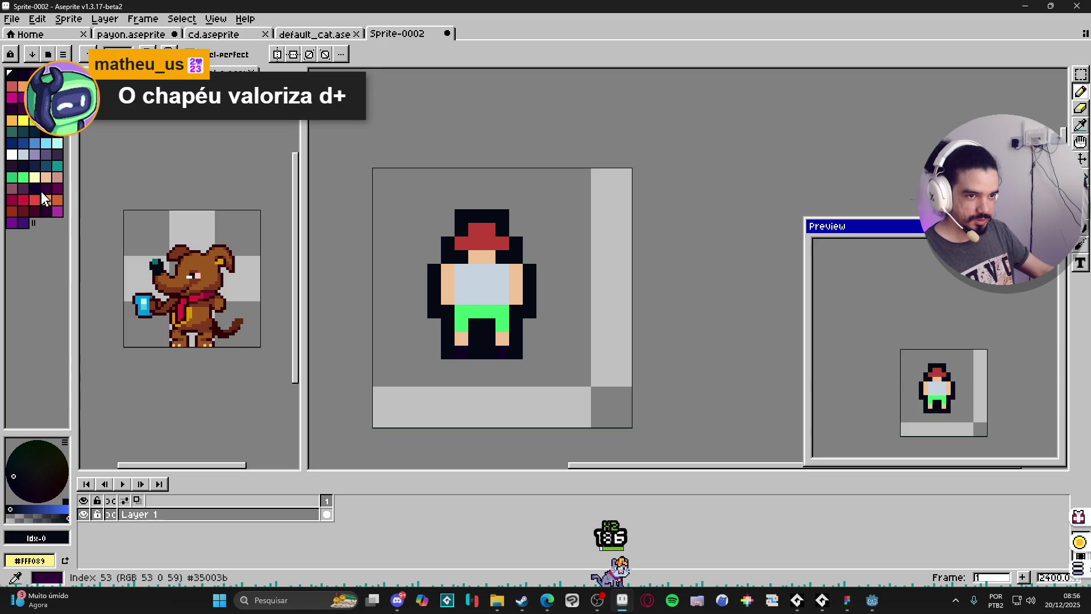
# Paint the boots red from the palette, undoing the stray pixel below the right boot
pyautogui.click(31, 209)
pyautogui.click(462, 352)
pyautogui.moveTo(502, 353)
pyautogui.mouseDown()
pyautogui.moveTo(500, 368)
pyautogui.moveTo(512, 352)
pyautogui.mouseUp()
pyautogui.scroll(1, 500, 368)
pyautogui.hotkey('ctrl', 'z')
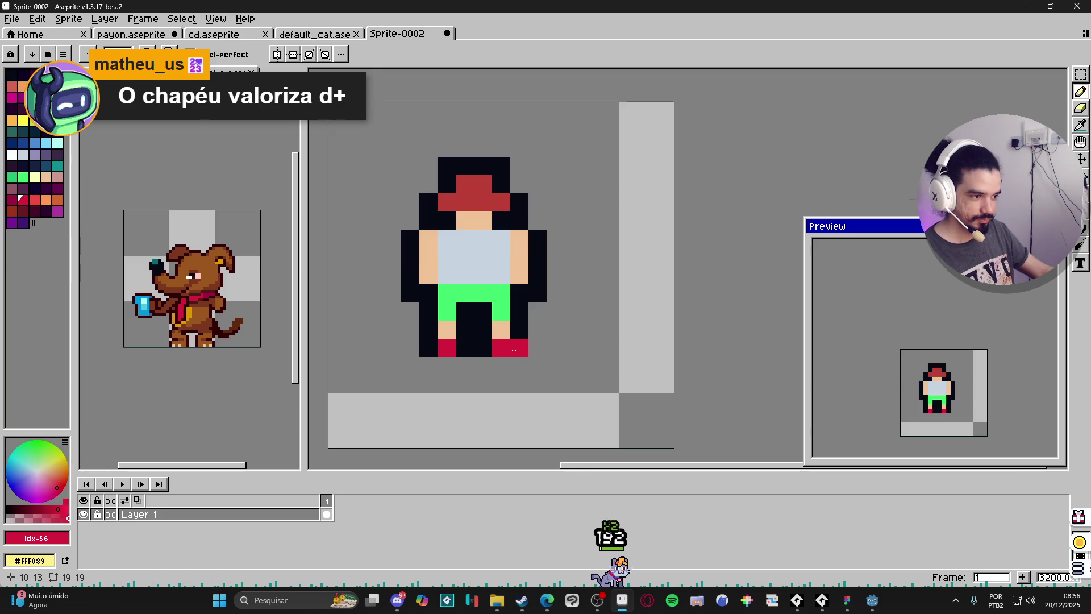
pyautogui.scroll(-2, 475, 397)
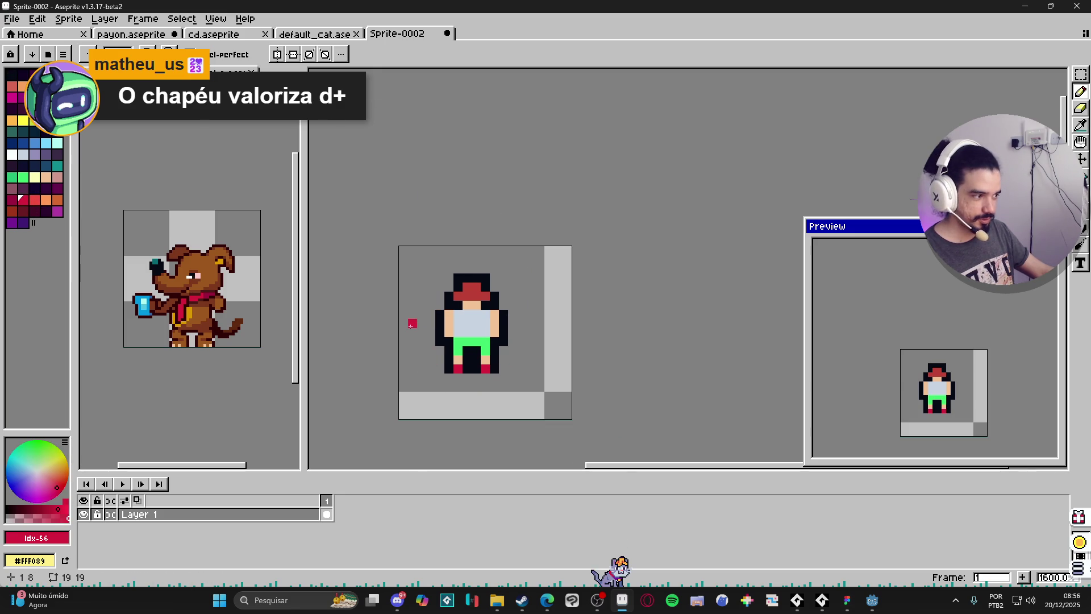
pyautogui.scroll(1, 413, 315)
pyautogui.scroll(-1, 409, 312)
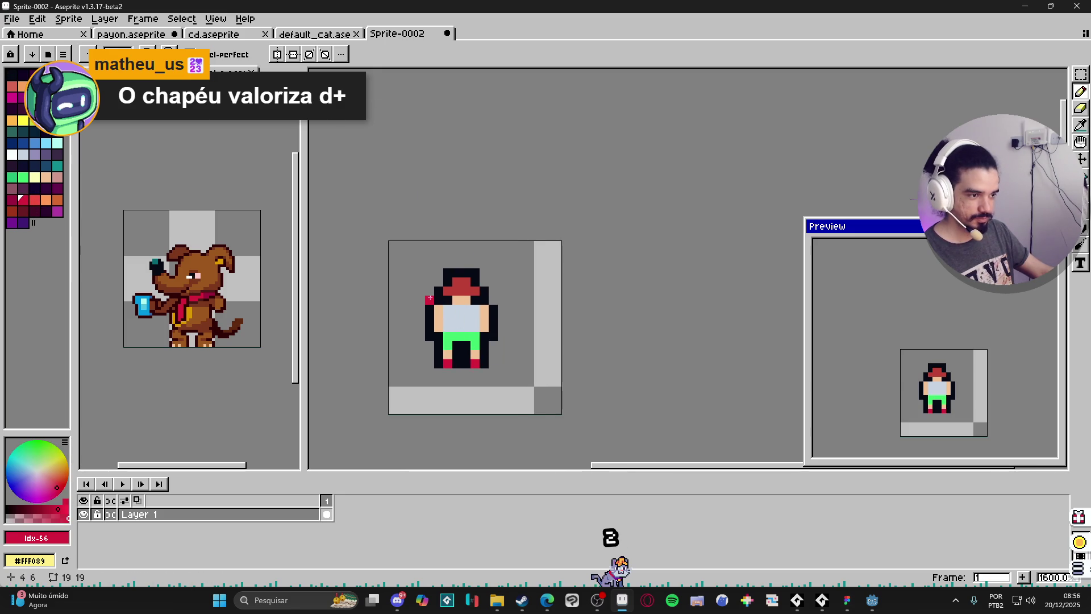
pyautogui.scroll(1, 432, 301)
# Eyedrop the dark outline colour from the sprite and look over the result
pyautogui.keyDown('alt'); pyautogui.click(448, 294); pyautogui.keyUp('alt')
pyautogui.scroll(-2, 500, 306)
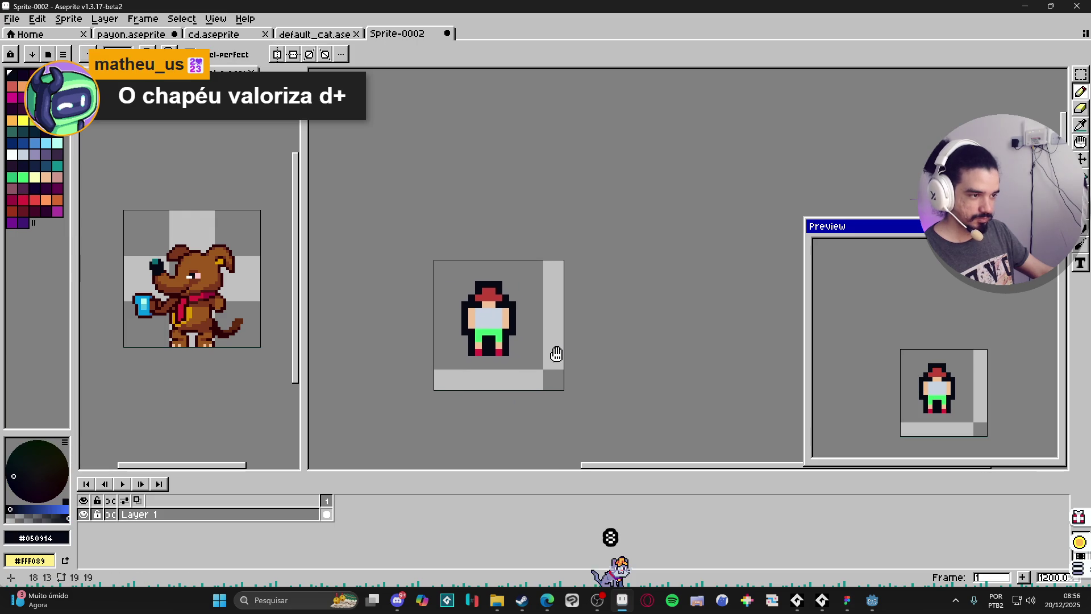
pyautogui.scroll(-1, 516, 310)
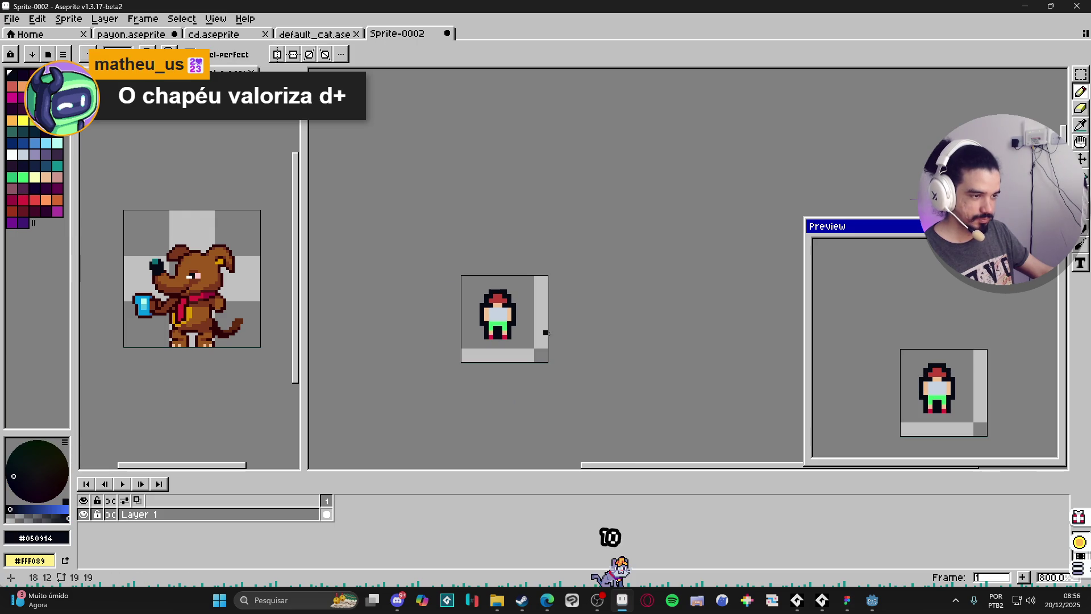
pyautogui.hscroll(1, 564, 340)
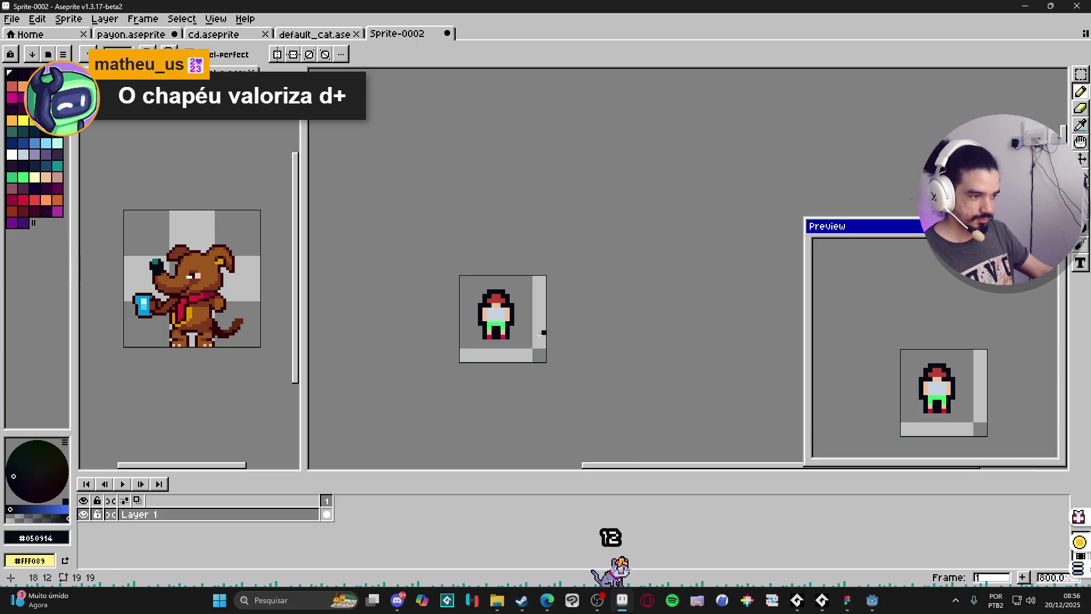
pyautogui.scroll(8, 463, 358)
pyautogui.scroll(-3, 463, 359)
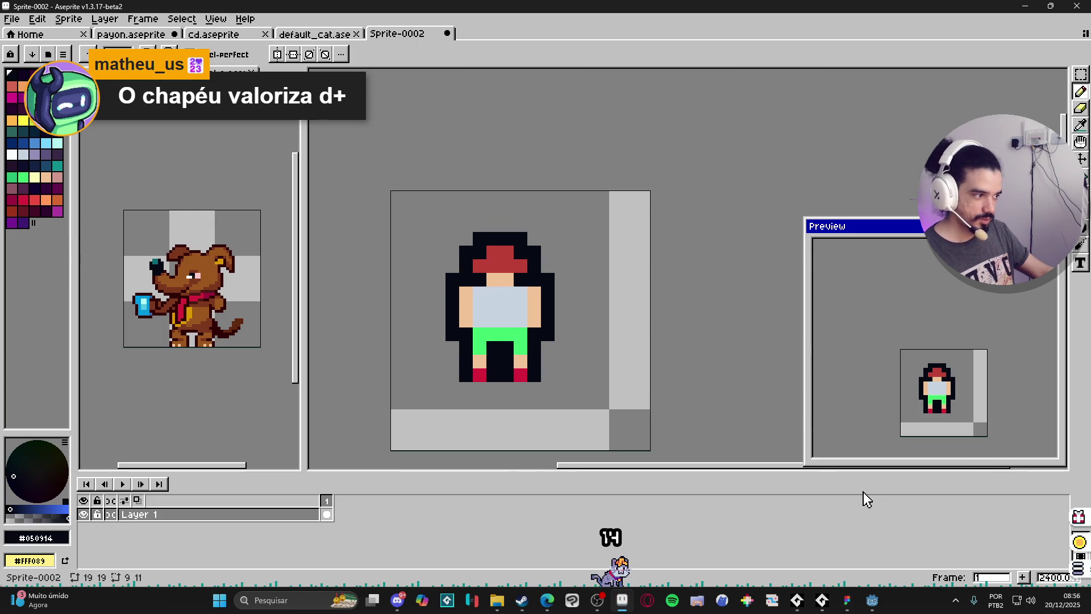
pyautogui.click(1025, 577)
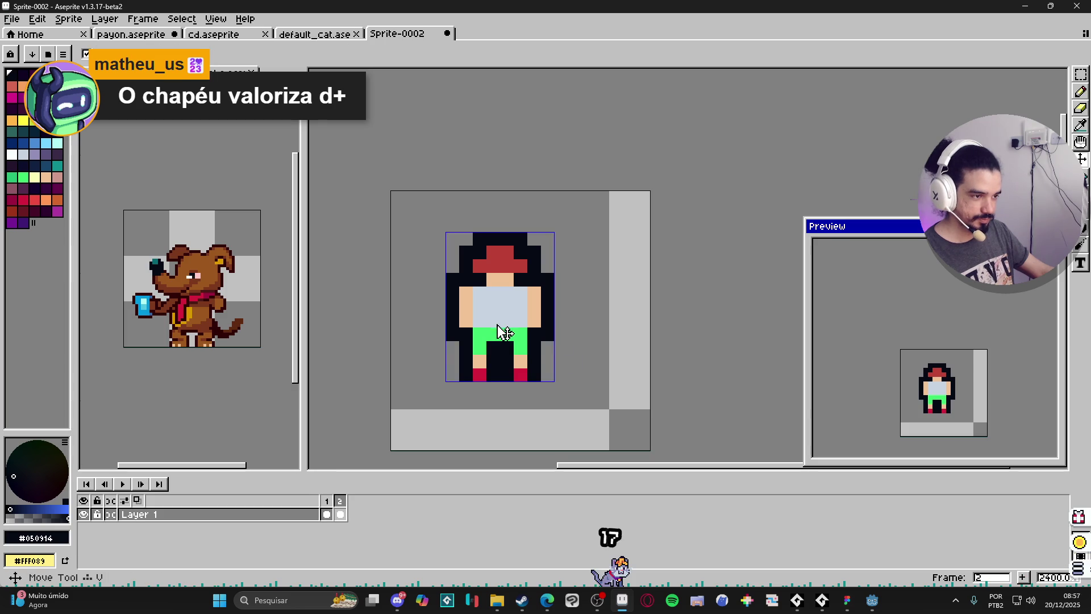
pyautogui.moveTo(500, 318); pyautogui.dragTo(500, 305)
pyautogui.scroll(1, 947, 402)
pyautogui.moveTo(948, 403); pyautogui.dragTo(916, 359)
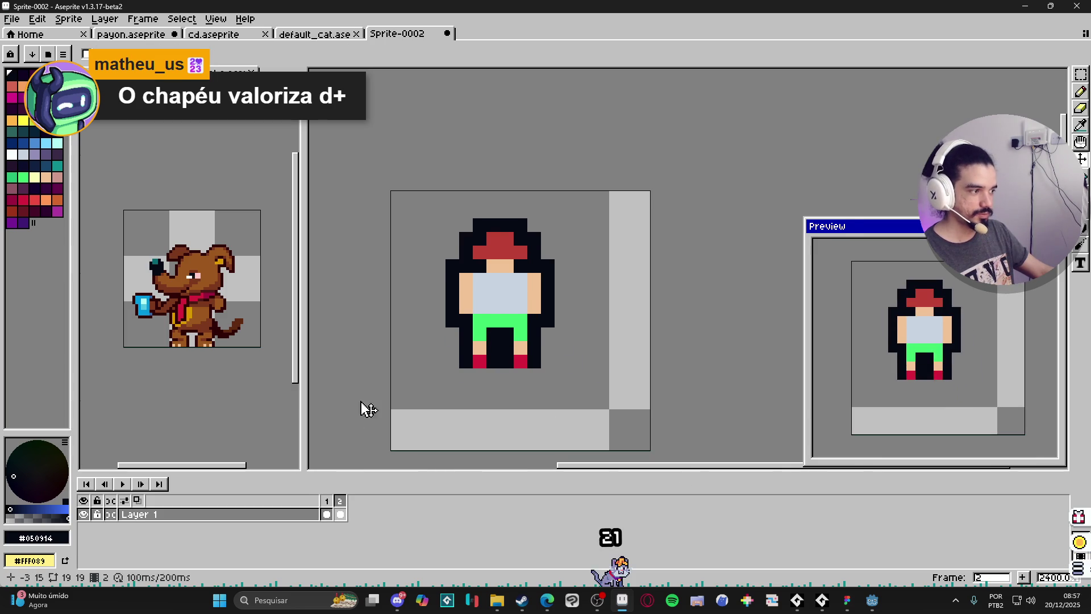
pyautogui.scroll(-1, 460, 373)
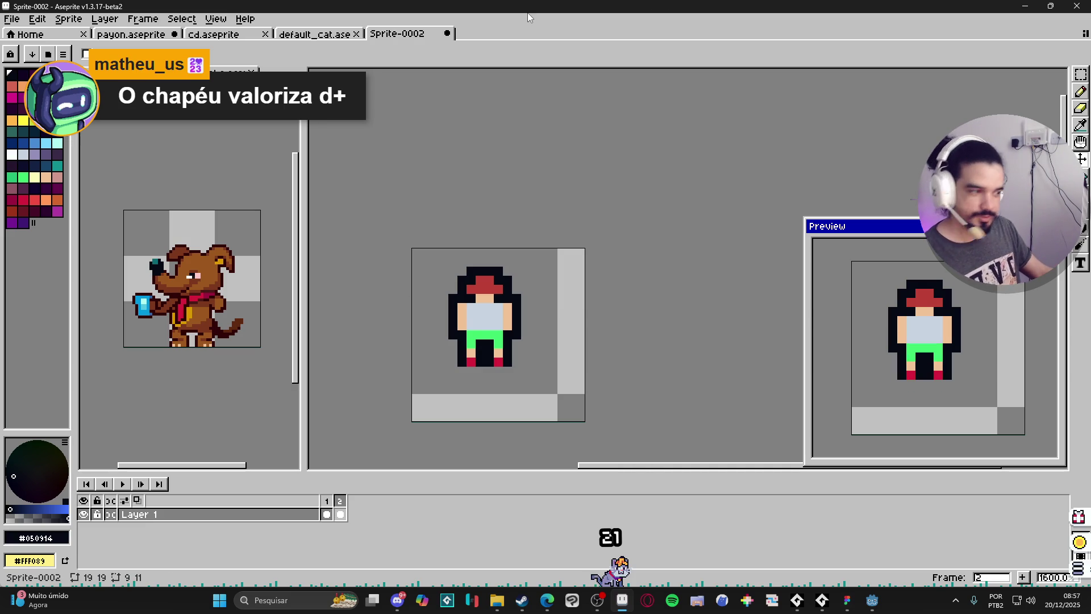
# Switch through the default_cat and cd tabs to the payon.aseprite file
pyautogui.click(319, 33)
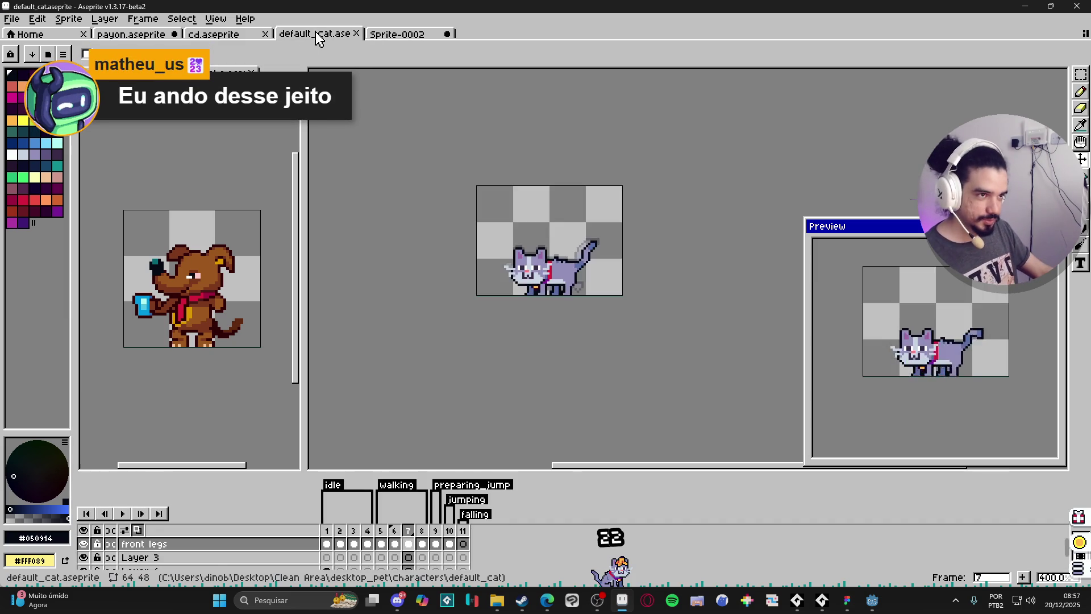
pyautogui.click(217, 35)
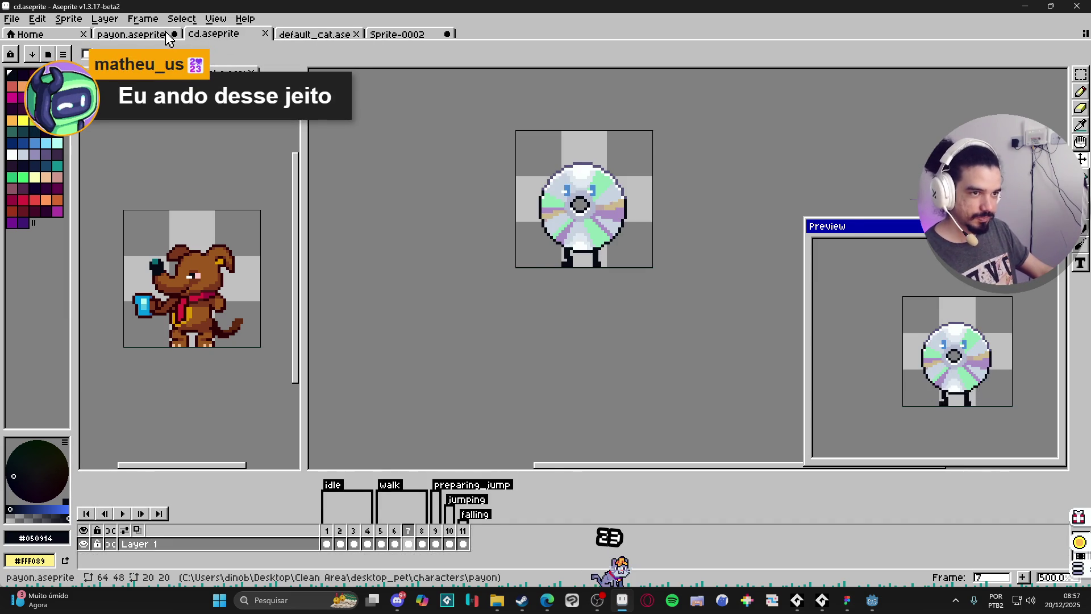
pyautogui.click(151, 34)
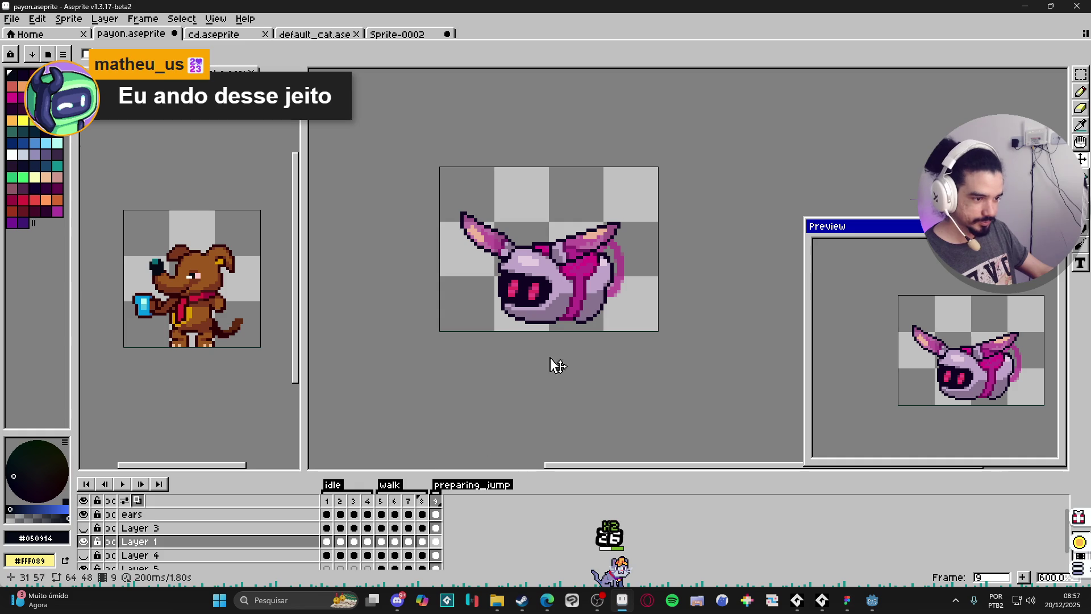
pyautogui.scroll(1, 560, 290)
pyautogui.scroll(3, 560, 289)
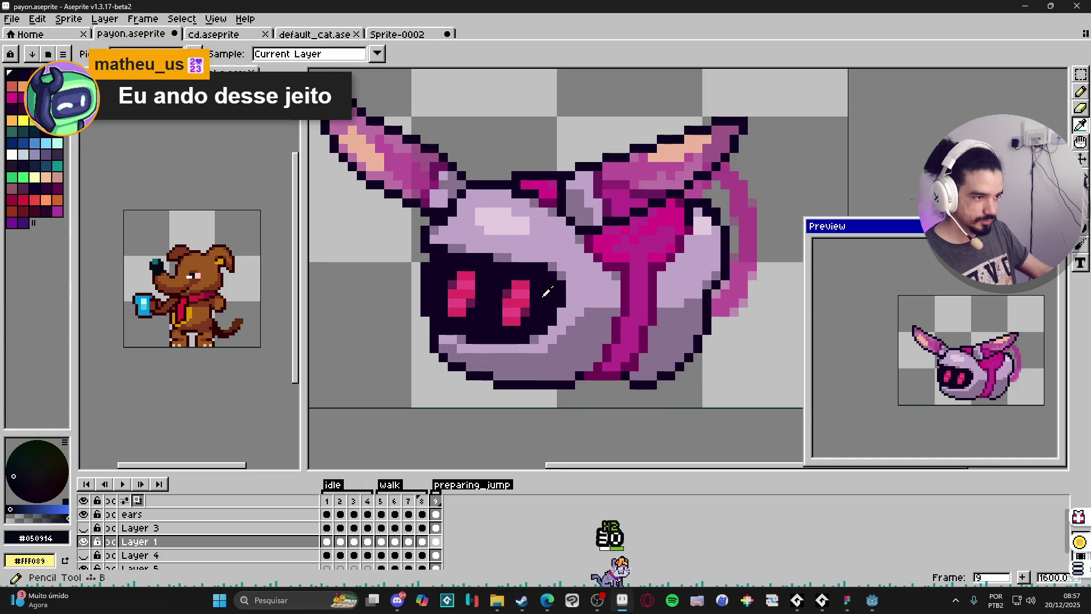
# Inspect animation frames 1, 5 and 9 of the payon sprite
pyautogui.click(329, 502)
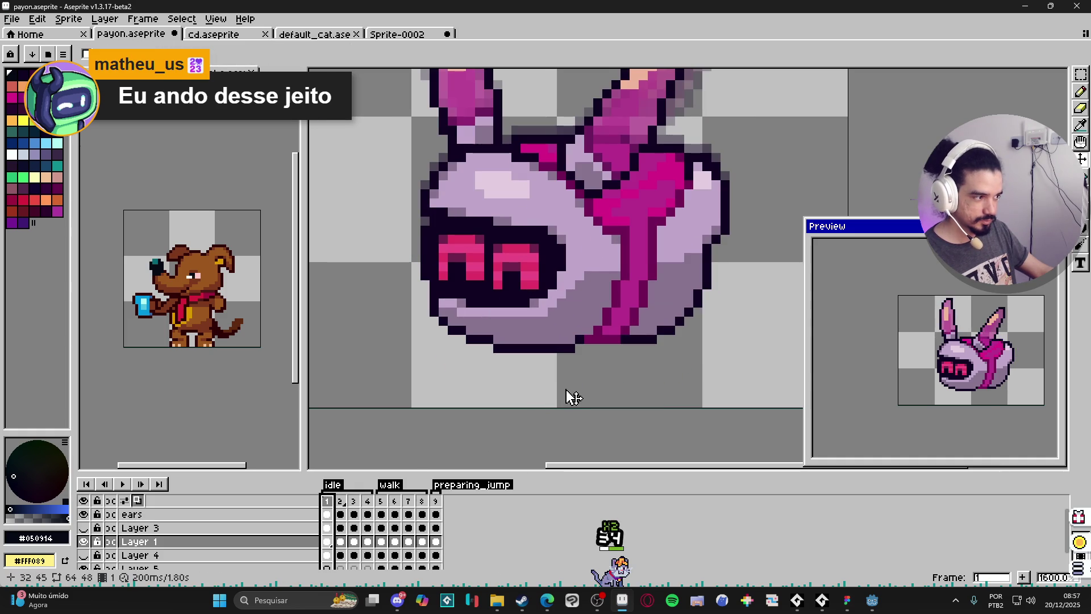
pyautogui.click(383, 505)
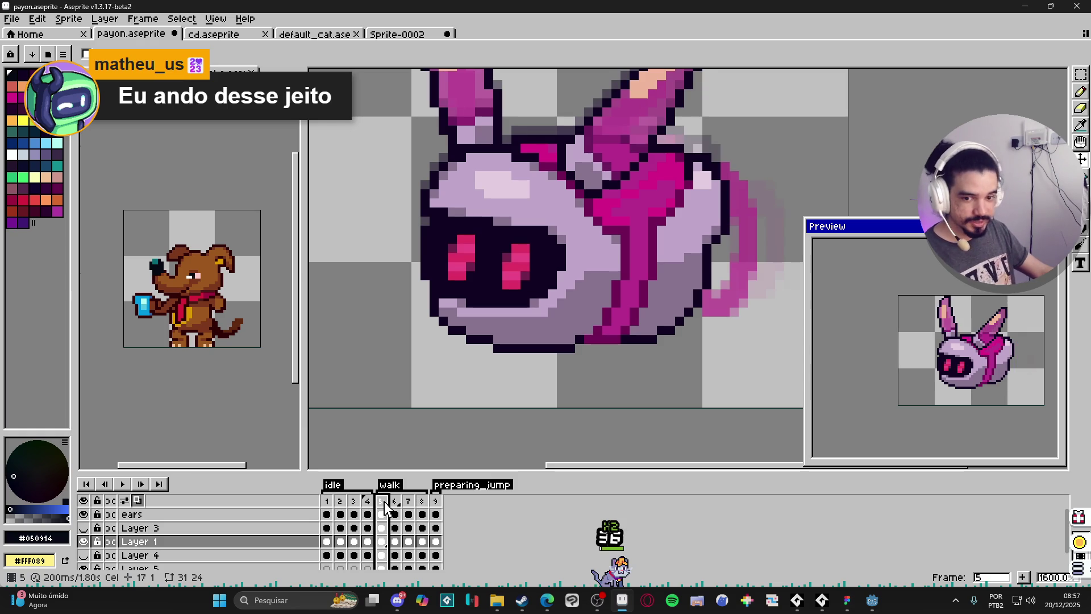
pyautogui.click(437, 502)
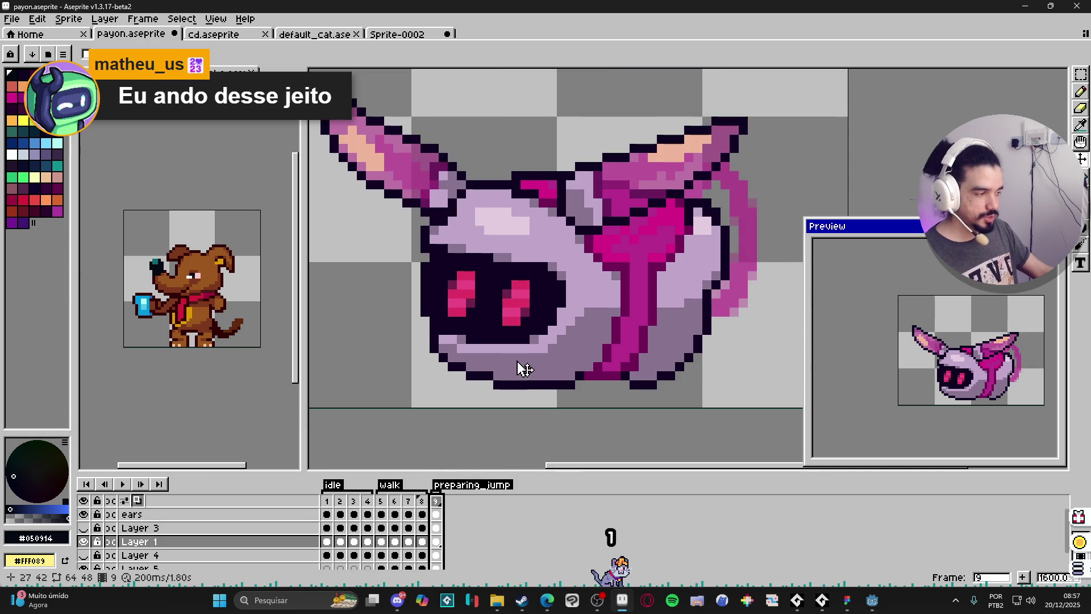
pyautogui.scroll(-3, 514, 366)
pyautogui.scroll(2, 602, 370)
pyautogui.scroll(1, 594, 373)
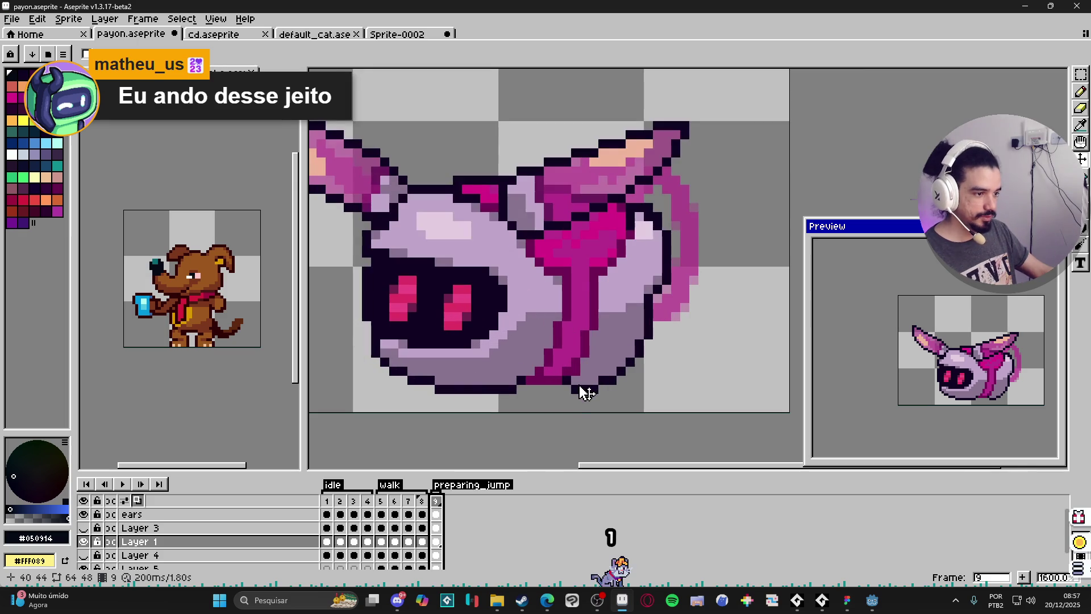
# Pencil the sprite's bottom outline in the dark outline colour, then sample body and magenta colours
pyautogui.press('b')
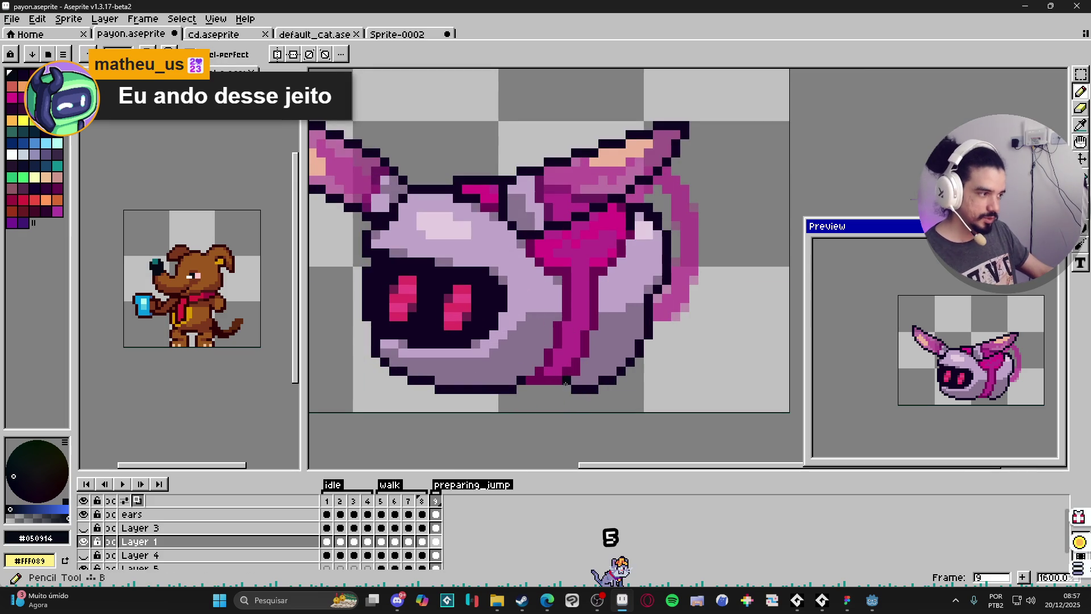
pyautogui.keyDown('alt'); pyautogui.click(565, 385); pyautogui.keyUp('alt')
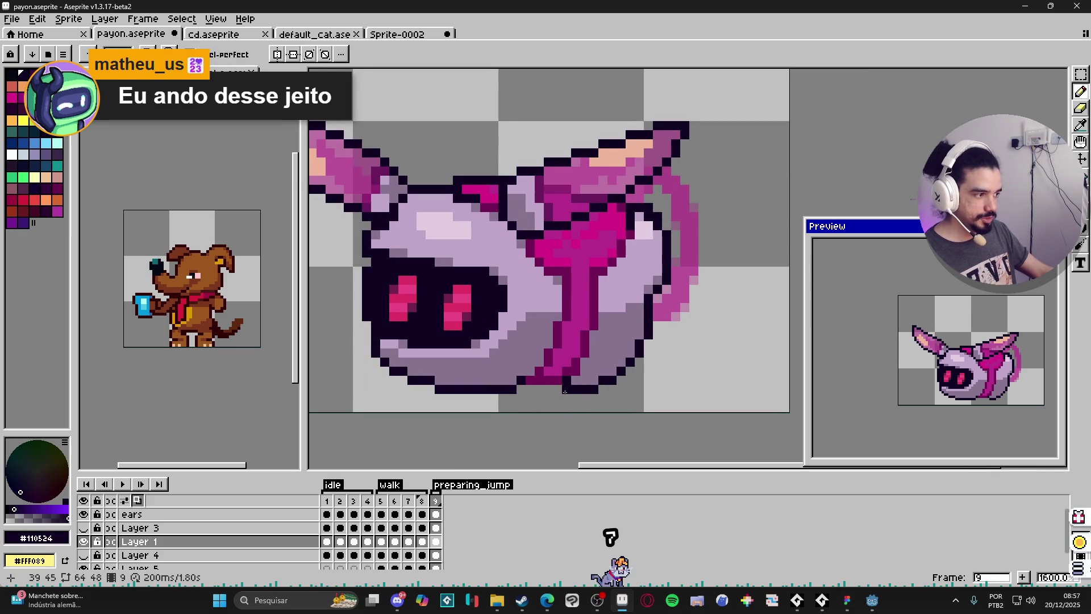
pyautogui.moveTo(565, 391); pyautogui.dragTo(527, 390)
pyautogui.keyDown('alt'); pyautogui.click(519, 376); pyautogui.keyUp('alt')
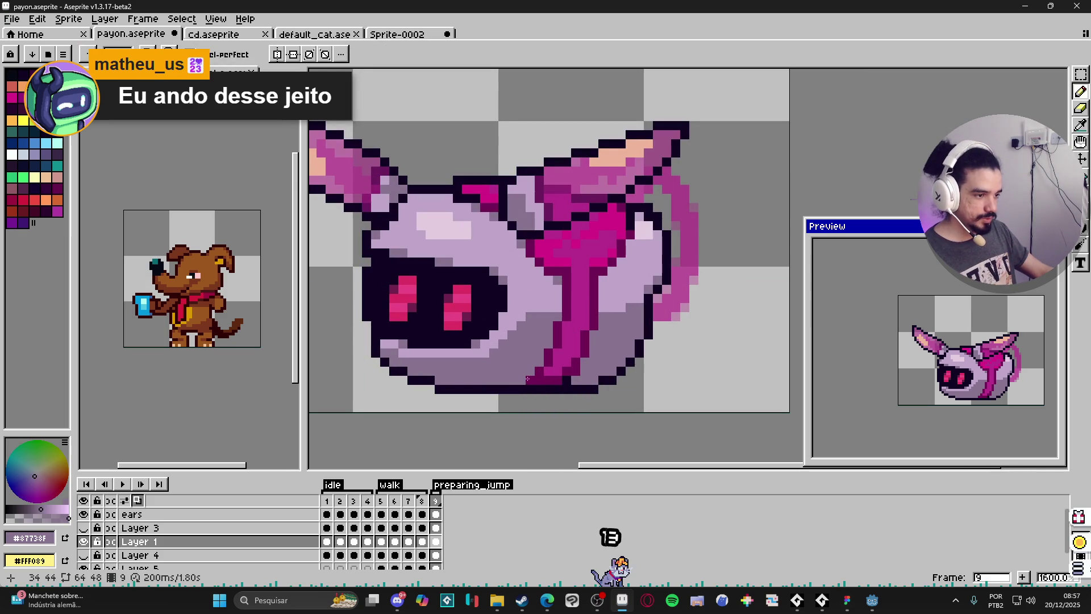
pyautogui.keyDown('alt'); pyautogui.click(562, 371); pyautogui.keyUp('alt')
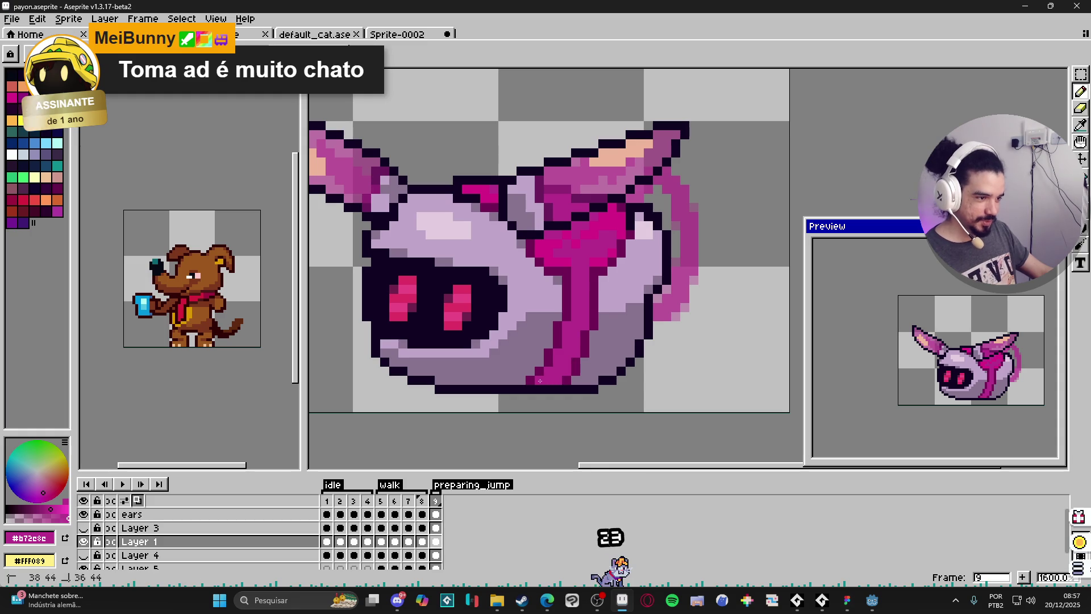
pyautogui.scroll(-3, 585, 381)
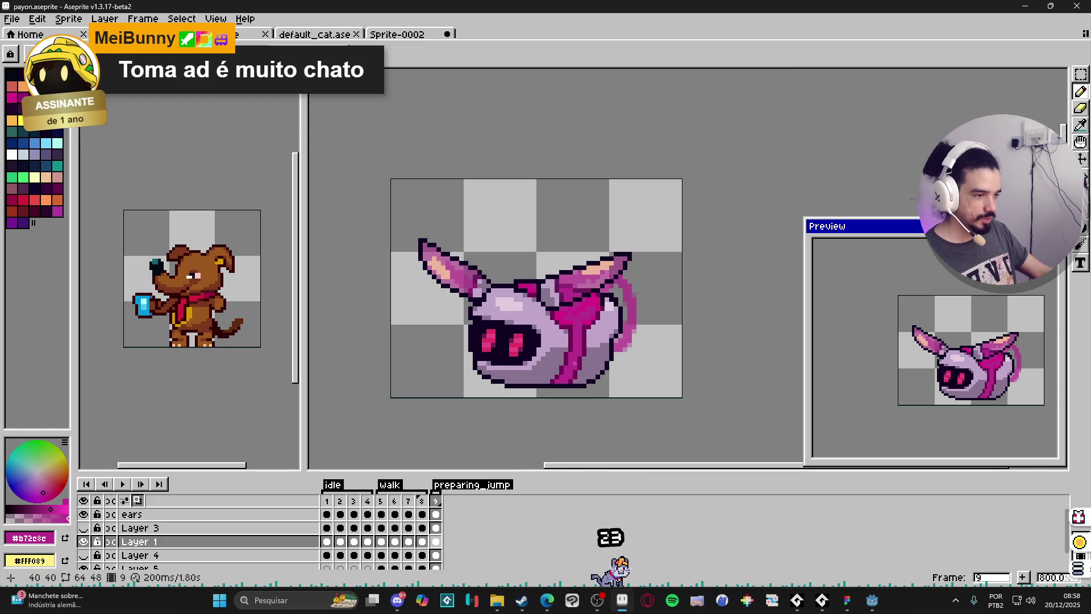
pyautogui.scroll(2, 571, 361)
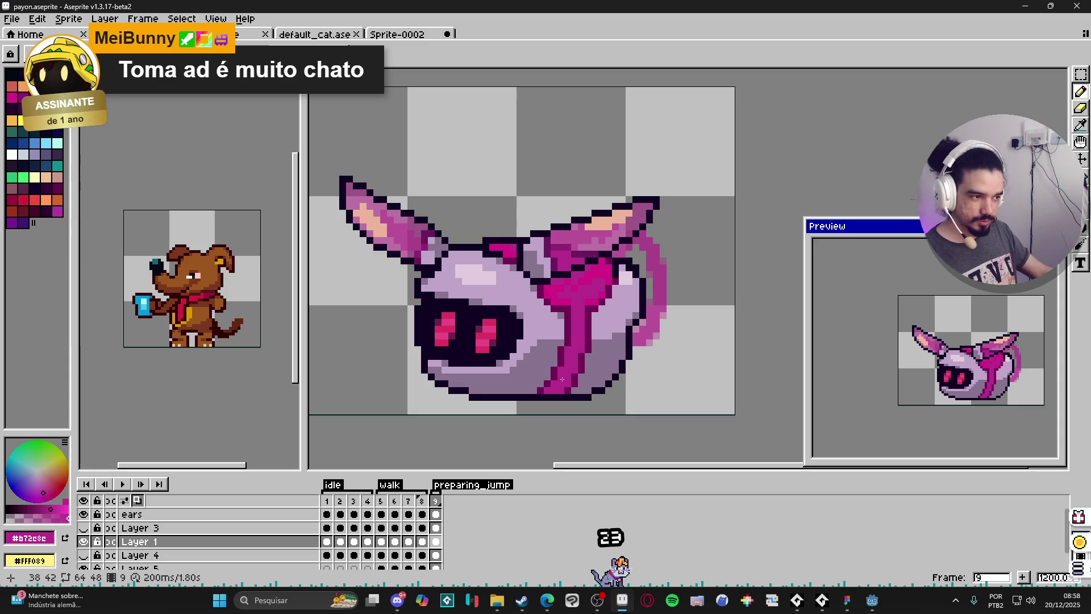
pyautogui.scroll(-2, 562, 379)
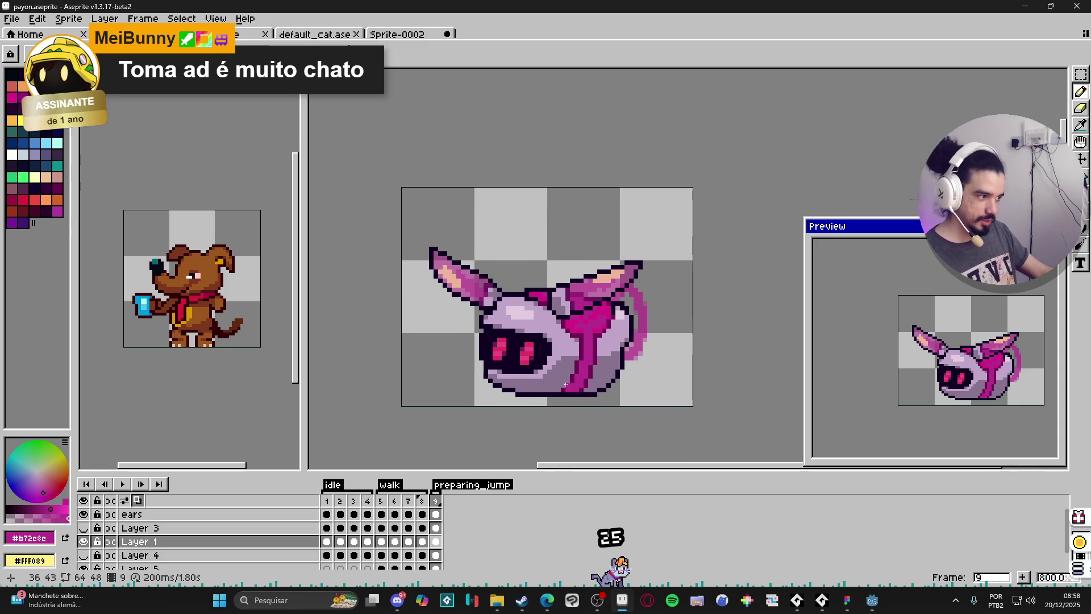
pyautogui.scroll(-1, 571, 388)
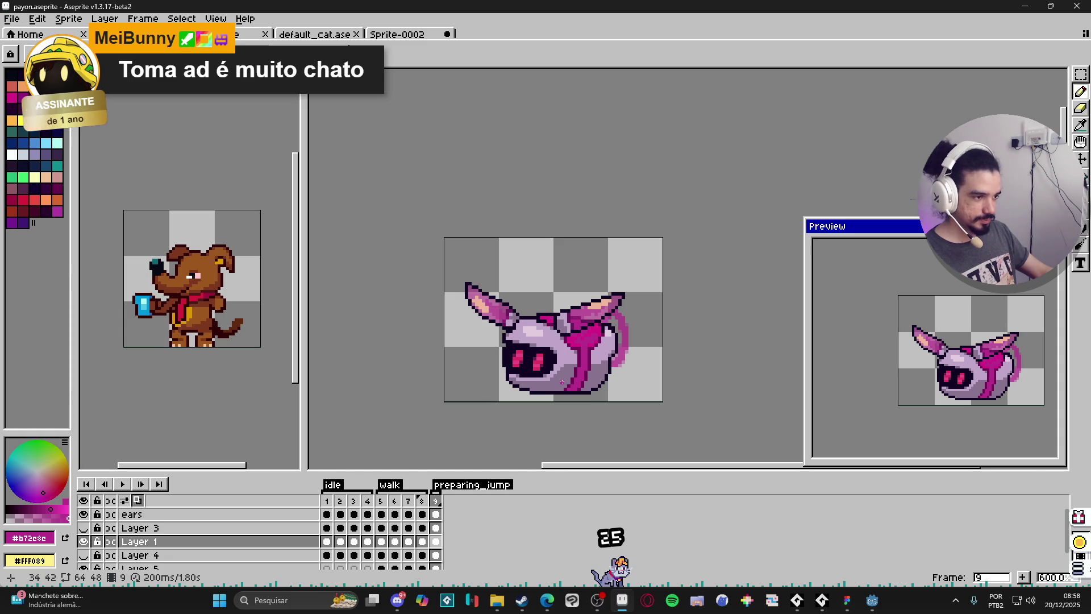
pyautogui.scroll(4, 600, 318)
# Select the ears layer, check frames 8 and 9, and zoom out to the whole sprite
pyautogui.keyDown('ctrl'); pyautogui.click(603, 311); pyautogui.keyUp('ctrl')
pyautogui.press('e')
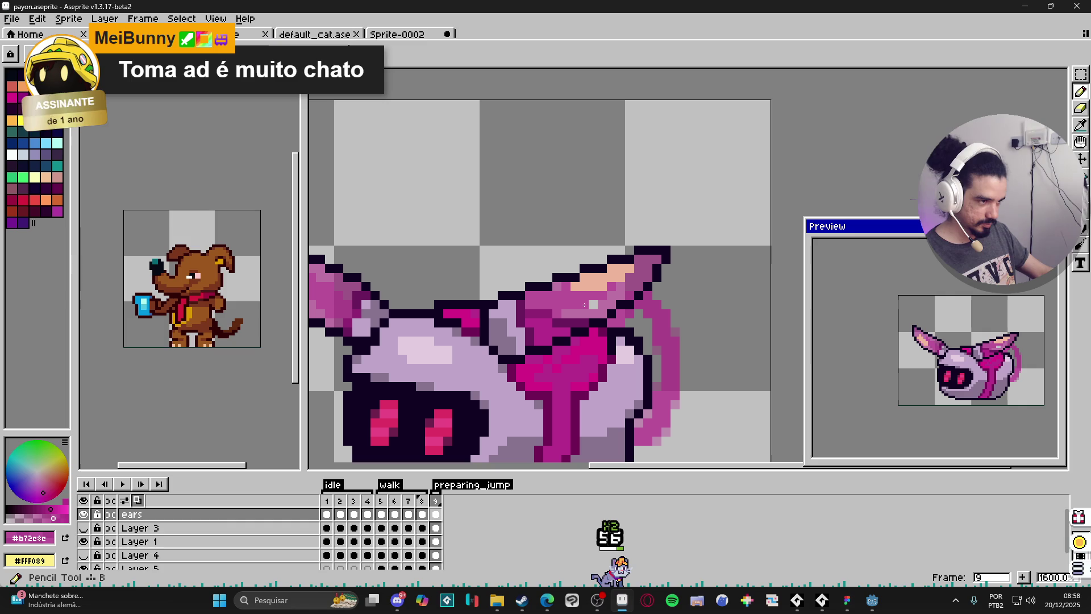
pyautogui.scroll(-3, 598, 305)
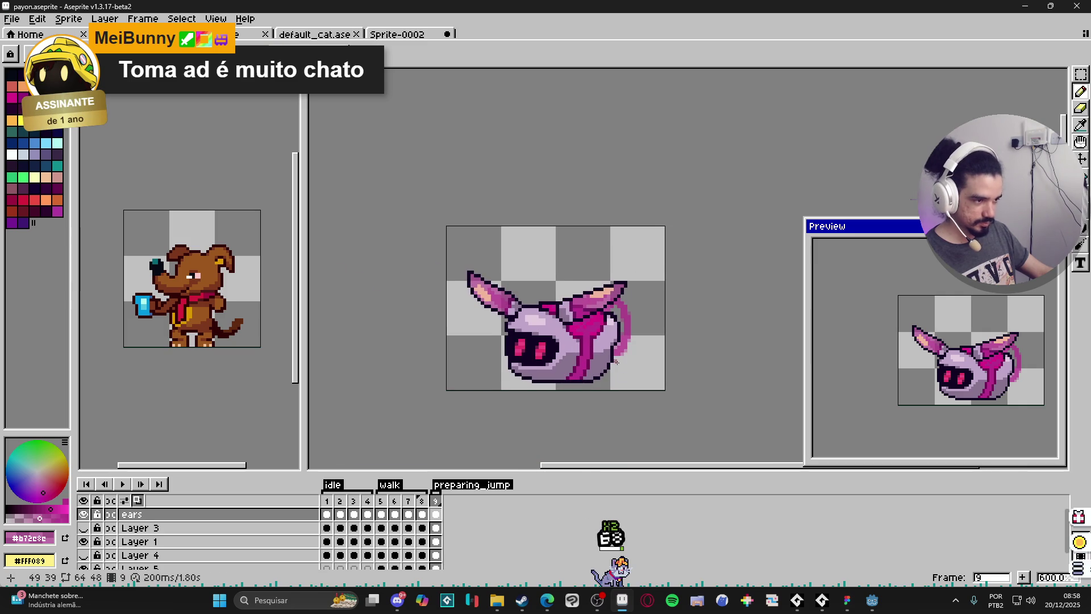
pyautogui.click(420, 499)
pyautogui.click(436, 541)
pyautogui.scroll(3, 555, 350)
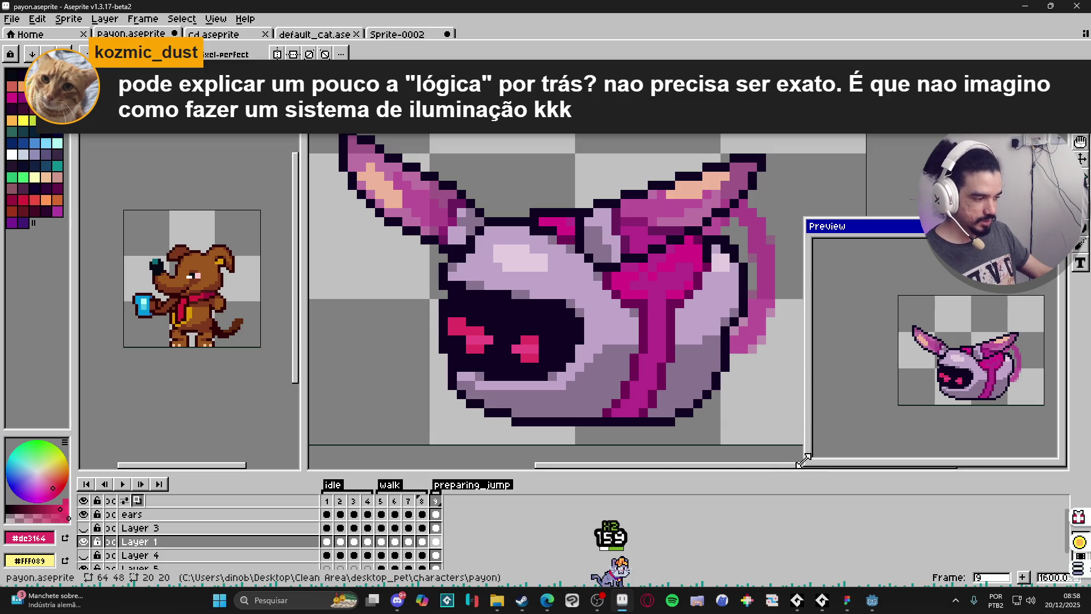
pyautogui.press('-')
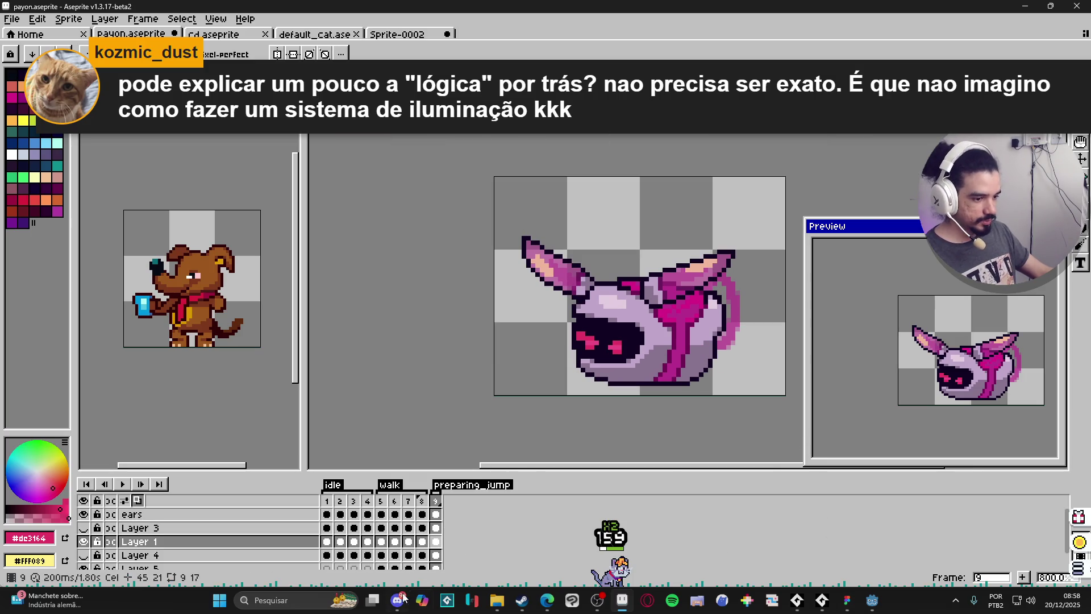
pyautogui.click(283, 595)
# Search Windows for 'game', then bring Steam forward to its game library
pyautogui.write('game')
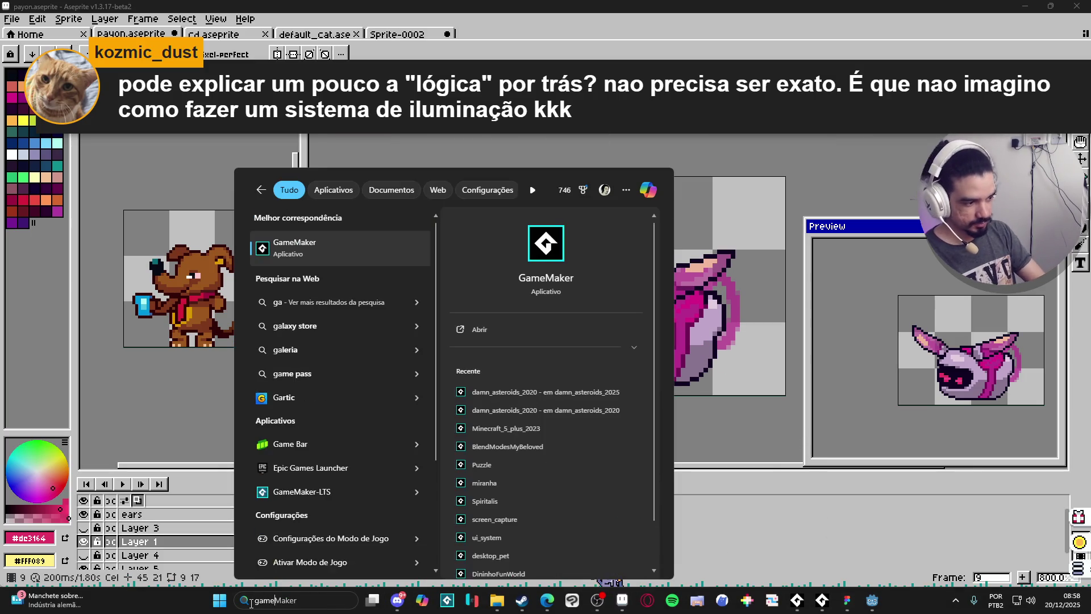
pyautogui.click(522, 601)
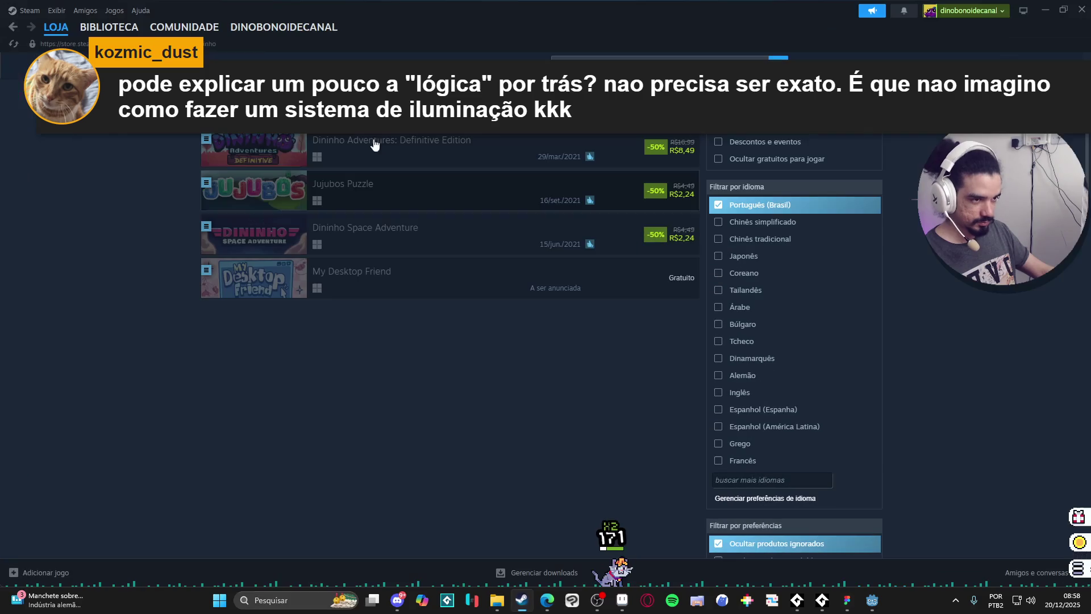
pyautogui.click(108, 26)
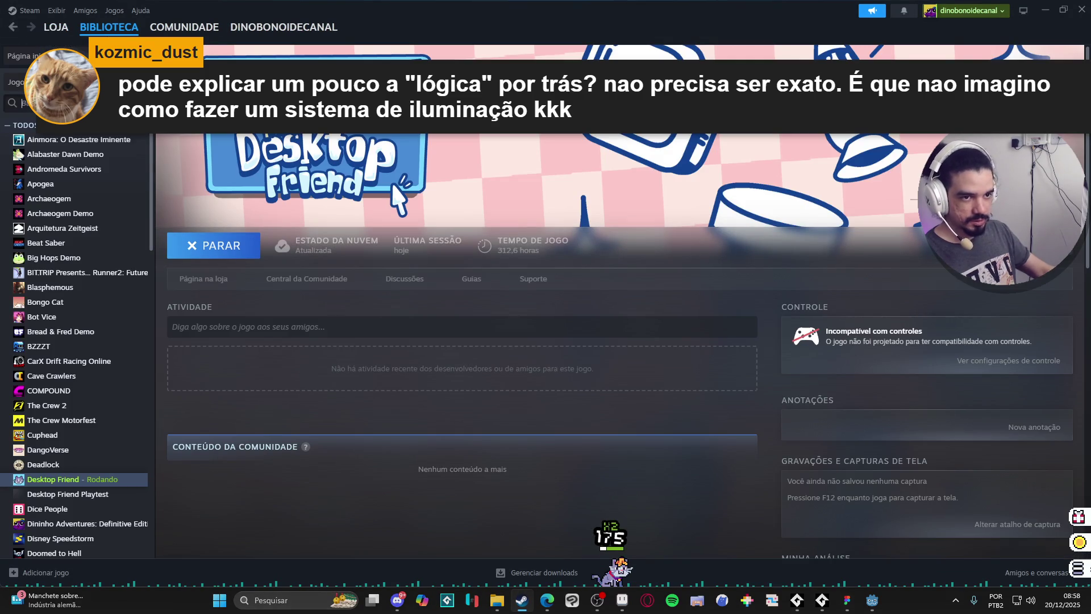
pyautogui.write('gam')
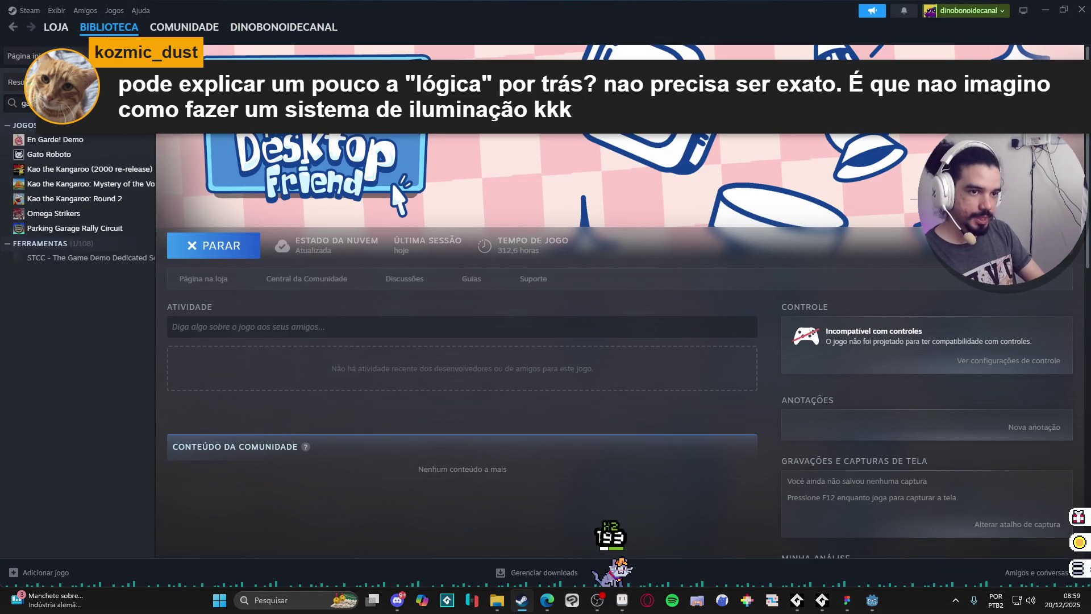
pyautogui.press('BackSpace')
pyautogui.press('BackSpace')
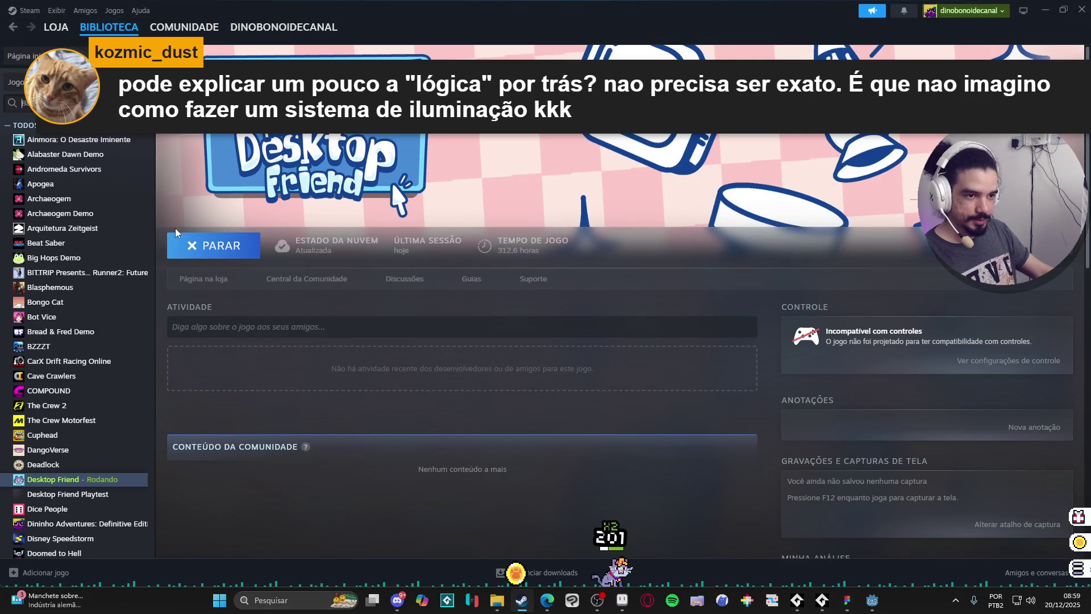
# Scroll the Steam library, entering and clearing a 'ga' search filter
pyautogui.scroll(-5, 171, 256)
pyautogui.scroll(-3, 135, 295)
pyautogui.scroll(3, 135, 295)
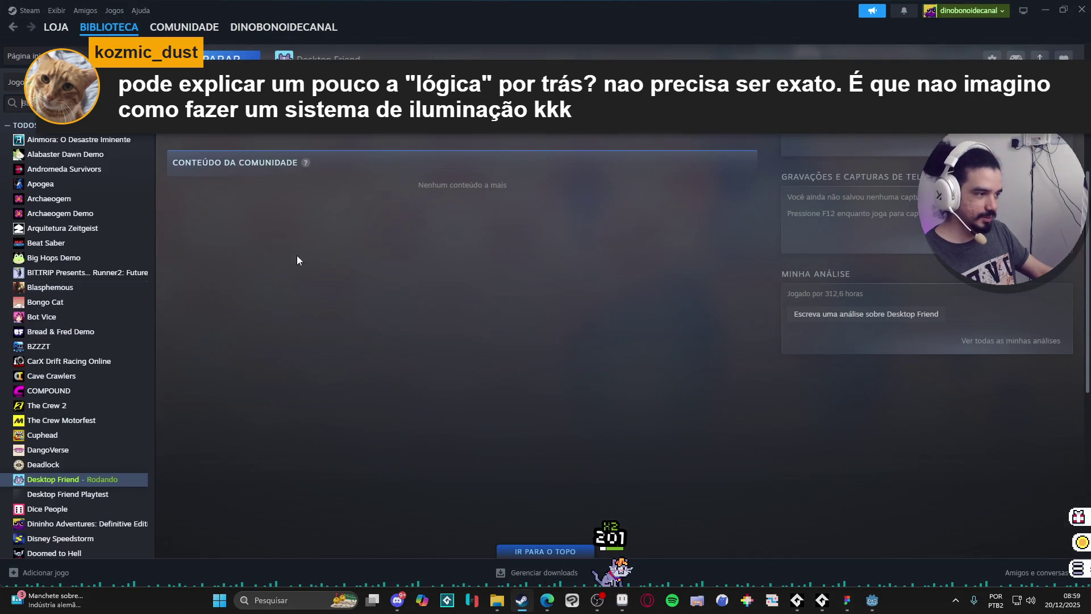
pyautogui.scroll(5, 244, 261)
pyautogui.scroll(-4, 94, 300)
pyautogui.scroll(-3, 94, 300)
pyautogui.scroll(7, 94, 300)
pyautogui.write('ga')
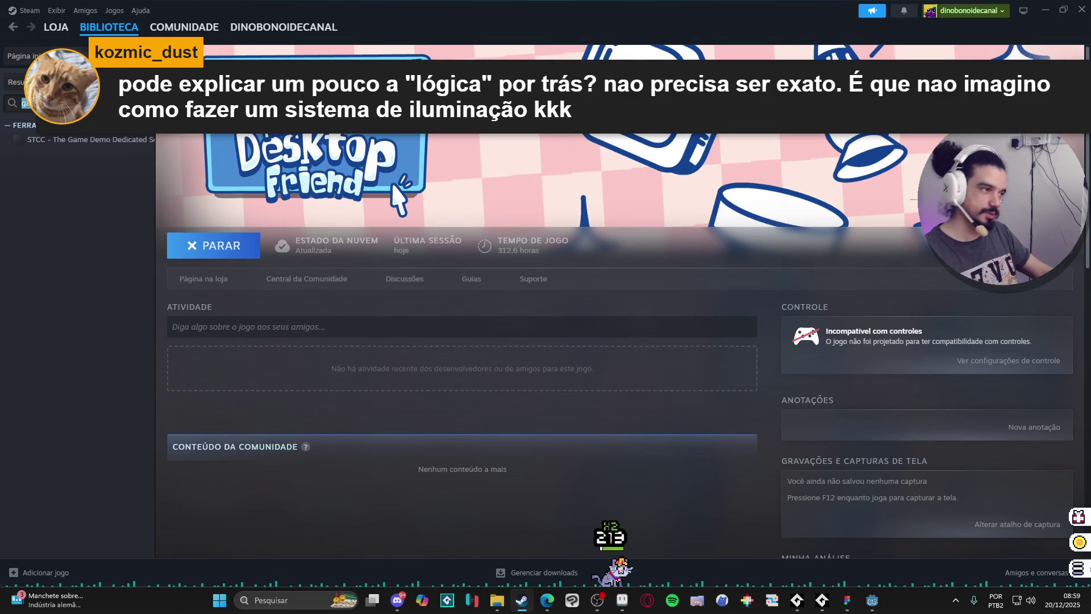
pyautogui.press('BackSpace')
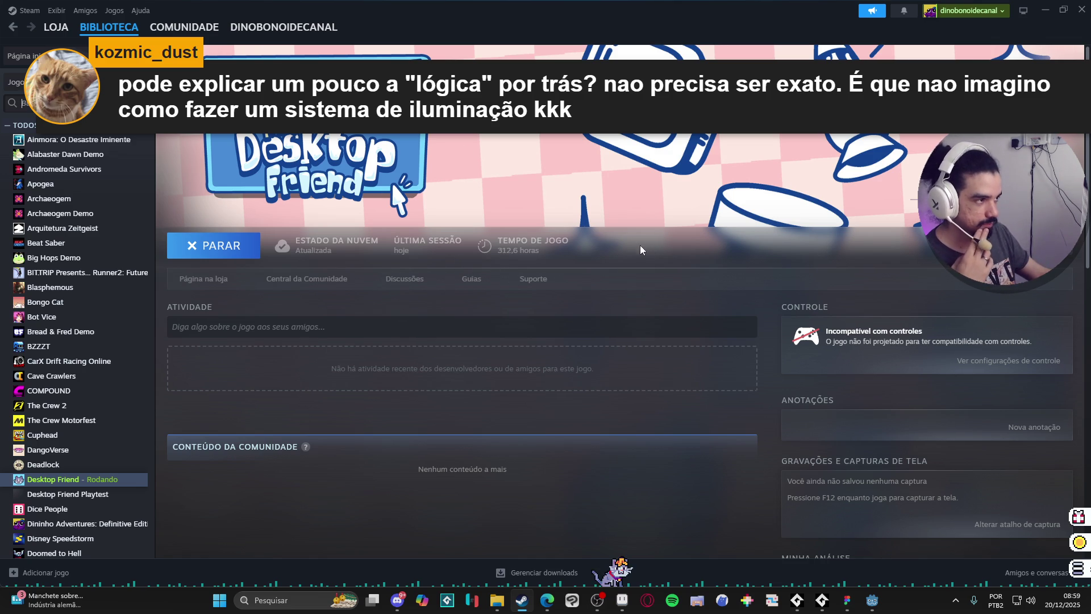
# Switch briefly to Aseprite and back to the Steam Desktop Friend library page
pyautogui.click(622, 602)
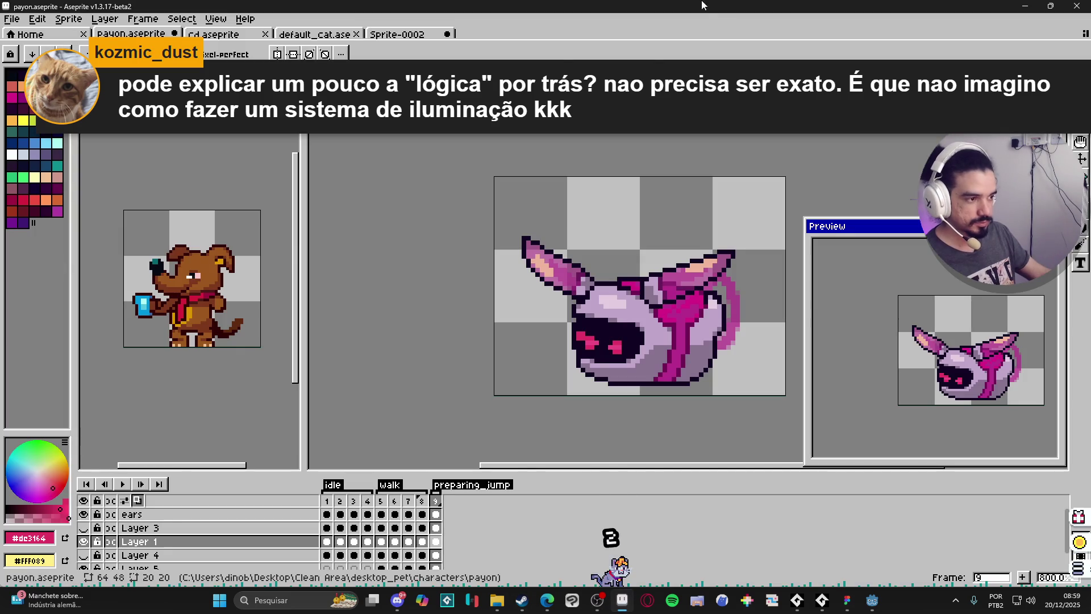
pyautogui.click(1025, 6)
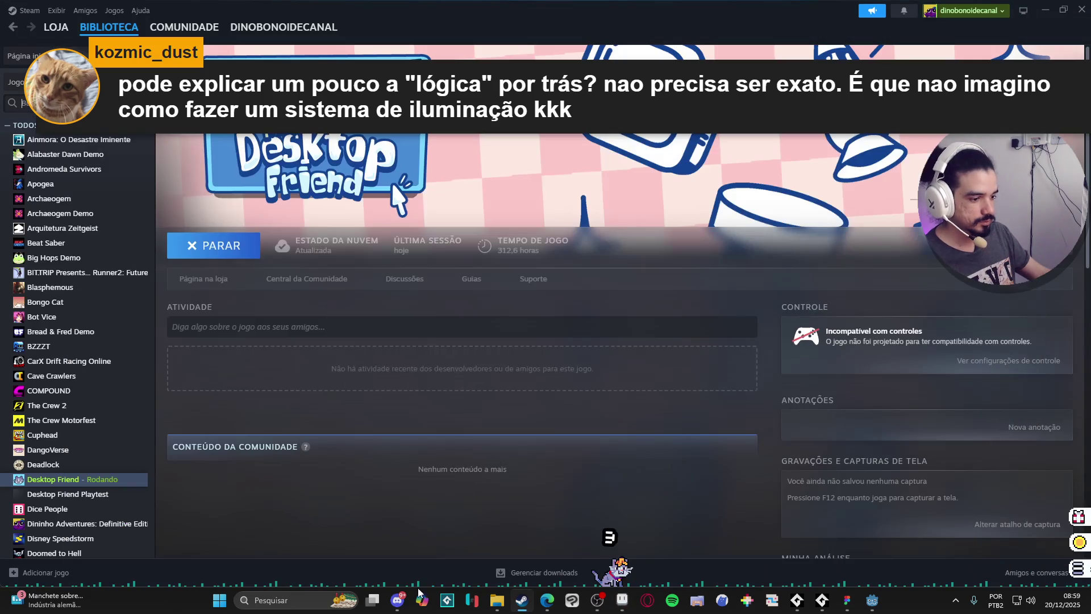
pyautogui.click(301, 609)
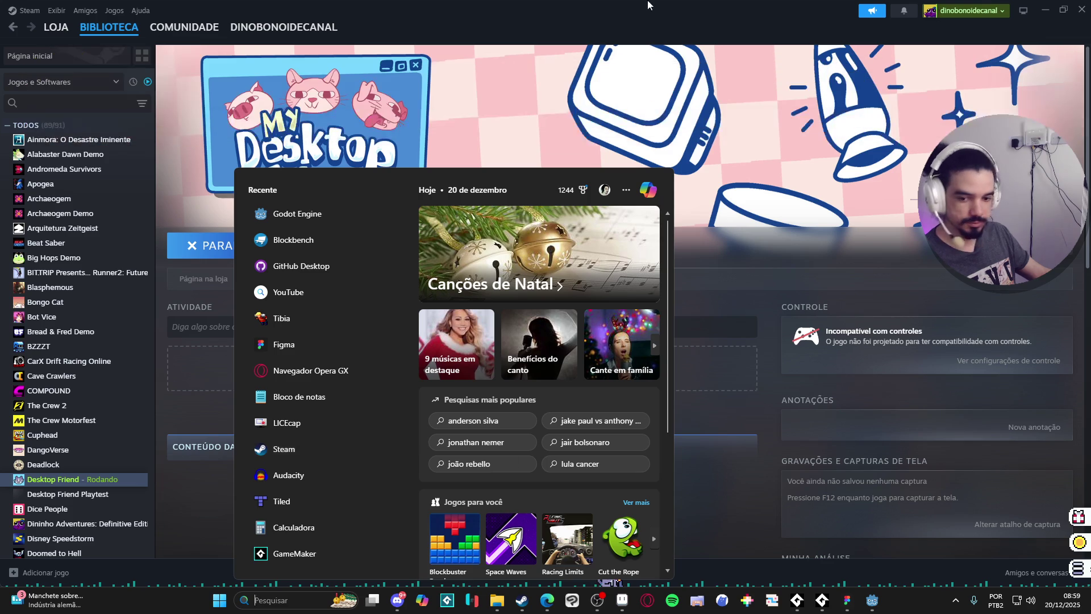
pyautogui.click(621, 35)
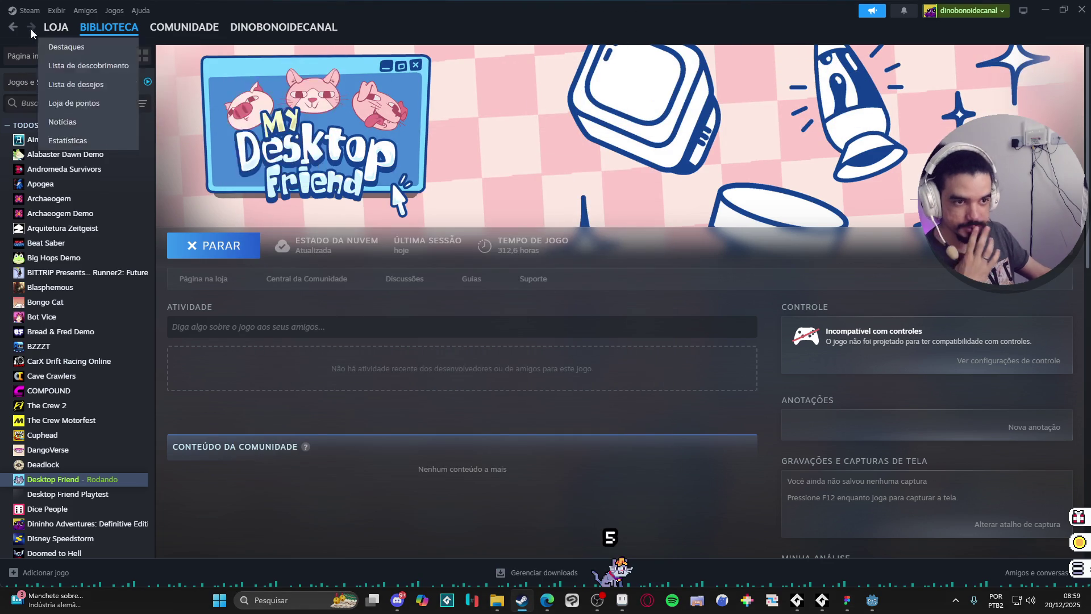
pyautogui.click(25, 10)
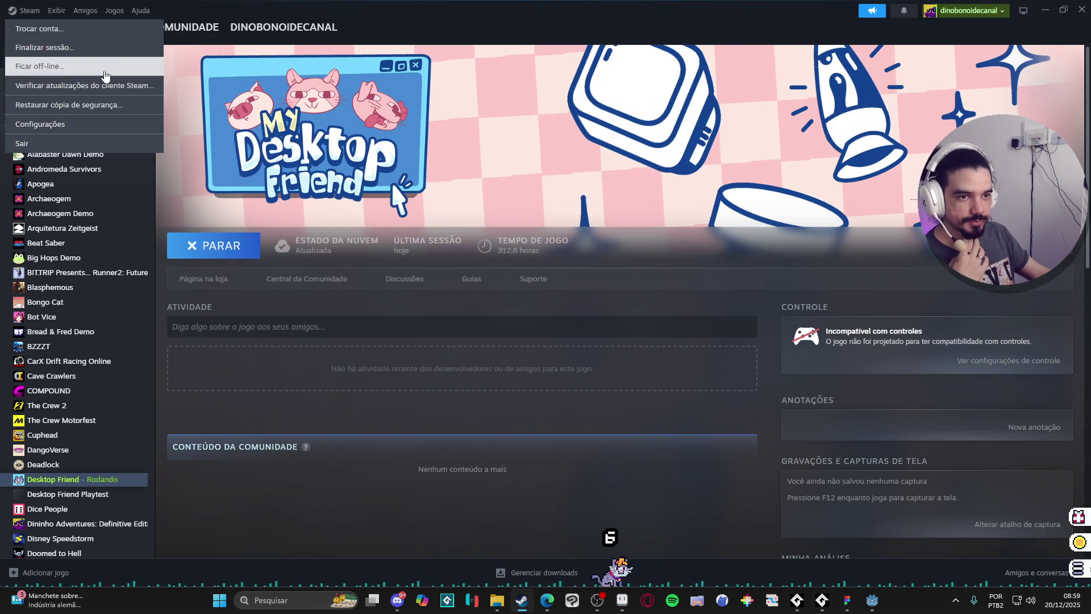
# Bring up Godot, then close the AudioTitan window from its taskbar menu
pyautogui.click(97, 28)
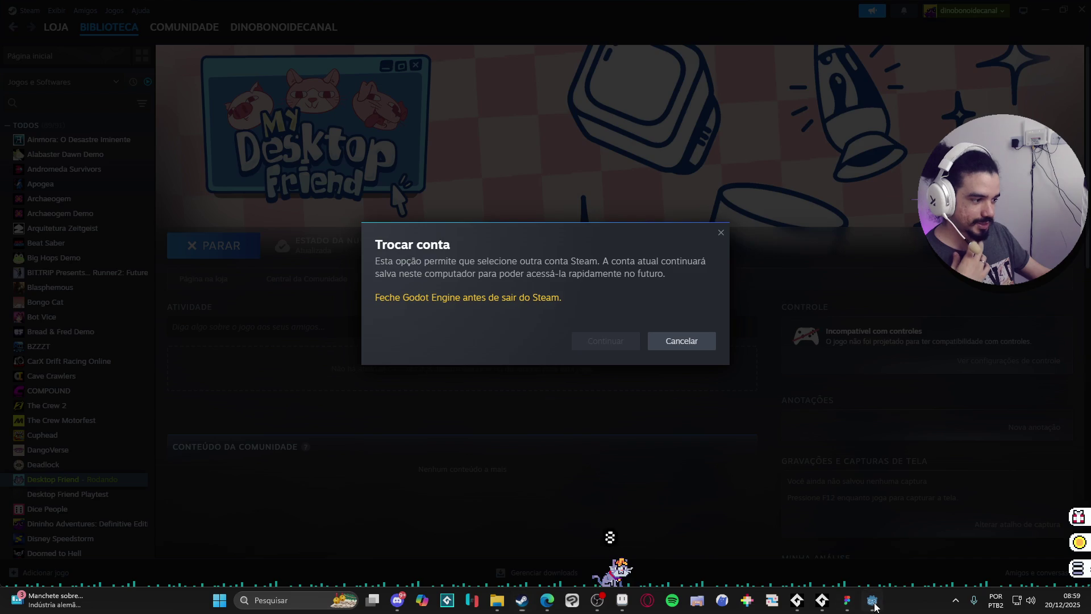
pyautogui.click(873, 602)
pyautogui.hotkey('alt', 'Tab')
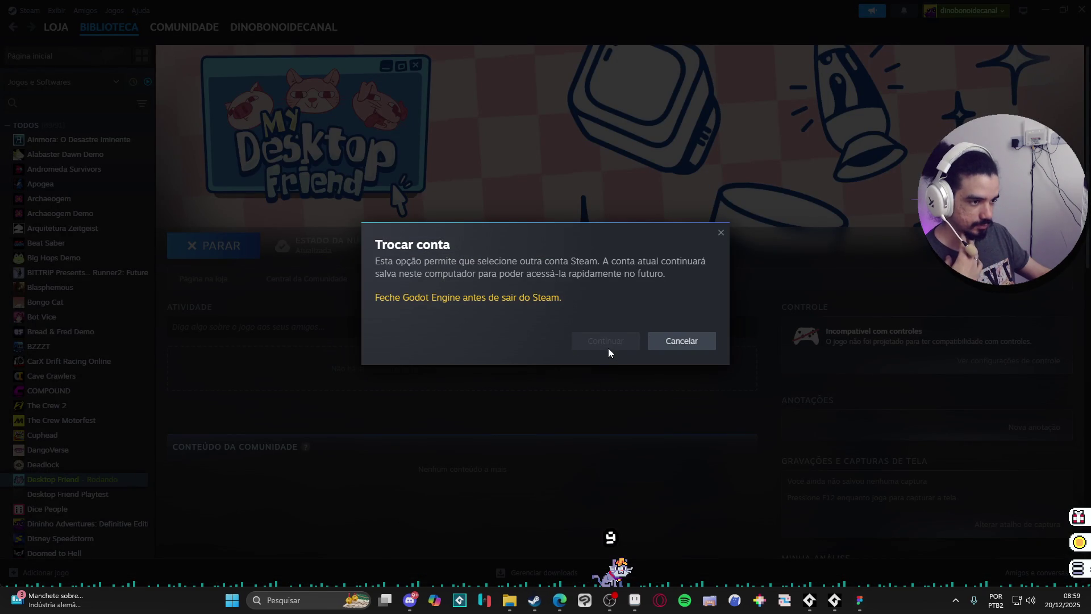
pyautogui.click(836, 602)
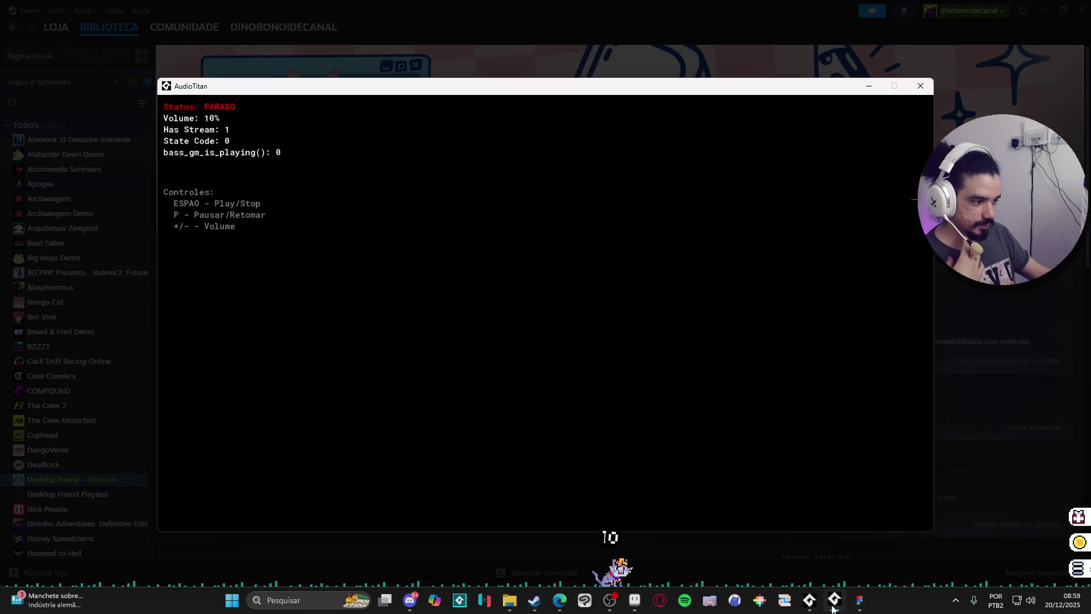
pyautogui.rightClick(817, 602)
pyautogui.click(818, 568)
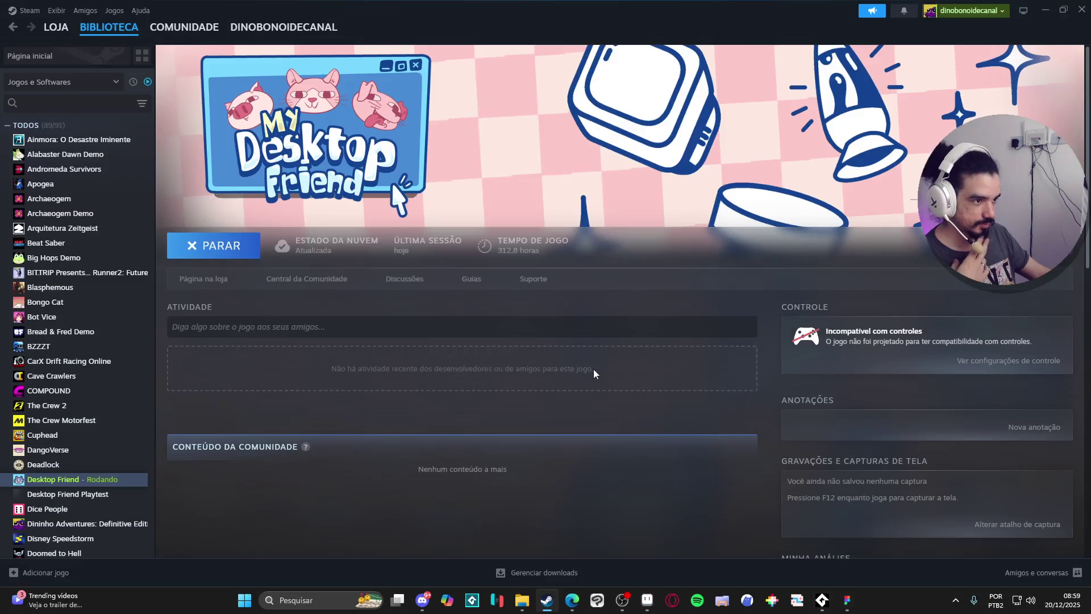
# Choose Trocar conta… in the Steam menu and confirm Continuar so Steam restarts
pyautogui.click(249, 248)
pyautogui.click(29, 10)
pyautogui.click(41, 17)
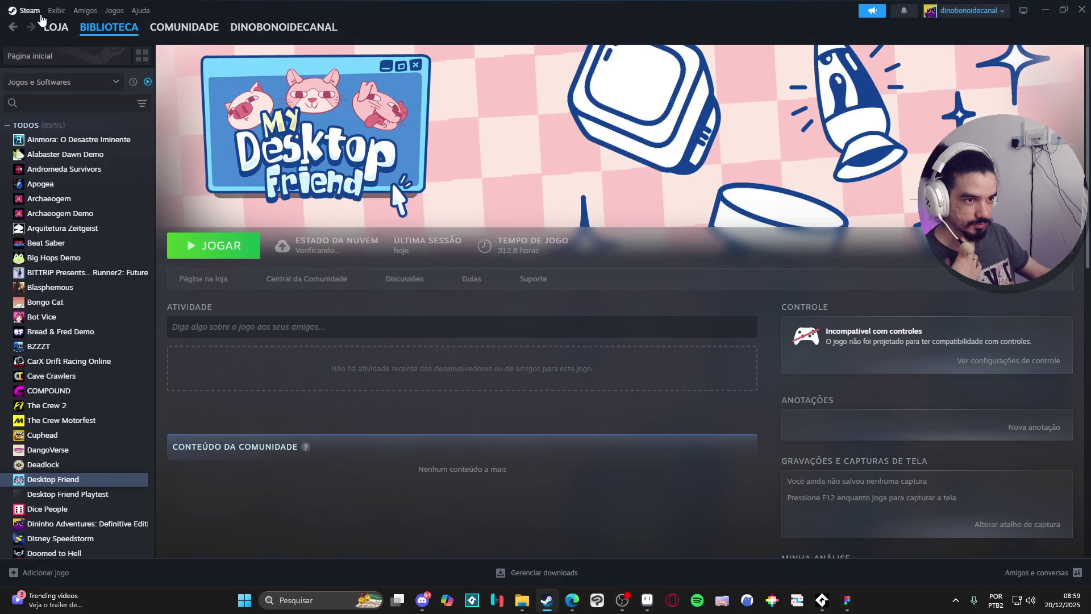
pyautogui.click(29, 10)
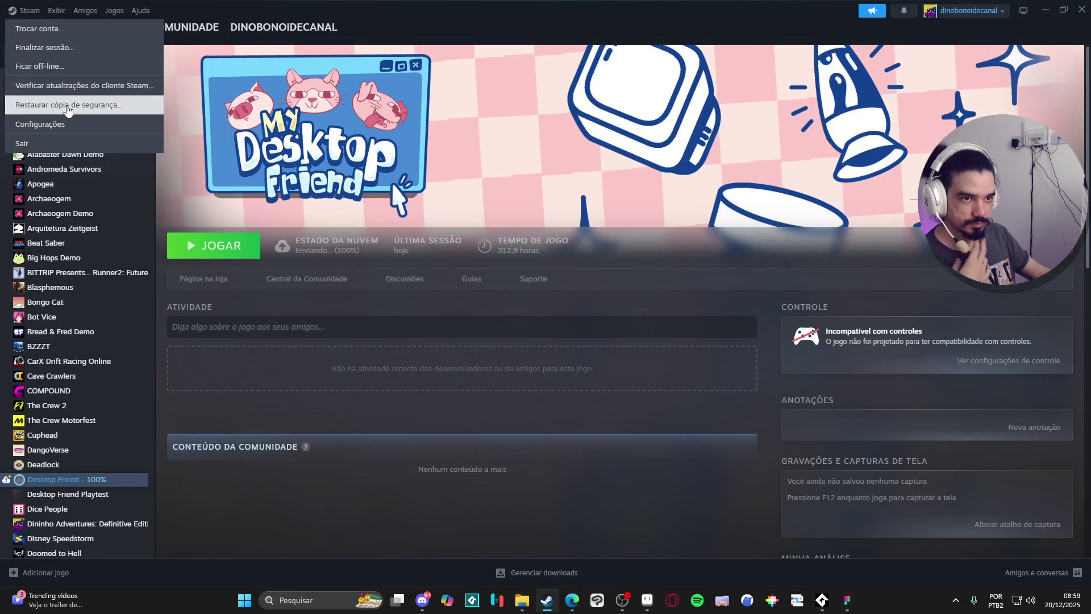
pyautogui.click(89, 31)
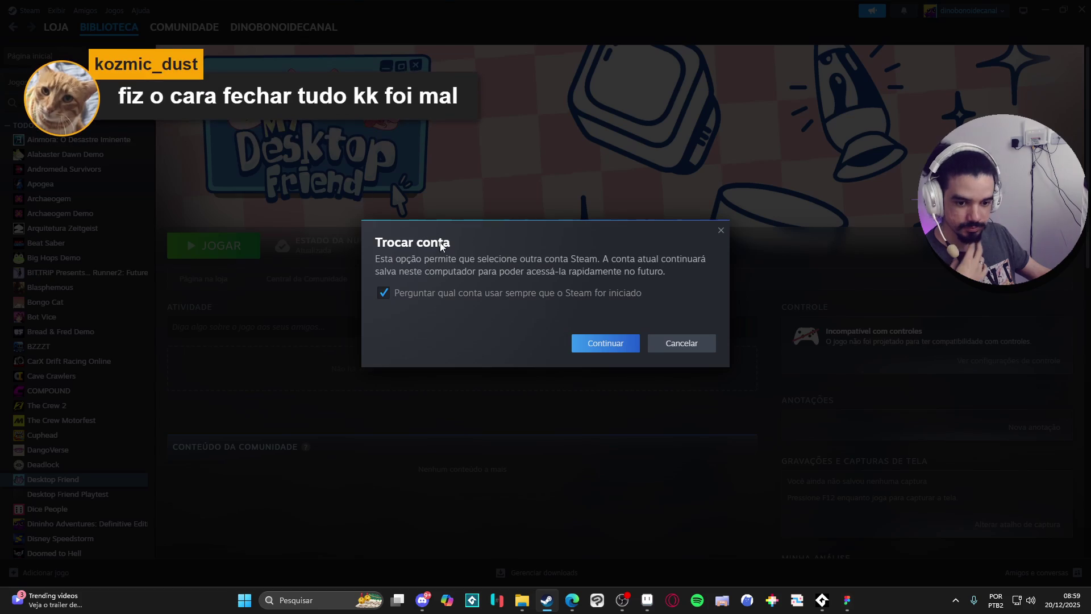
pyautogui.click(619, 347)
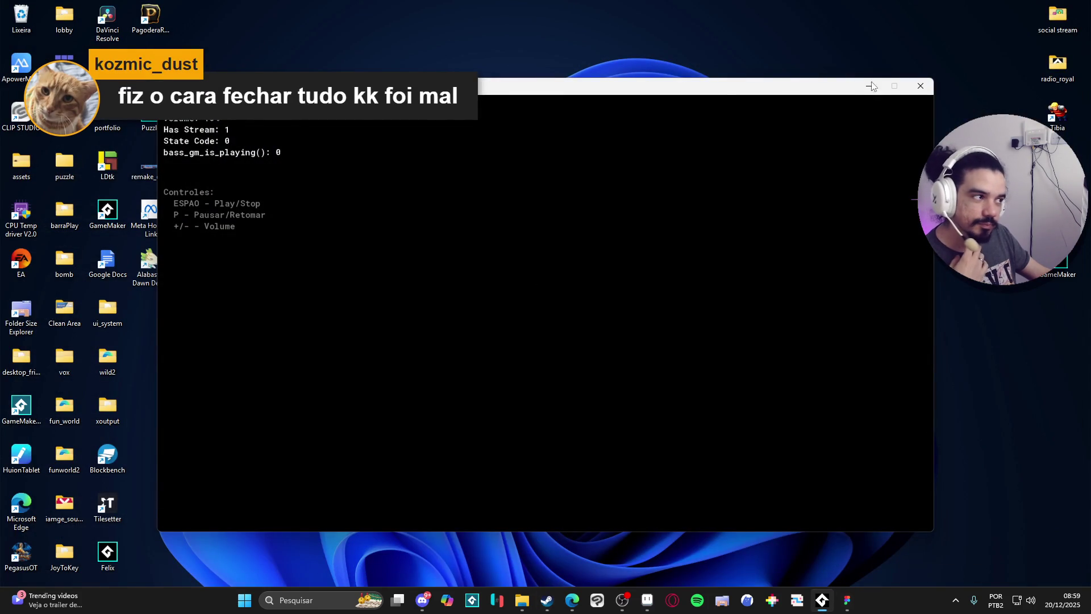
pyautogui.click(872, 86)
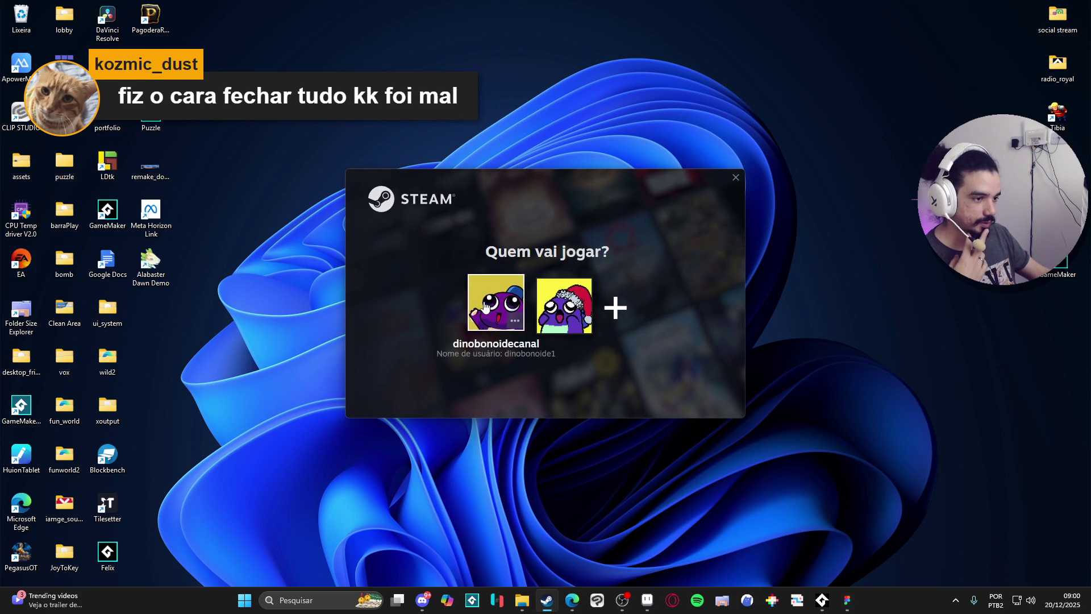
# Sign in with the other Steam account and search Windows for GitHub Desktop
pyautogui.click(563, 307)
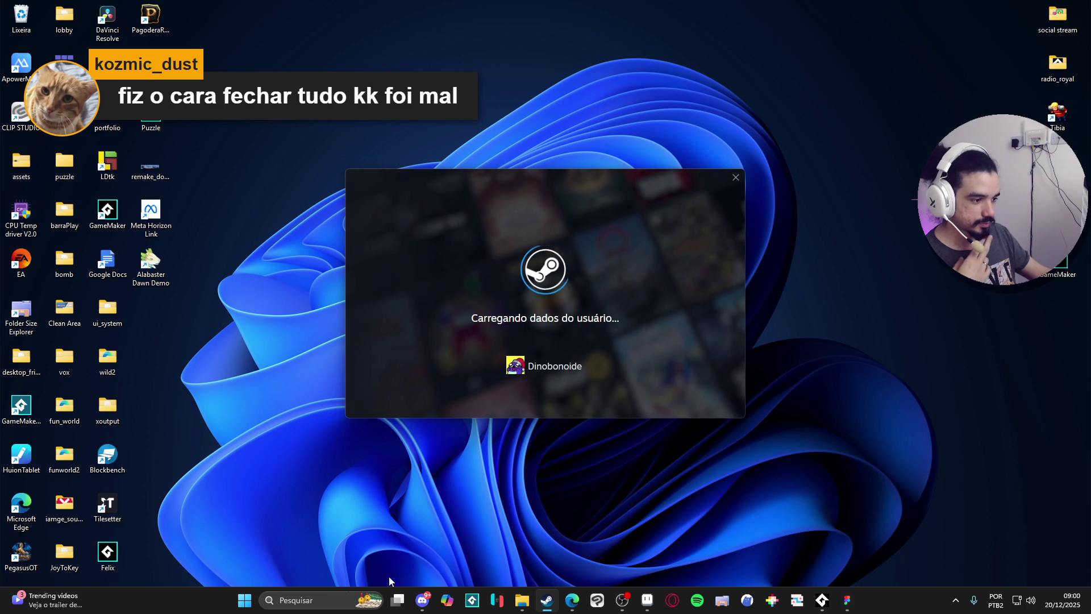
pyautogui.click(318, 600)
pyautogui.write('github')
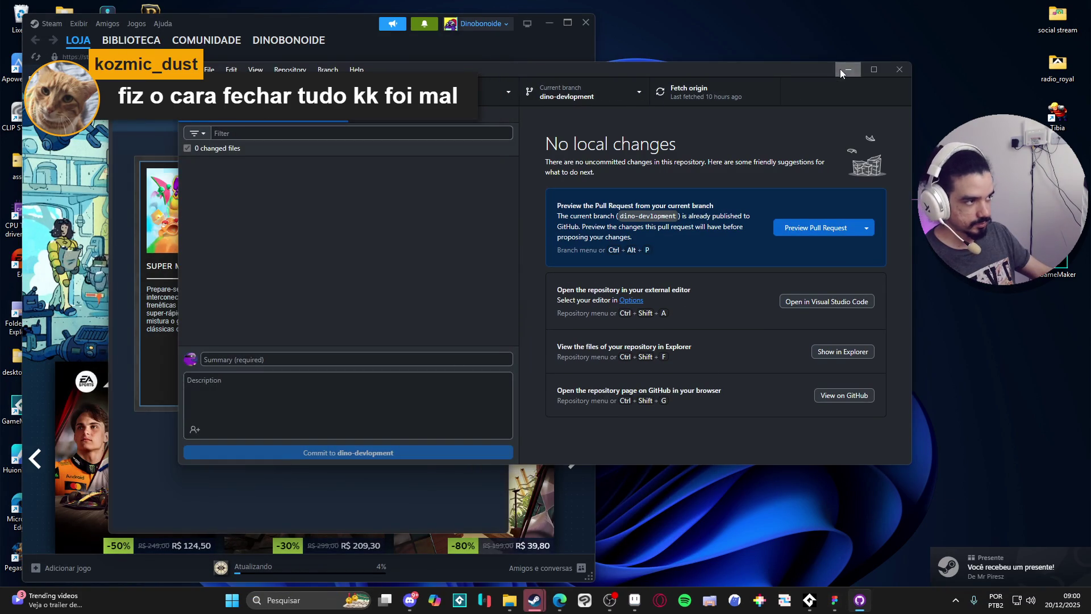
# View the received gift's details page in a maximized Steam window, then go to the library
pyautogui.click(428, 122)
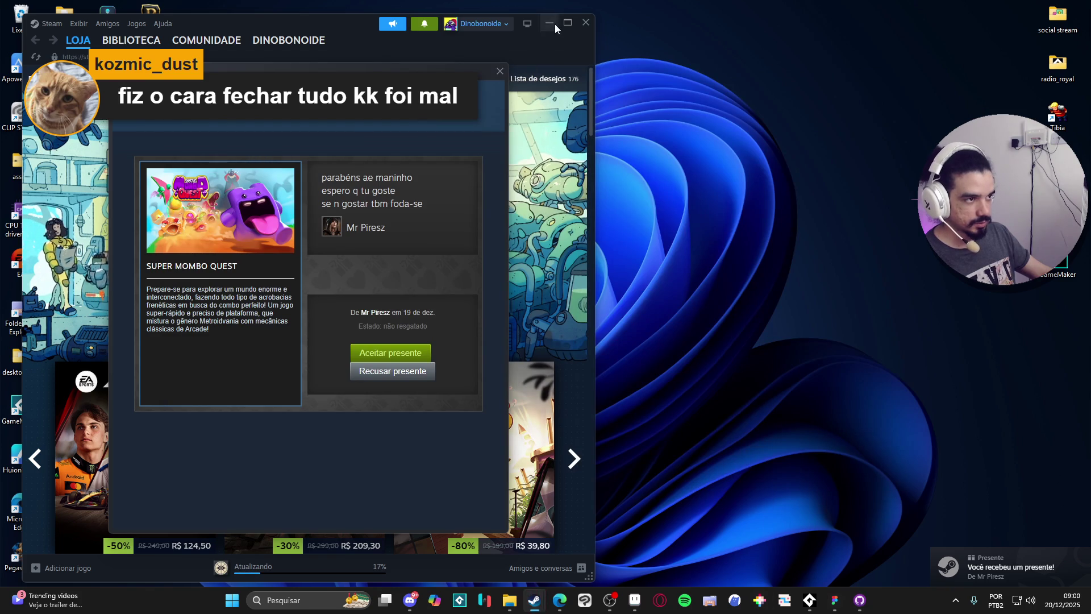
pyautogui.click(567, 22)
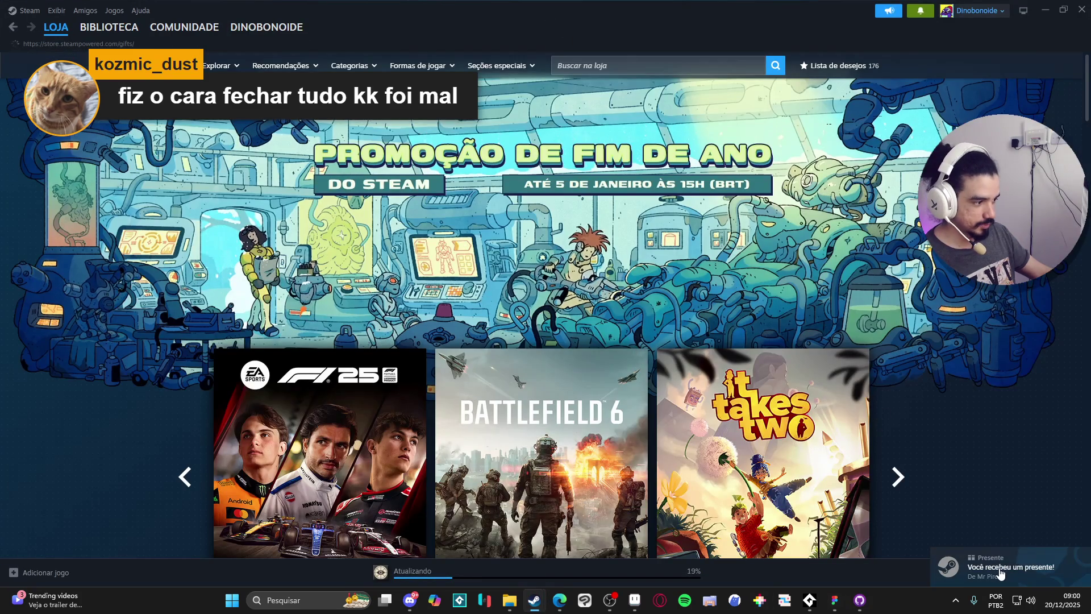
pyautogui.click(1002, 573)
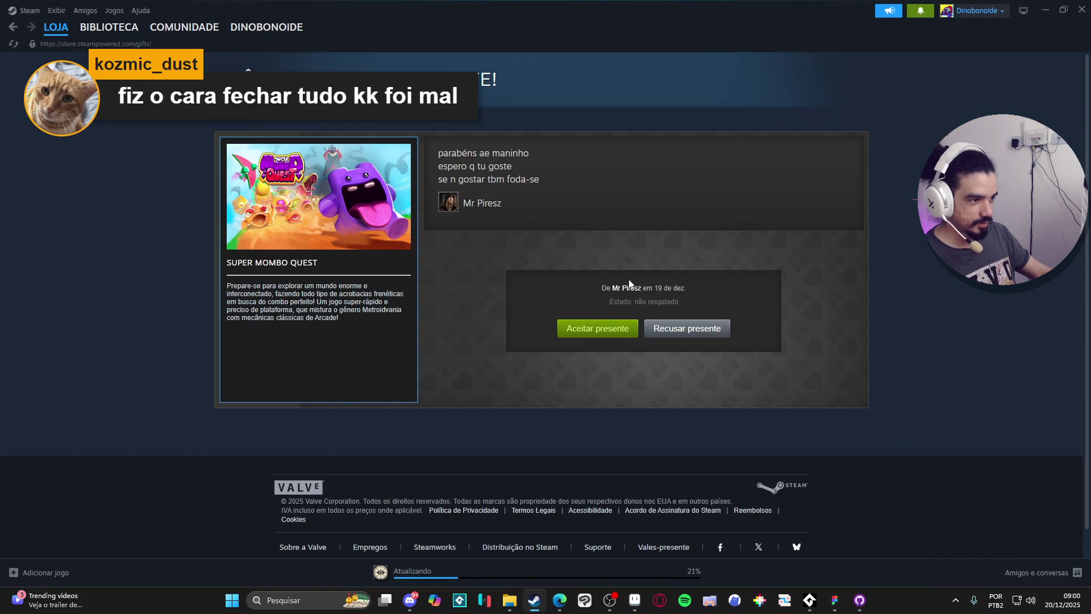
pyautogui.moveTo(93, 31)
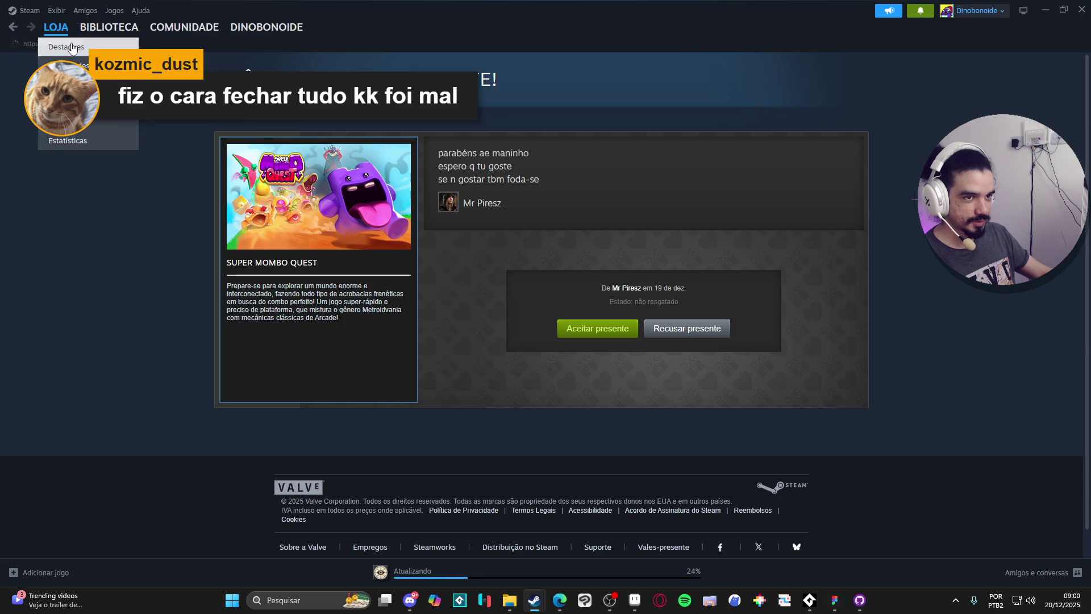
pyautogui.click(92, 33)
pyautogui.click(92, 33)
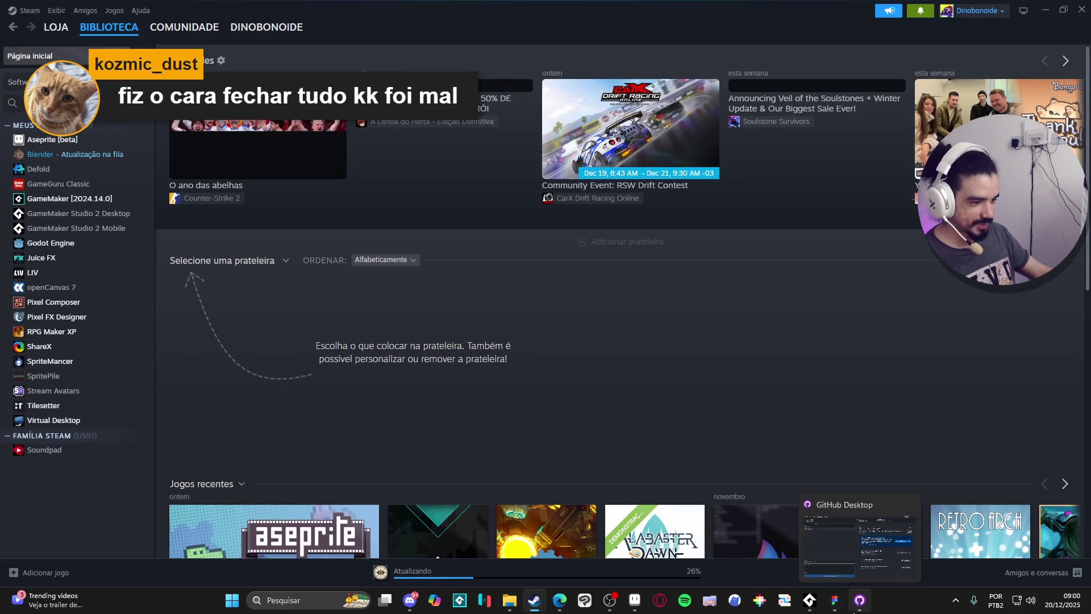
# Switch the GitHub Desktop repository to branch main
pyautogui.click(860, 600)
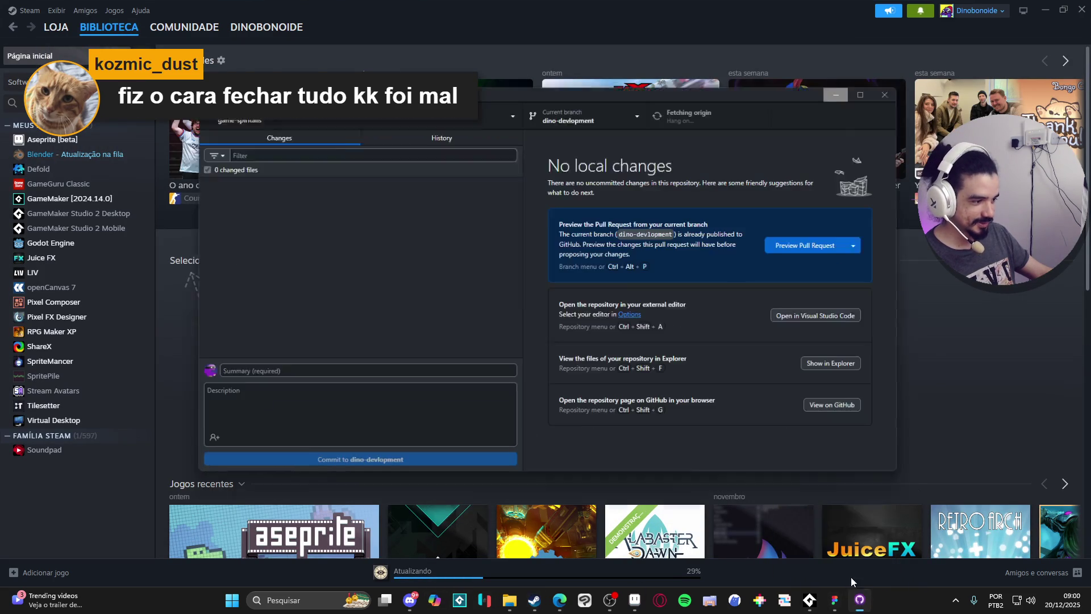
pyautogui.click(595, 95)
pyautogui.click(599, 173)
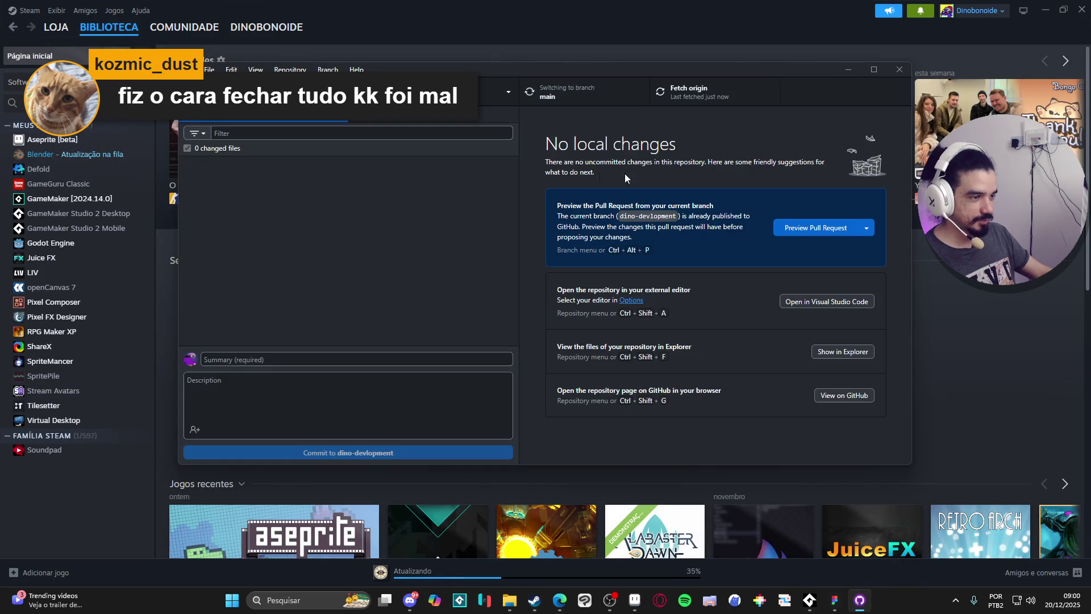
# Launch GameMaker [2024.14.0] from its Steam library entry
pyautogui.click(851, 70)
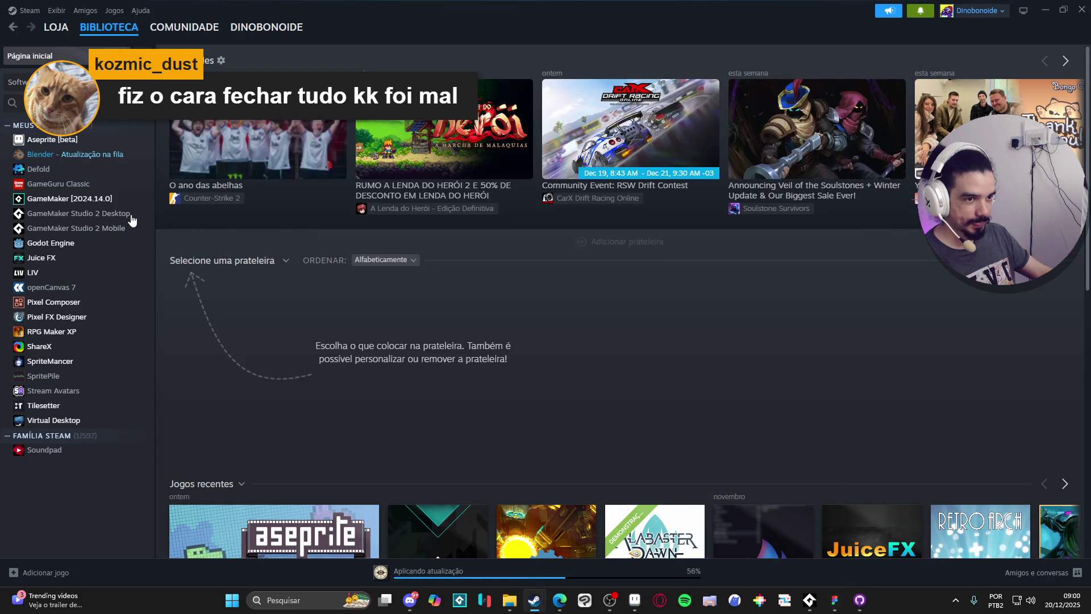
pyautogui.click(106, 204)
pyautogui.click(214, 245)
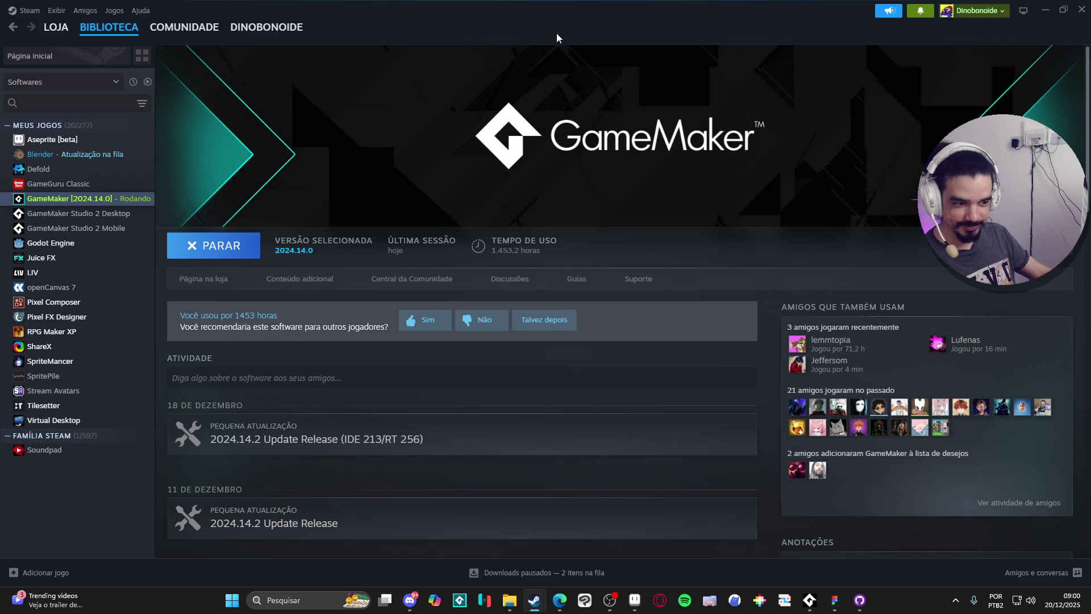
# Accept the Super Mombo Quest gift, close its dialog, and open the Spiritalis project
pyautogui.click(1045, 10)
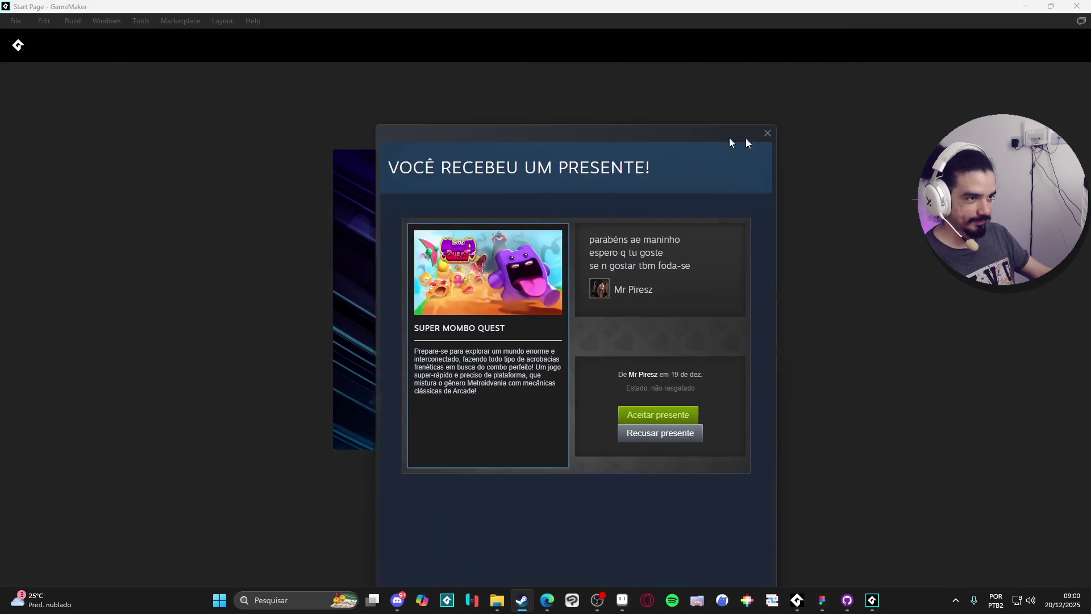
pyautogui.moveTo(746, 143)
pyautogui.mouseDown()
pyautogui.moveTo(854, 107)
pyautogui.moveTo(869, 86)
pyautogui.mouseUp()
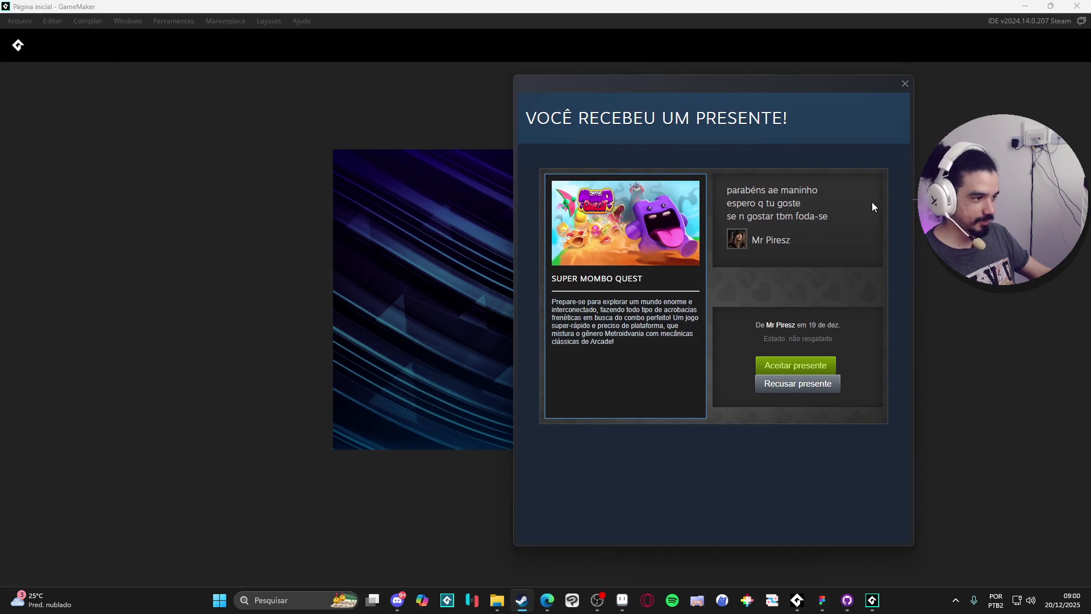
pyautogui.click(828, 372)
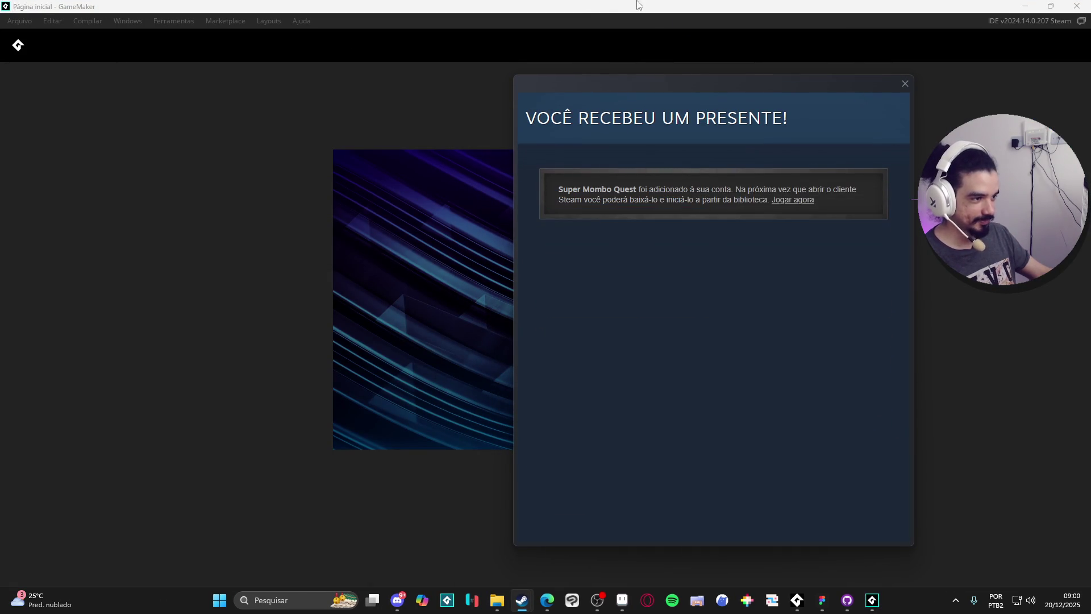
pyautogui.click(904, 85)
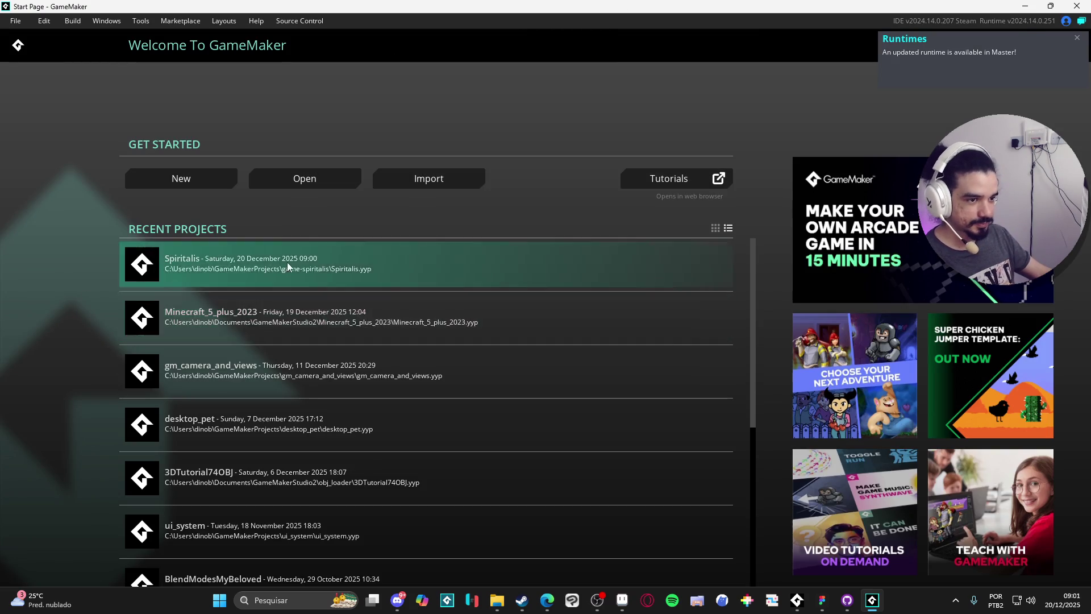
pyautogui.click(586, 262)
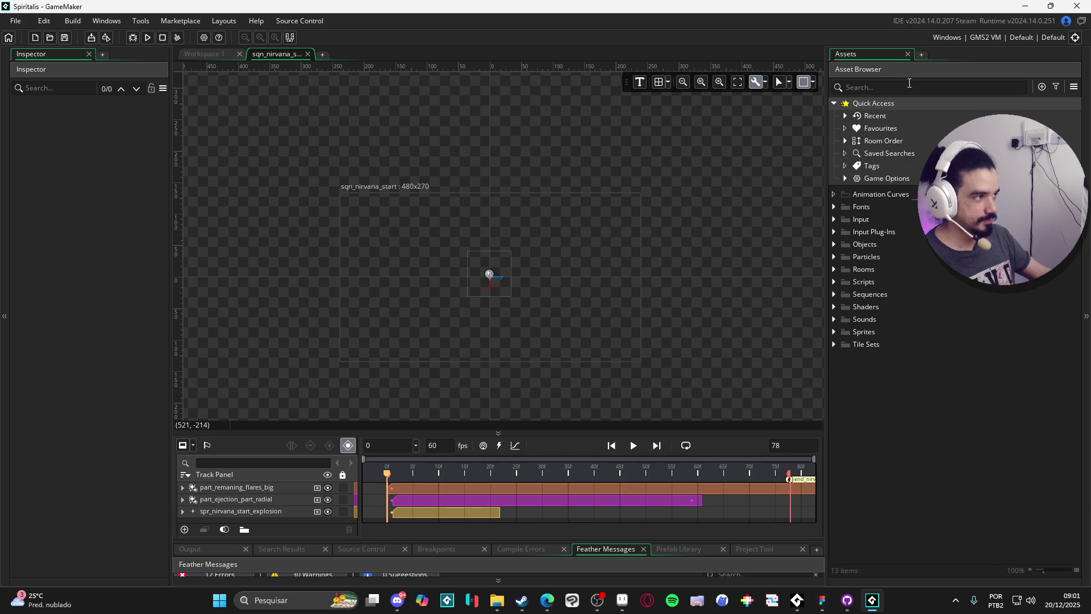
# Start a build of the Spiritalis project with F5
pyautogui.press('F5')
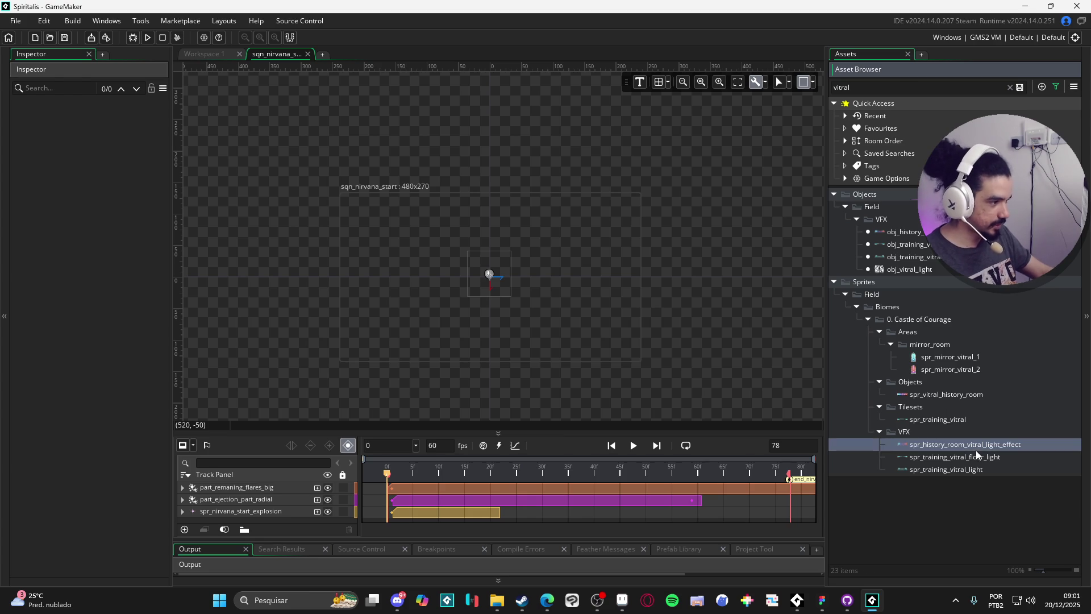
# Open spr_history_room_vitral_light_effect, then obj_history_vitral_floor_light_1's Draw End code, and select it
pyautogui.doubleClick(976, 449)
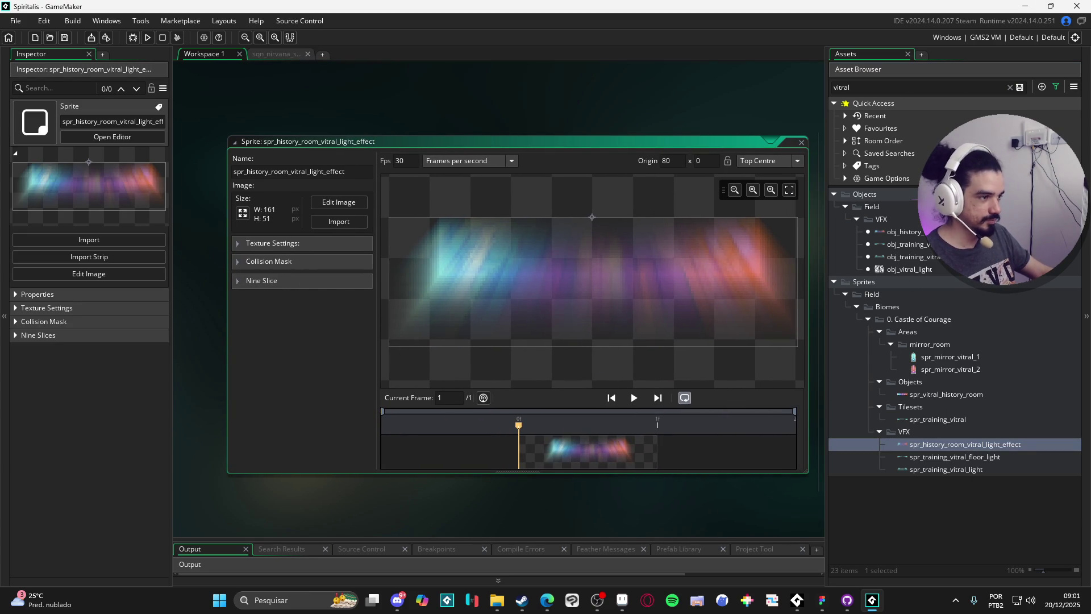
pyautogui.doubleClick(903, 232)
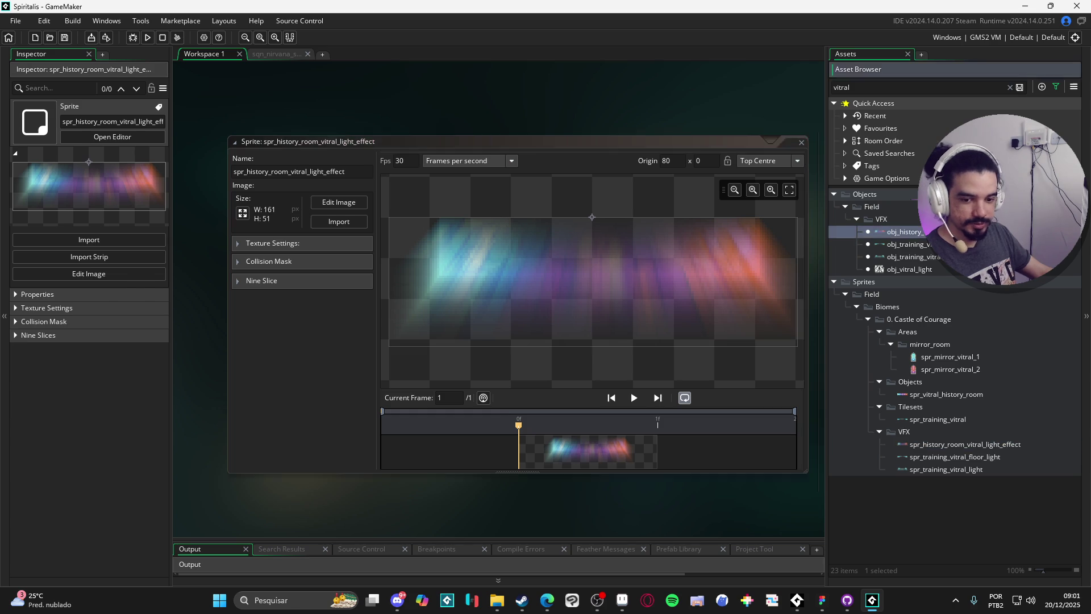
pyautogui.doubleClick(497, 189)
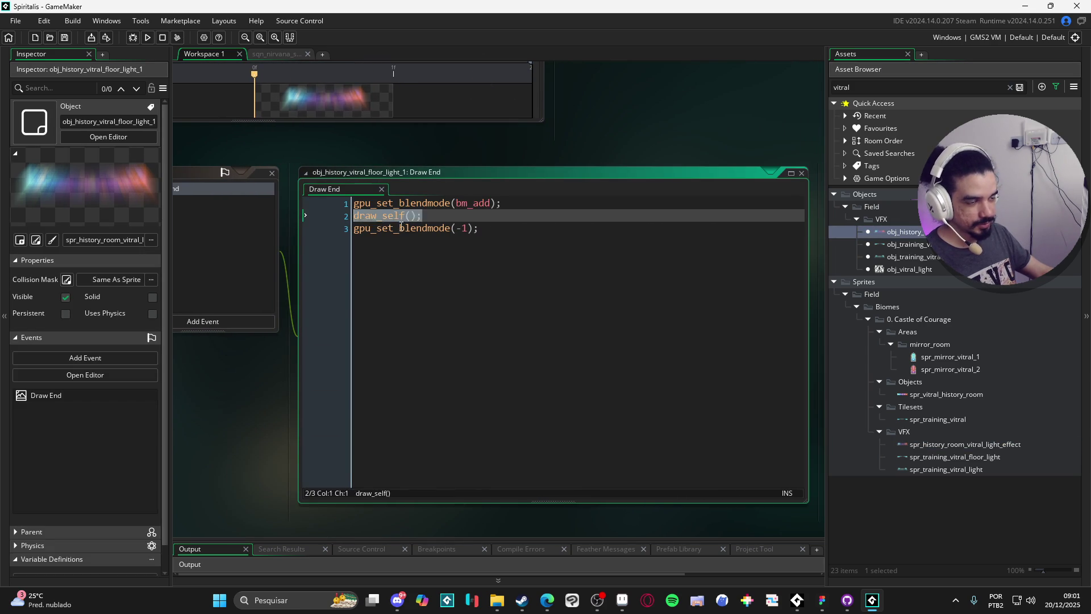
pyautogui.click(523, 228)
pyautogui.hotkey('shift', 'Up')
pyautogui.hotkey('shift', 'Up')
pyautogui.hotkey('shift', 'Home')
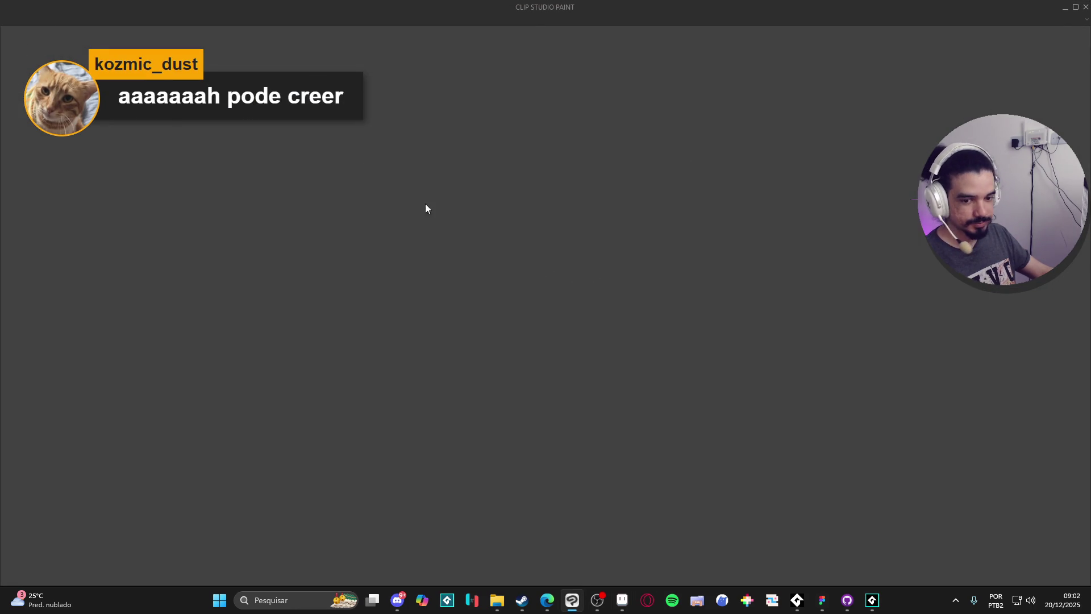
# Create a new 3000×3000 illustration and make its Paper layer the working layer
pyautogui.click(13, 21)
pyautogui.click(29, 35)
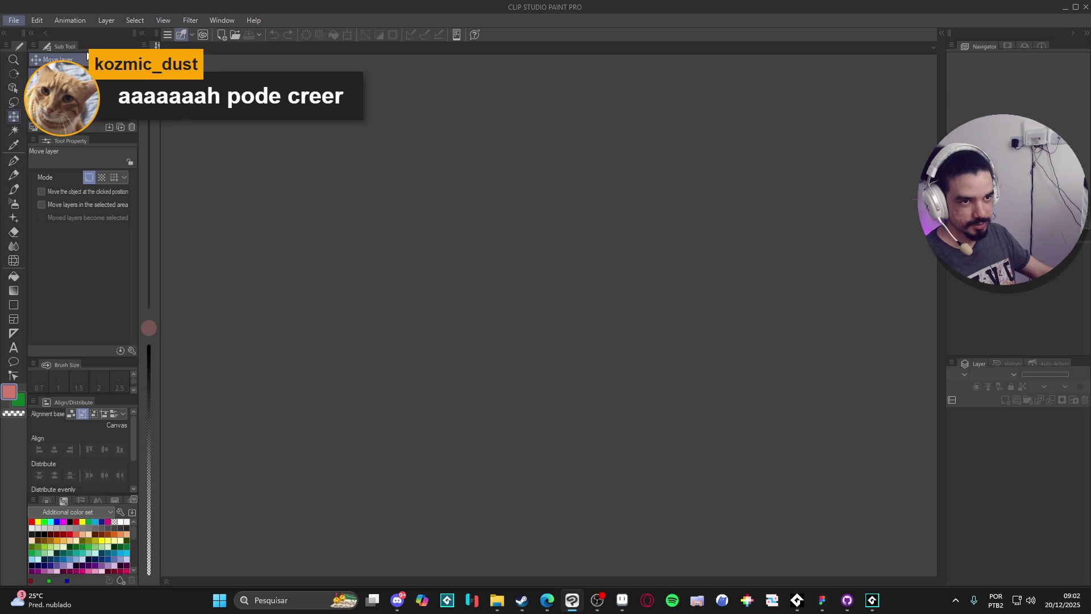
pyautogui.click(626, 233)
pyautogui.click(500, 601)
pyautogui.click(500, 601)
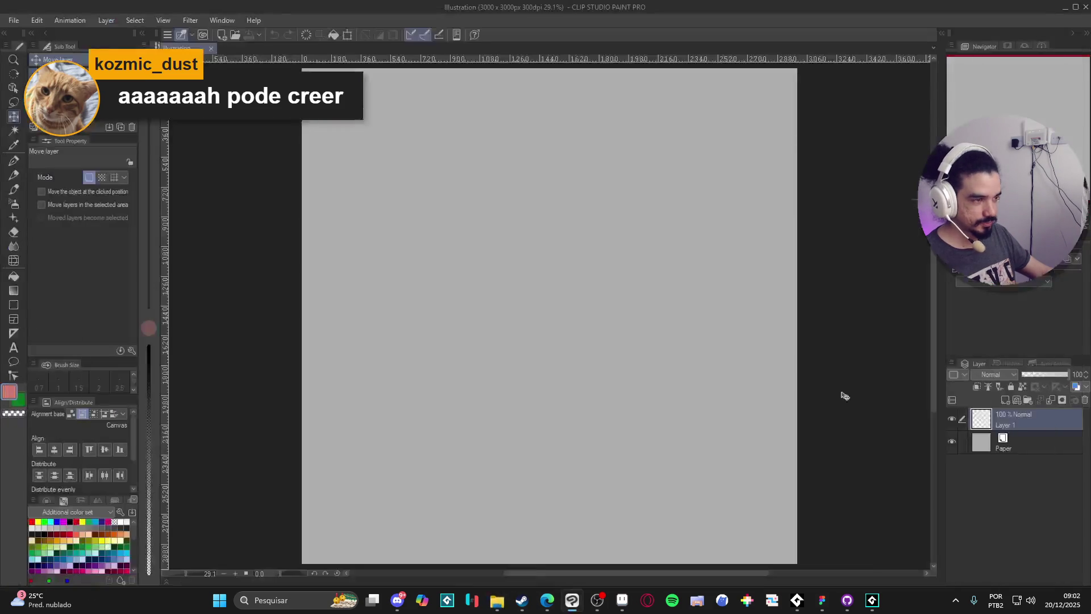
pyautogui.click(991, 449)
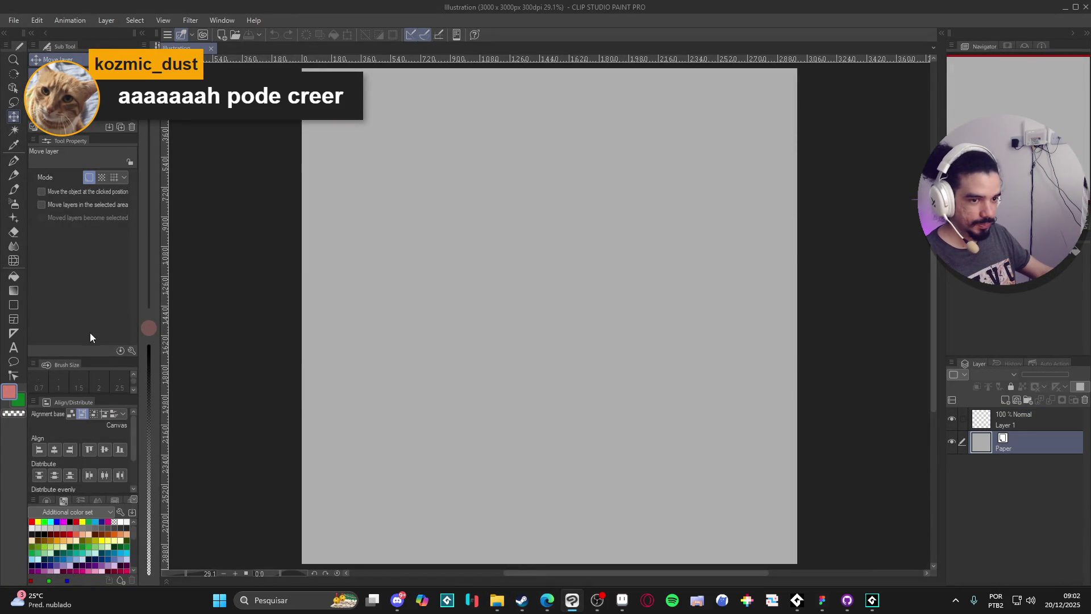
# Add a new layer above Paper and fill it dark grey
pyautogui.hotkey('ctrl', 'shift', 'n')
pyautogui.press('g')
pyautogui.click(731, 418)
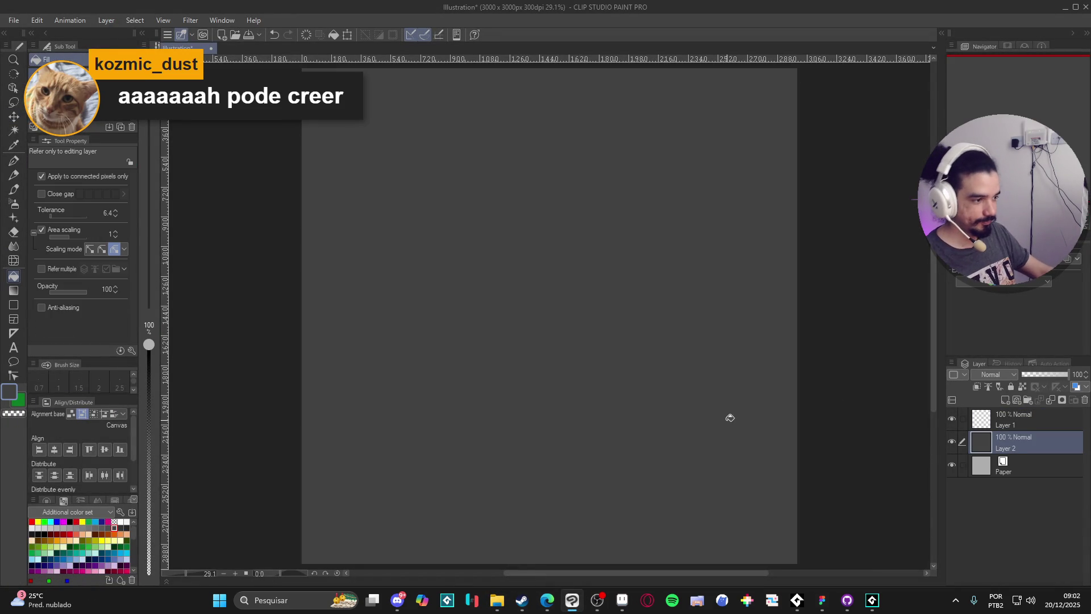
# Airbrush a light green blob at size 400 on Layer 1 and set it to Add
pyautogui.click(1008, 425)
pyautogui.press('b')
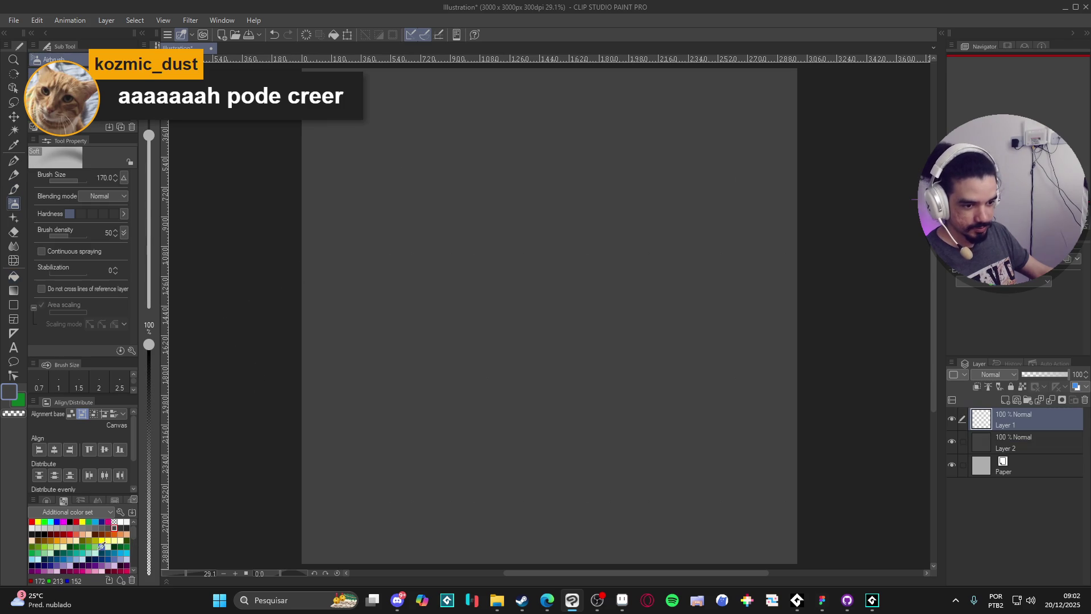
pyautogui.click(95, 546)
pyautogui.press(']')
pyautogui.press(']')
pyautogui.moveTo(515, 293)
pyautogui.mouseDown()
pyautogui.moveTo(592, 285)
pyautogui.moveTo(470, 297)
pyautogui.moveTo(596, 317)
pyautogui.moveTo(546, 329)
pyautogui.mouseUp()
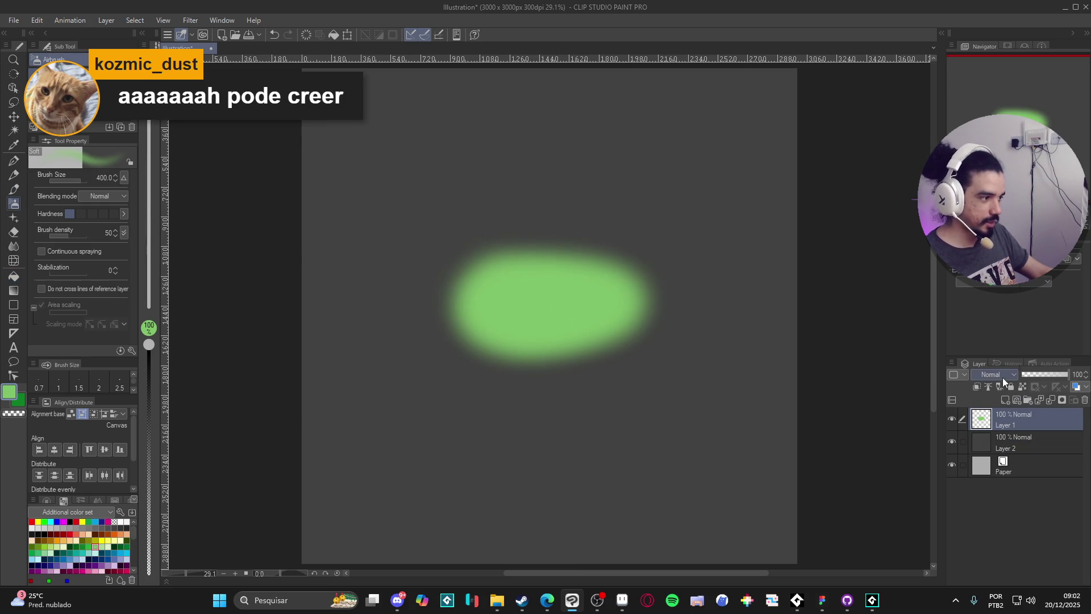
pyautogui.click(1001, 375)
pyautogui.click(989, 178)
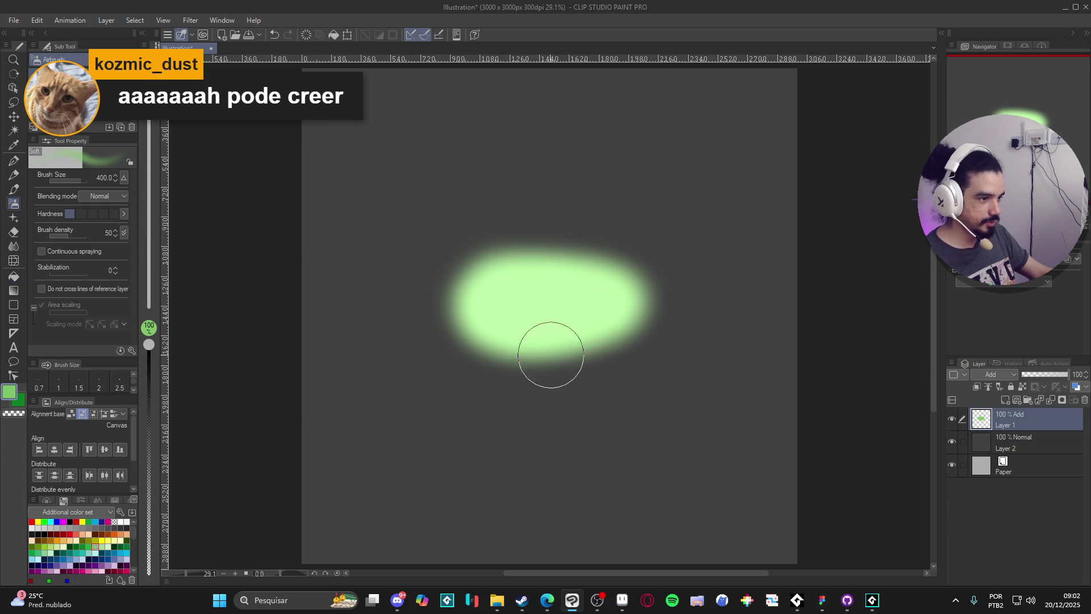
# Paint a red glow at brush size 800 around the blob, comparing Normal and Add blending
pyautogui.click(75, 521)
pyautogui.press(']')
pyautogui.press(']')
pyautogui.press(']')
pyautogui.moveTo(614, 336)
pyautogui.mouseDown()
pyautogui.moveTo(463, 349)
pyautogui.moveTo(492, 250)
pyautogui.moveTo(658, 251)
pyautogui.moveTo(597, 329)
pyautogui.moveTo(682, 239)
pyautogui.mouseUp()
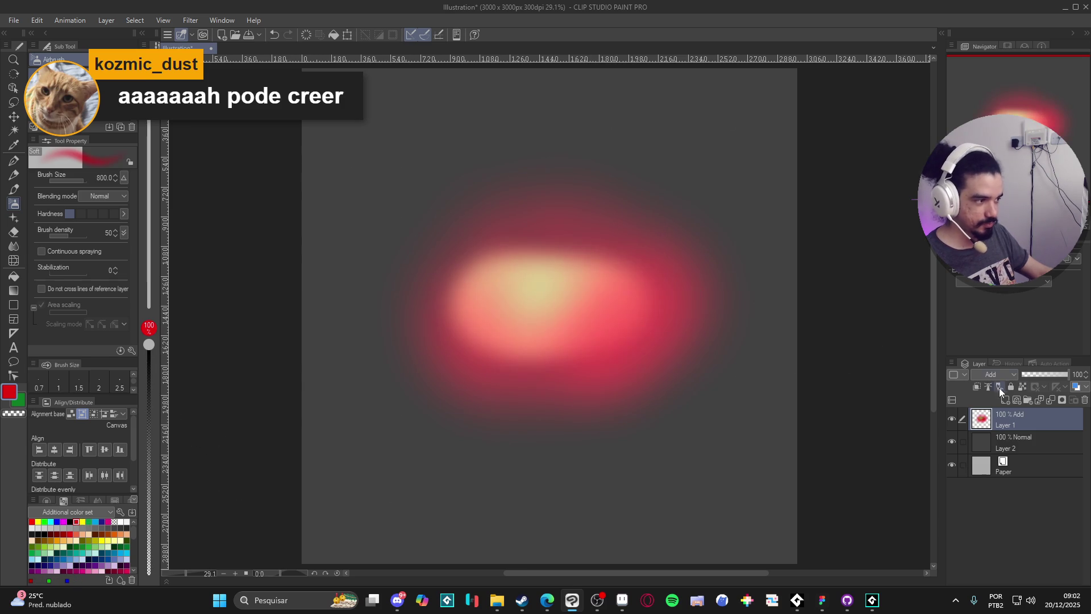
pyautogui.click(1001, 374)
pyautogui.click(998, 70)
pyautogui.click(1002, 375)
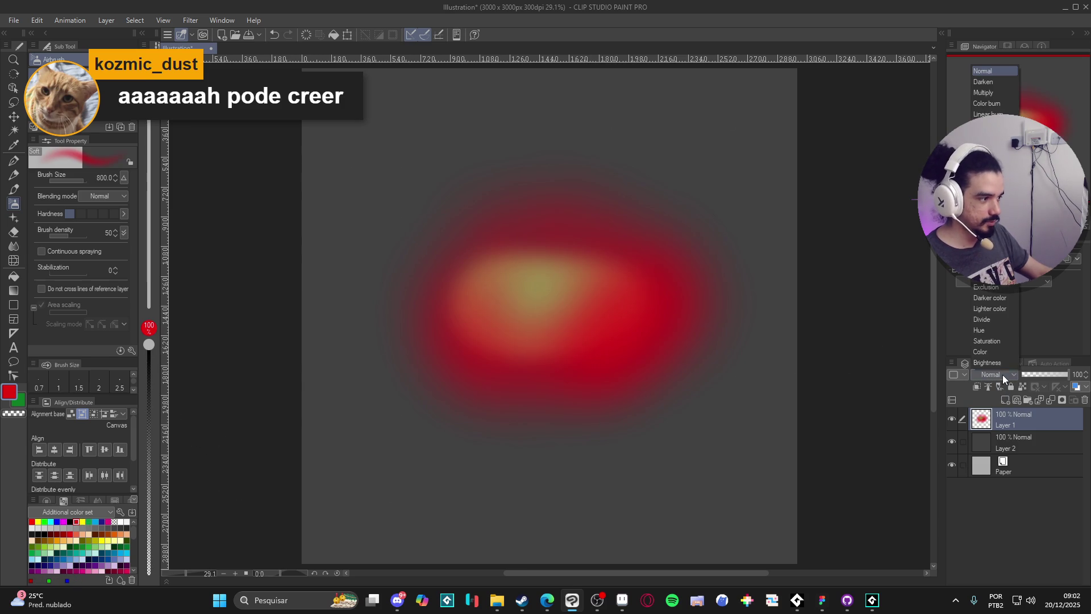
pyautogui.click(989, 222)
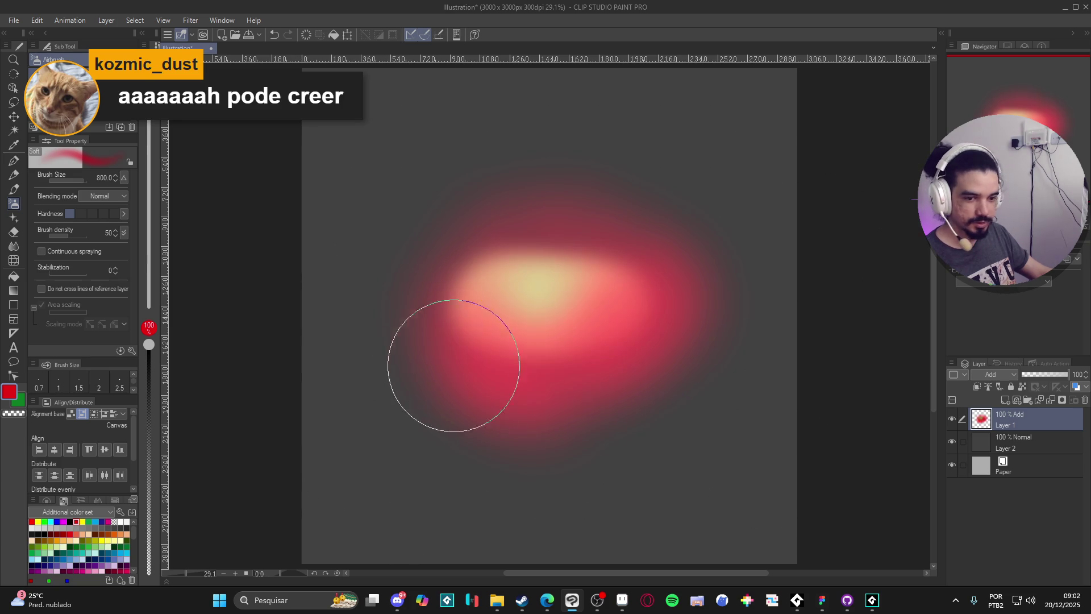
pyautogui.click(693, 407)
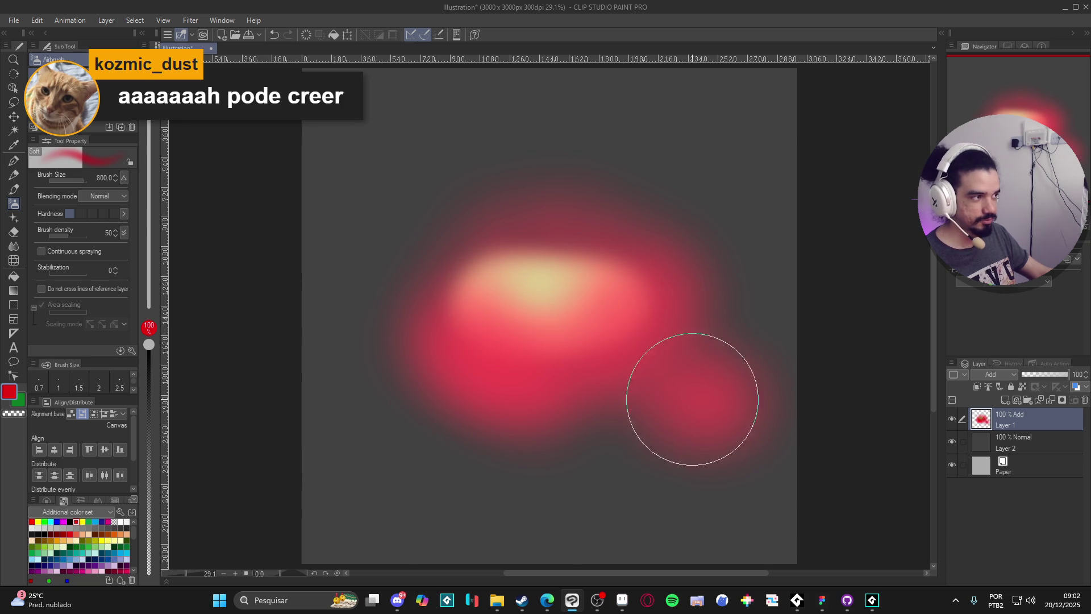
# Erase everything on Layer 1, deselect, and minimize Clip Studio Paint
pyautogui.hotkey('ctrl', 'a')
pyautogui.press('Delete')
pyautogui.hotkey('ctrl', 'd')
pyautogui.click(1067, 9)
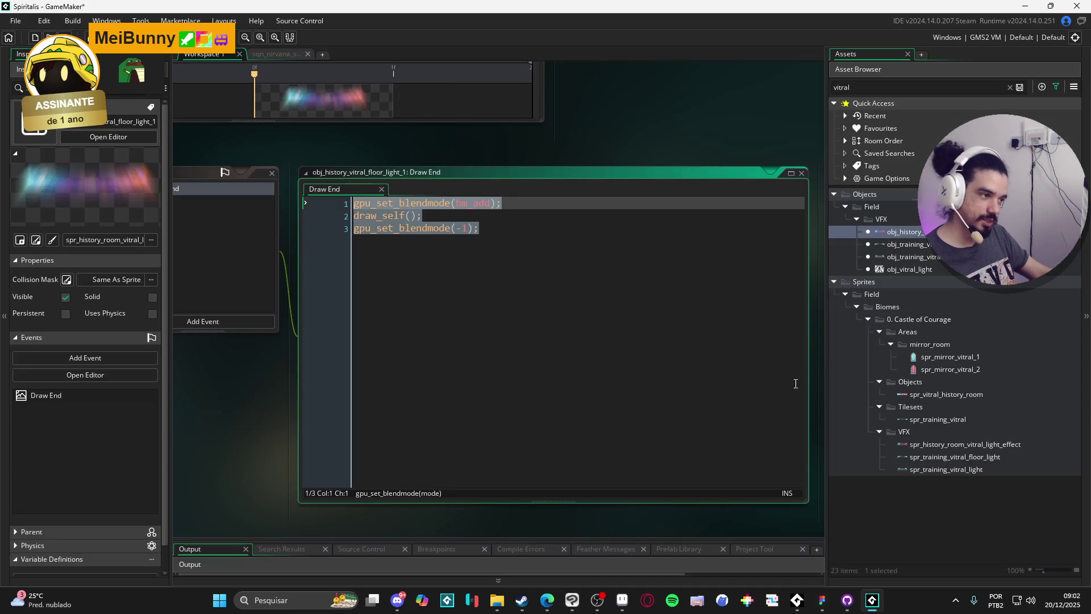
# Open recent project Minecraft_5_plus_2023, closing Spiritalis without saving
pyautogui.click(25, 24)
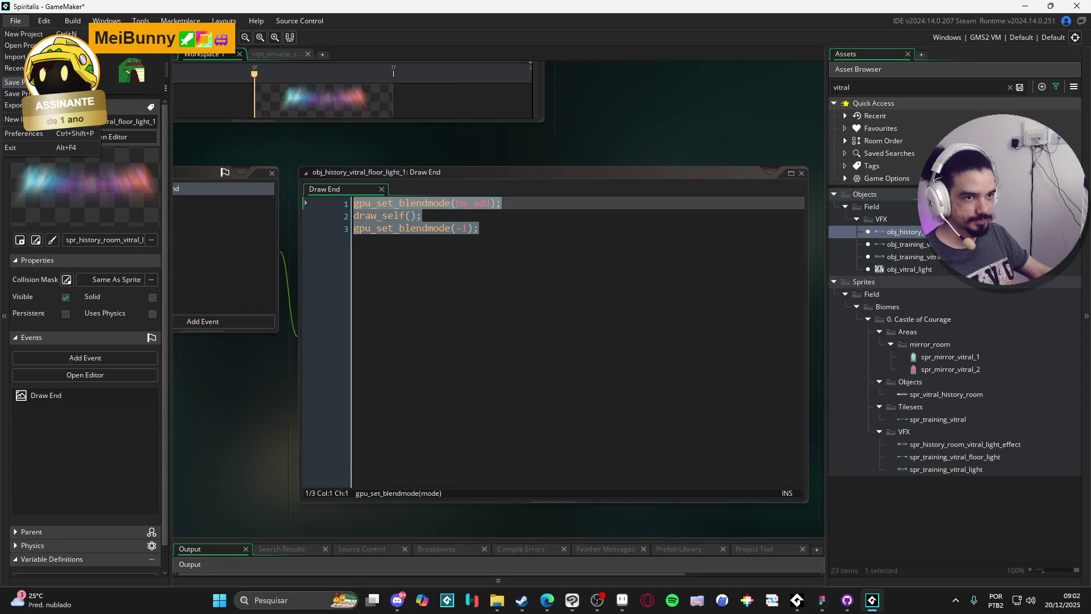
pyautogui.moveTo(34, 67)
pyautogui.click(168, 81)
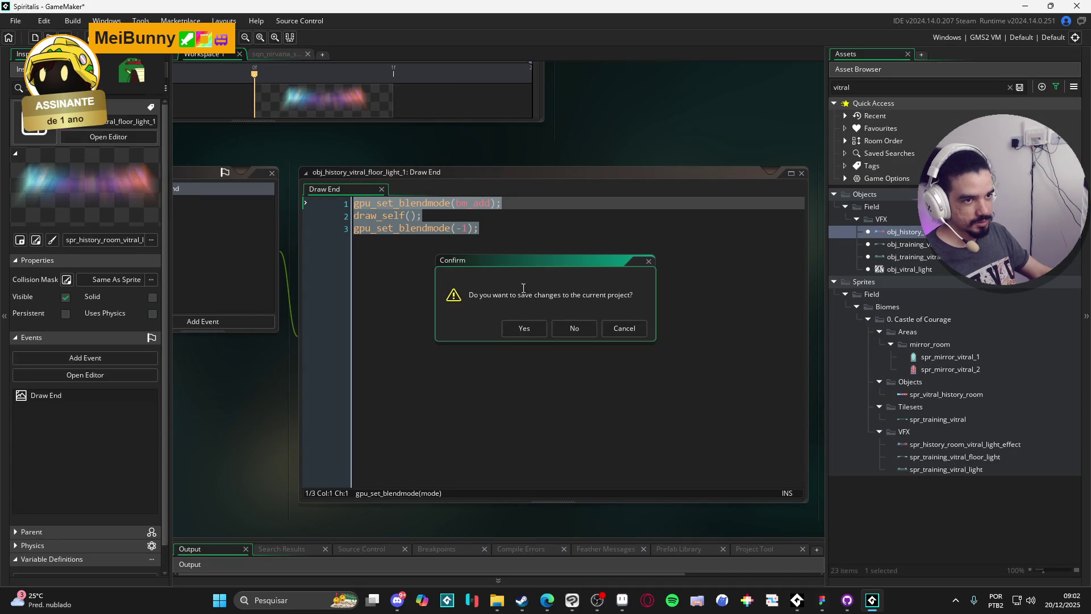
pyautogui.click(575, 328)
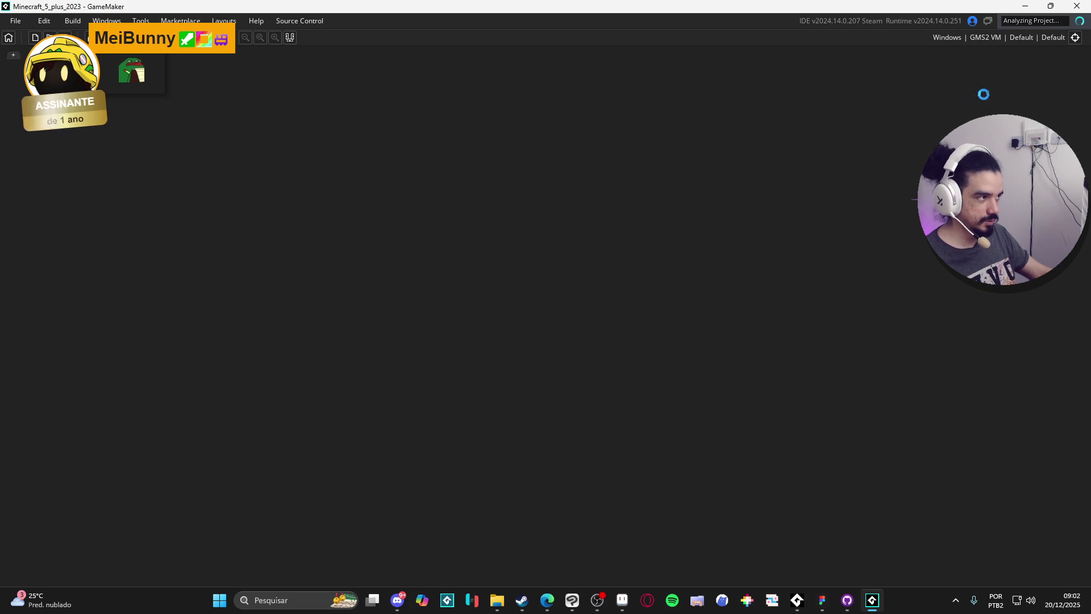
# In room rm_light_font, select the light source instance and edit obj_light_source
pyautogui.click(261, 55)
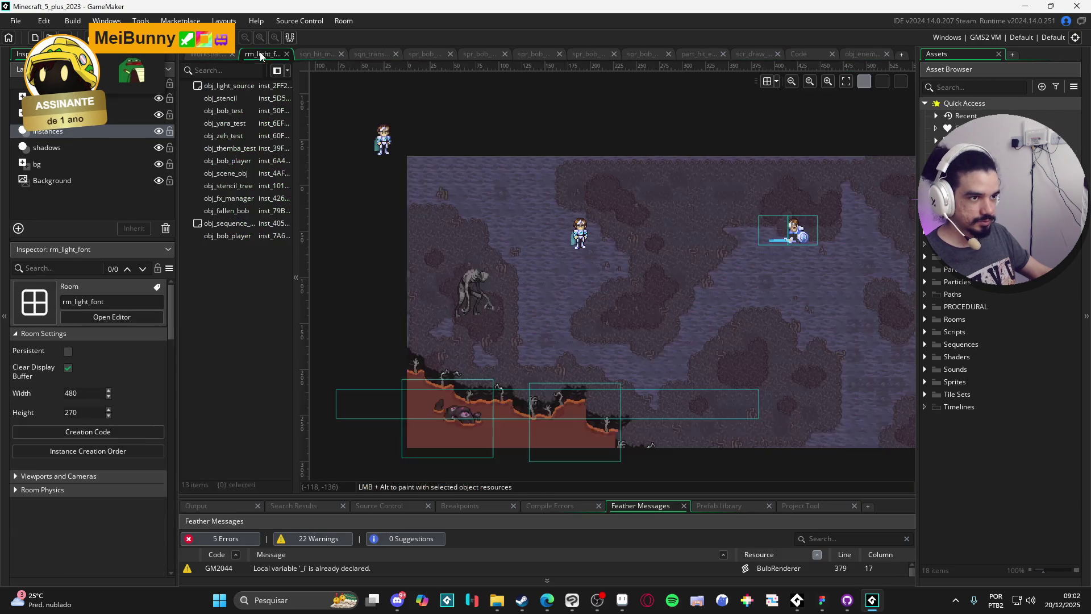
pyautogui.click(657, 361)
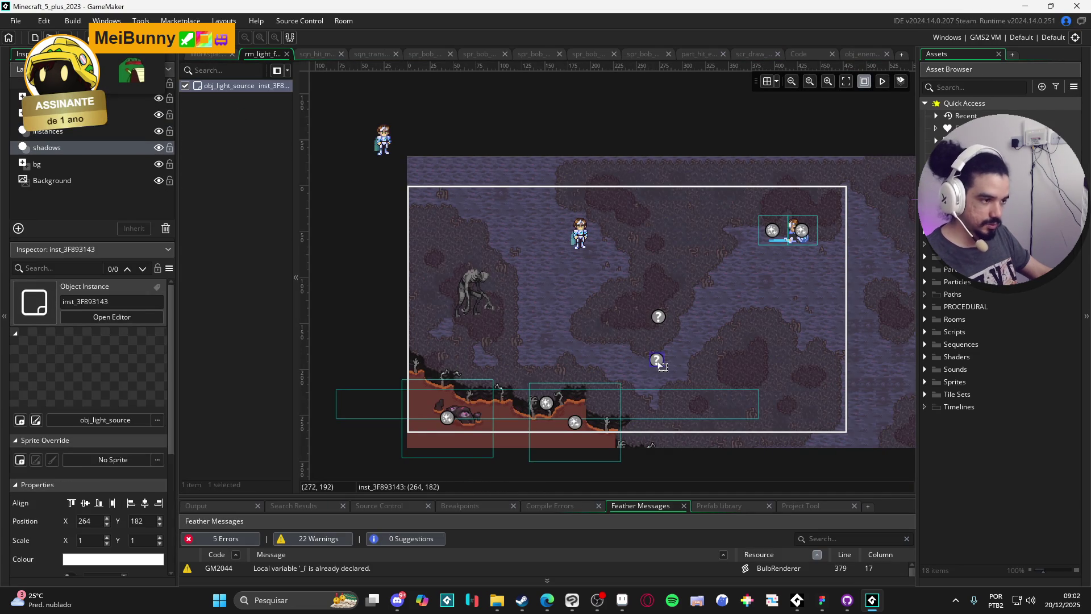
pyautogui.click(659, 336)
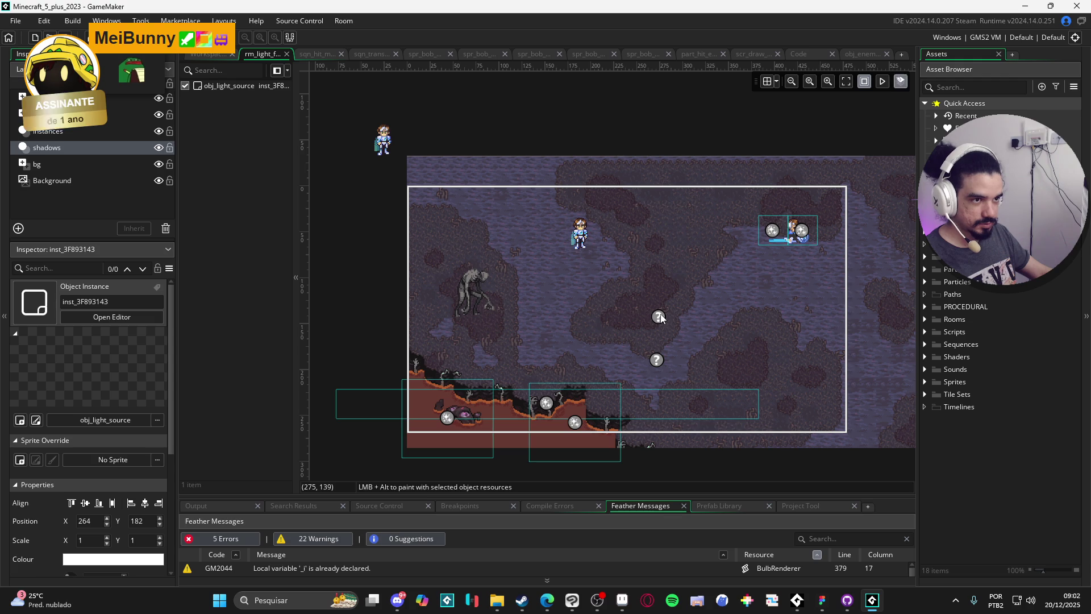
pyautogui.click(660, 317)
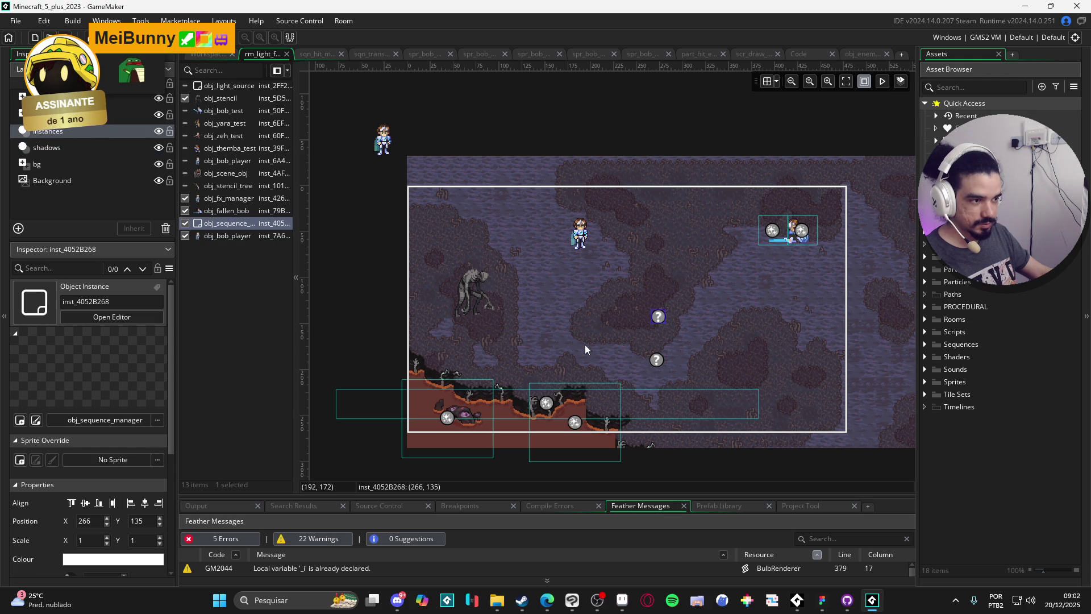
pyautogui.click(657, 362)
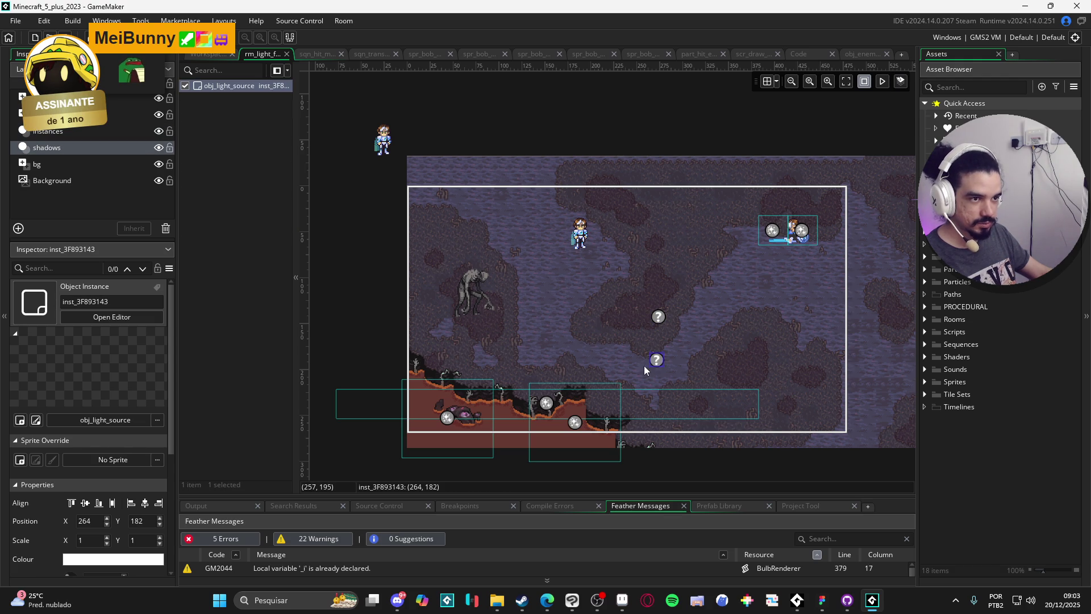
pyautogui.rightClick(695, 310)
pyautogui.click(770, 374)
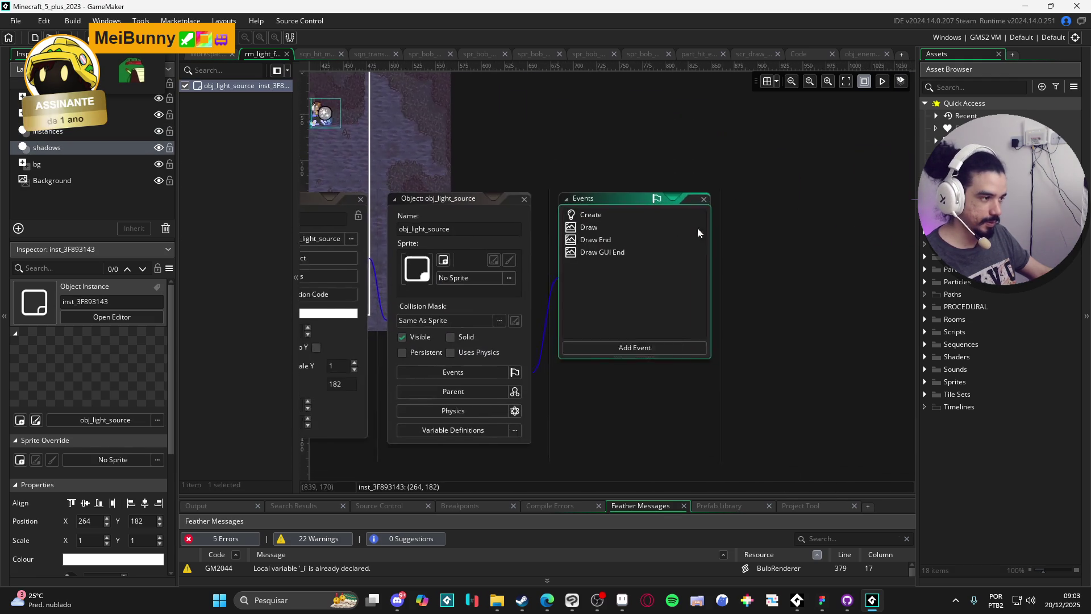
# Open the Create and Draw events, expanding the Draw code into a full tab
pyautogui.click(584, 213)
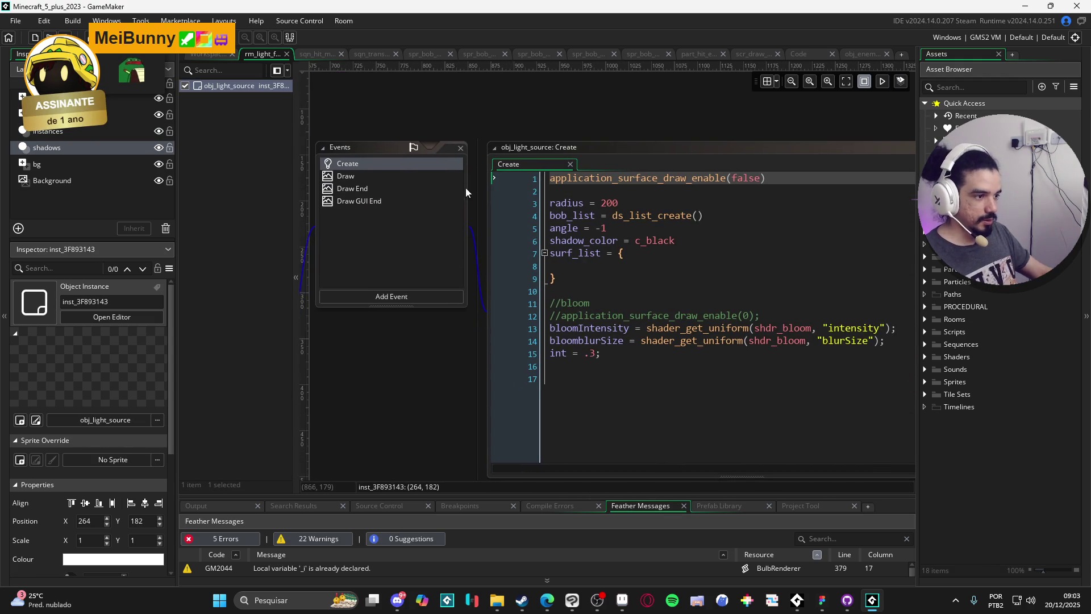
pyautogui.click(377, 179)
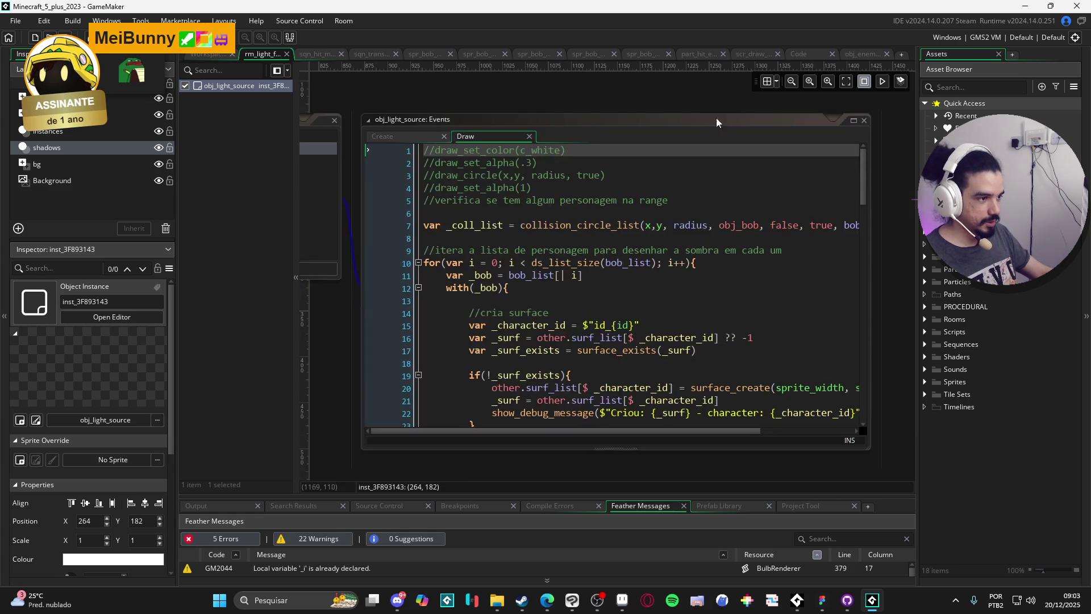
pyautogui.click(854, 120)
# Read through the line 7 collision check, the bob_list loop and the with(_bob) block
pyautogui.moveTo(745, 157); pyautogui.dragTo(492, 157)
pyautogui.click(558, 159)
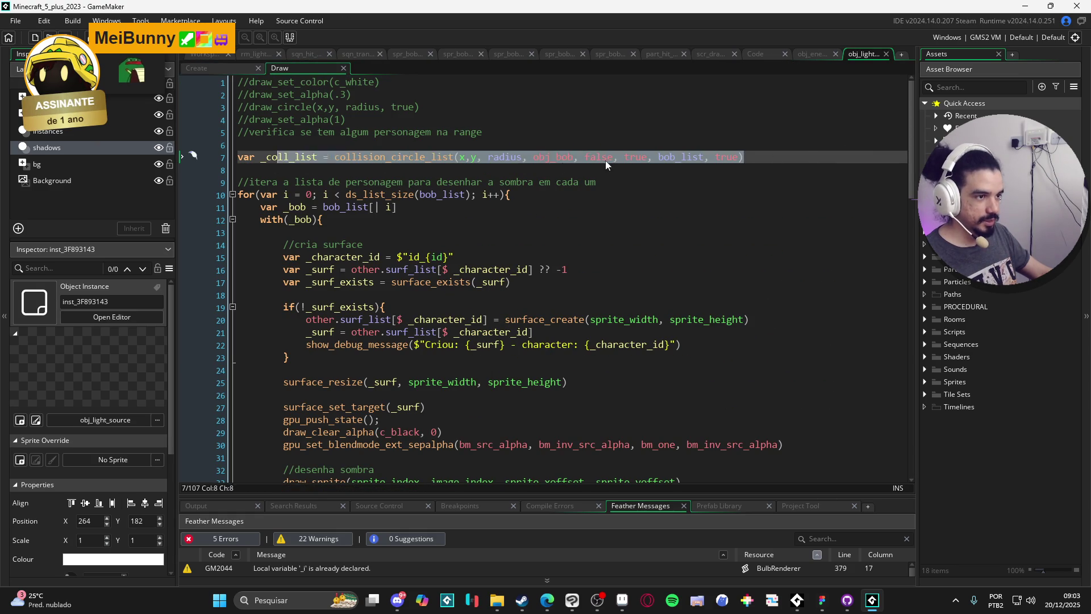
pyautogui.click(572, 158)
pyautogui.click(751, 158)
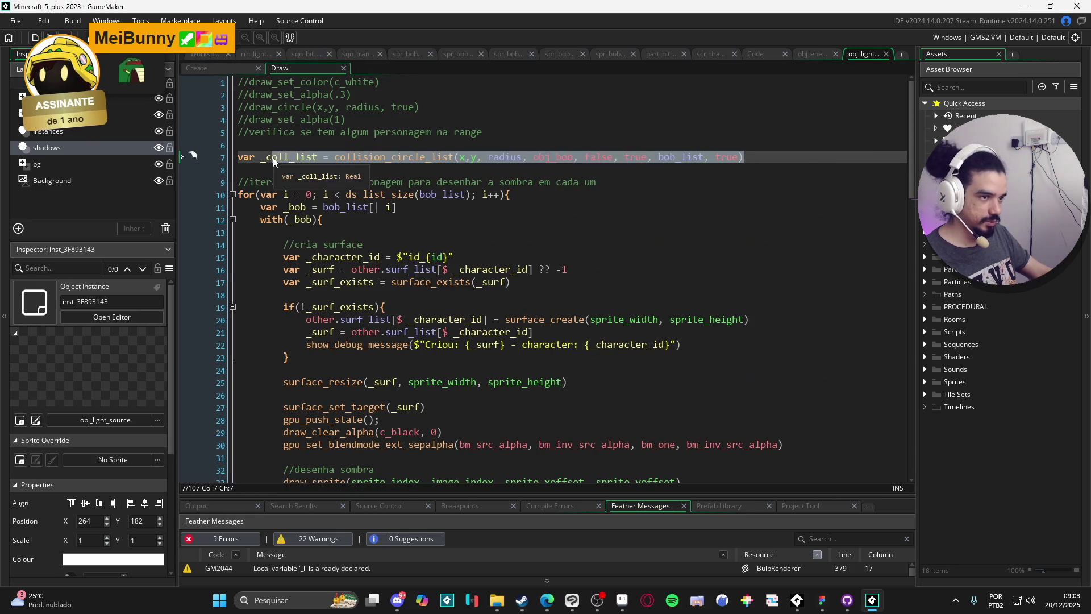
pyautogui.scroll(-1, 747, 148)
pyautogui.click(743, 134)
pyautogui.scroll(-1, 743, 134)
pyautogui.click(397, 161)
pyautogui.scroll(-2, 401, 182)
pyautogui.click(273, 129)
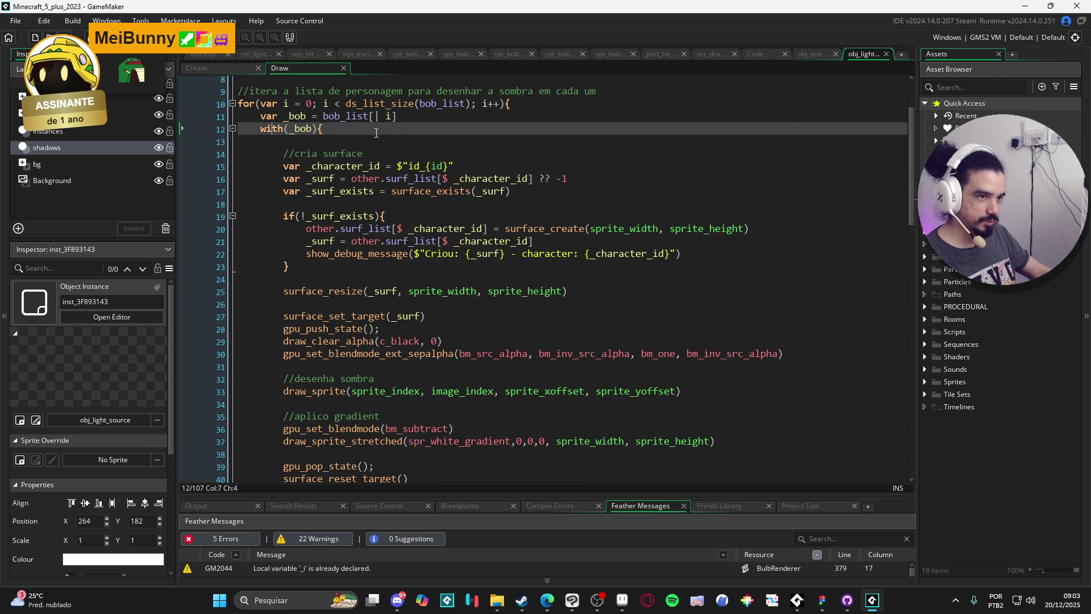
pyautogui.click(334, 153)
pyautogui.scroll(-2, 375, 151)
pyautogui.scroll(2, 376, 152)
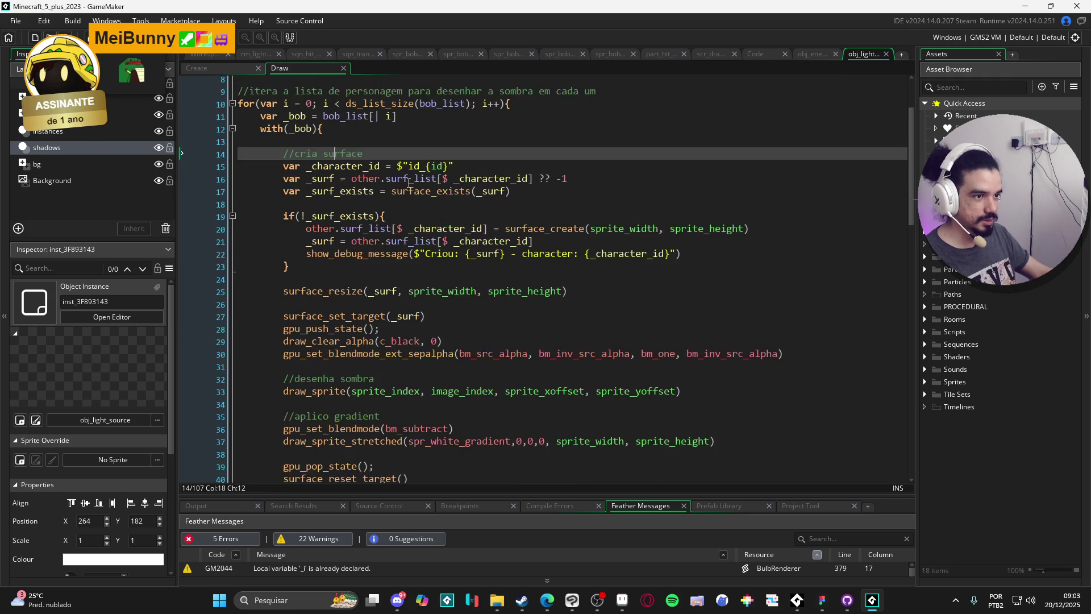
# Select and read the shadow surface creation code up to surface_reset_target
pyautogui.moveTo(277, 146); pyautogui.dragTo(510, 191)
pyautogui.moveTo(285, 203); pyautogui.dragTo(386, 216)
pyautogui.scroll(-2, 281, 165)
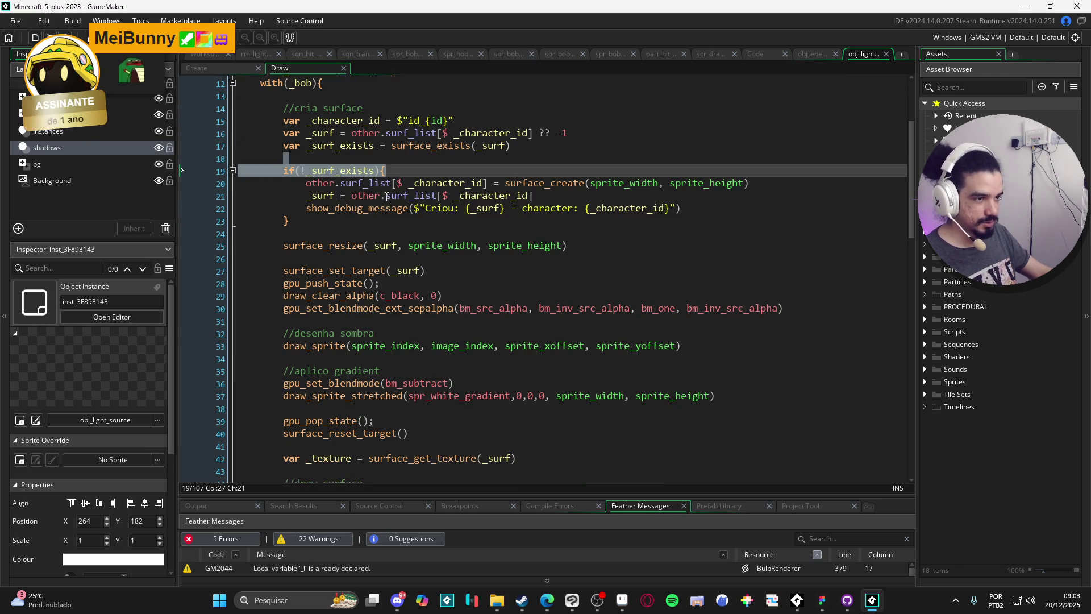
pyautogui.click(306, 171)
pyautogui.scroll(-5, 283, 194)
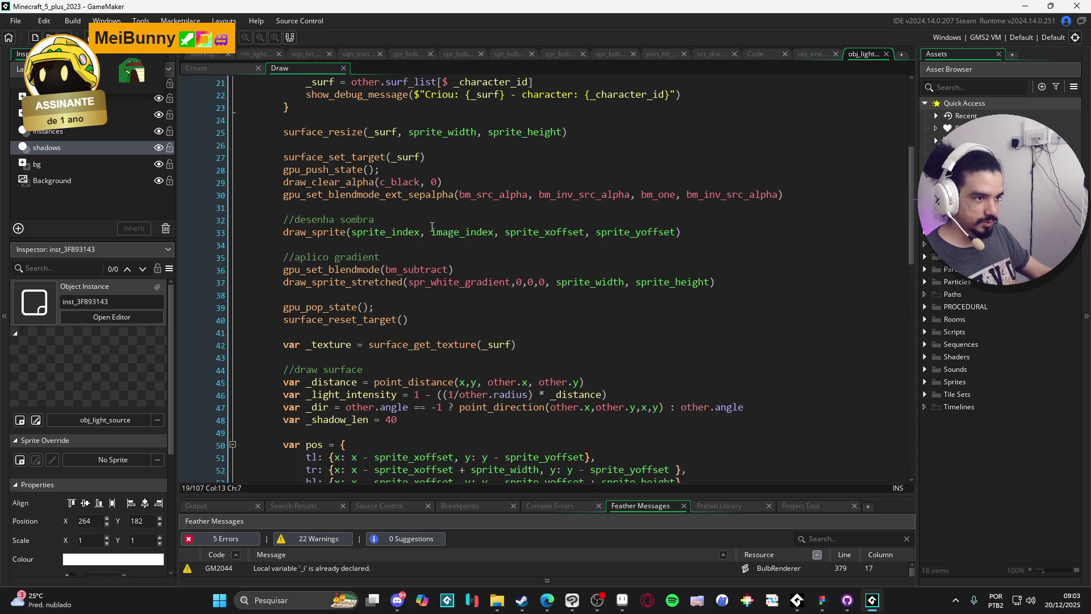
pyautogui.scroll(-1, 368, 187)
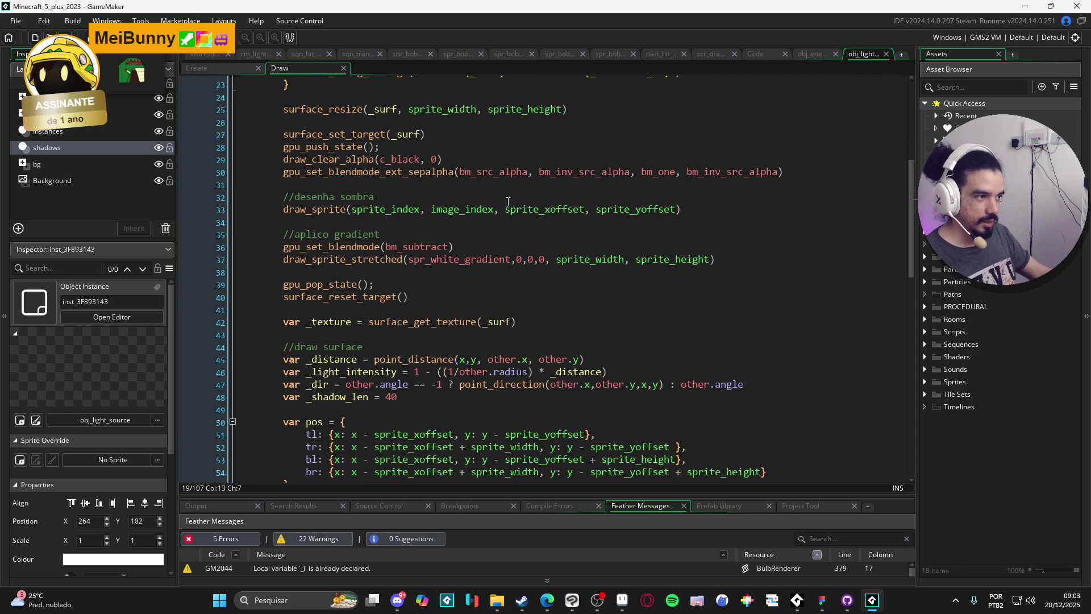
pyautogui.moveTo(268, 133)
pyautogui.mouseDown()
pyautogui.moveTo(352, 135)
pyautogui.moveTo(511, 259)
pyautogui.moveTo(503, 297)
pyautogui.mouseUp()
pyautogui.click(504, 297)
pyautogui.scroll(-1, 503, 273)
pyautogui.scroll(-2, 503, 263)
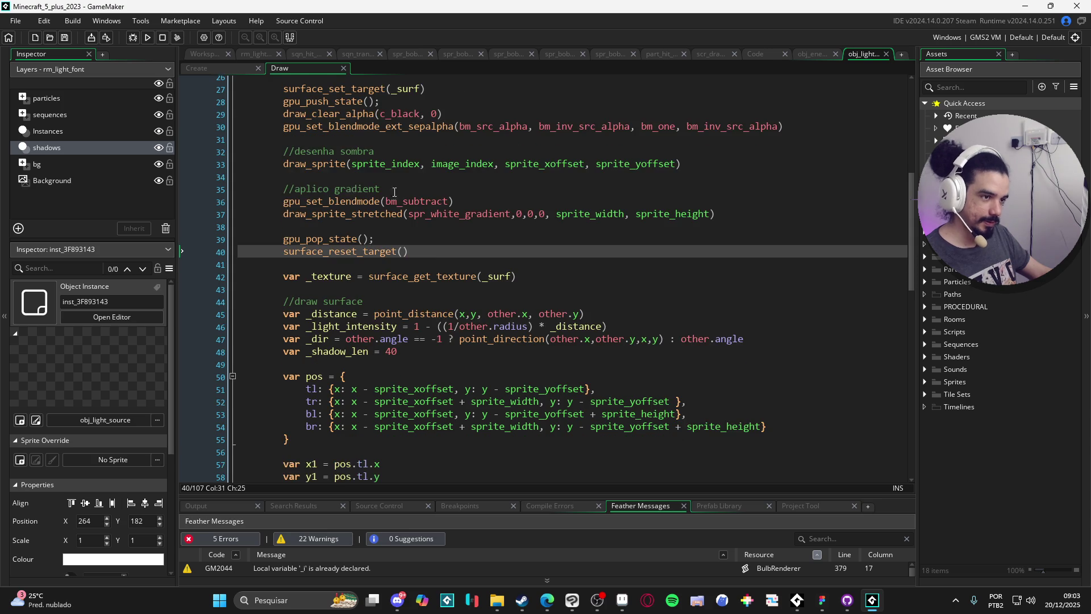
# Select the bm_subtract gradient lines and check the spr_white_gradient sprite details
pyautogui.moveTo(285, 158); pyautogui.dragTo(631, 185)
pyautogui.click(631, 185)
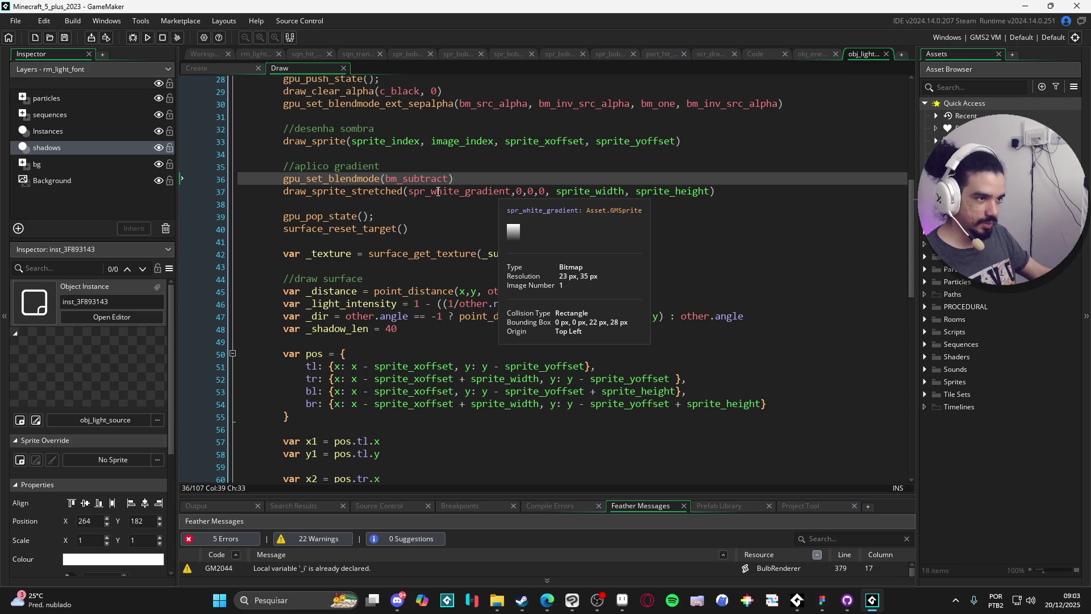
pyautogui.scroll(-1, 359, 190)
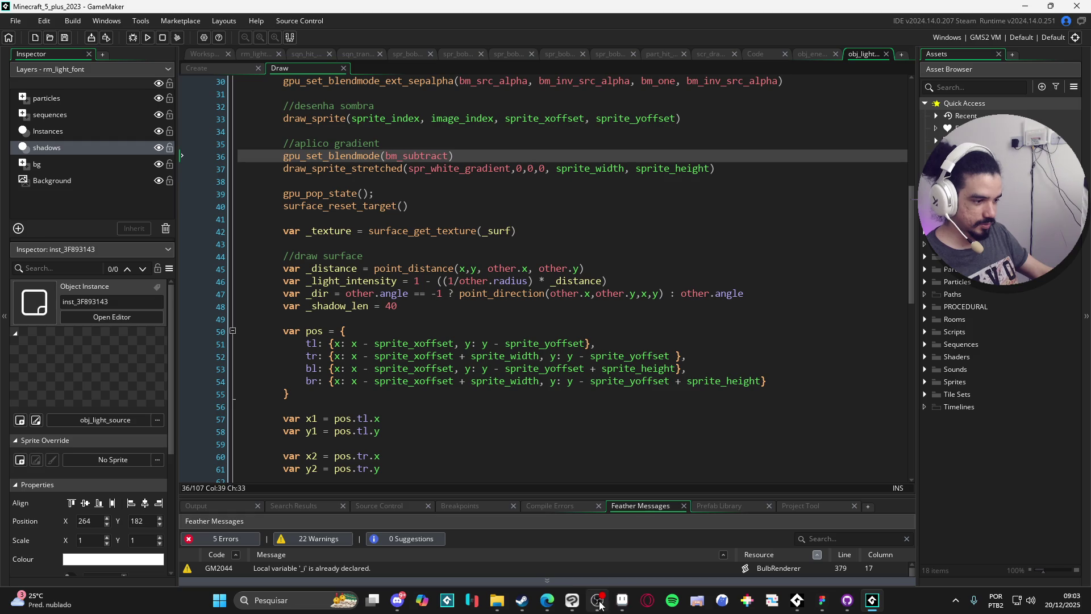
pyautogui.click(572, 601)
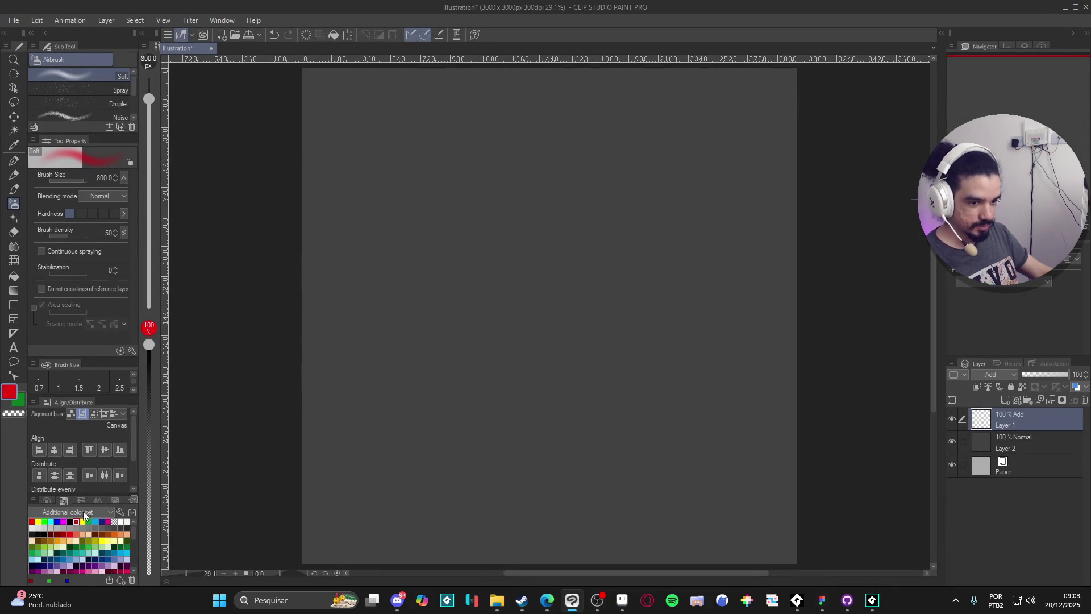
# Redraw the figure outline with the G-pen and set Layer 1 blending to Normal
pyautogui.press('p')
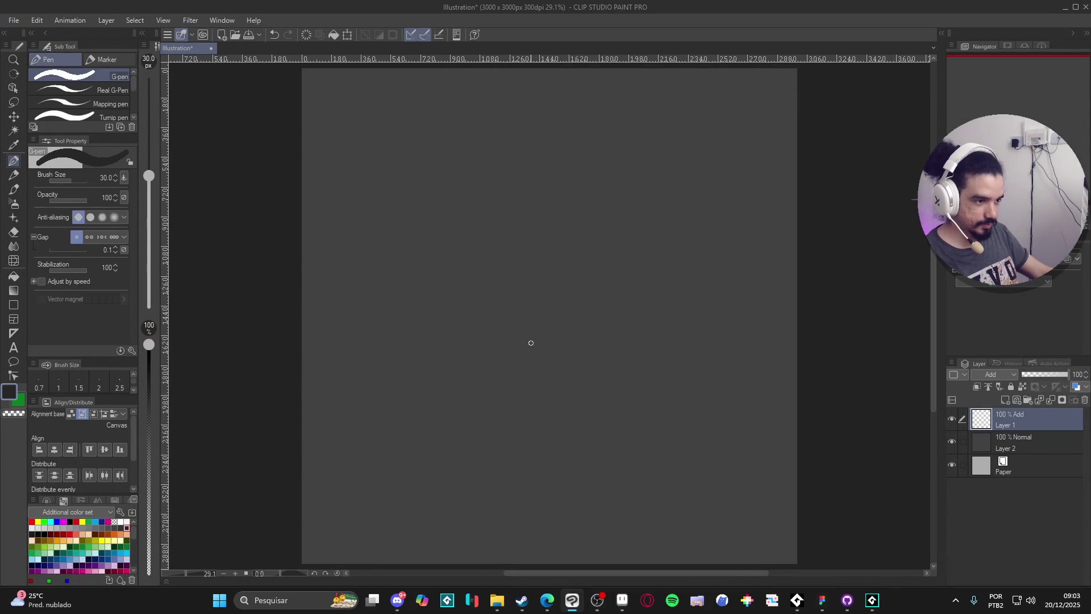
pyautogui.hotkey('ctrl', 'z')
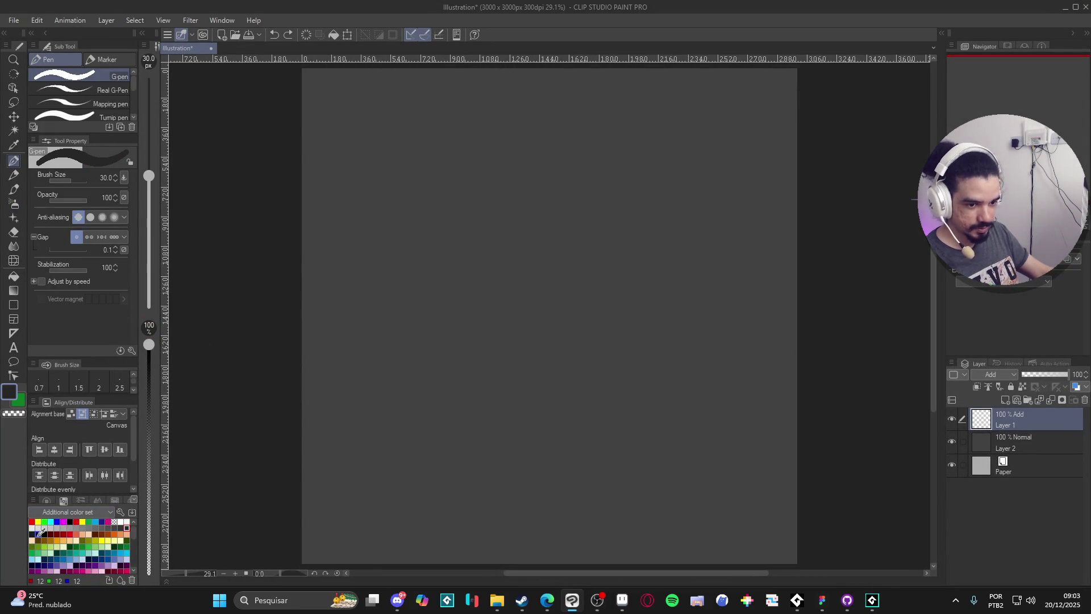
pyautogui.click(1006, 375)
pyautogui.click(987, 71)
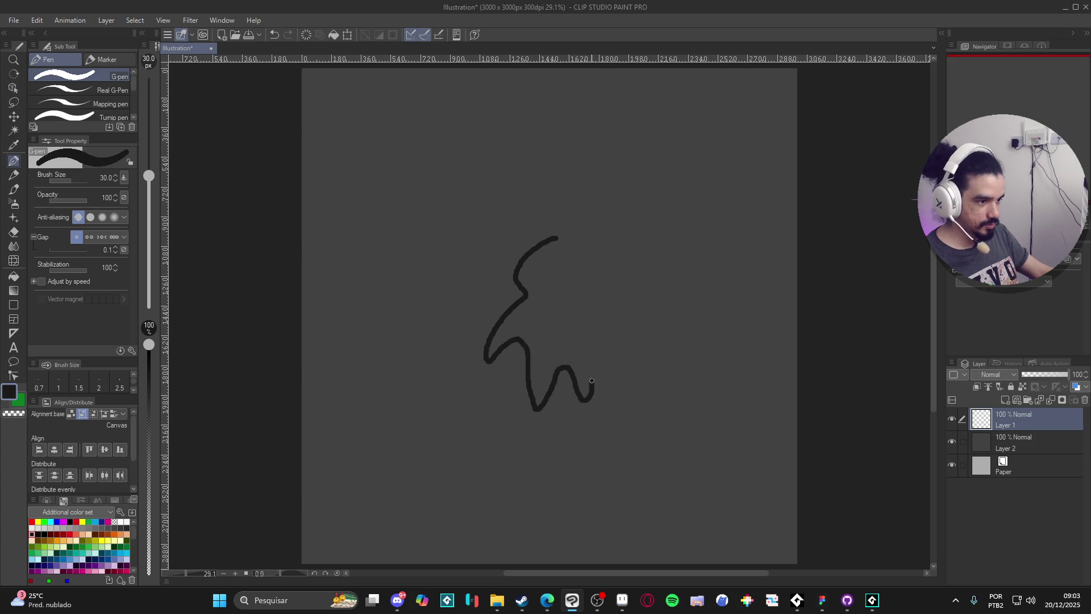
# Fill the figure dark and airbrush its upper body lighter with a 2000 px brush
pyautogui.press('g')
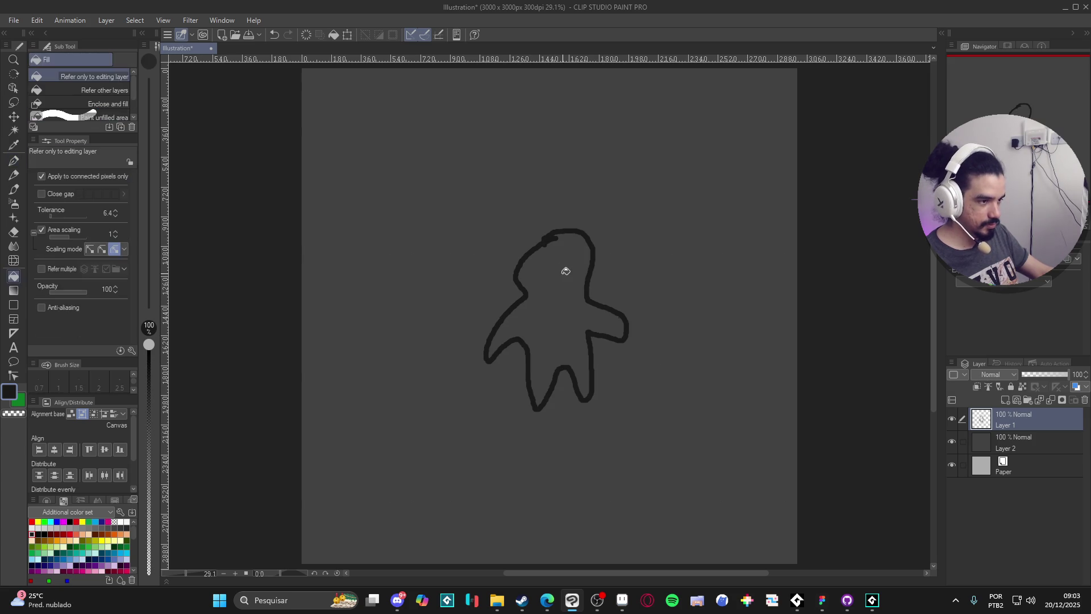
pyautogui.click(565, 263)
pyautogui.press('b')
pyautogui.press(']')
pyautogui.press(']')
pyautogui.press(']')
pyautogui.moveTo(553, 197); pyautogui.dragTo(555, 45)
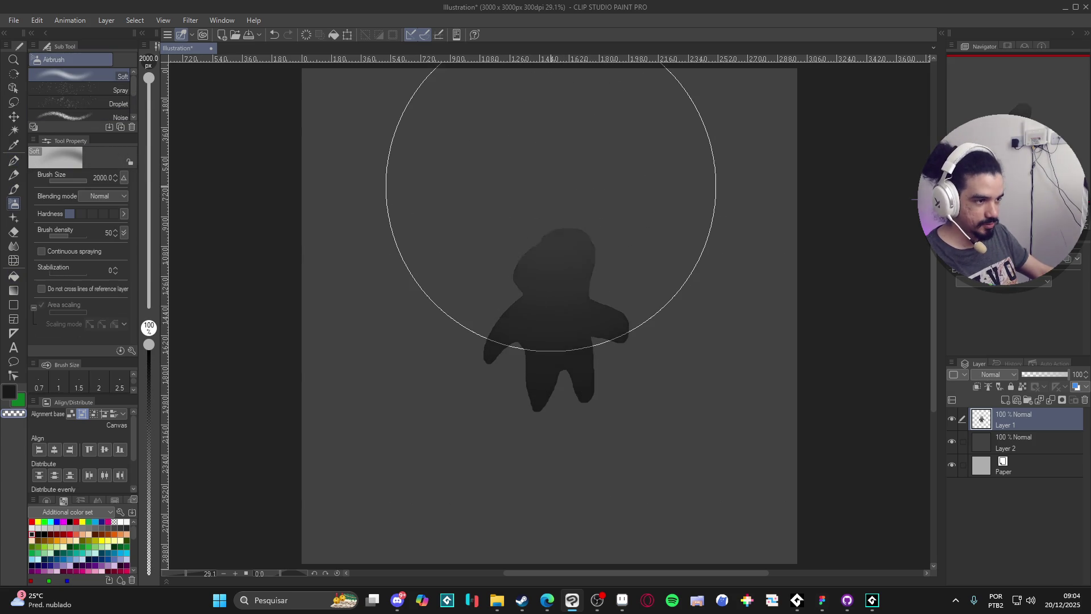
# Review the draw_sprite_stretched shadow code in GameMaker, then return to Clip Studio Paint
pyautogui.click(1065, 9)
pyautogui.click(379, 169)
pyautogui.scroll(-3, 455, 199)
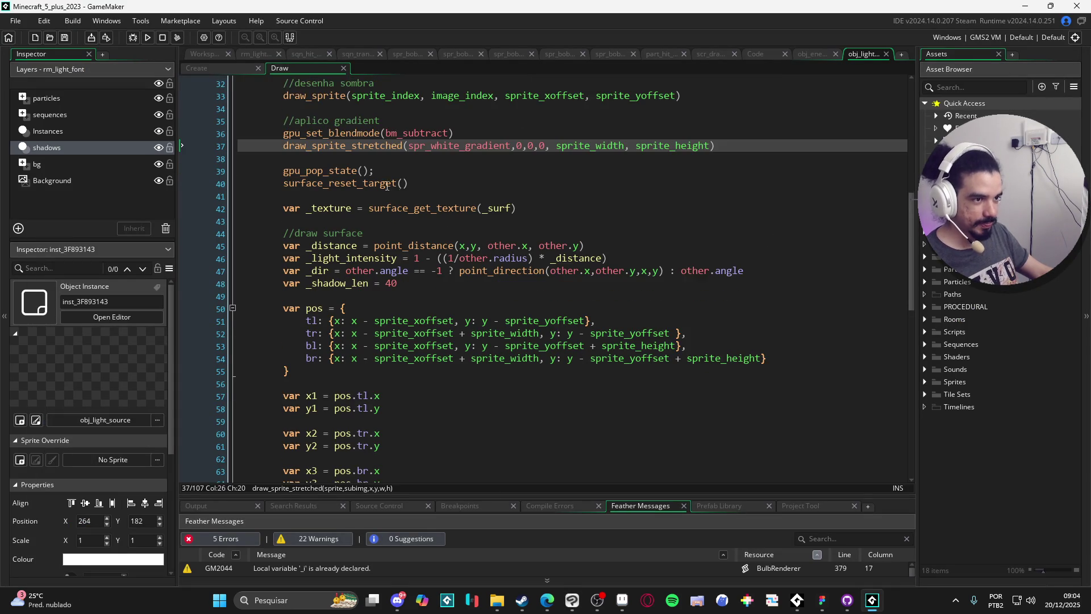
pyautogui.scroll(-3, 455, 199)
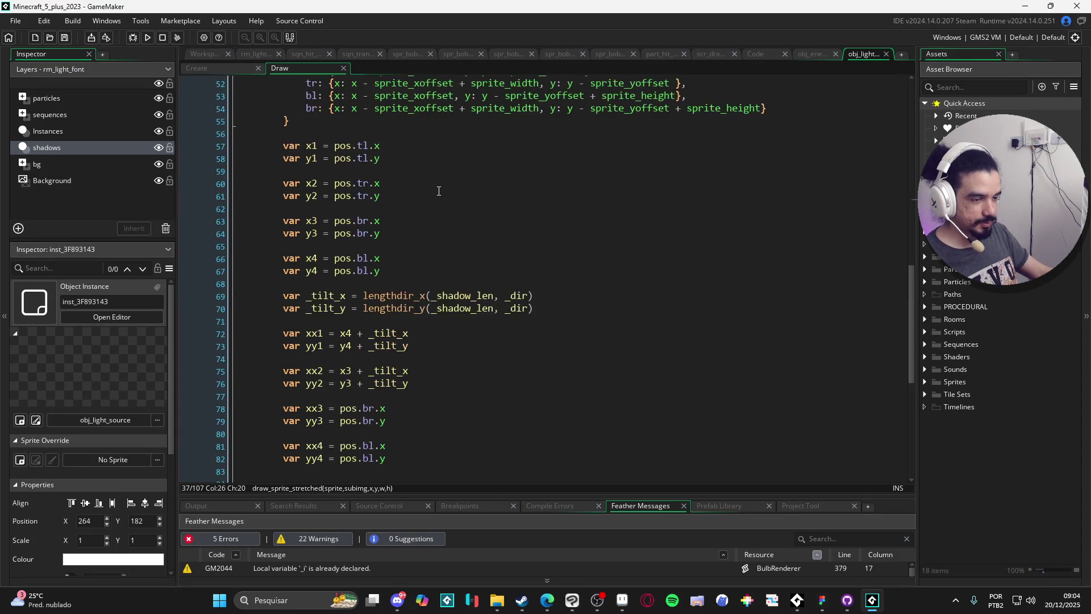
pyautogui.scroll(-2, 423, 189)
pyautogui.scroll(3, 343, 210)
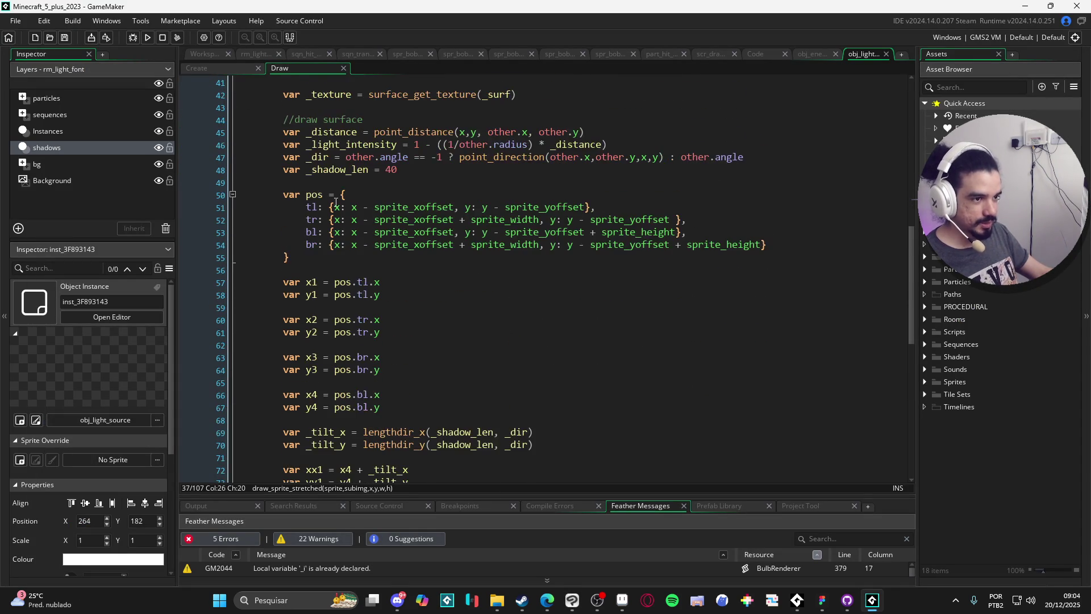
pyautogui.scroll(-3, 322, 215)
pyautogui.scroll(3, 369, 199)
pyautogui.scroll(-2, 410, 185)
pyautogui.scroll(-1, 411, 185)
pyautogui.scroll(3, 406, 188)
pyautogui.scroll(-9, 400, 190)
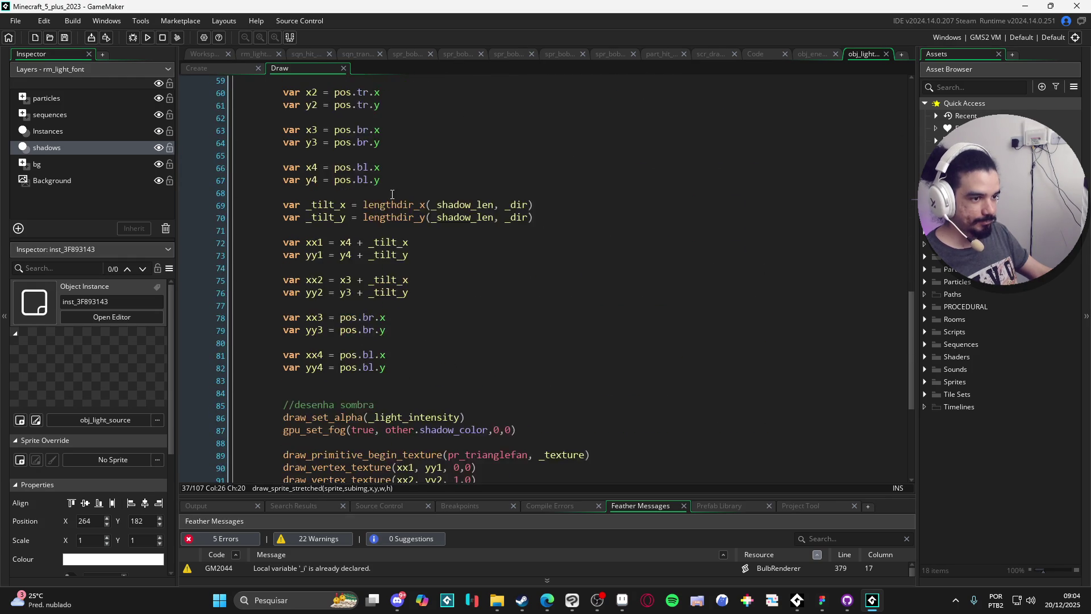
pyautogui.scroll(-5, 399, 191)
pyautogui.scroll(8, 381, 205)
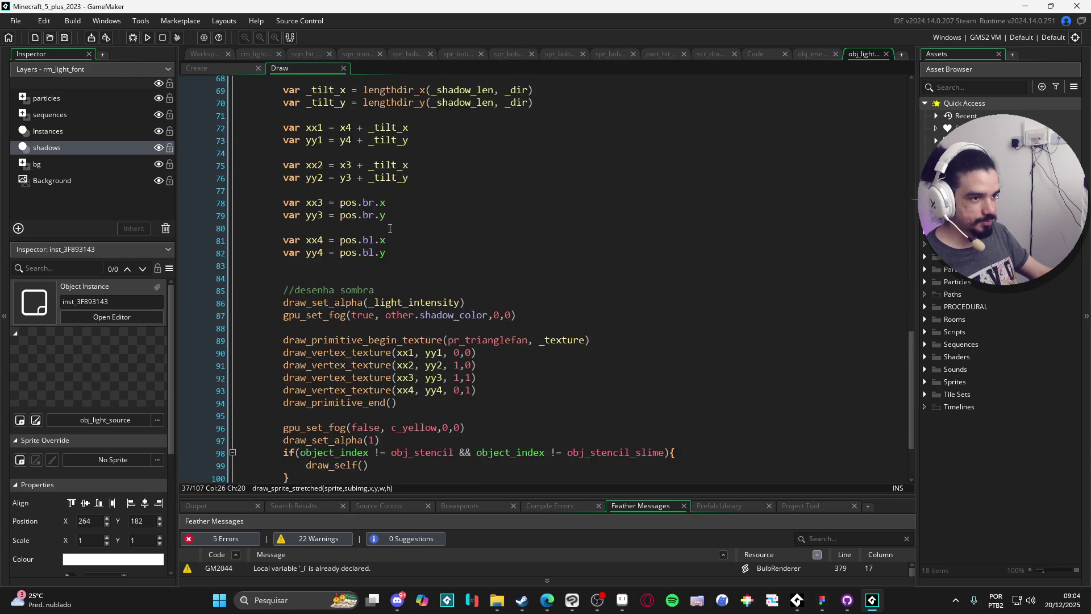
pyautogui.scroll(2, 375, 213)
pyautogui.moveTo(245, 166)
pyautogui.mouseDown()
pyautogui.moveTo(393, 291)
pyautogui.moveTo(415, 358)
pyautogui.mouseUp()
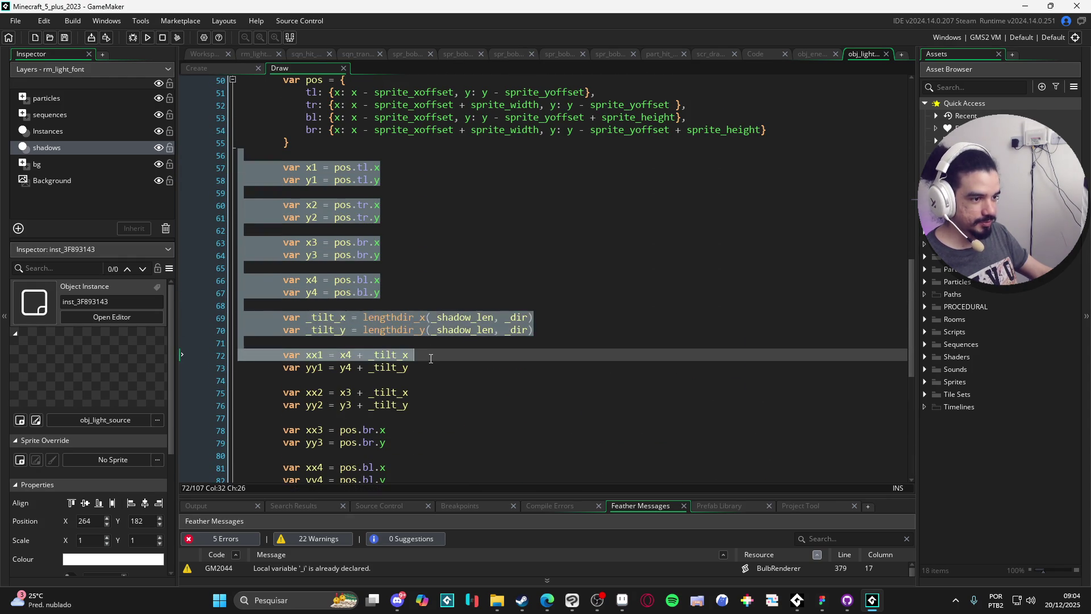
pyautogui.scroll(-4, 458, 325)
pyautogui.scroll(-4, 457, 325)
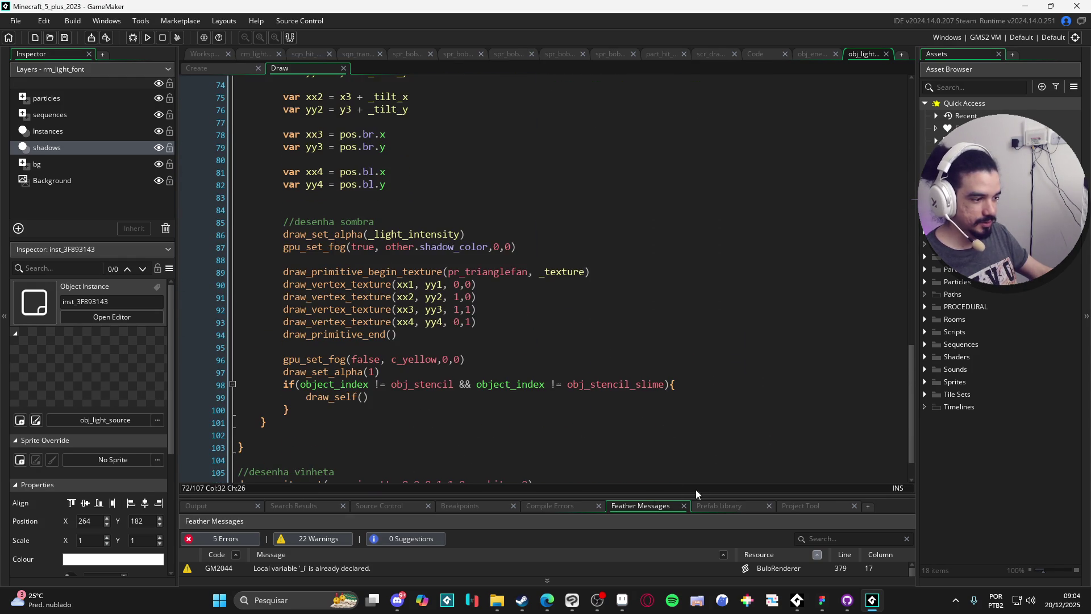
pyautogui.click(573, 601)
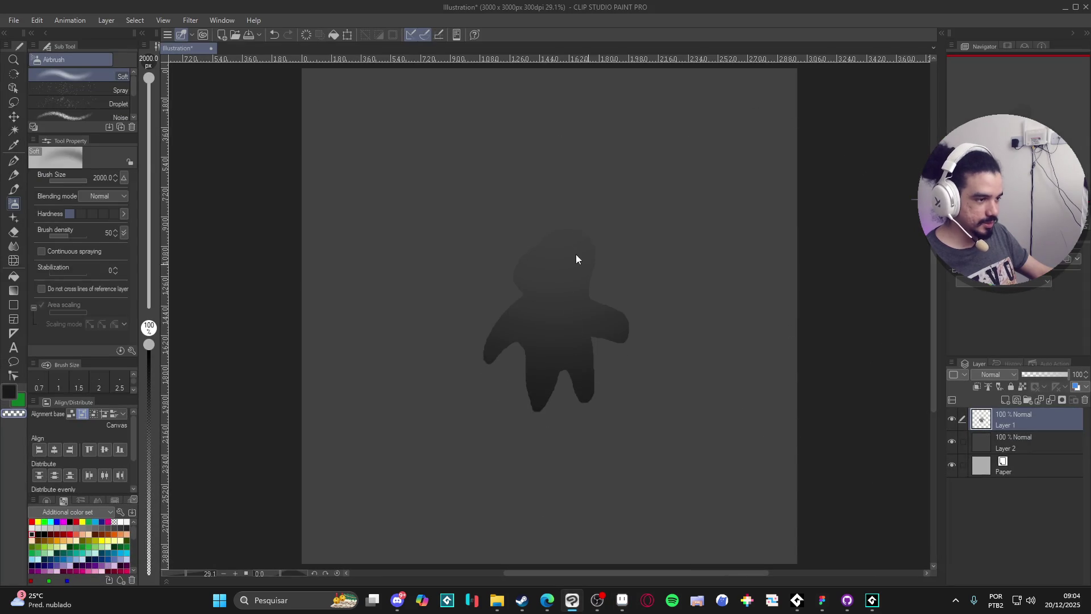
# Free-transform the figure, squashing and skewing it into a flat parallelogram shadow
pyautogui.hotkey('ctrl', 't')
pyautogui.moveTo(482, 312); pyautogui.dragTo(480, 341)
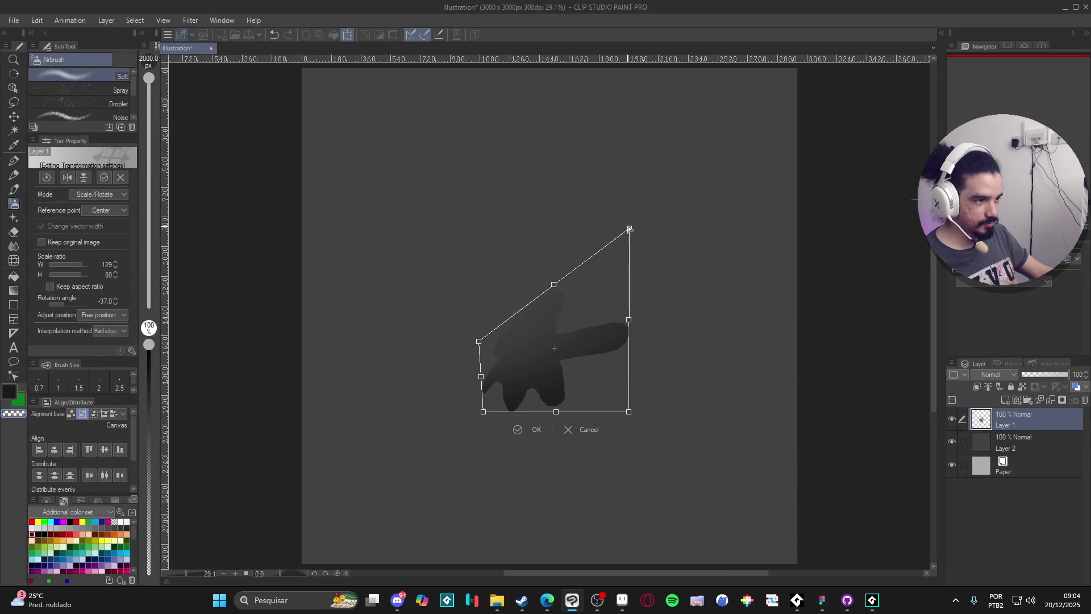
pyautogui.moveTo(628, 229); pyautogui.dragTo(722, 360)
pyautogui.moveTo(479, 343)
pyautogui.mouseDown()
pyautogui.moveTo(690, 343)
pyautogui.moveTo(570, 356)
pyautogui.moveTo(591, 375)
pyautogui.mouseUp()
pyautogui.moveTo(724, 366); pyautogui.dragTo(729, 411)
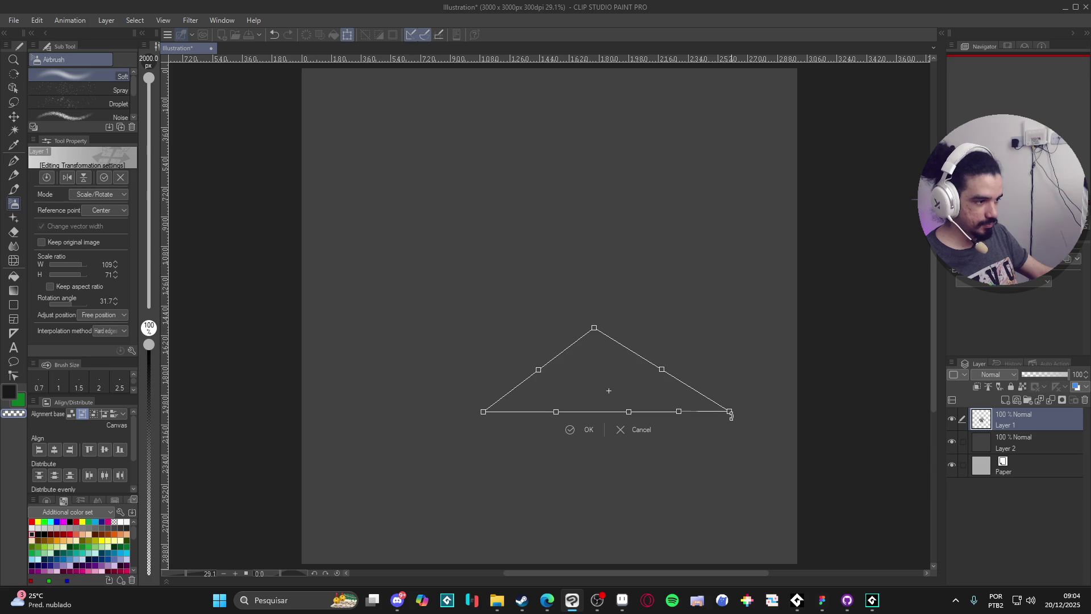
# Refine the shadow's corners, skew it leftward along the ground, and flip it vertically
pyautogui.moveTo(698, 314); pyautogui.dragTo(694, 308)
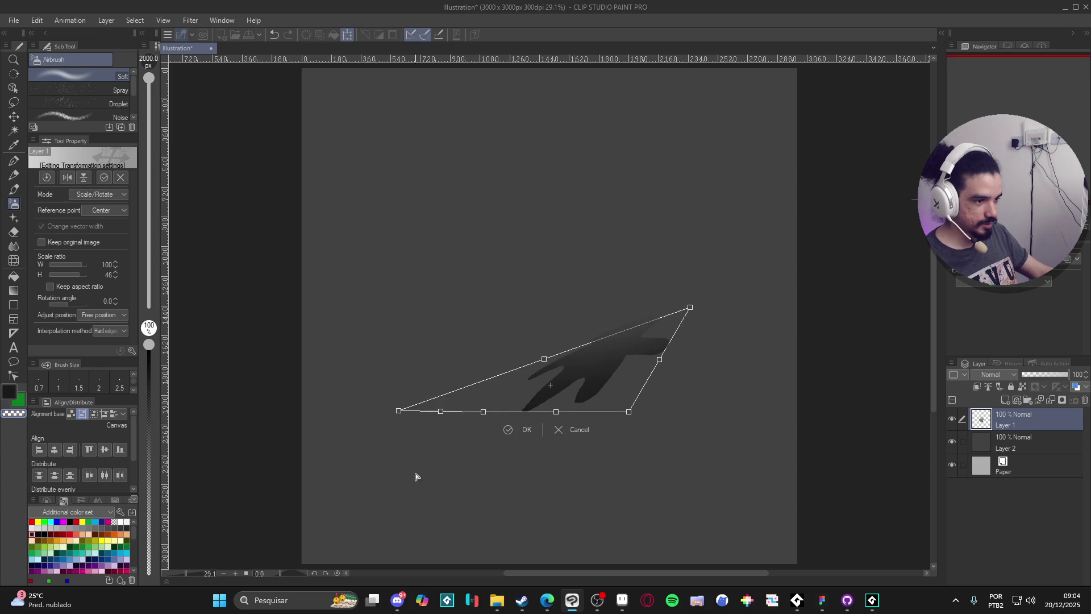
pyautogui.moveTo(496, 284); pyautogui.dragTo(487, 317)
pyautogui.moveTo(700, 496)
pyautogui.mouseDown()
pyautogui.moveTo(475, 493)
pyautogui.moveTo(435, 459)
pyautogui.mouseUp()
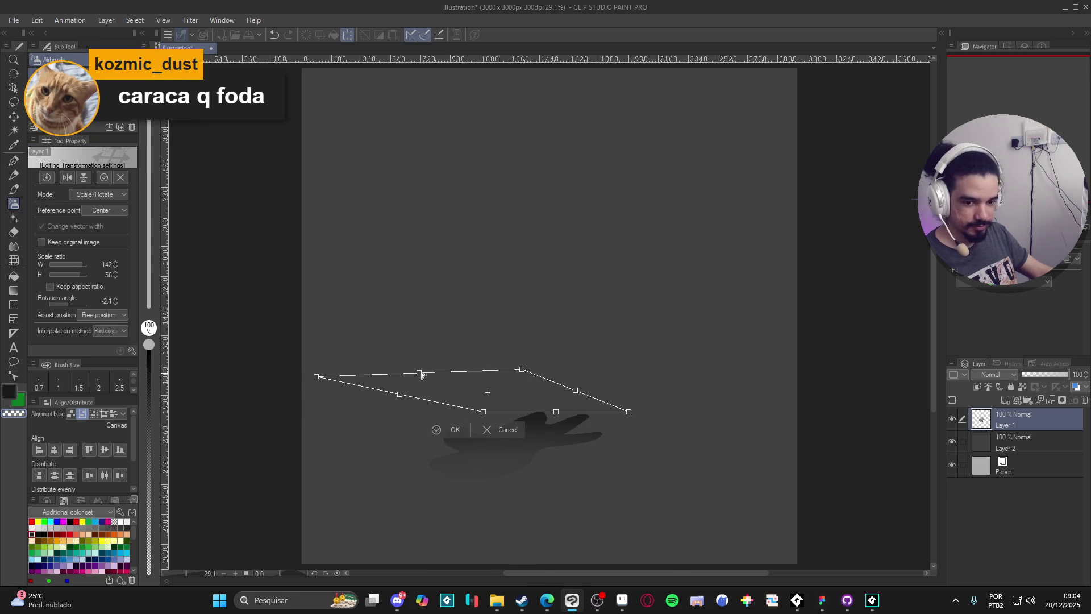
pyautogui.moveTo(593, 349); pyautogui.dragTo(660, 373)
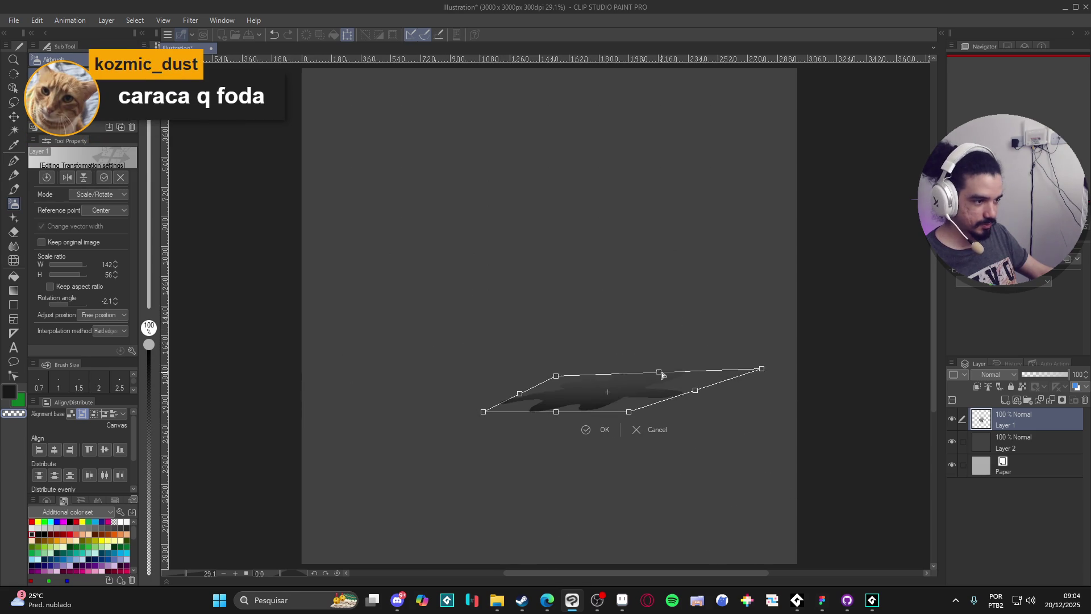
pyautogui.moveTo(681, 440); pyautogui.dragTo(628, 463)
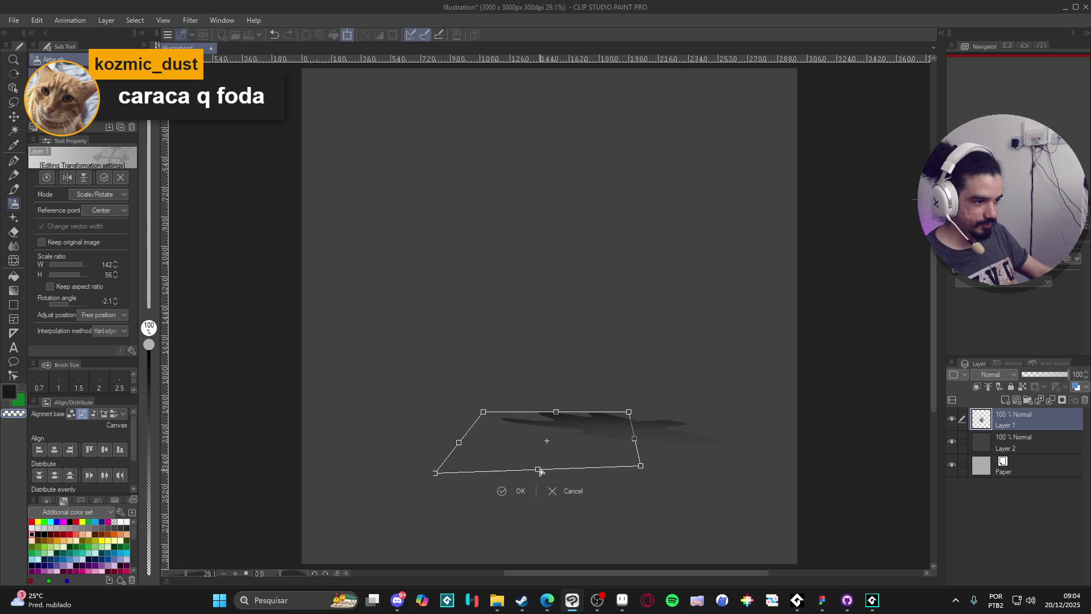
pyautogui.moveTo(544, 473); pyautogui.dragTo(546, 468)
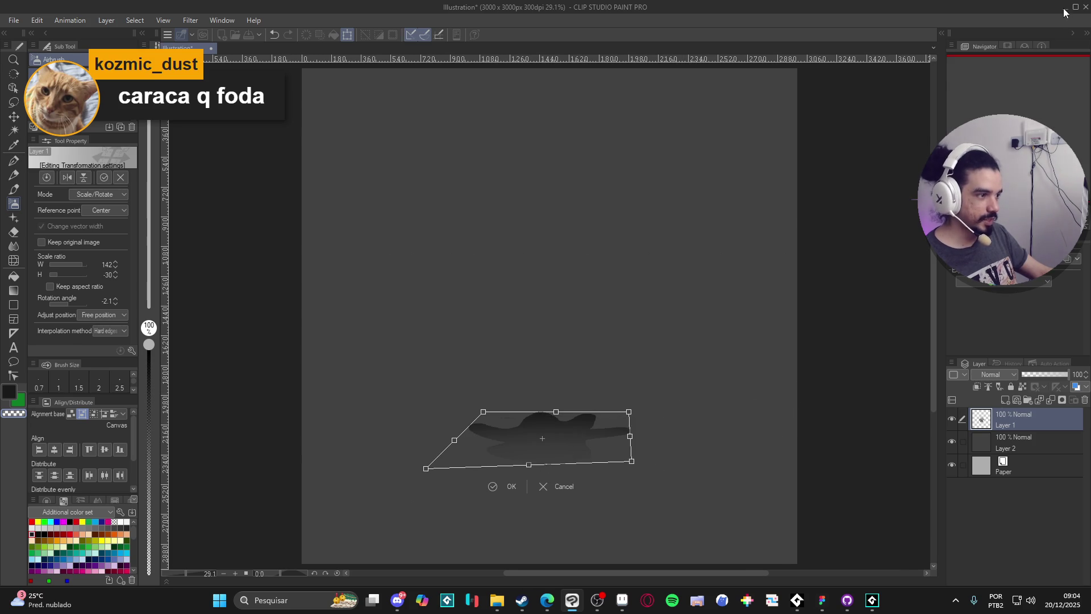
# Return to obj_light_source's Draw code in GameMaker
pyautogui.click(1064, 12)
pyautogui.click(472, 361)
pyautogui.scroll(15, 306, 380)
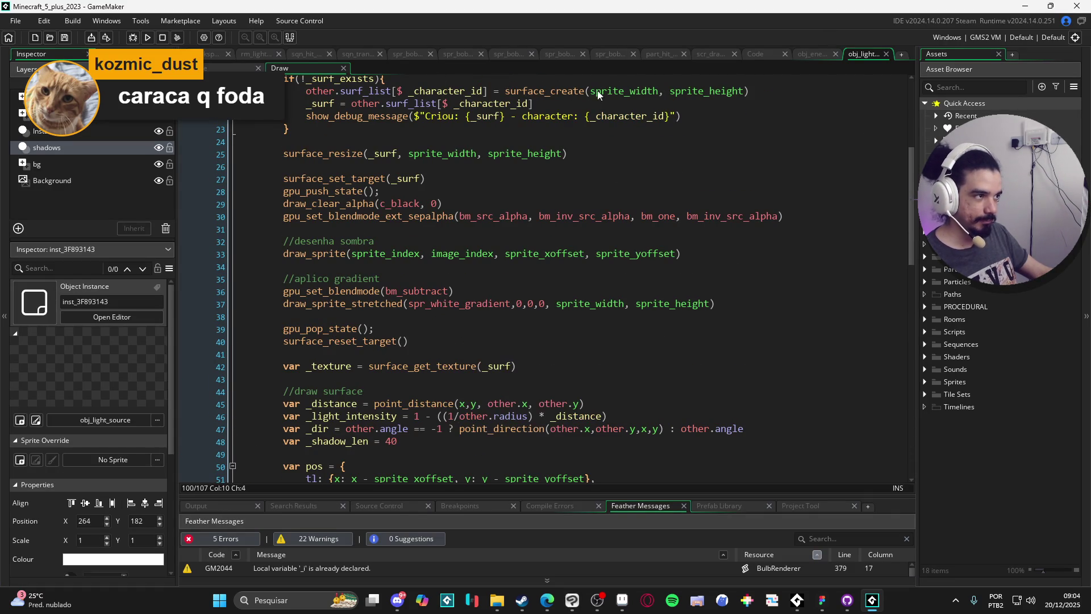
# Browse the open editors to obj_floating_text's Alarm 0 code and place the caret at its end
pyautogui.click(293, 54)
pyautogui.click(250, 54)
pyautogui.click(218, 54)
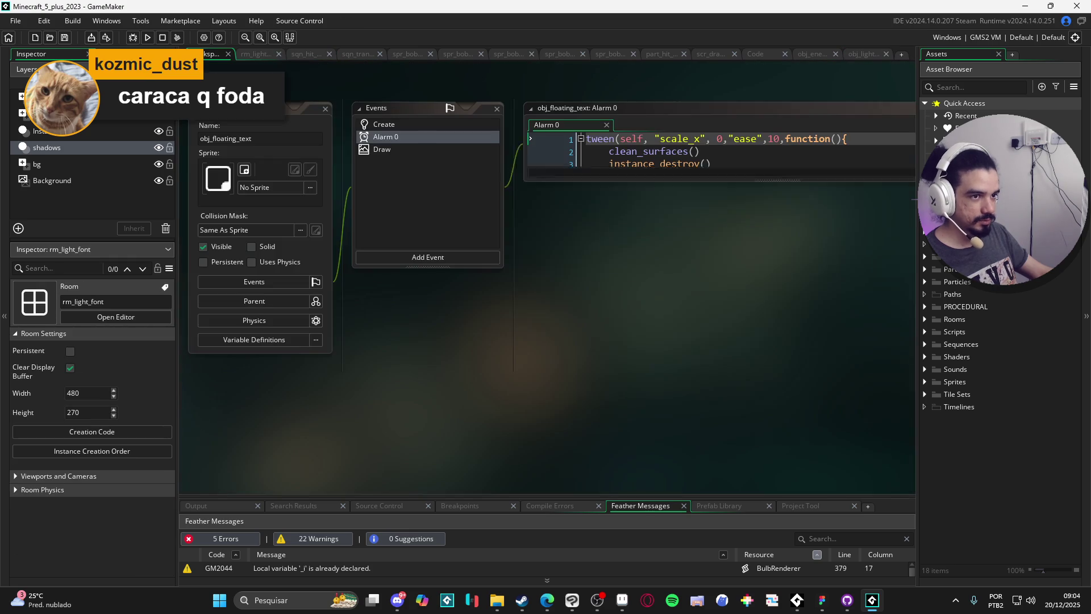
pyautogui.click(666, 254)
# Test-run the game, close it, and switch back to the rm_light_font room editor
pyautogui.press('F5')
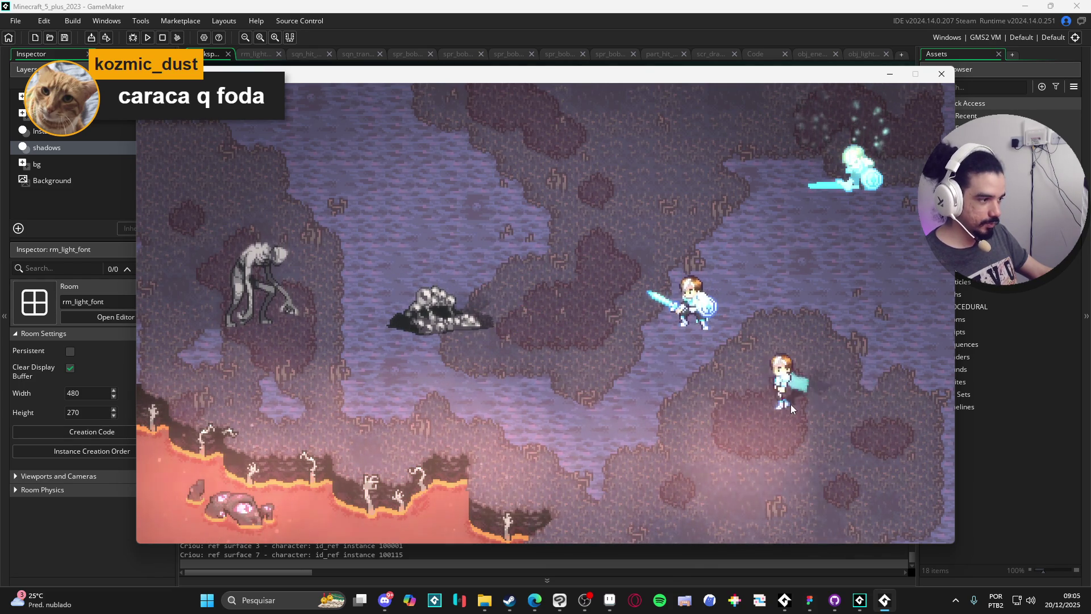
pyautogui.press('Escape')
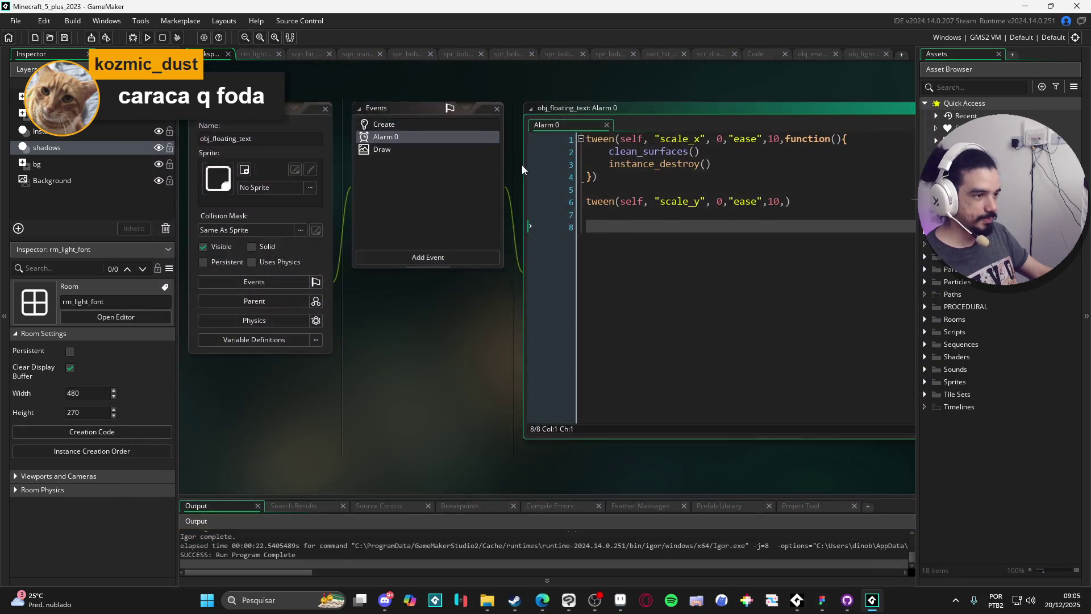
pyautogui.hotkey('ctrl', 'Tab')
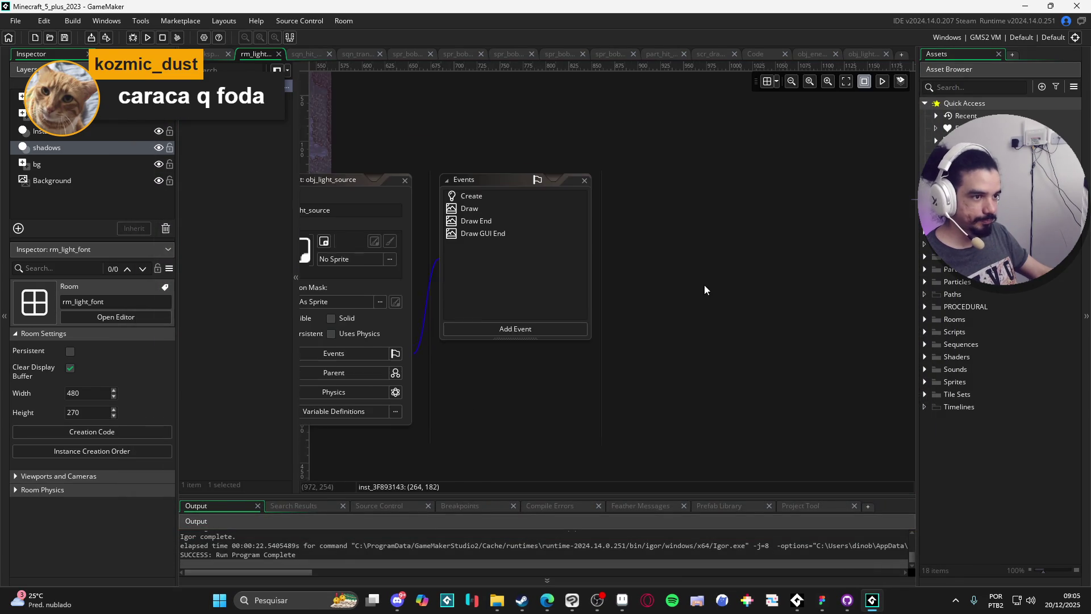
# Cycle through the workspace, room and hit sequence tabs, then close the open object windows
pyautogui.click(206, 55)
pyautogui.click(254, 55)
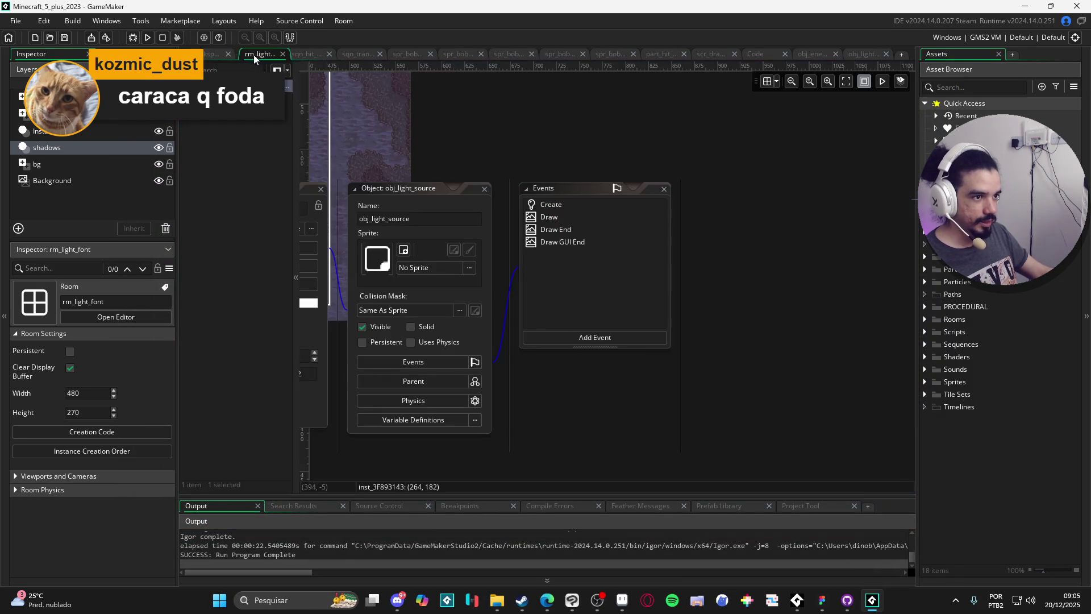
pyautogui.click(304, 55)
pyautogui.click(252, 55)
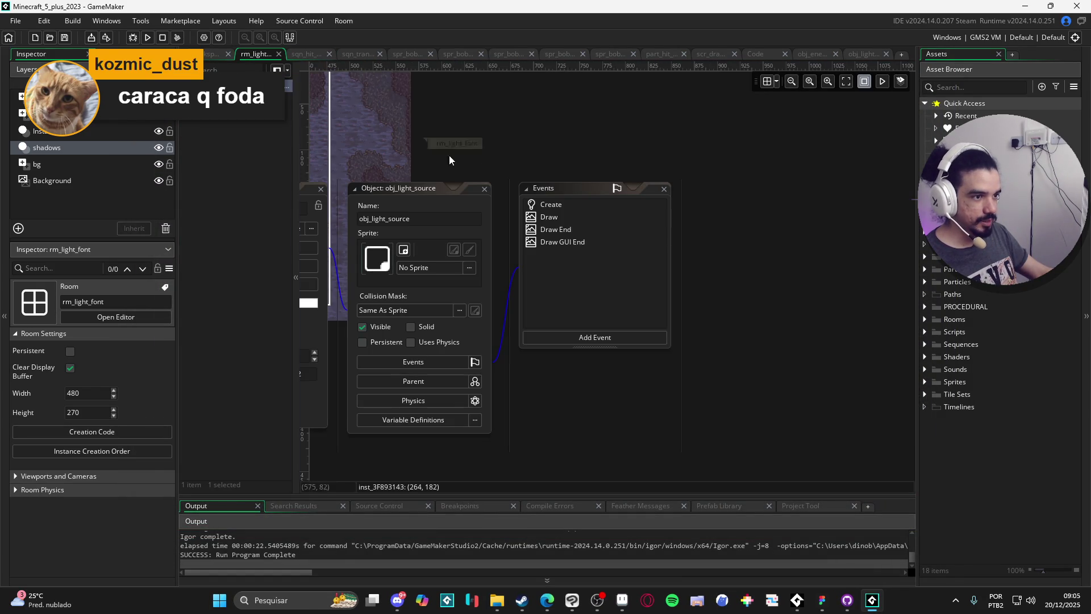
pyautogui.click(780, 231)
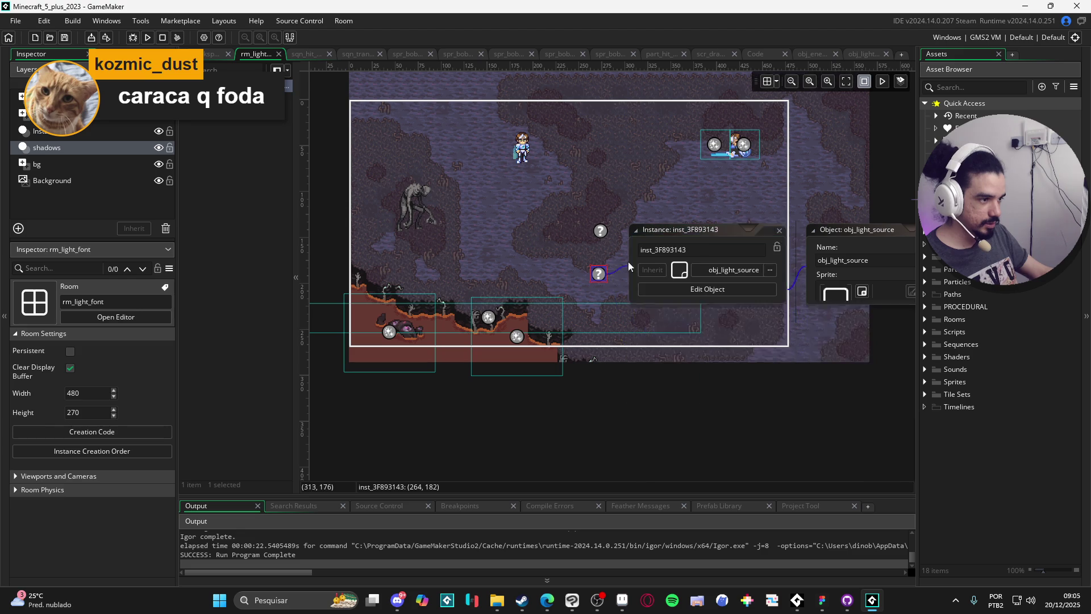
# Open the light instance's Creation Code, test-run with angle = 45, then comment that line out
pyautogui.doubleClick(600, 274)
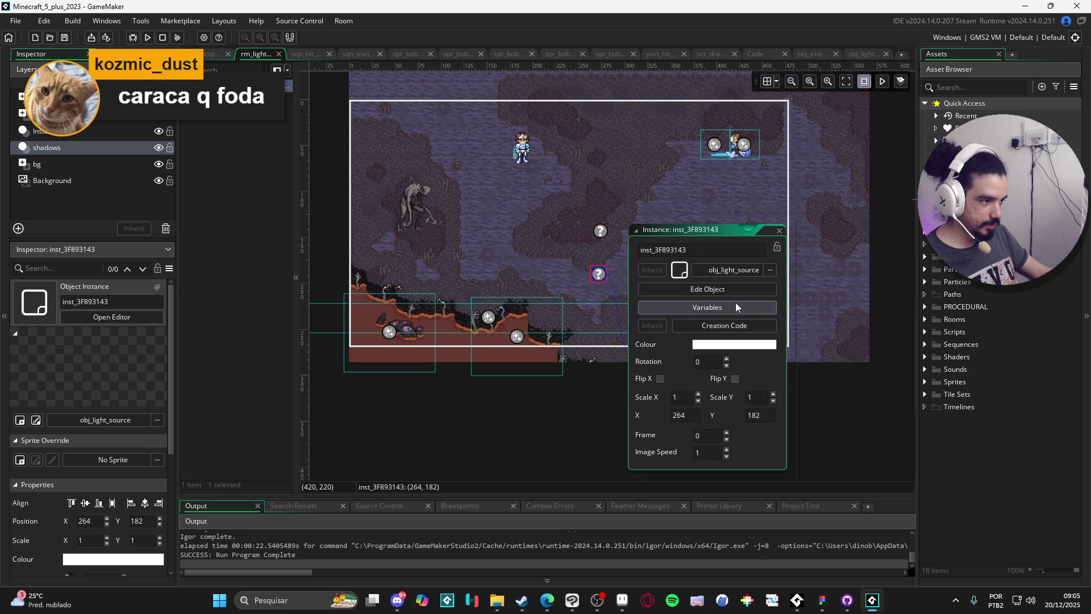
pyautogui.click(737, 307)
pyautogui.click(506, 296)
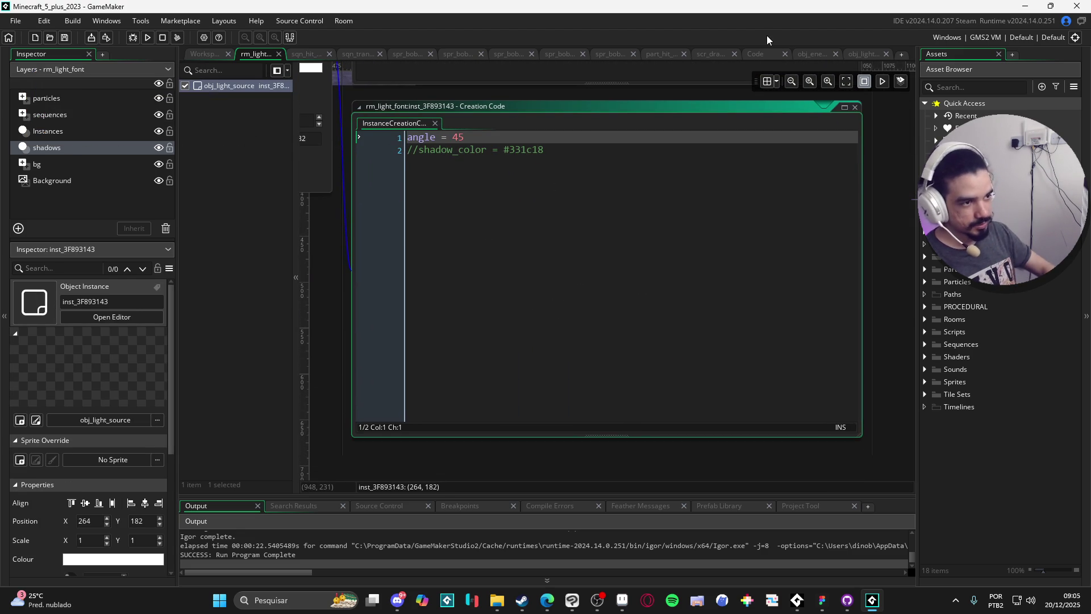
pyautogui.press('F5')
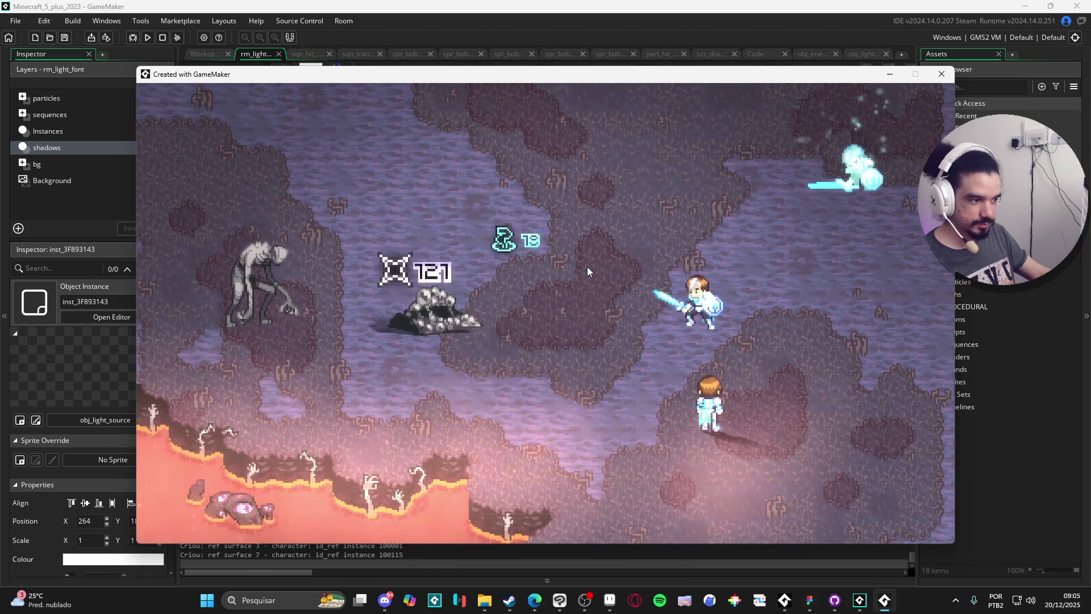
pyautogui.click(942, 74)
pyautogui.click(422, 149)
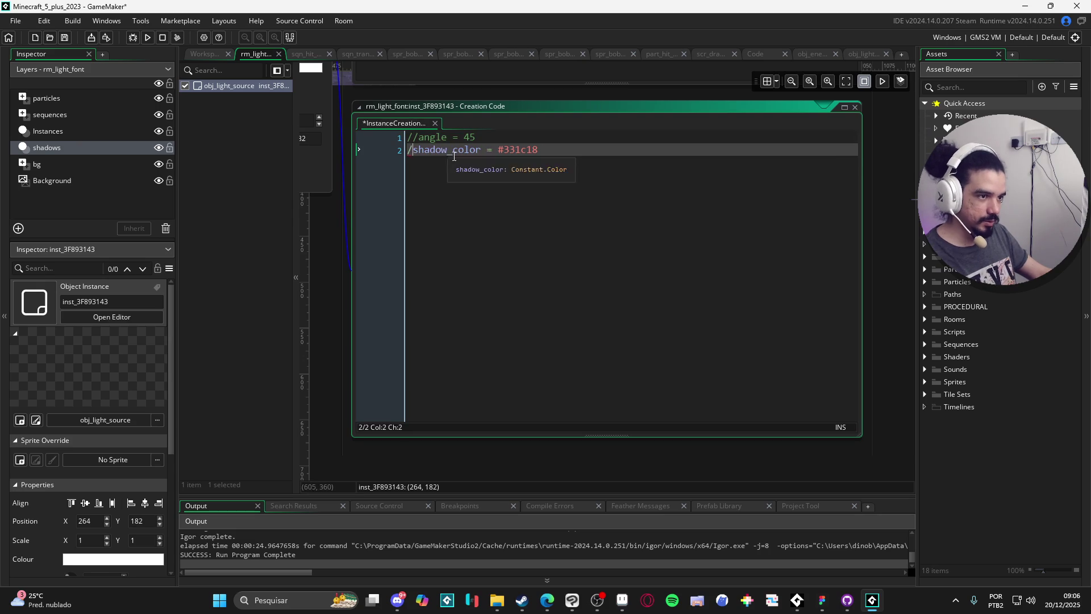
# Run the game with the angle and shadow_color lines commented out, then close it
pyautogui.press('F5')
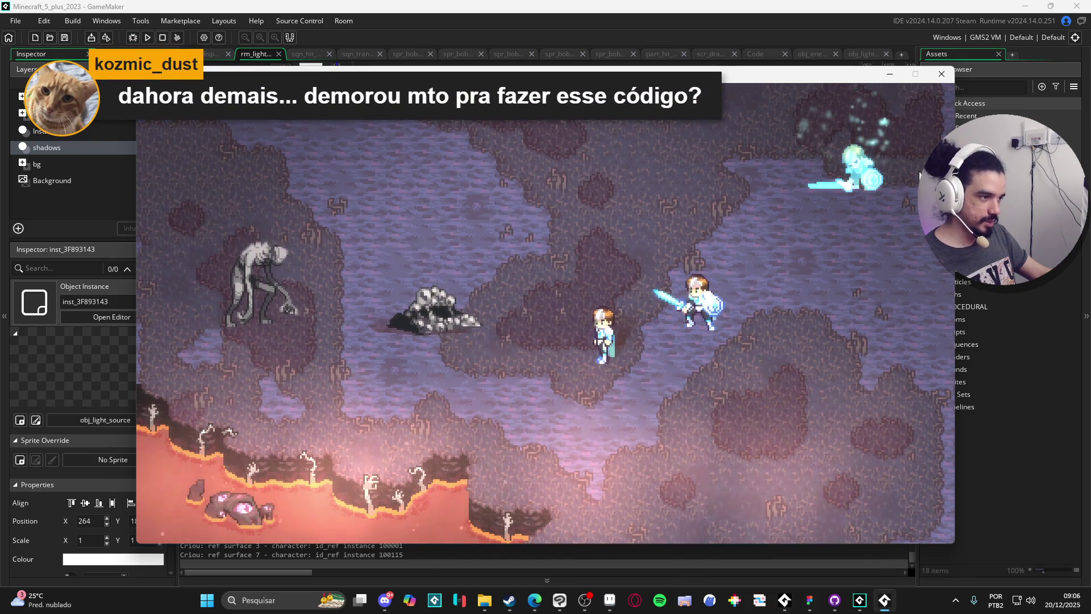
pyautogui.click(943, 75)
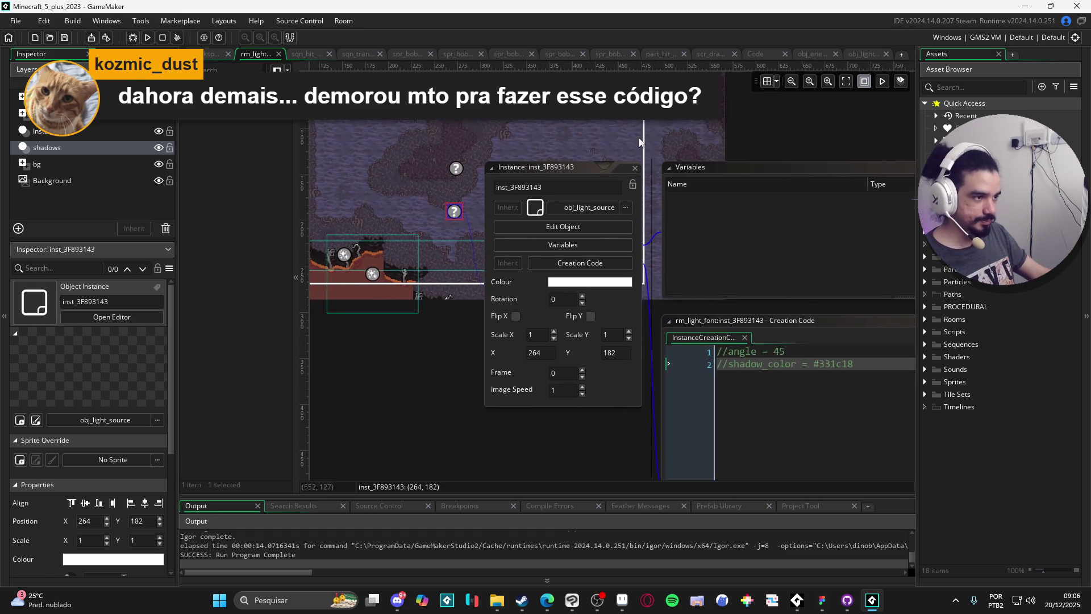
# Close the instance property windows, pan the room into view, and return to rm_light_font
pyautogui.click(688, 178)
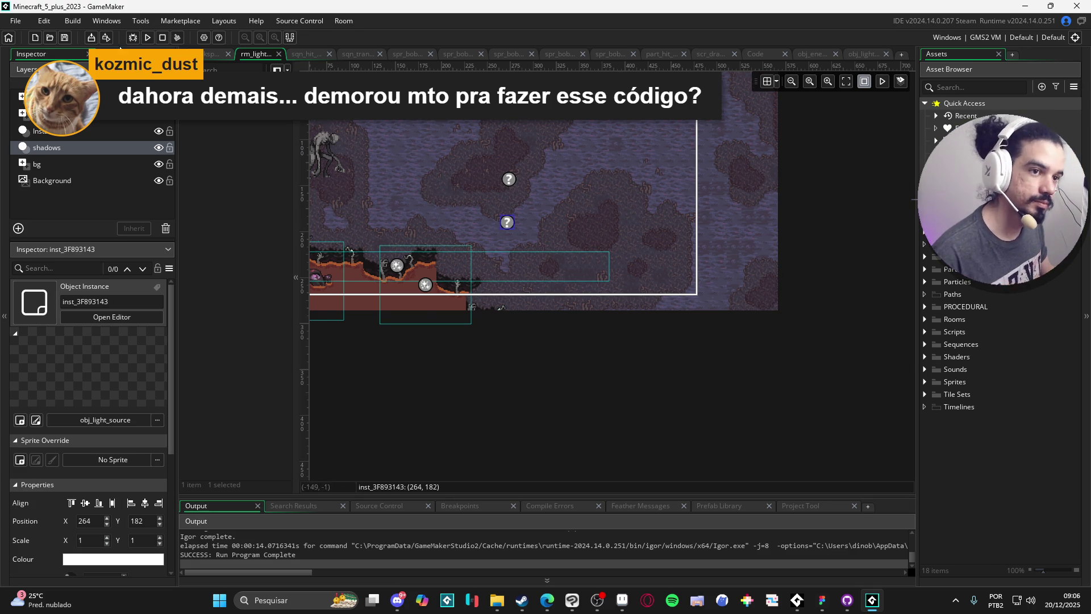
pyautogui.moveTo(505, 305); pyautogui.dragTo(577, 391)
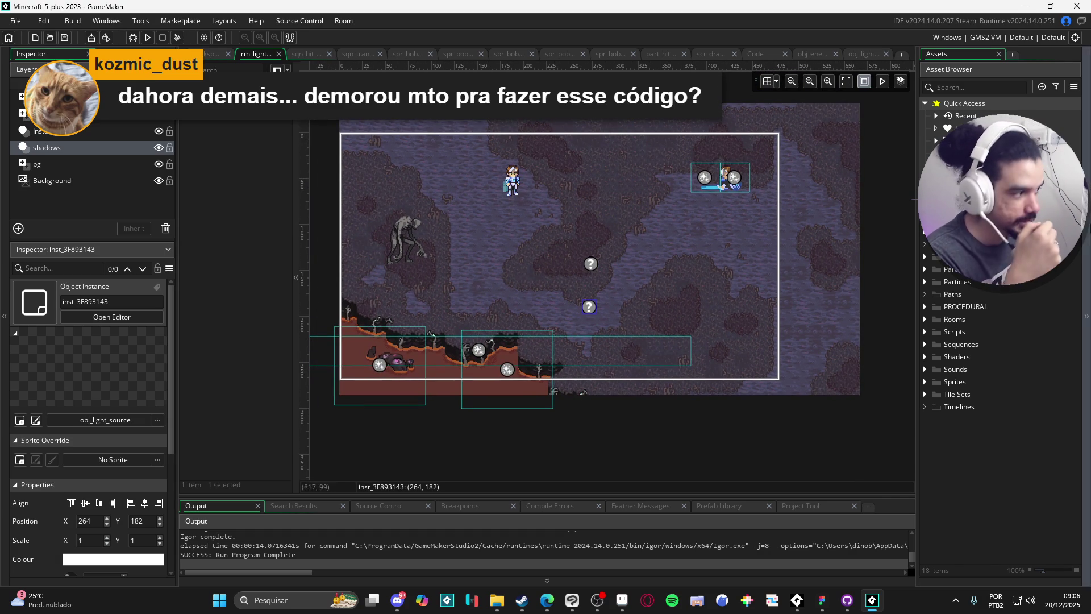
pyautogui.click(936, 116)
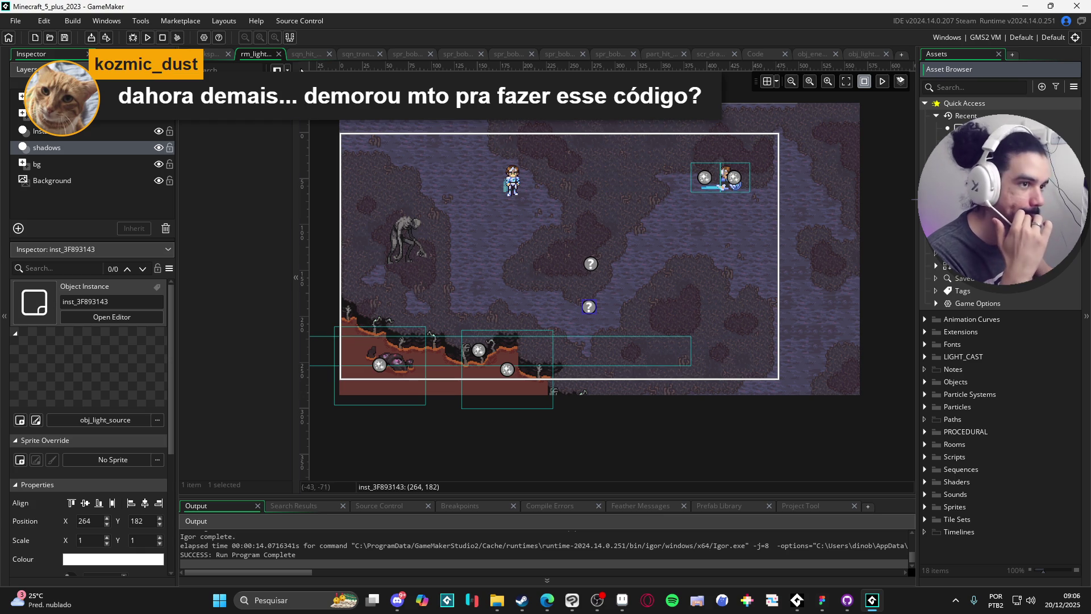
pyautogui.click(210, 54)
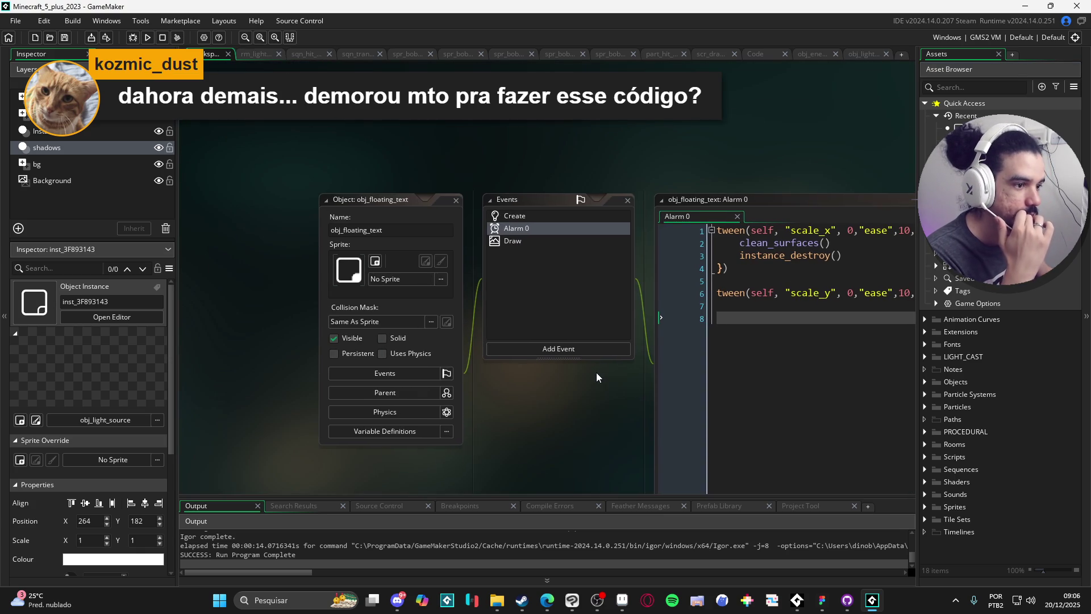
pyautogui.click(255, 55)
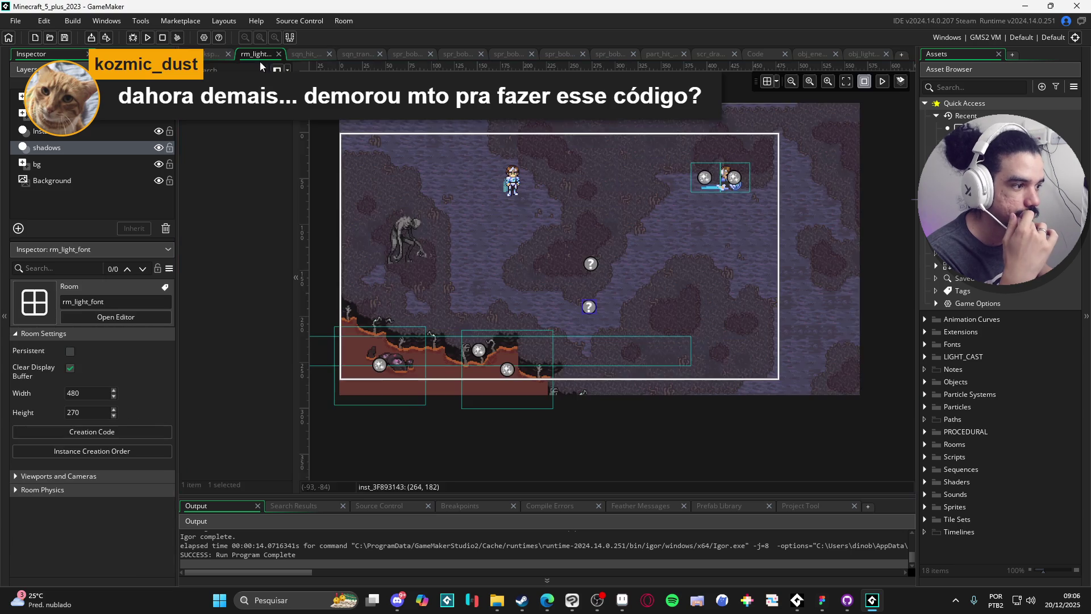
# Open obj_light_source's editor from the light instance and show its Draw event code
pyautogui.doubleClick(589, 307)
pyautogui.click(694, 325)
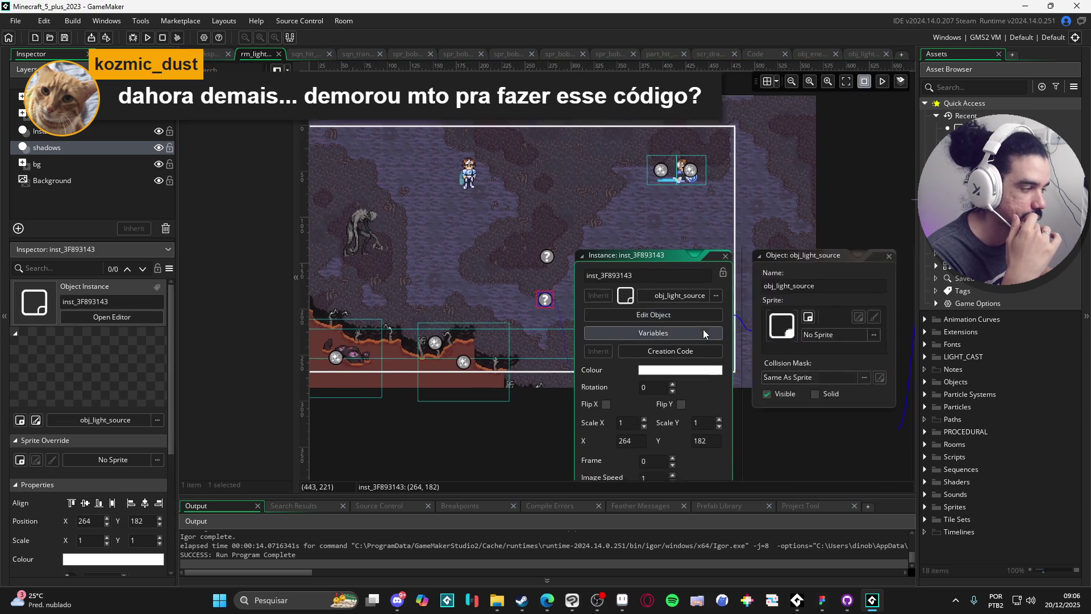
pyautogui.doubleClick(579, 222)
# Scroll through obj_light_source's Draw code, reviewing the per-bob shadow surface loop
pyautogui.scroll(7, 286, 215)
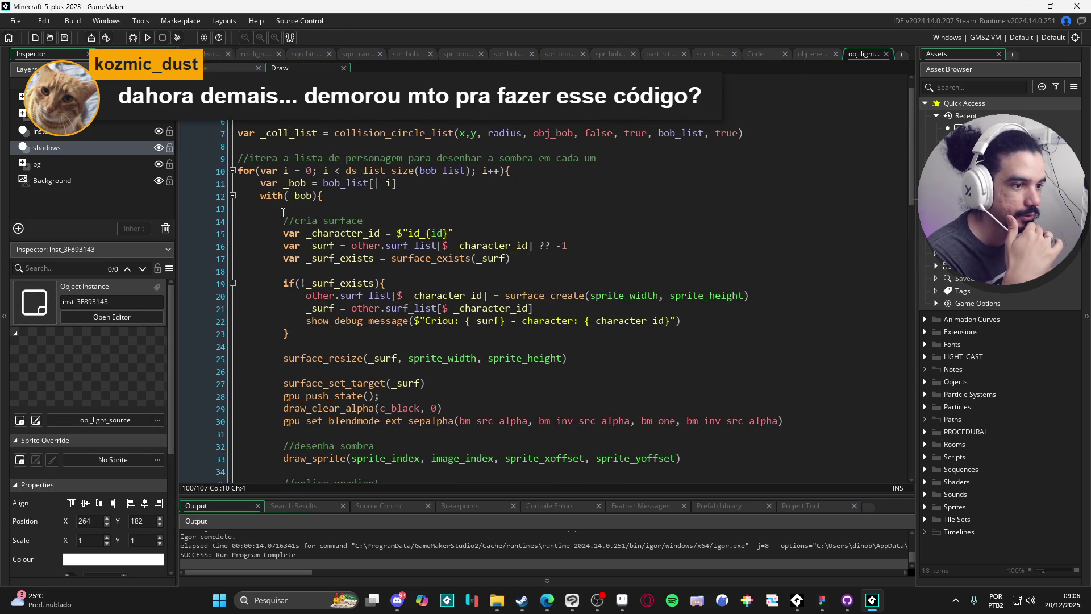
pyautogui.click(248, 172)
pyautogui.scroll(-20, 267, 188)
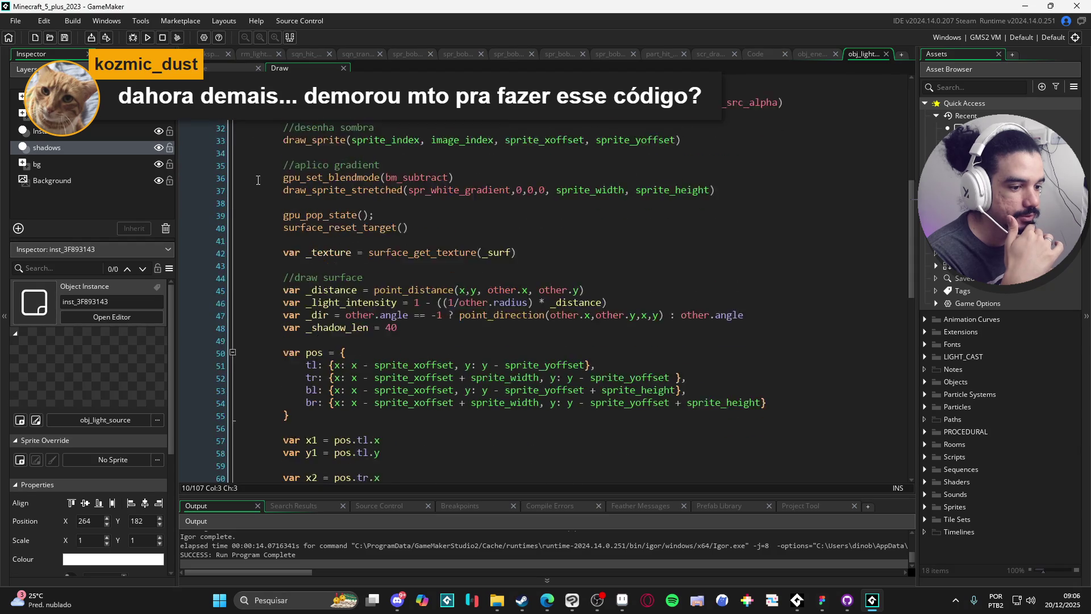
pyautogui.scroll(-2, 330, 352)
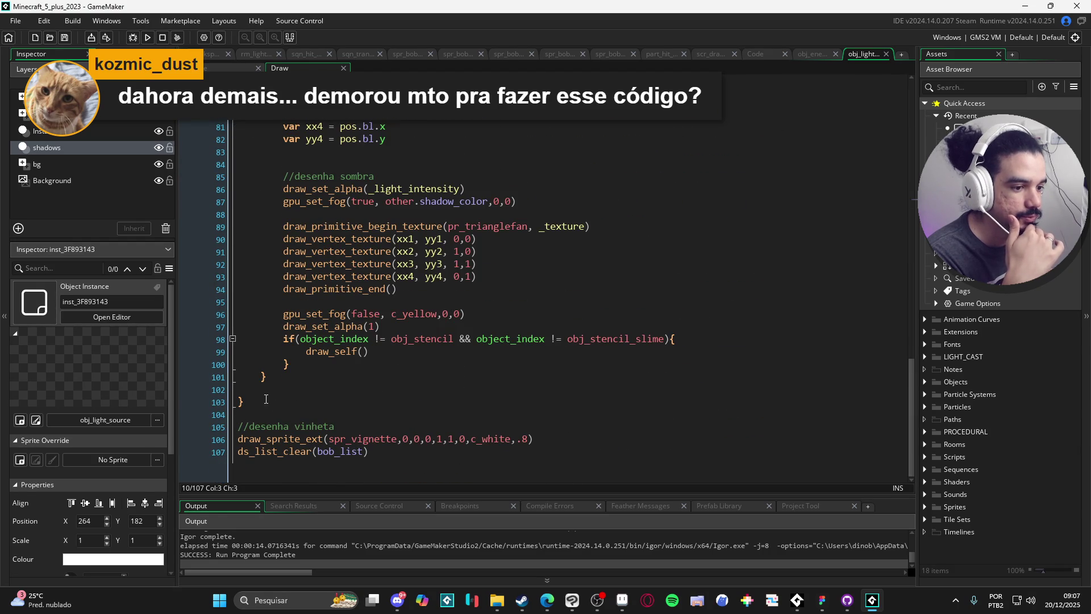
pyautogui.click(255, 398)
pyautogui.scroll(20, 305, 387)
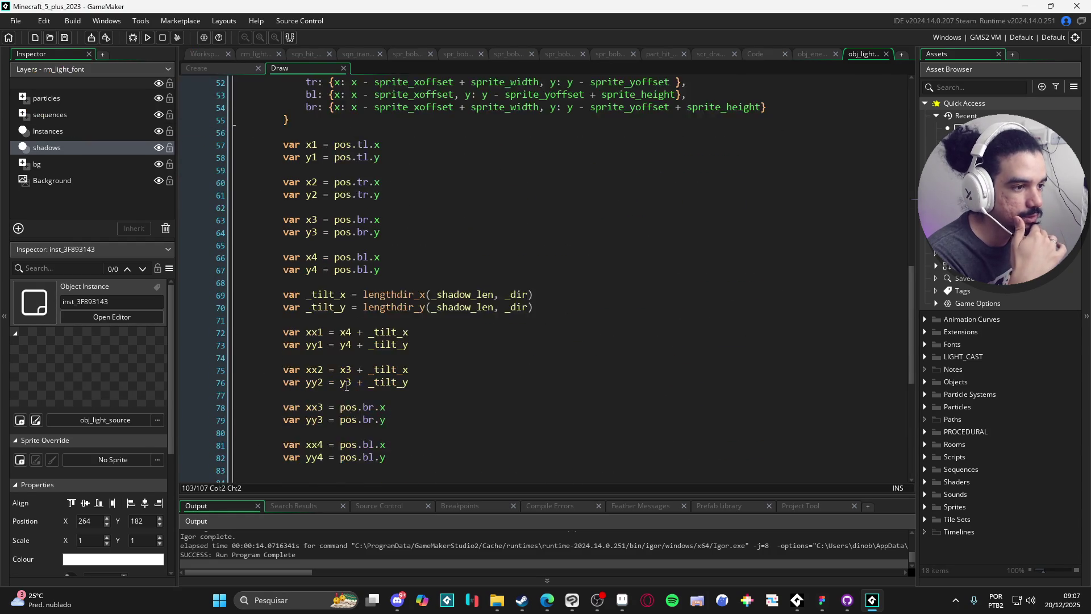
pyautogui.scroll(-9, 348, 353)
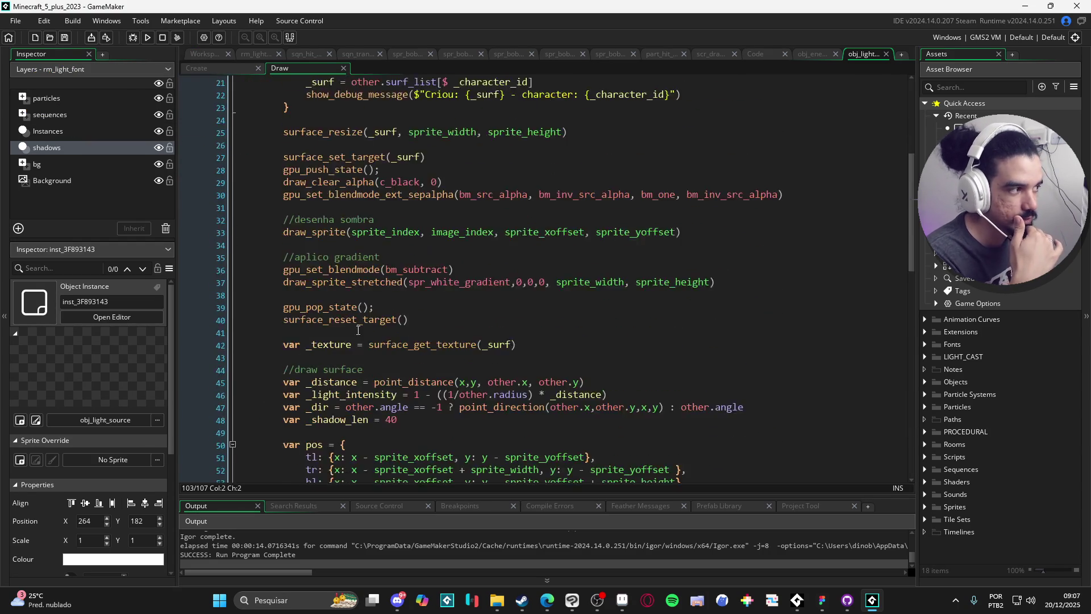
pyautogui.scroll(8, 369, 337)
pyautogui.scroll(-1, 369, 337)
# Scroll the Draw code back up to line 1 and close GameMaker
pyautogui.scroll(3, 369, 336)
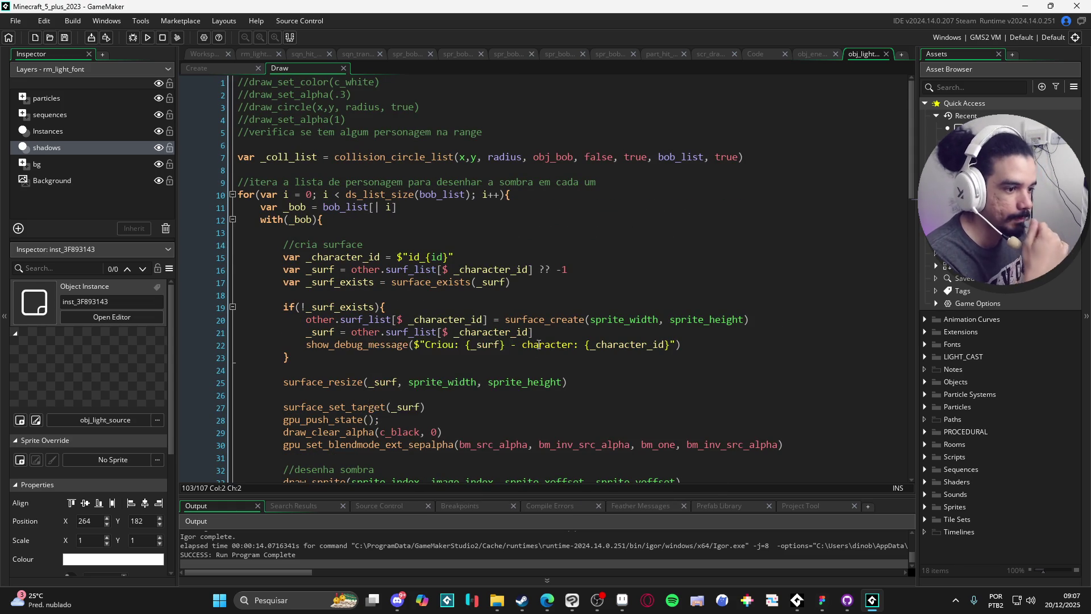
pyautogui.scroll(-8, 538, 349)
pyautogui.moveTo(913, 266); pyautogui.dragTo(933, 433)
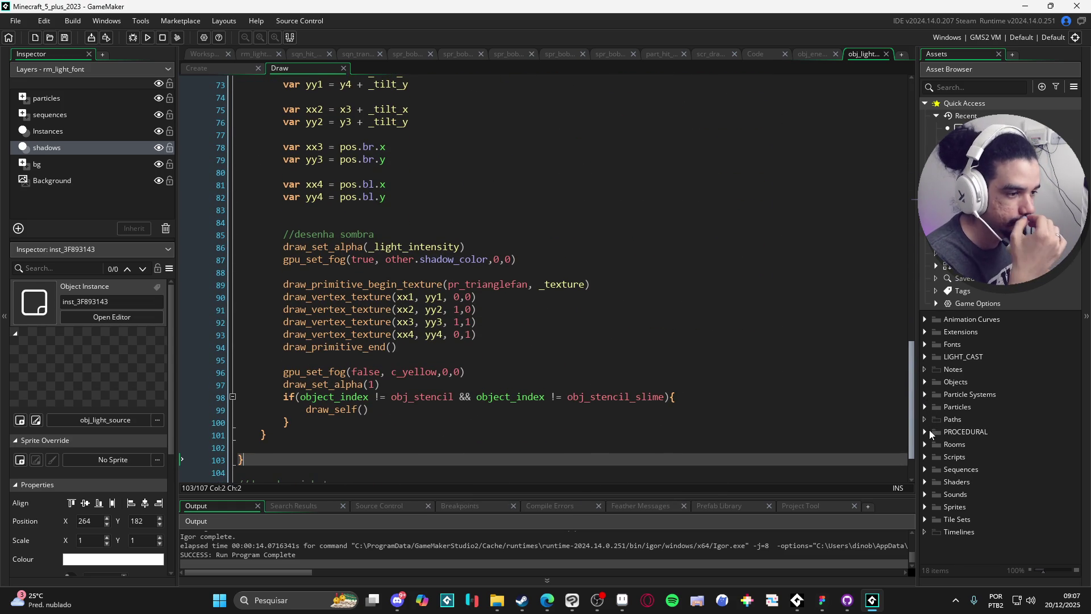
pyautogui.scroll(4, 897, 390)
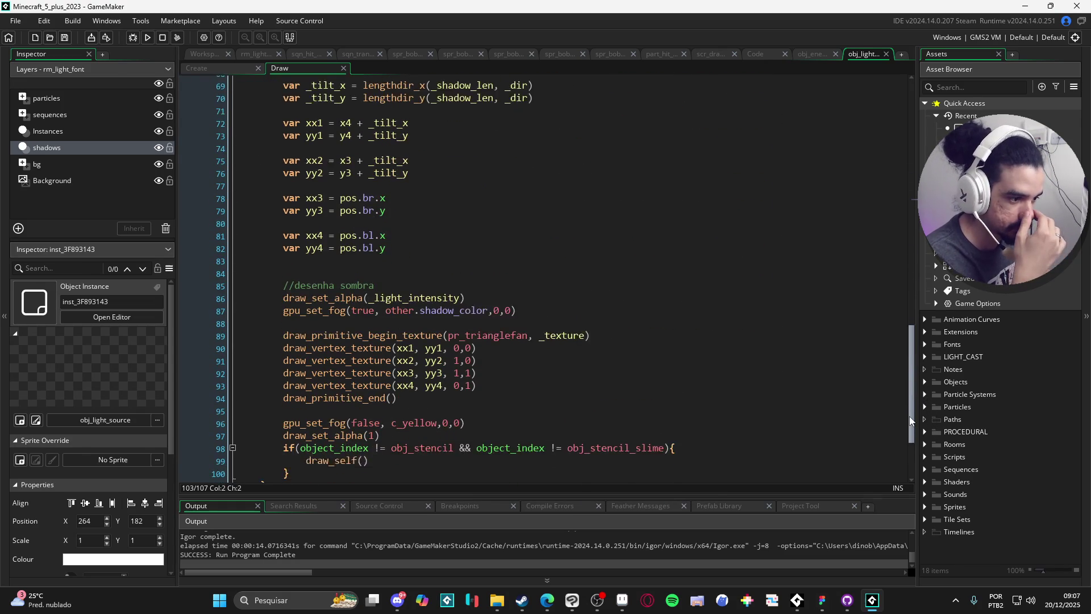
pyautogui.scroll(15, 897, 391)
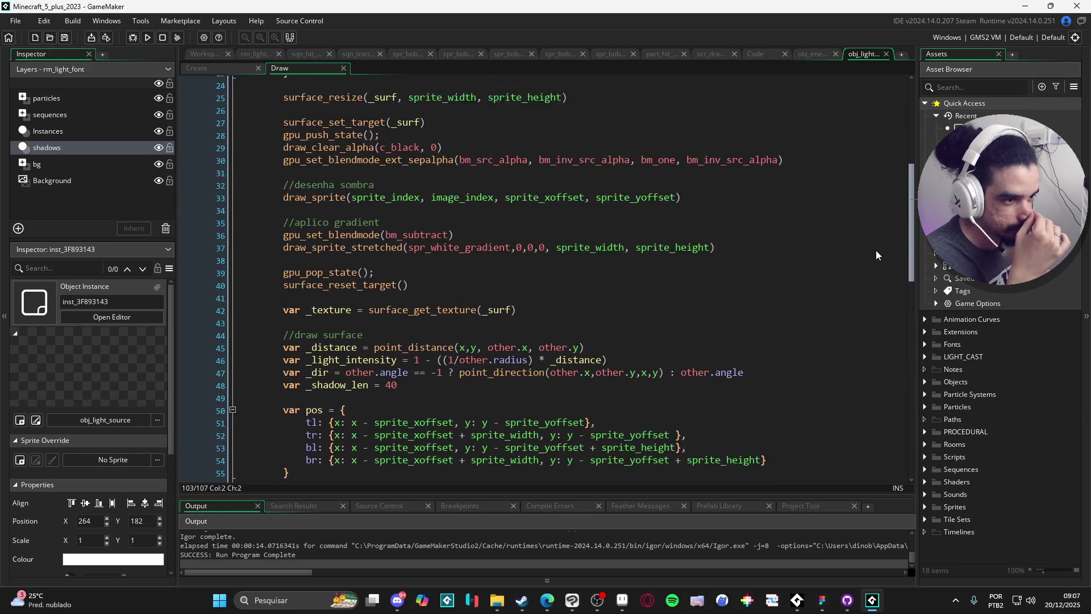
pyautogui.scroll(1, 881, 173)
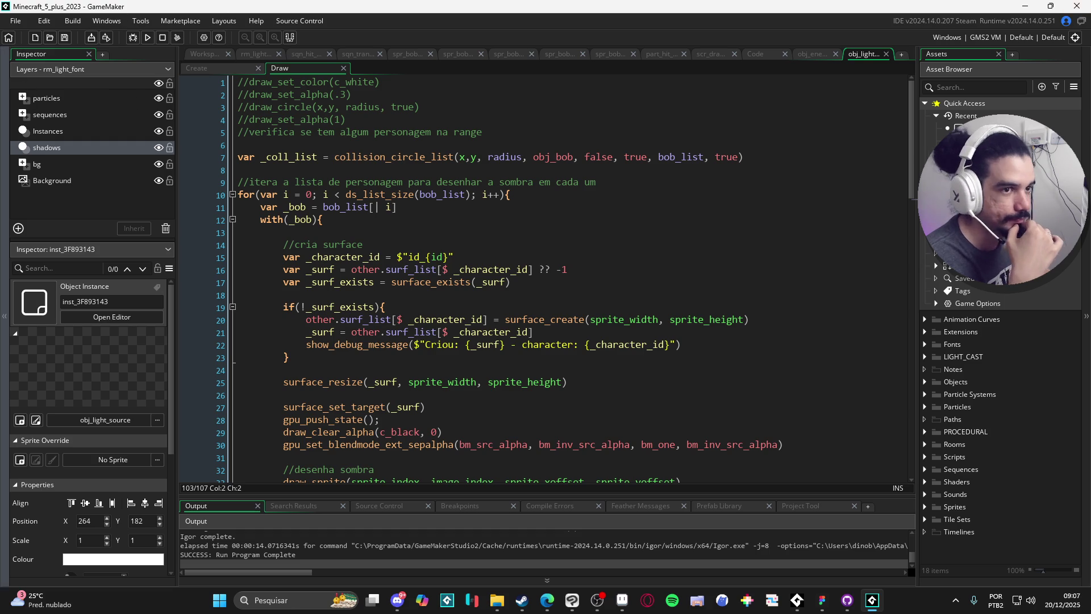
pyautogui.click(1077, 5)
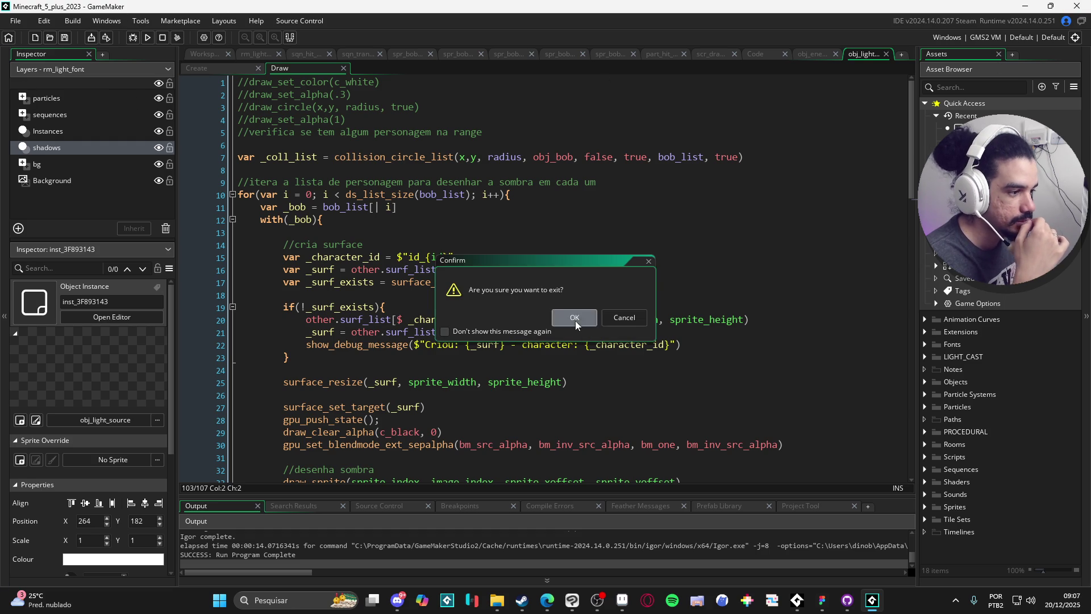
# Confirm exiting GameMaker, then relaunch it via a Windows search for 'game' and Steam
pyautogui.click(575, 318)
pyautogui.moveTo(589, 607)
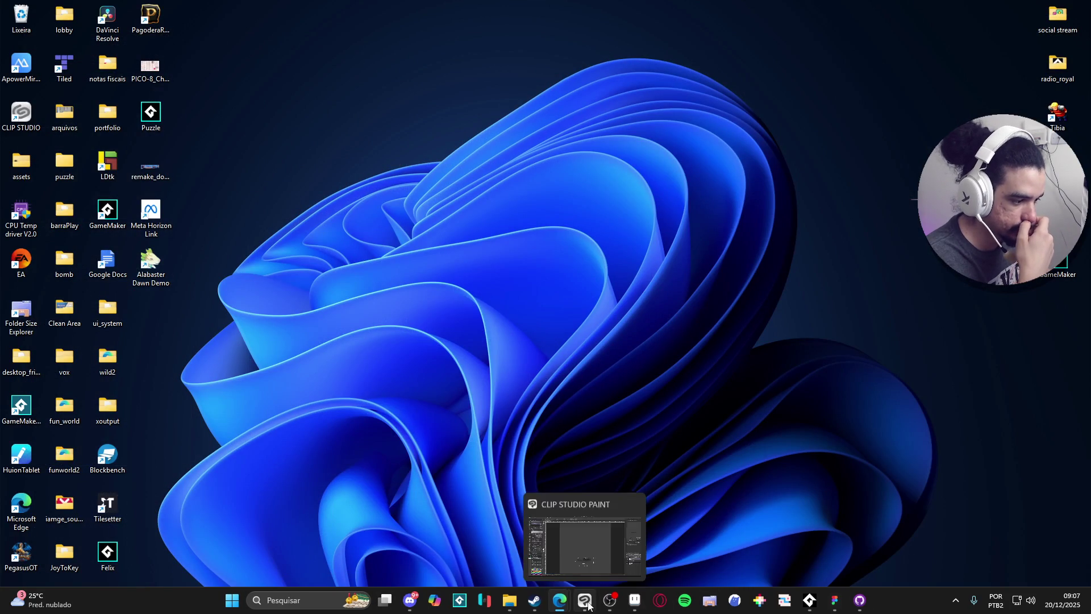
pyautogui.click(323, 596)
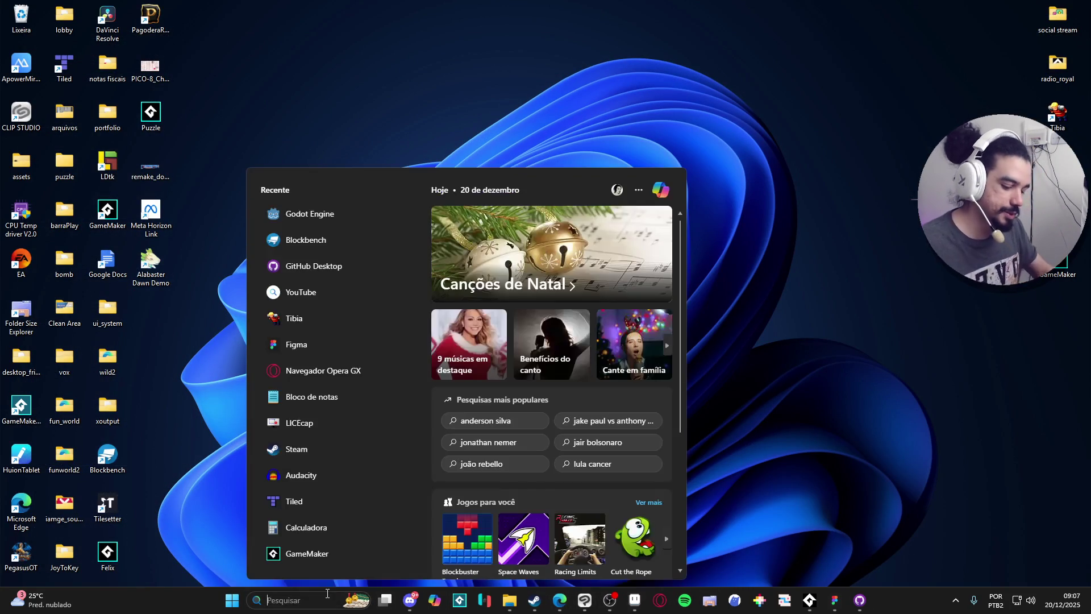
pyautogui.write('game')
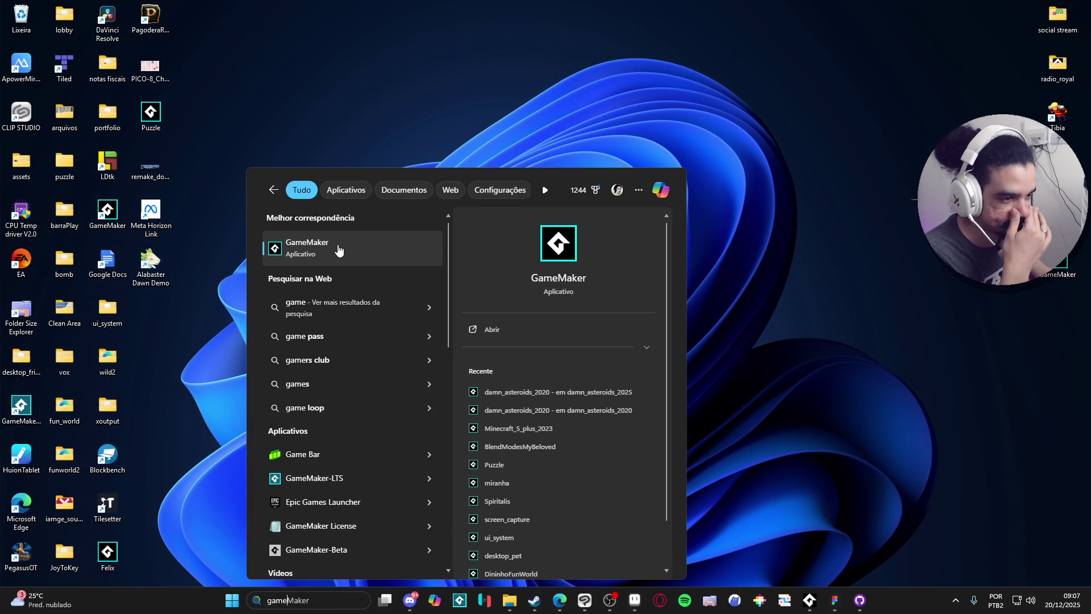
pyautogui.click(332, 256)
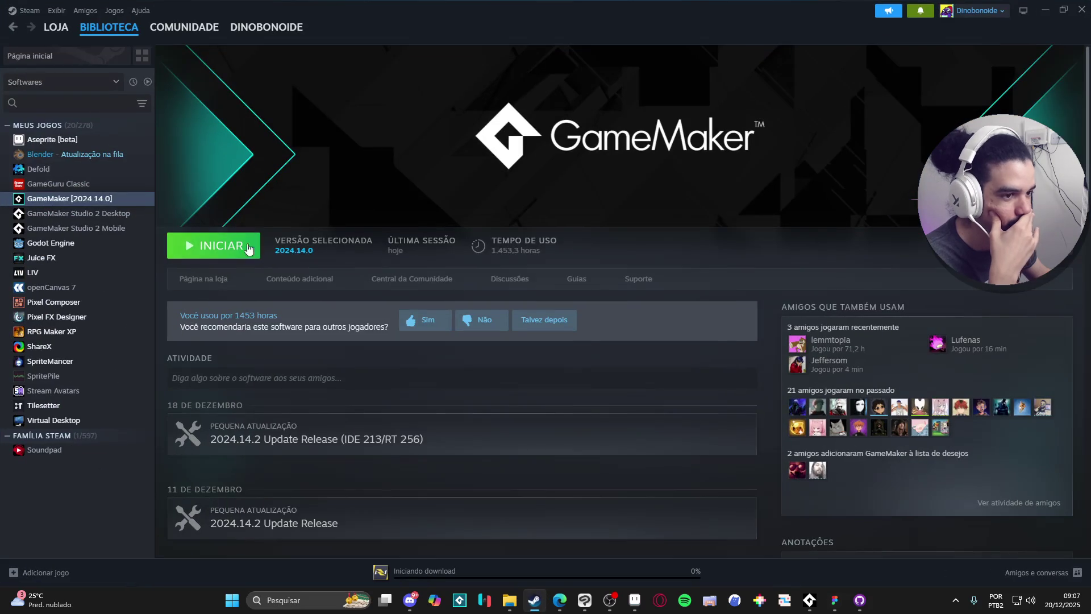
pyautogui.click(248, 250)
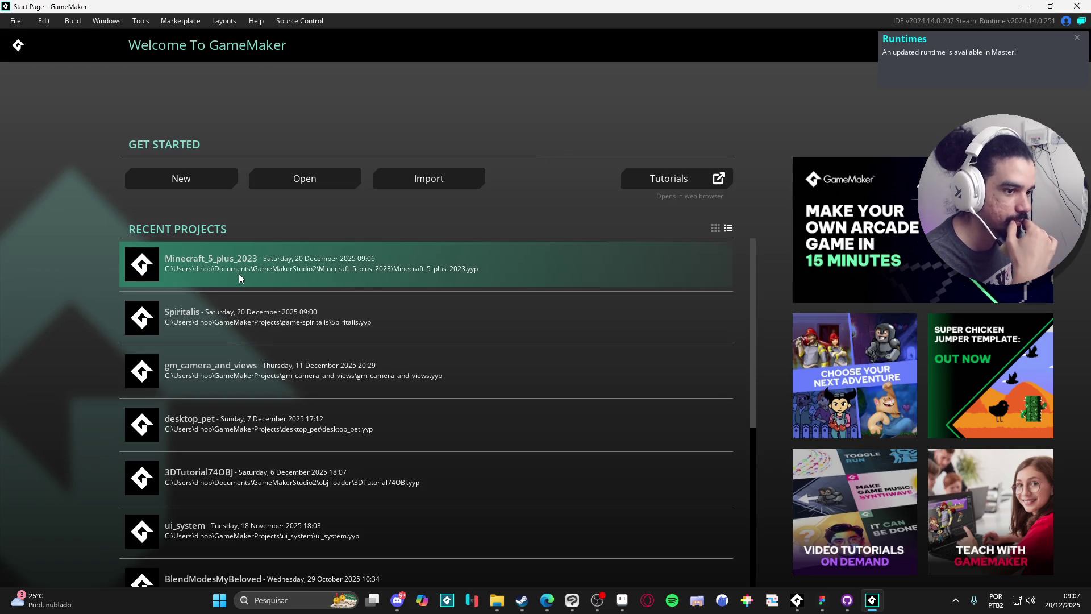
# Reopen the Minecraft_5_plus_2023 project and tidy the Sprites and Bulb asset folders
pyautogui.click(239, 272)
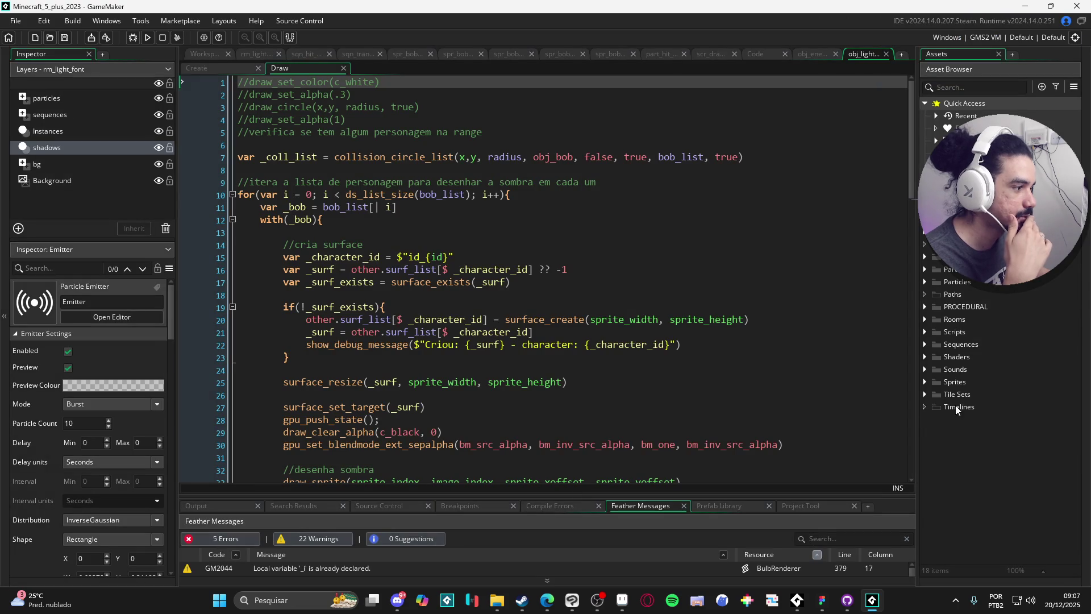
pyautogui.click(925, 382)
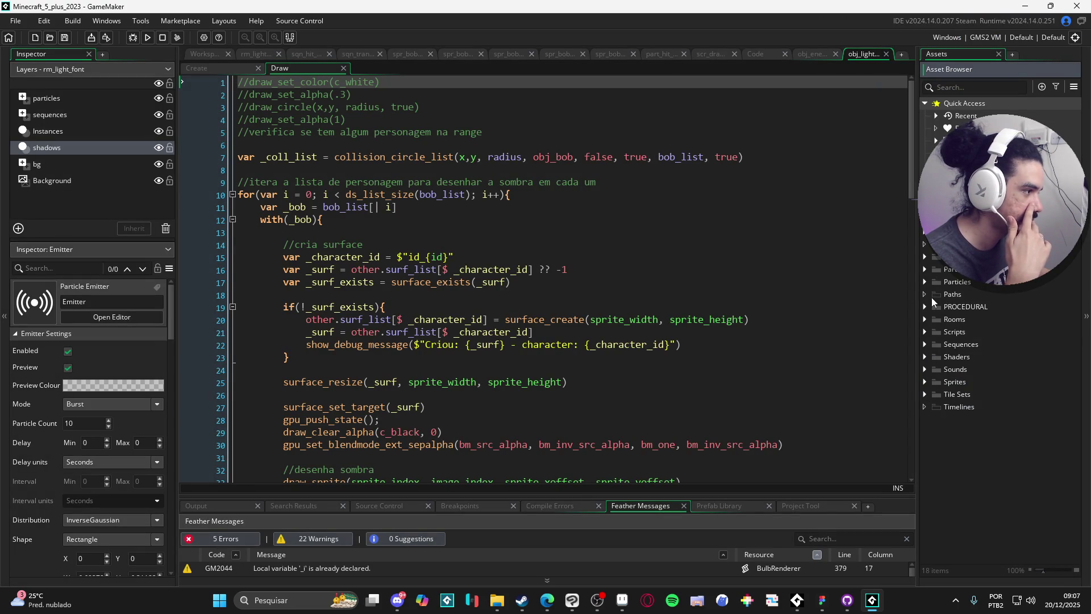
pyautogui.click(925, 232)
pyautogui.click(924, 232)
# Move rm_light_cast to the top of the room order and run the game
pyautogui.click(967, 282)
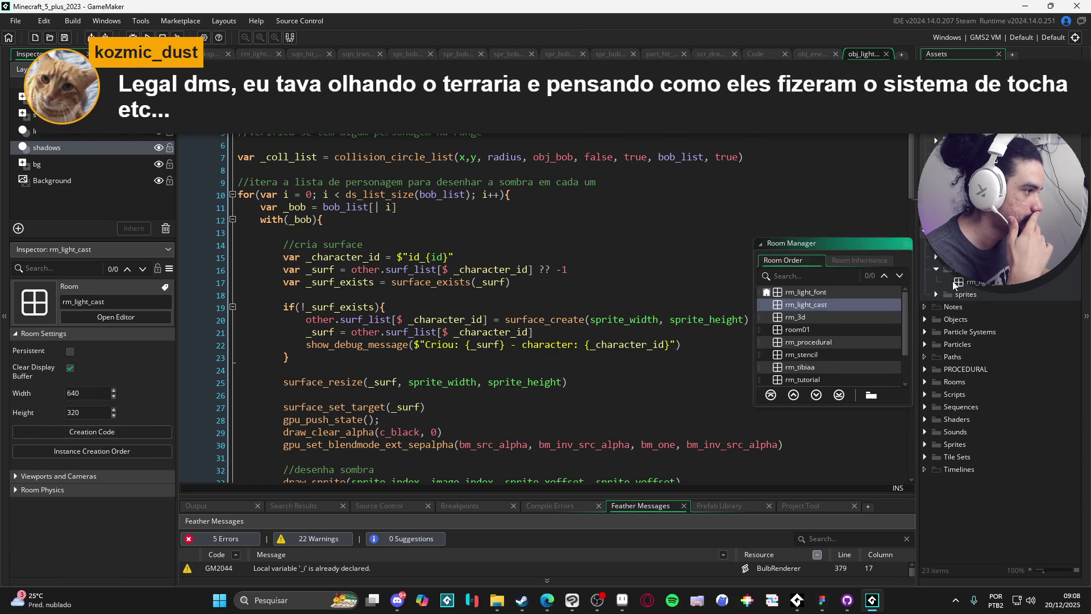
pyautogui.moveTo(794, 307); pyautogui.dragTo(796, 292)
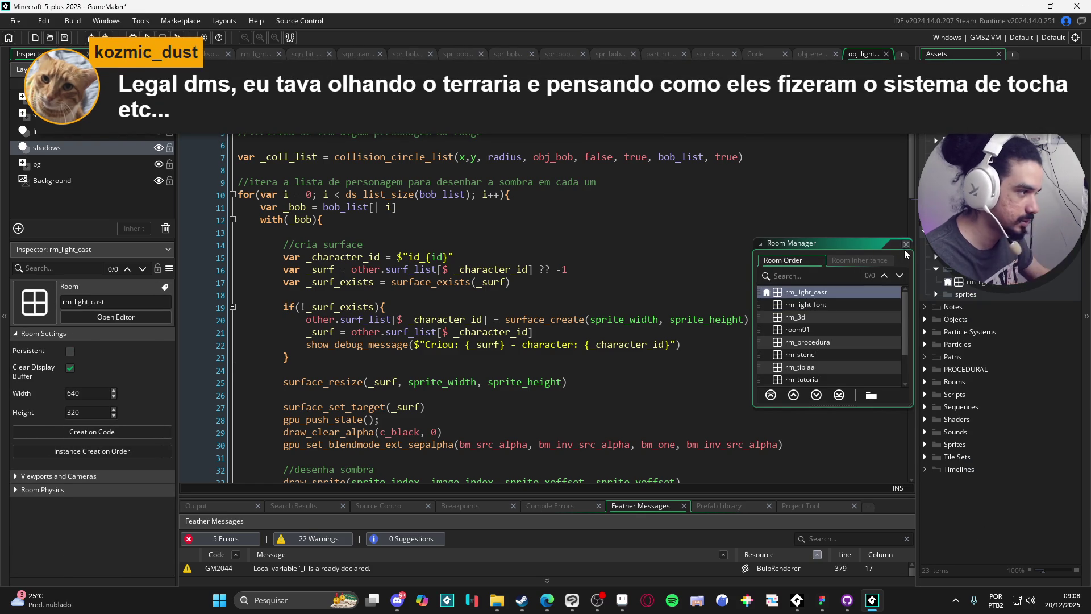
pyautogui.click(733, 298)
pyautogui.press('F5')
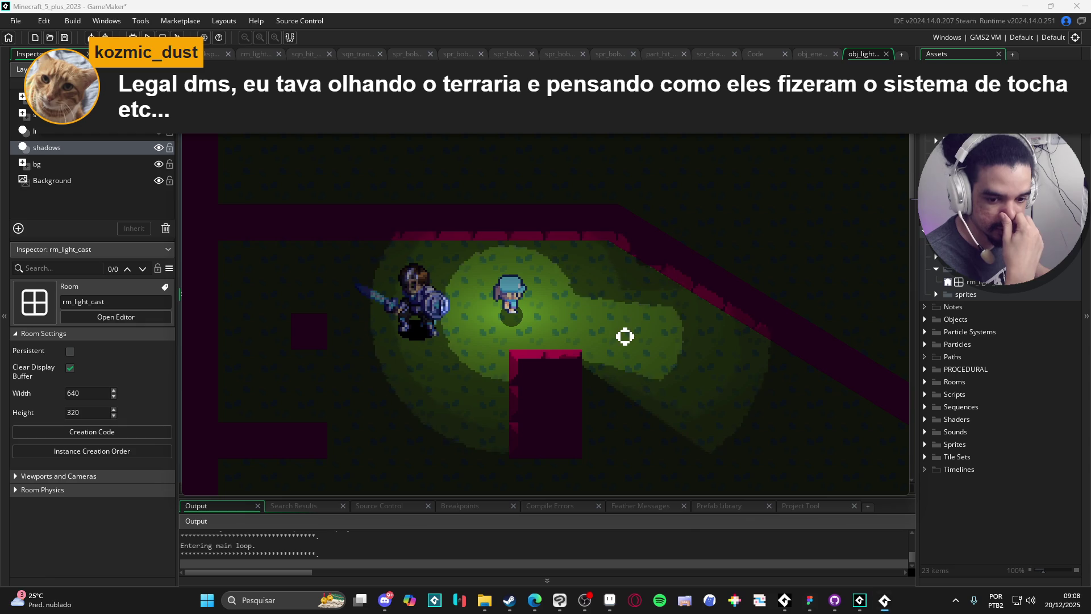
# Walk the player around the knight and past the pink block, watching the moving light
pyautogui.press('a')
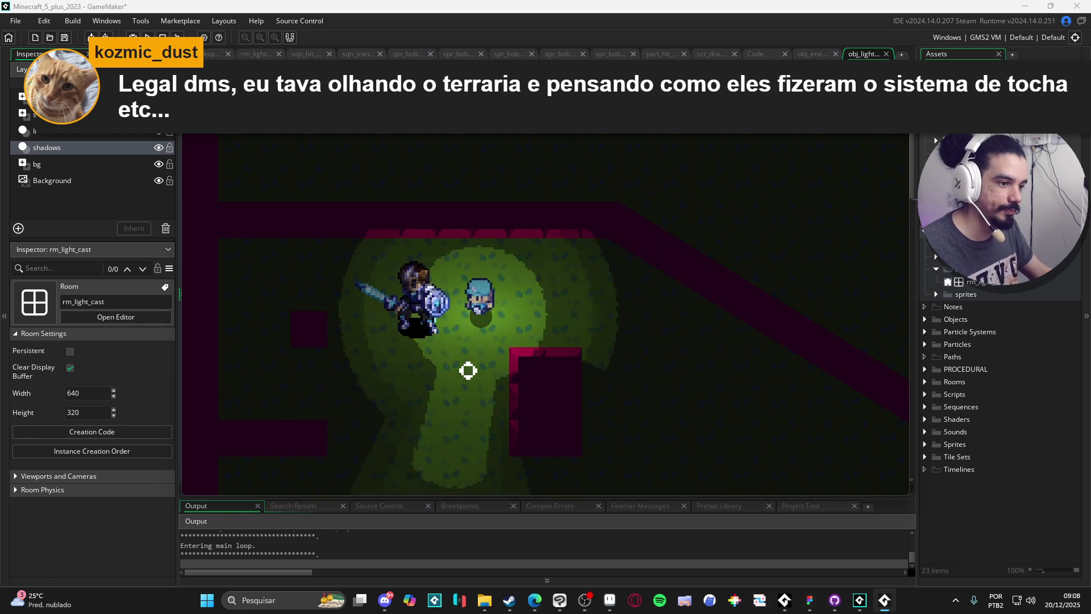
pyautogui.press('s')
pyautogui.press('a')
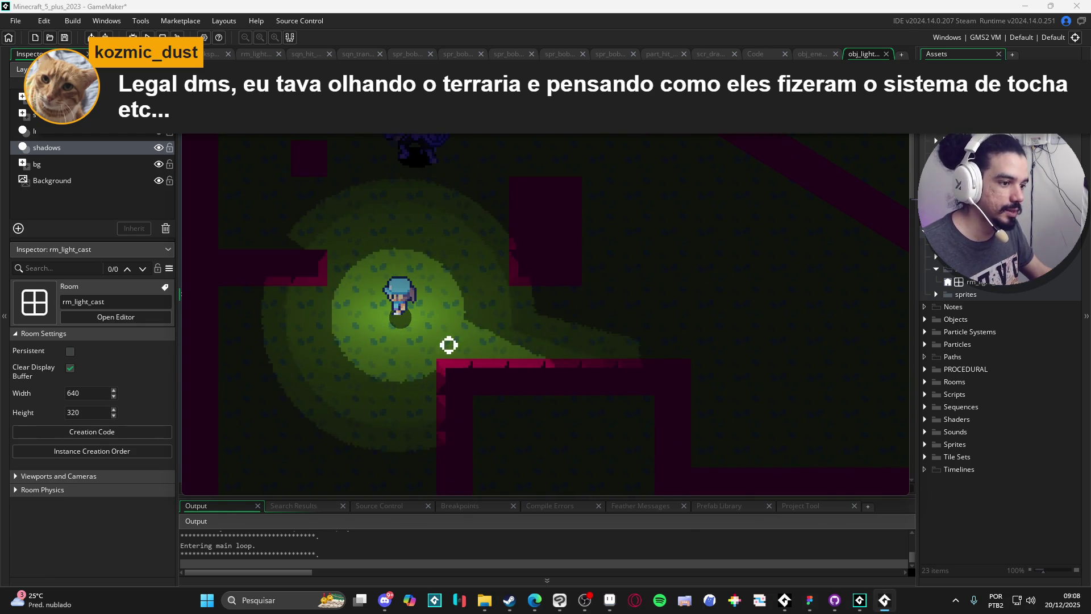
pyautogui.press('a')
pyautogui.press('s')
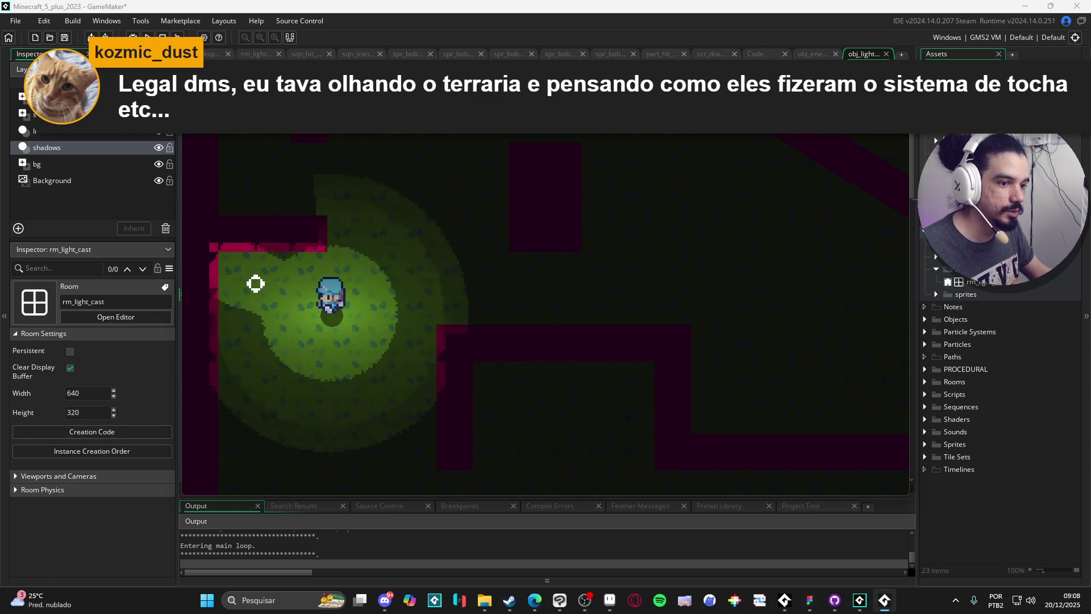
pyautogui.press('w')
pyautogui.press('d')
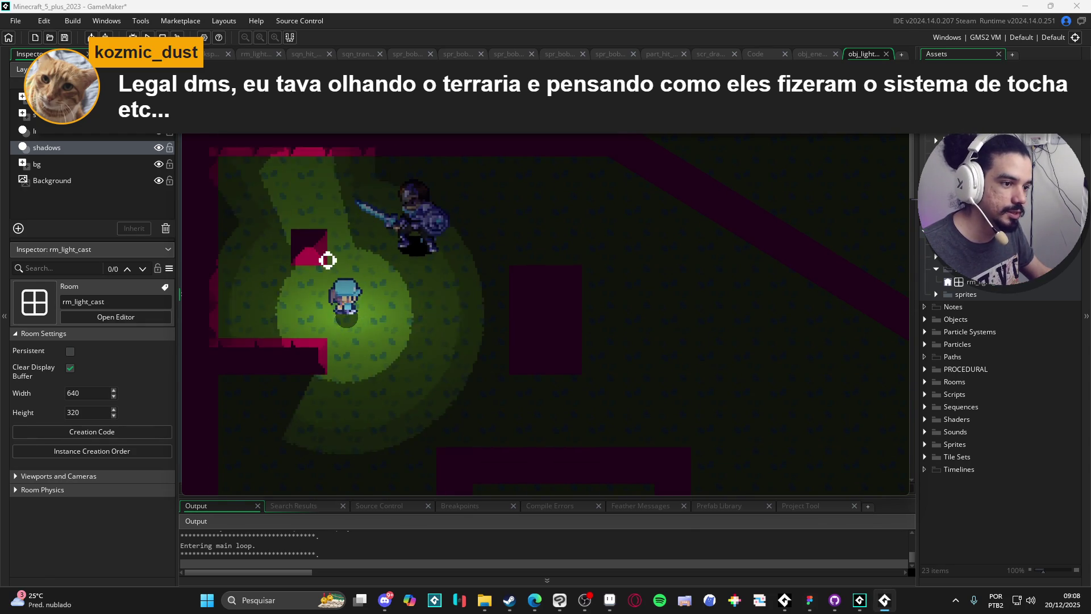
pyautogui.press('a')
pyautogui.press('s')
pyautogui.press('w')
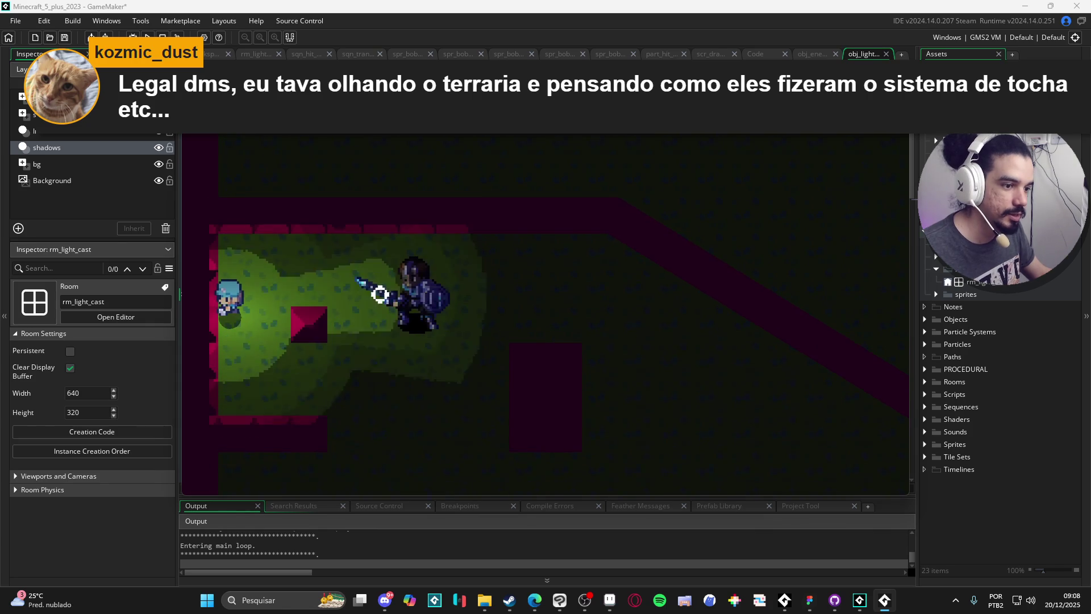
pyautogui.press('s')
pyautogui.press('d')
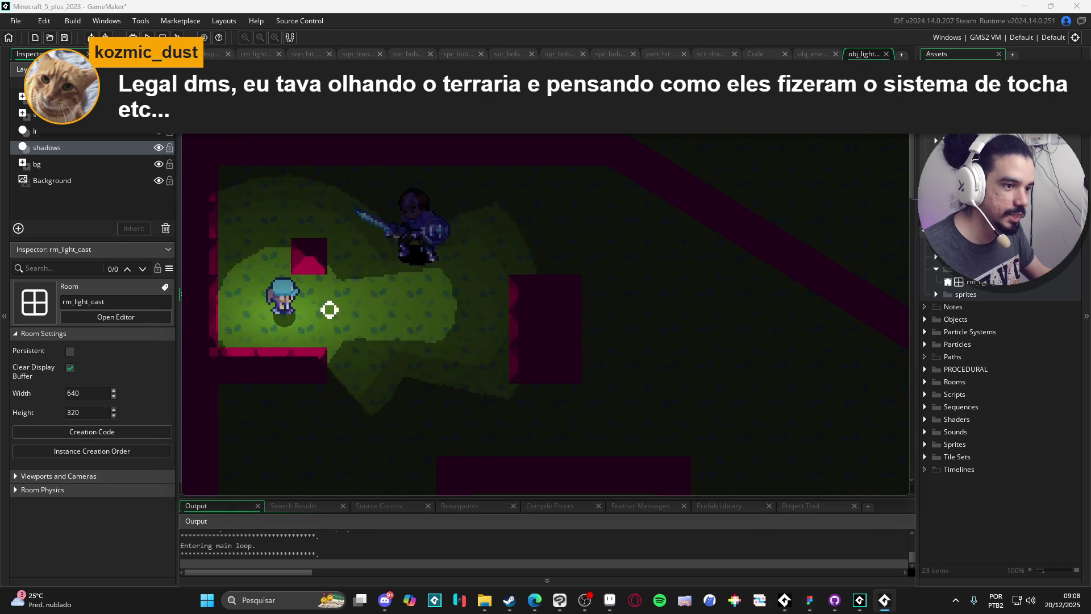
pyautogui.press('s')
pyautogui.press('a')
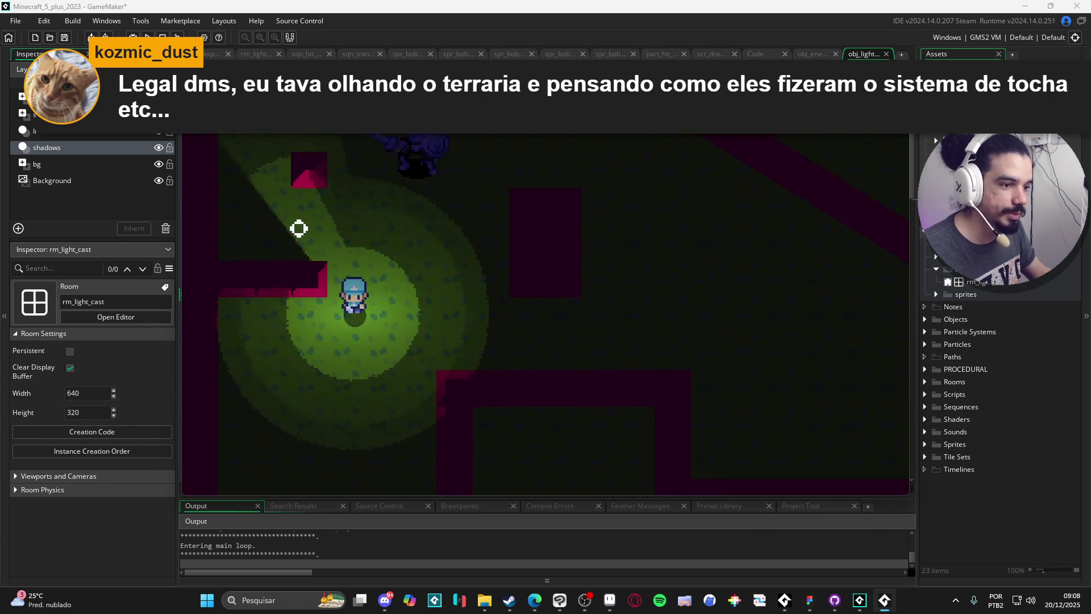
pyautogui.press('s')
pyautogui.press('d')
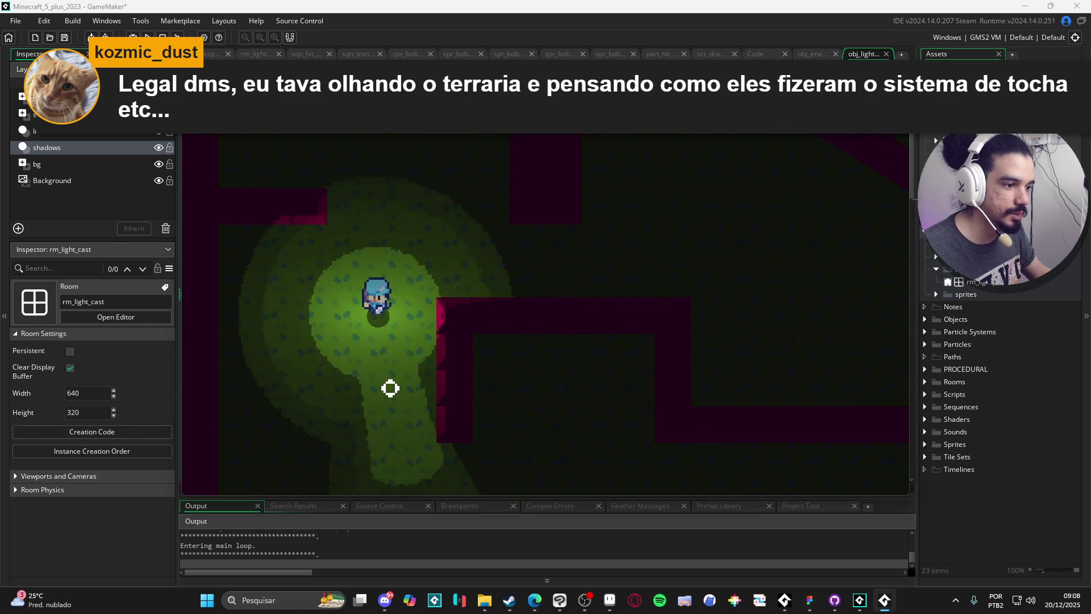
# Walk into the pink-walled room to see its walls cast shadows, then return to the editor
pyautogui.press('s')
pyautogui.press('d')
pyautogui.press('w')
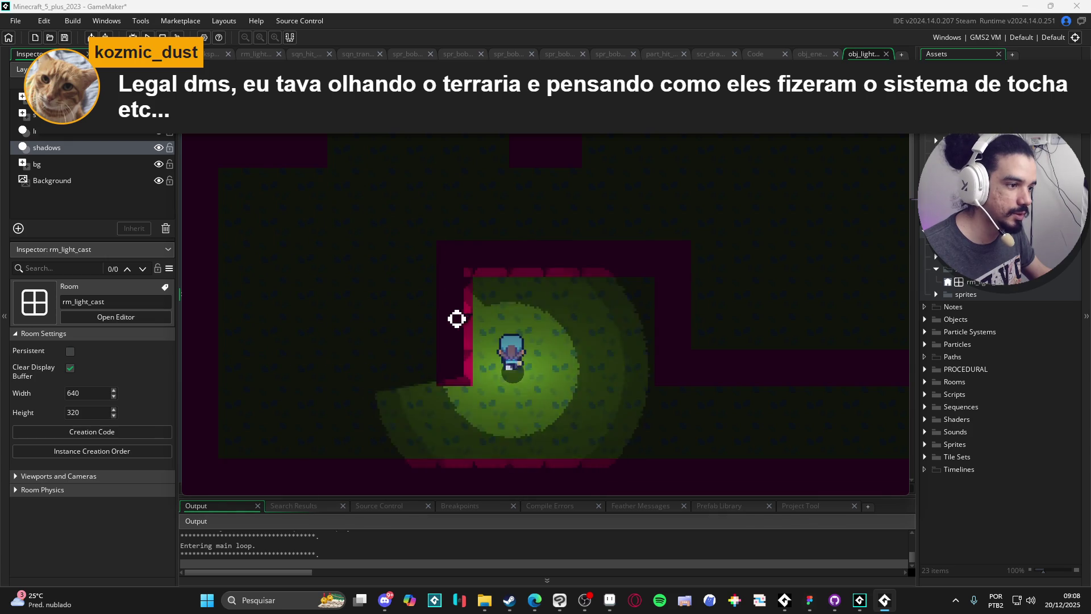
pyautogui.press('s')
pyautogui.press('d')
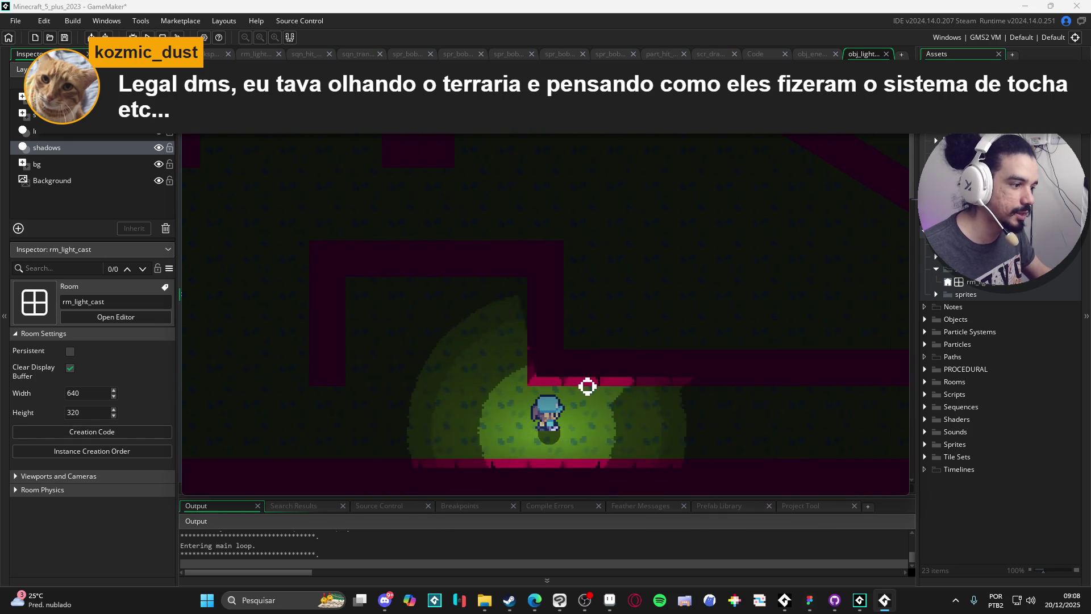
pyautogui.press('d')
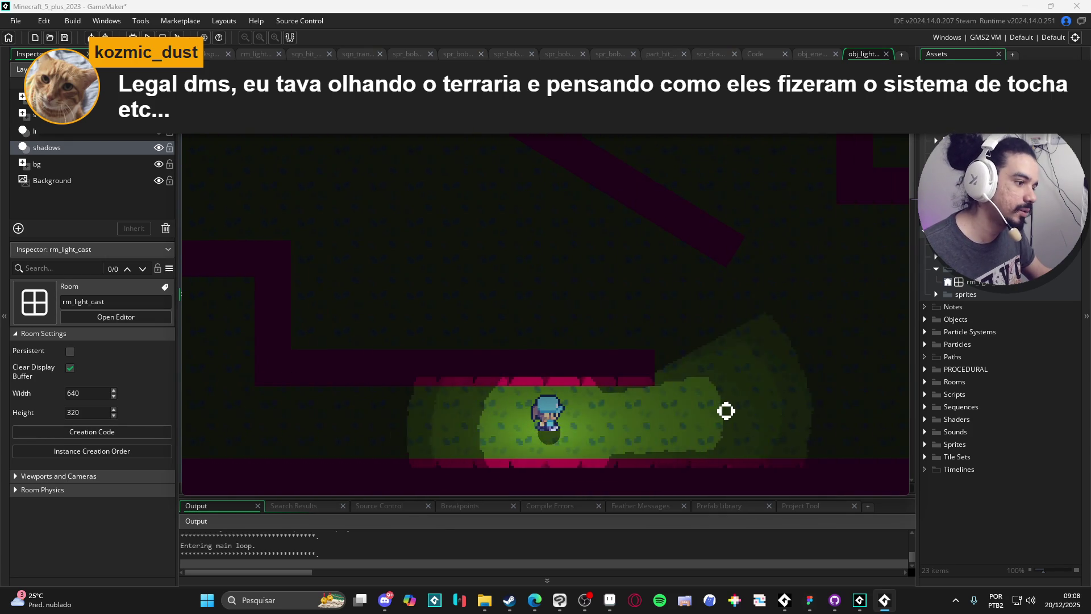
pyautogui.press('d')
pyautogui.press('w')
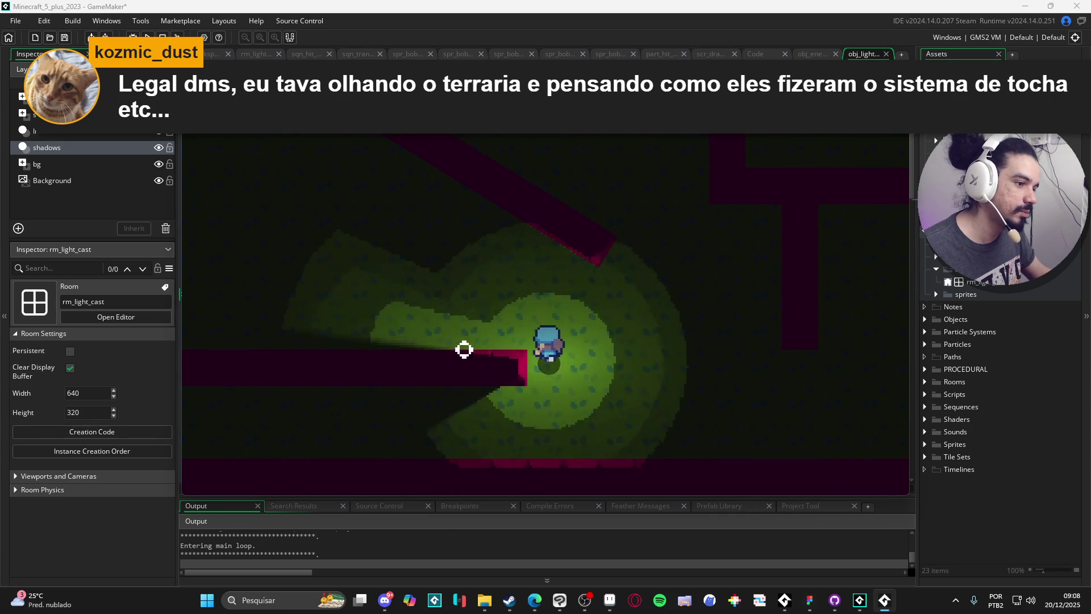
pyautogui.press('a')
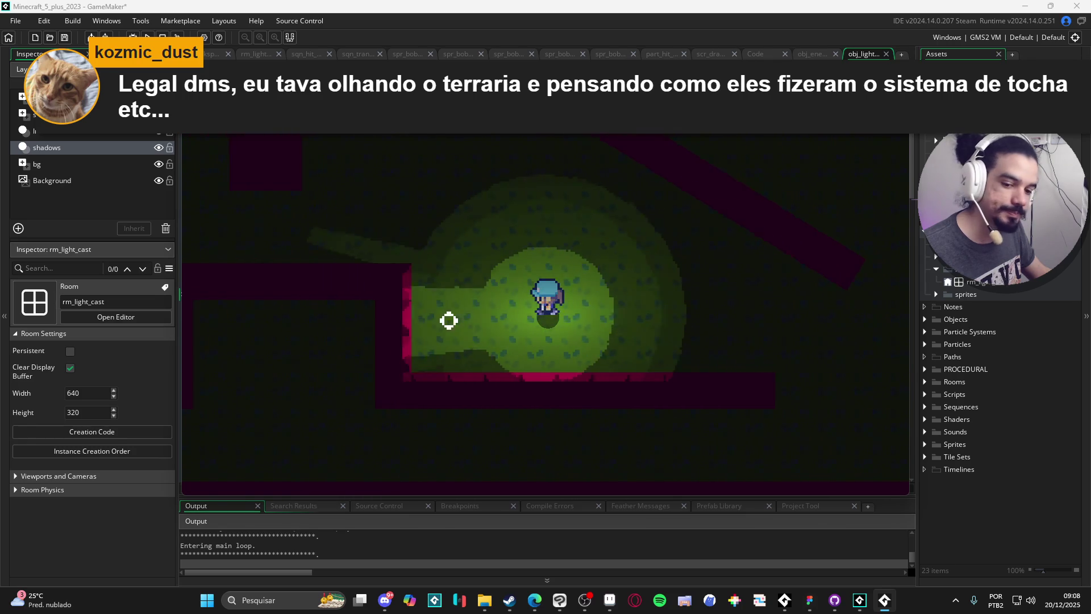
pyautogui.click(961, 369)
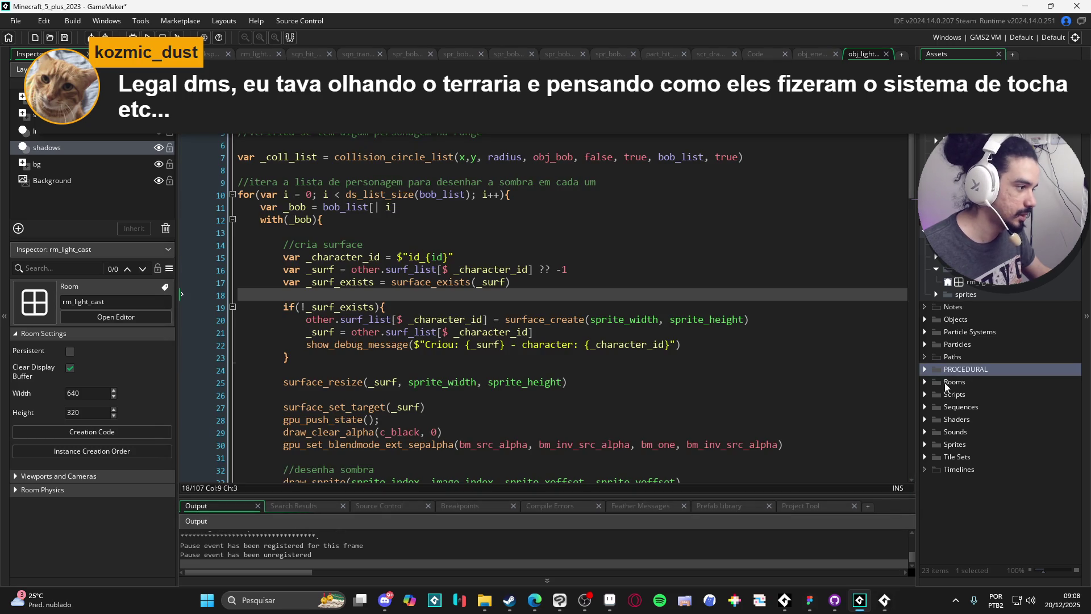
# Expand the Sprites folder in the Asset Browser and cycle through the open editors
pyautogui.click(938, 294)
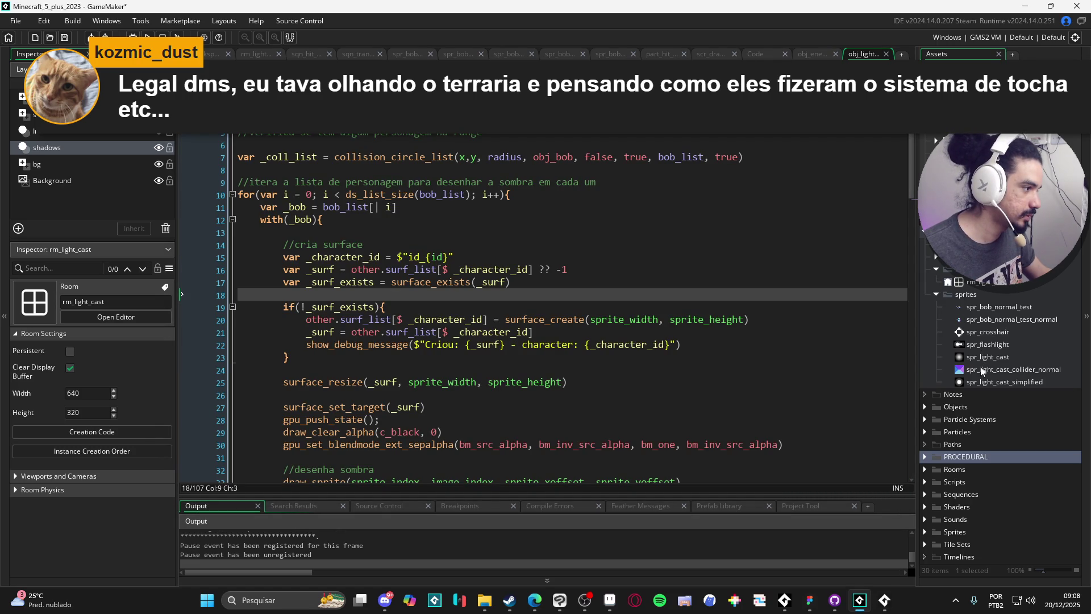
pyautogui.click(934, 534)
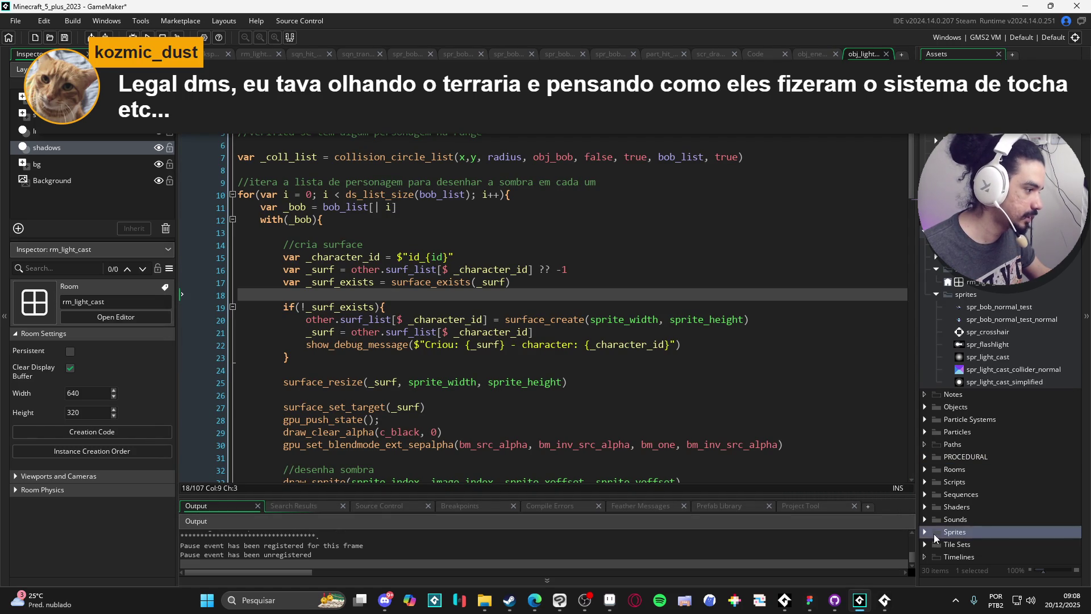
pyautogui.click(924, 532)
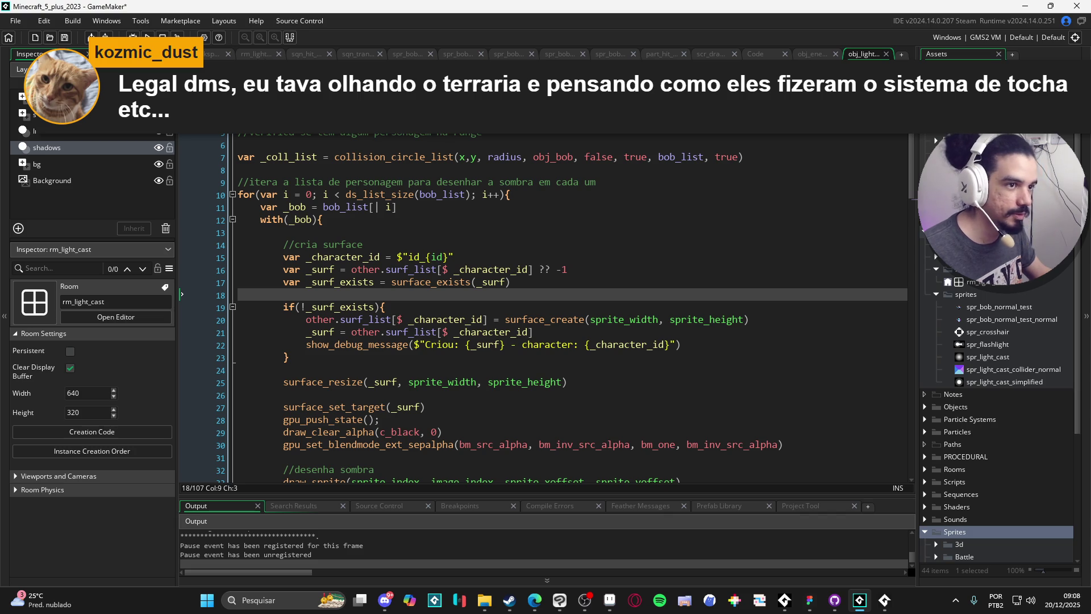
pyautogui.hotkey('ctrl', 'Tab')
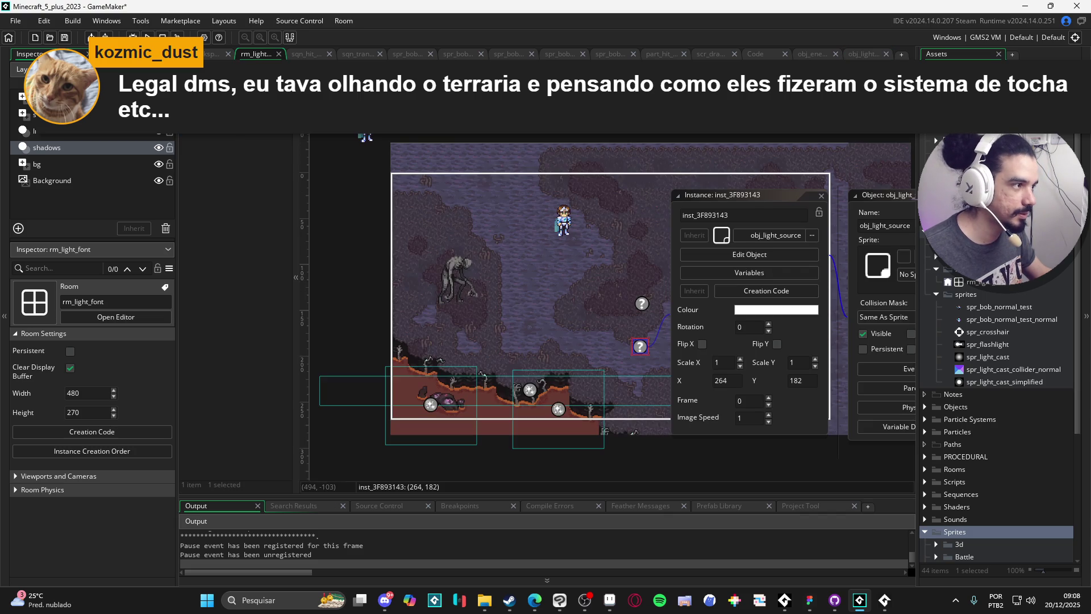
pyautogui.hotkey('ctrl', 'Tab')
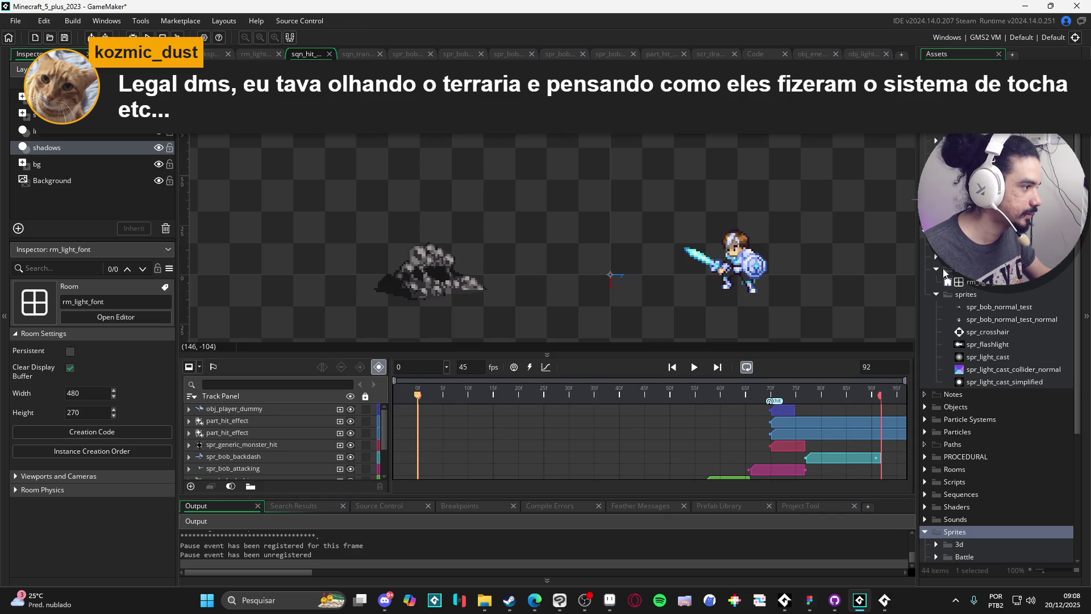
# Open rm_light_cast and the spr_light_cast_collider_normal sprite, then run the game
pyautogui.doubleClick(969, 282)
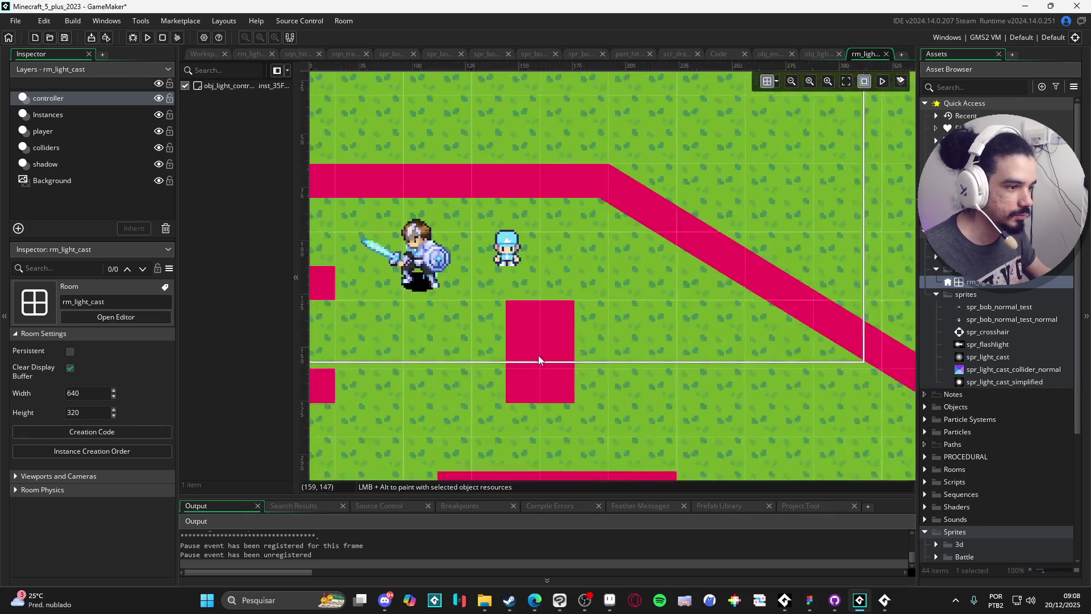
pyautogui.scroll(1, 634, 282)
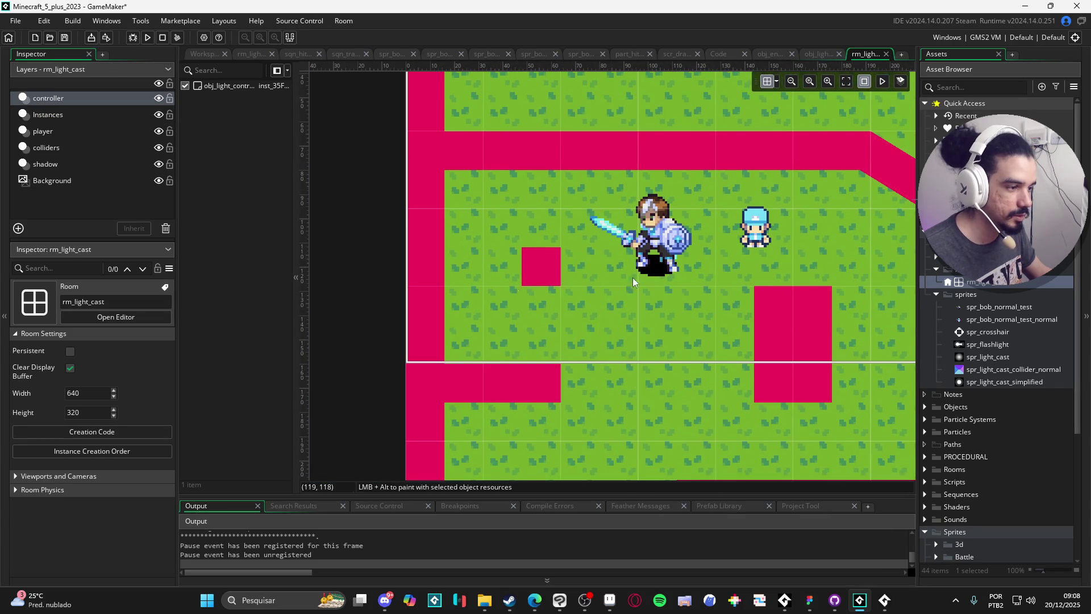
pyautogui.doubleClick(972, 370)
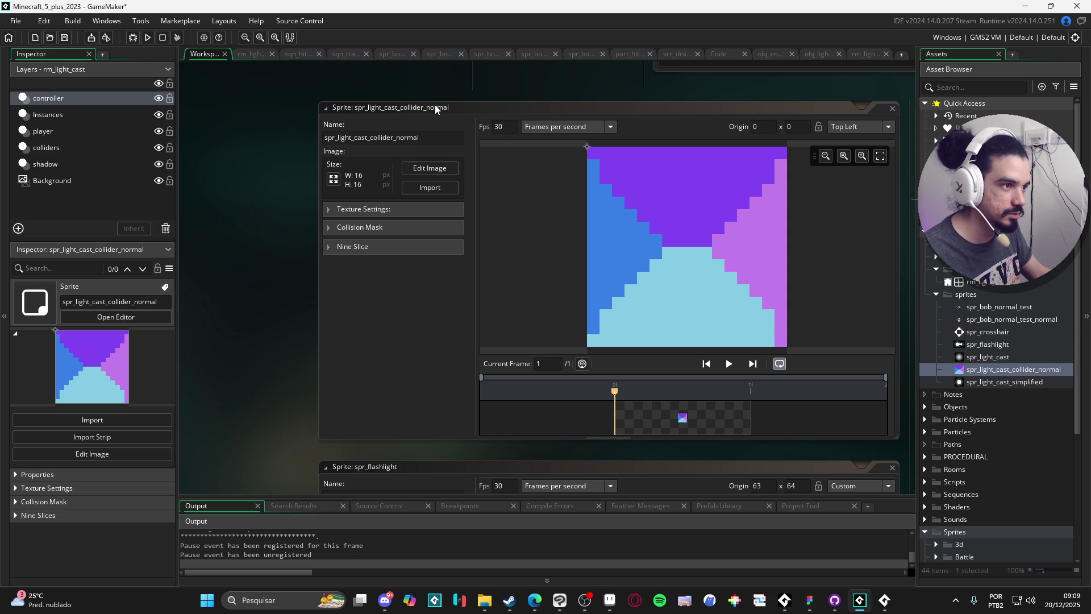
pyautogui.press('F5')
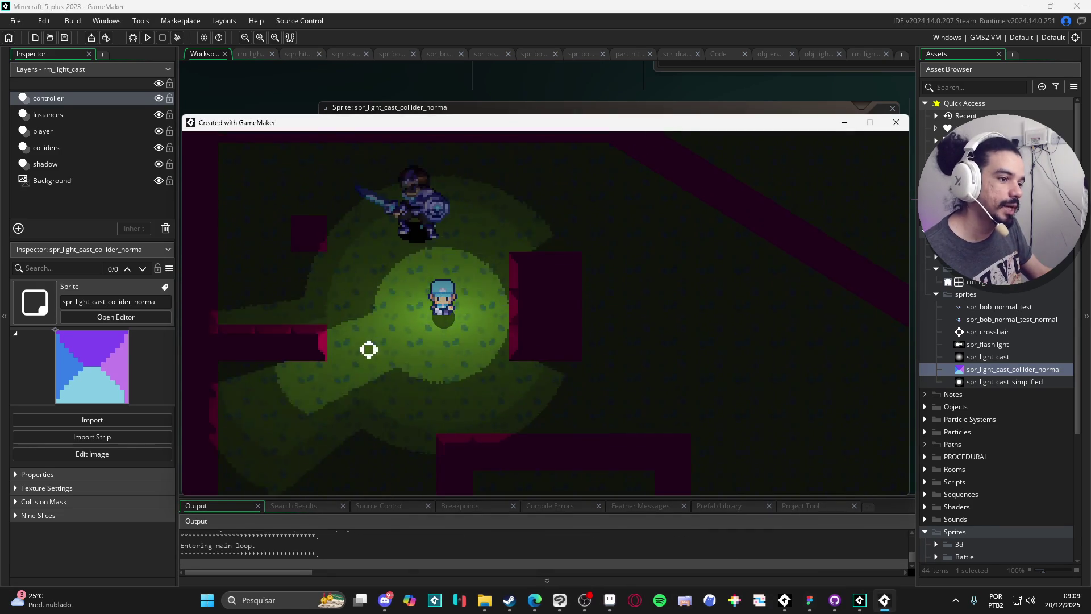
# Walk the player around the starting area, testing the flashlight against nearby walls
pyautogui.press('s')
pyautogui.press('a')
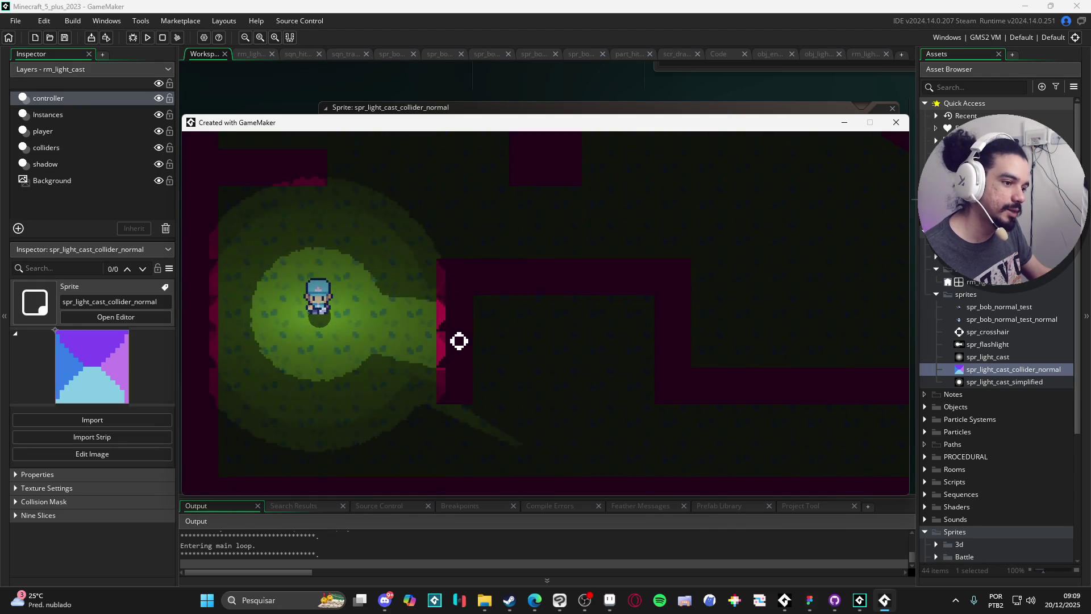
pyautogui.press('d')
pyautogui.press('w')
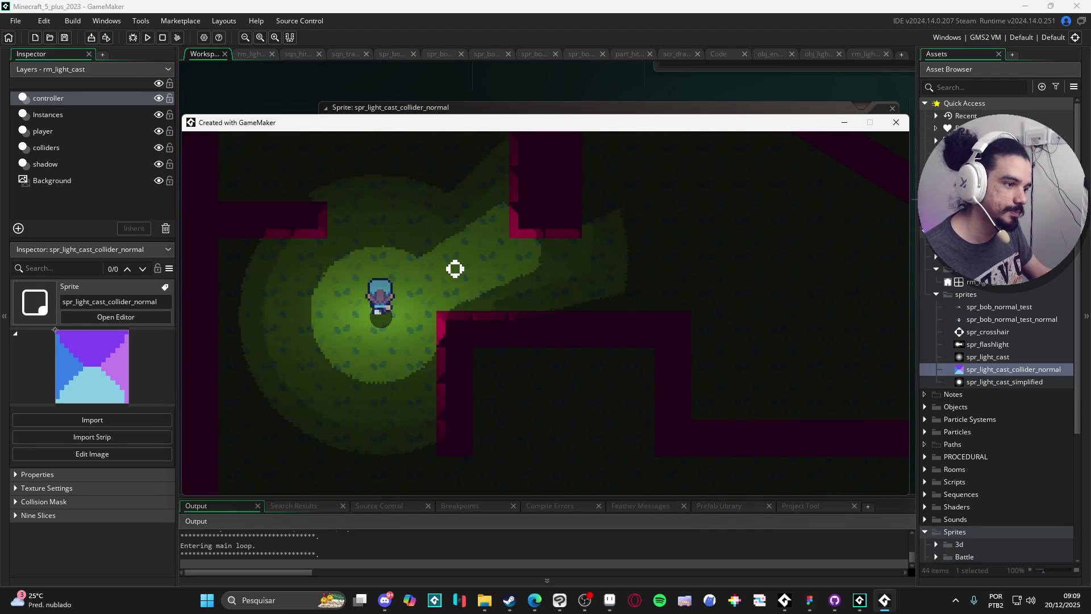
pyautogui.press('d')
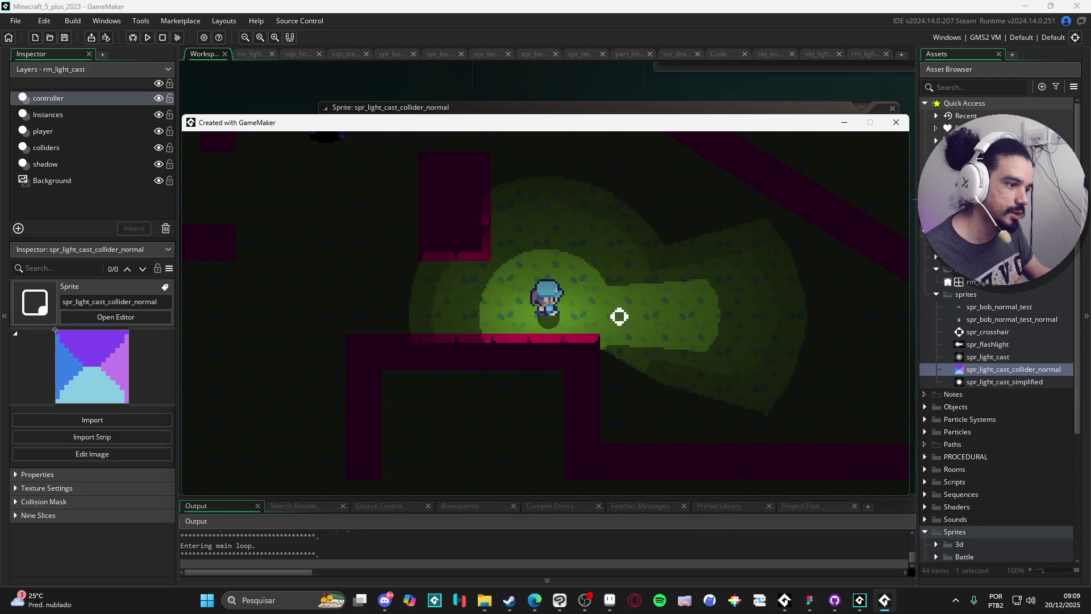
pyautogui.press('s')
pyautogui.press('w')
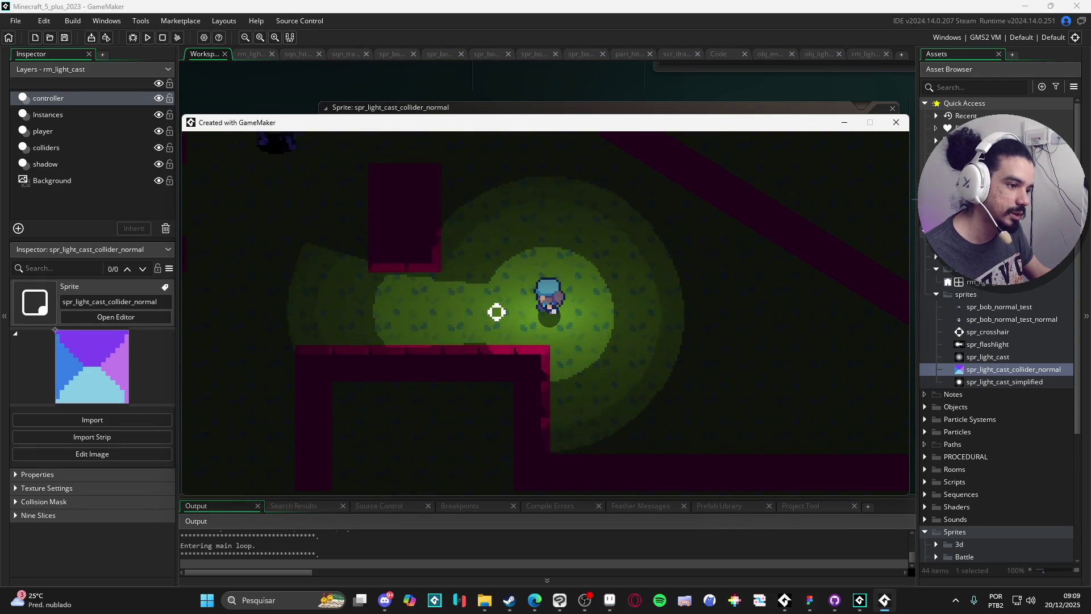
pyautogui.press('a')
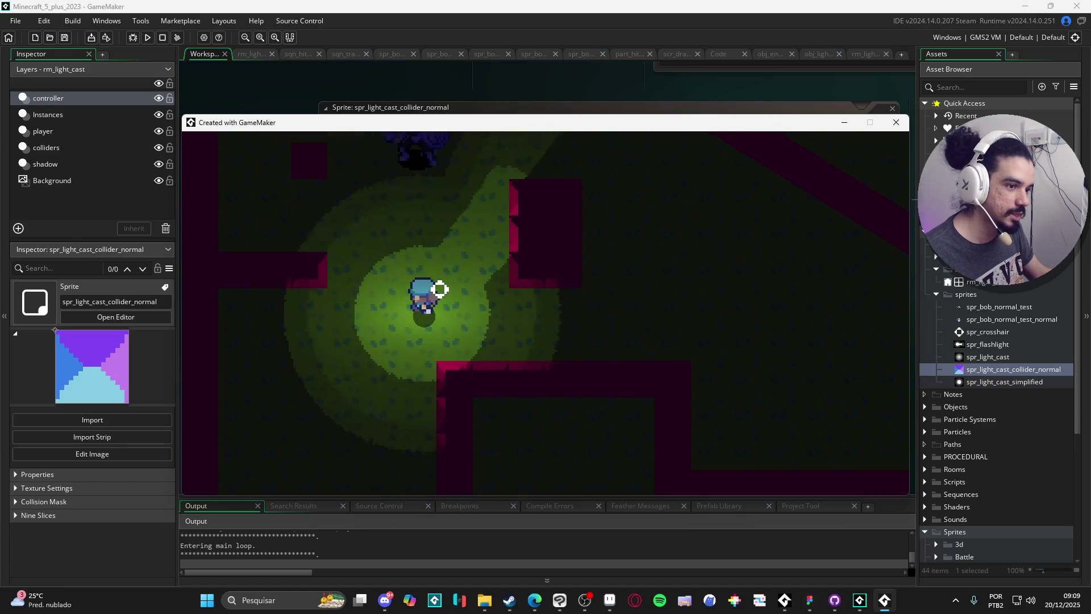
pyautogui.press('w')
pyautogui.press('a')
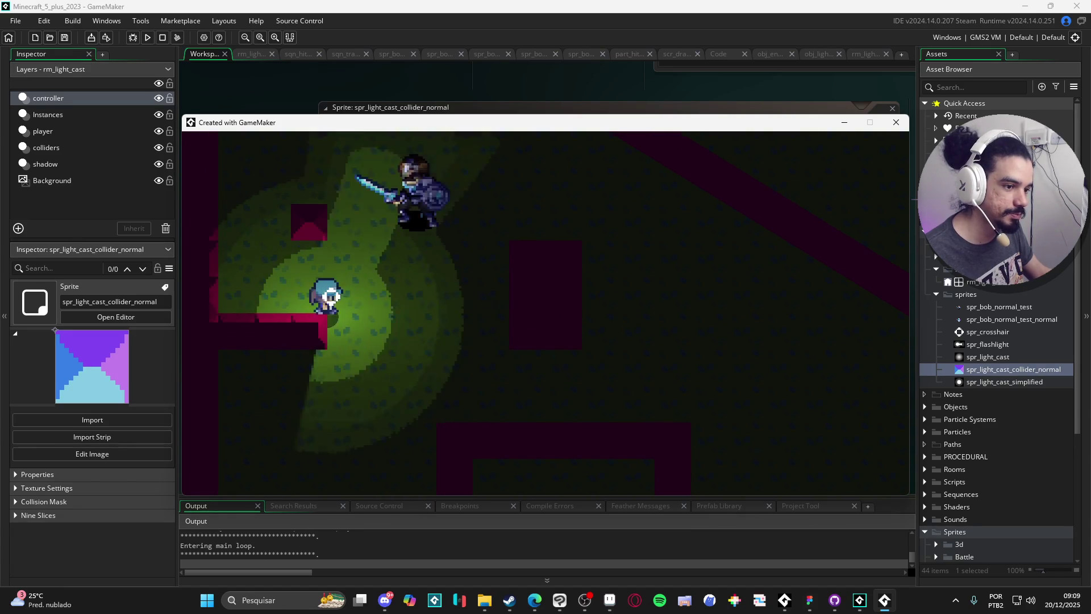
pyautogui.press('w')
pyautogui.press('s')
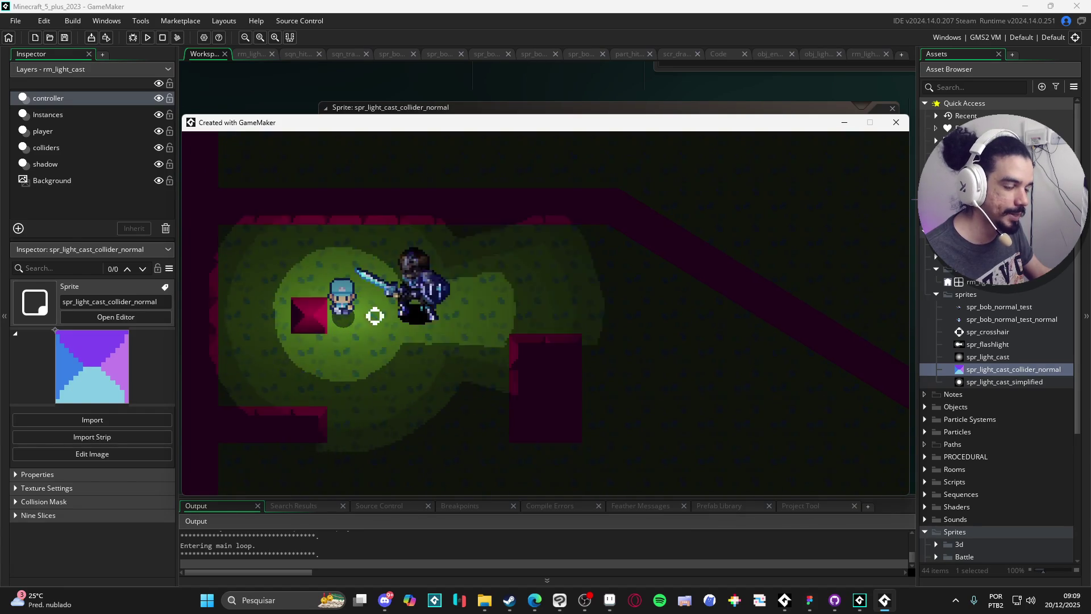
pyautogui.press('s')
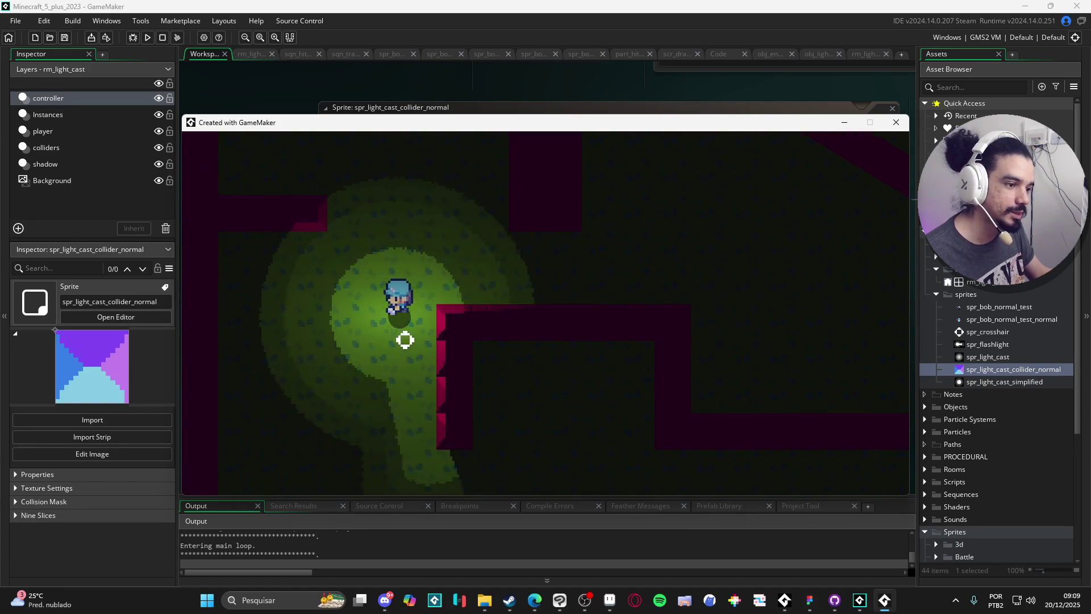
pyautogui.press('s')
pyautogui.press('d')
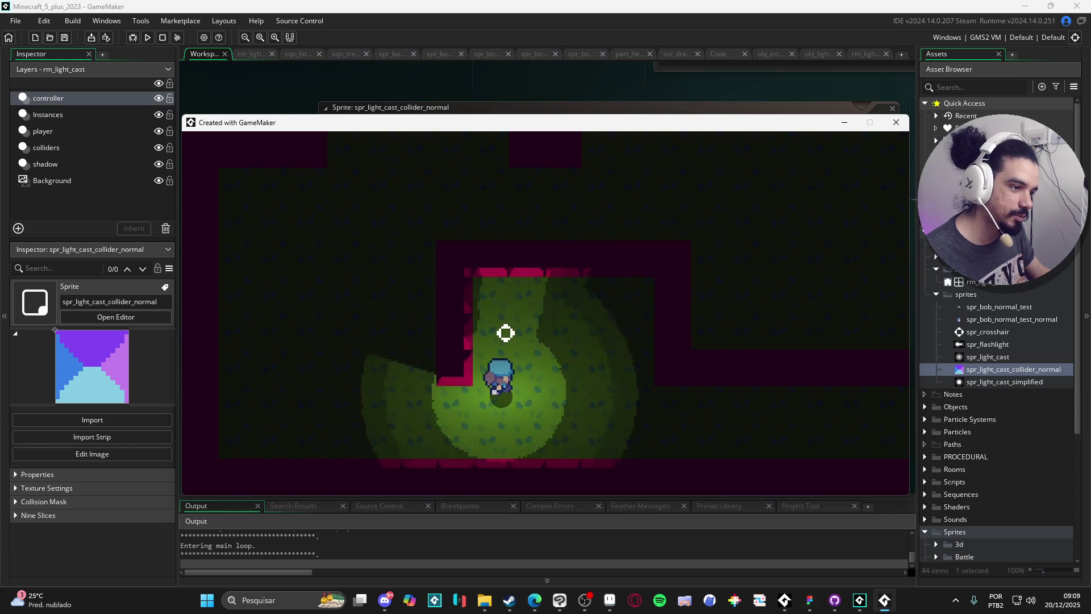
# Move the player through the lit room, watching the pink walls block the light
pyautogui.press('w')
pyautogui.press('s')
pyautogui.press('d')
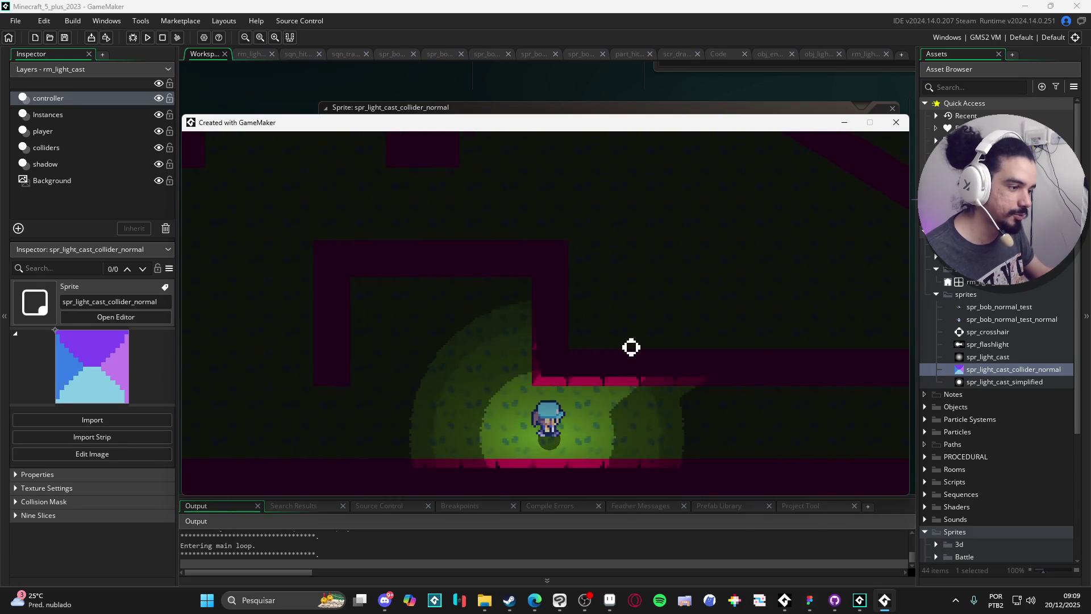
pyautogui.press('d')
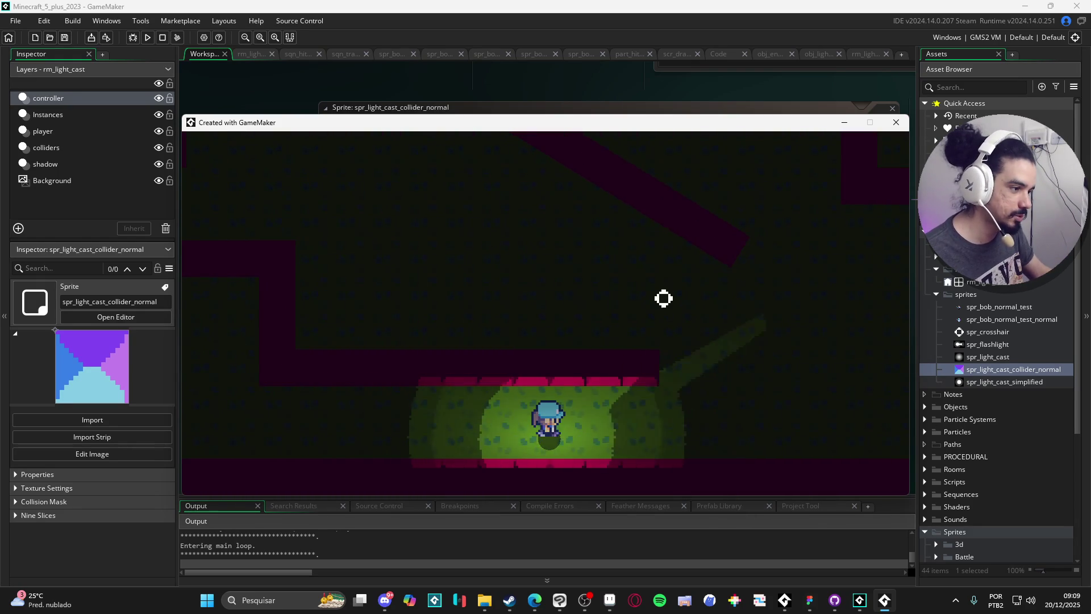
pyautogui.press('w')
pyautogui.press('d')
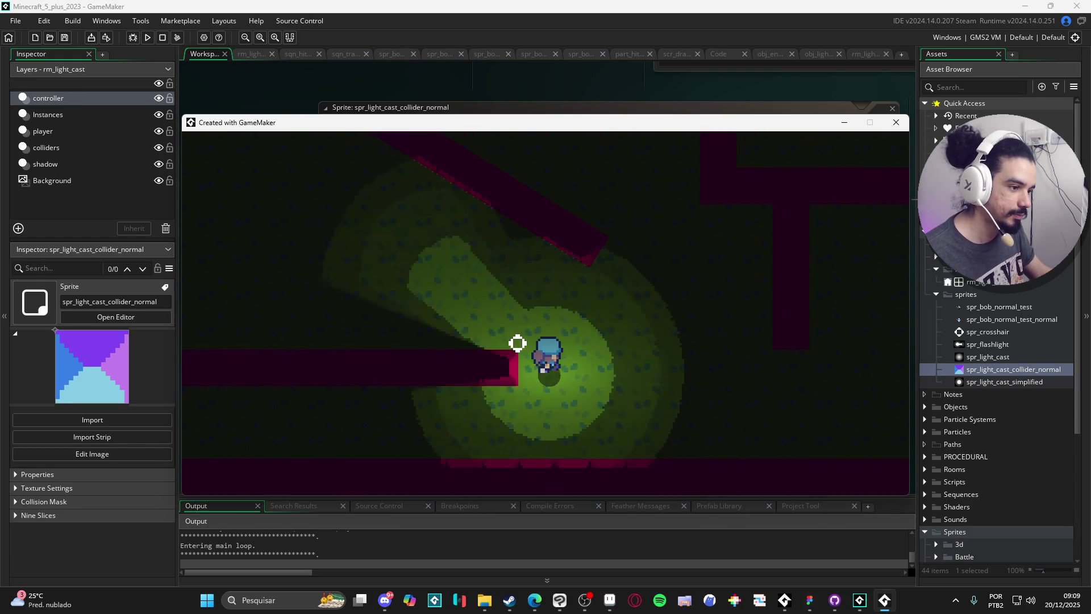
pyautogui.press('s')
pyautogui.press('w')
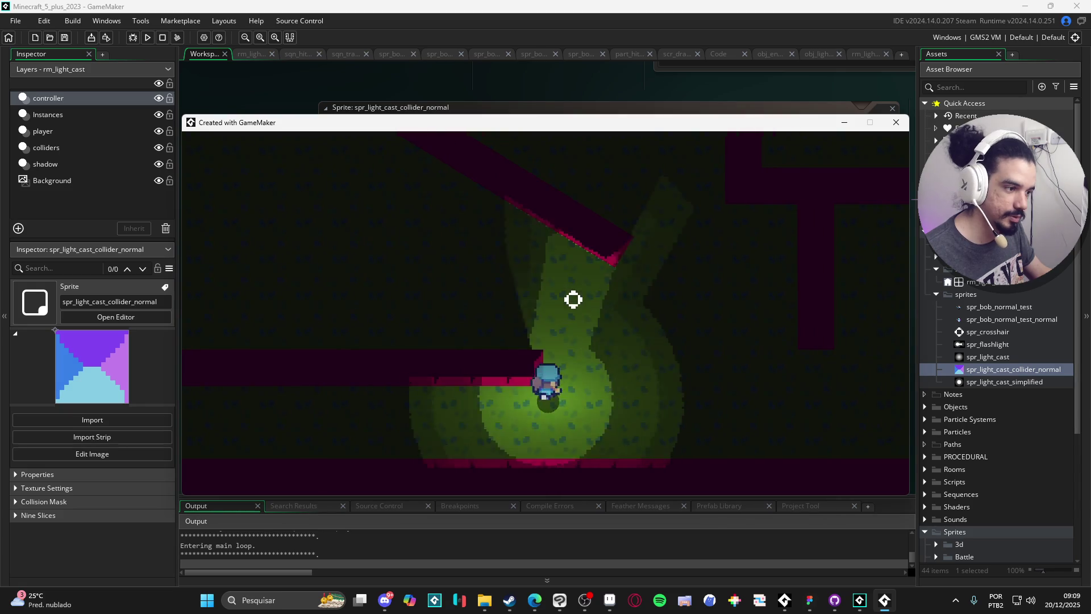
pyautogui.press('w')
pyautogui.press('d')
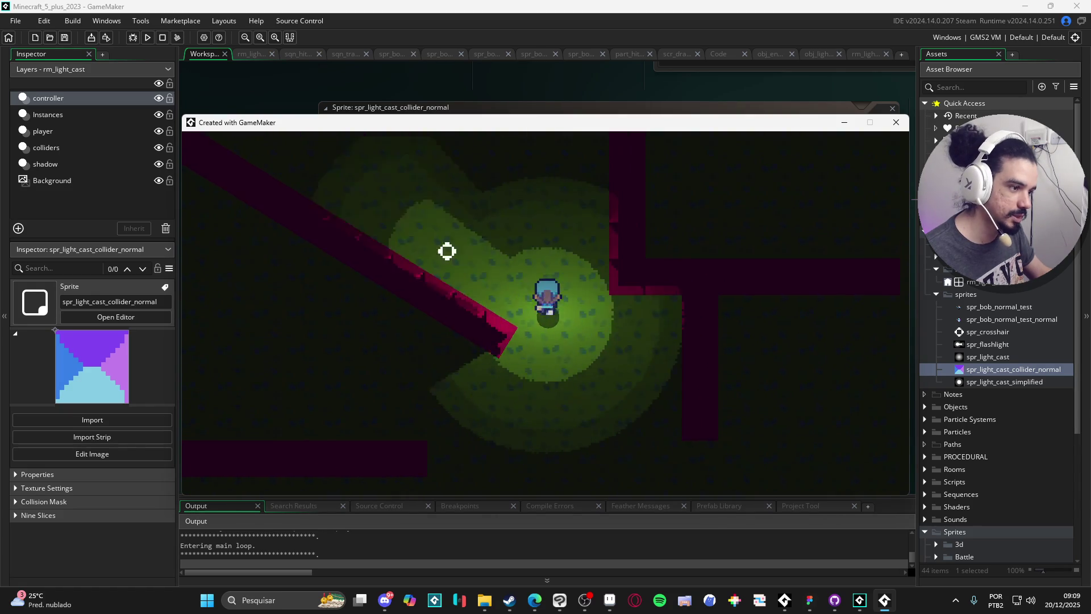
pyautogui.press('w')
pyautogui.press('a')
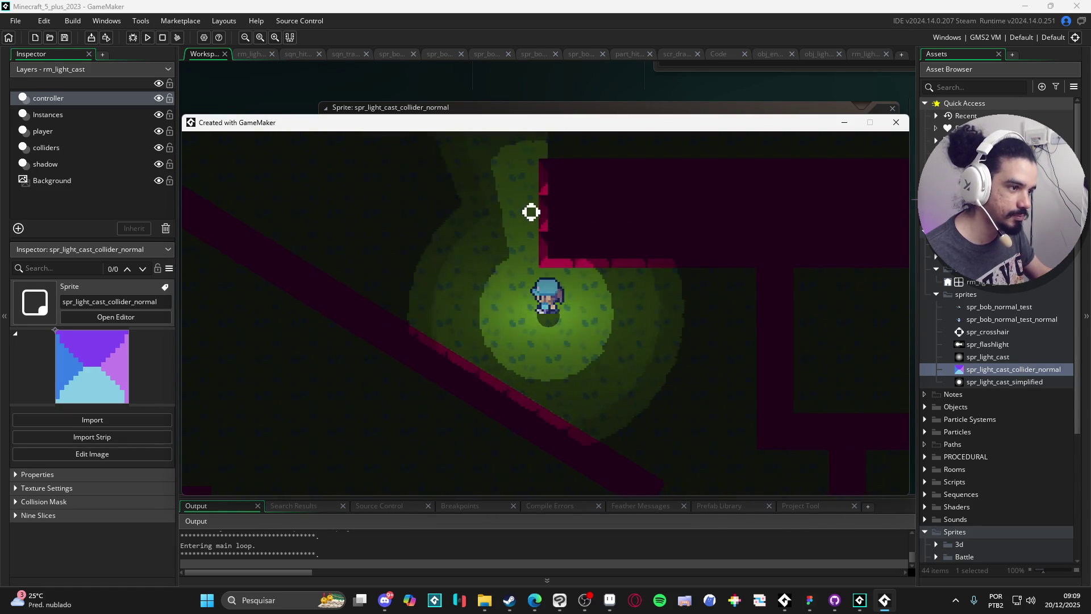
pyautogui.press('w')
pyautogui.press('d')
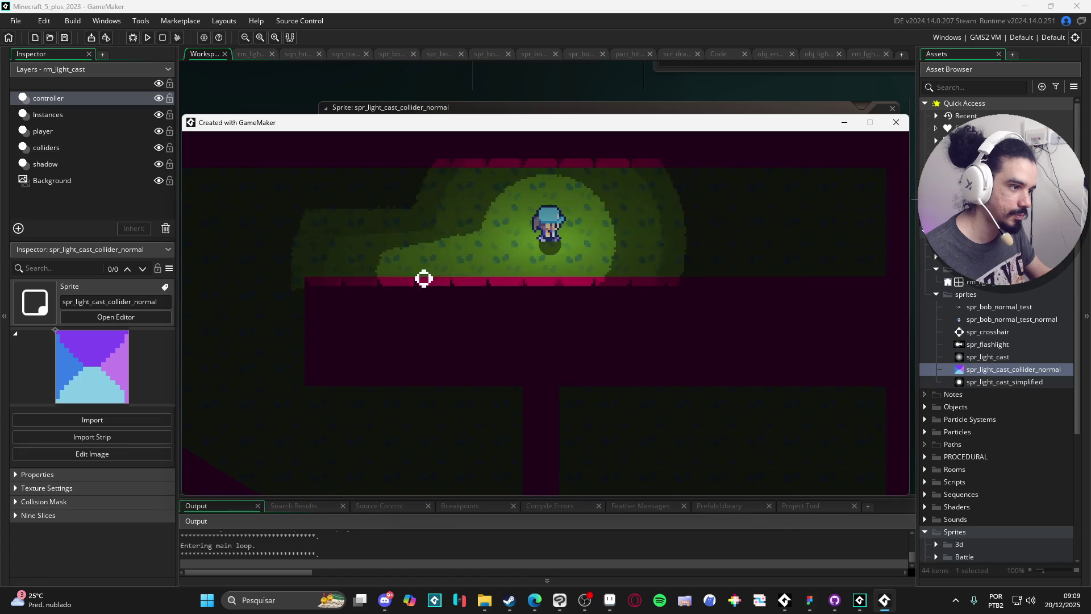
pyautogui.press('d')
pyautogui.press('s')
pyautogui.press('a')
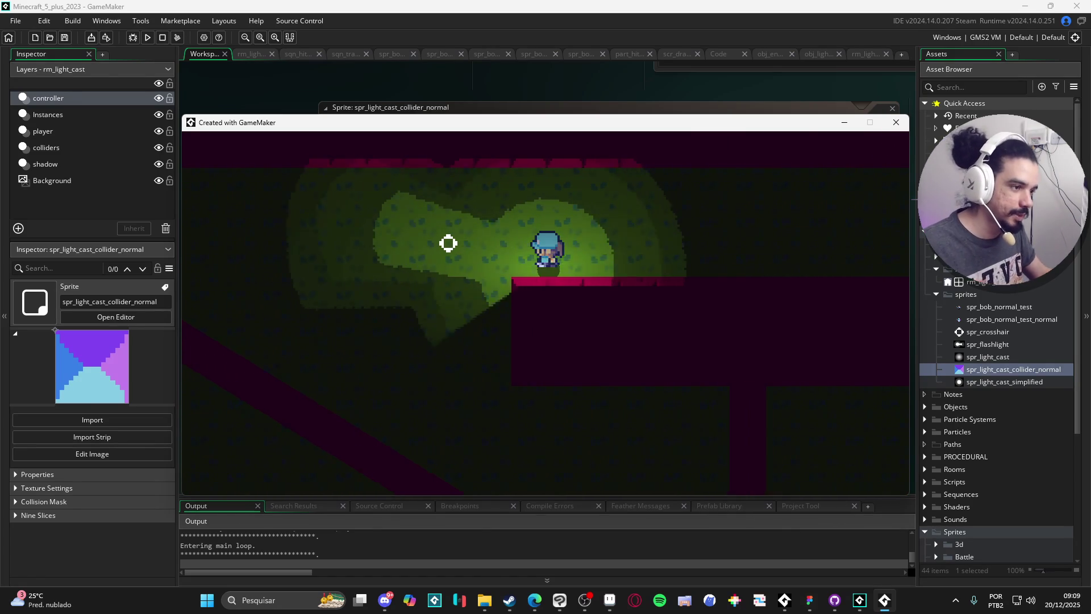
# Walk the player left along the corridor to the left wall, then close the game window
pyautogui.press('a')
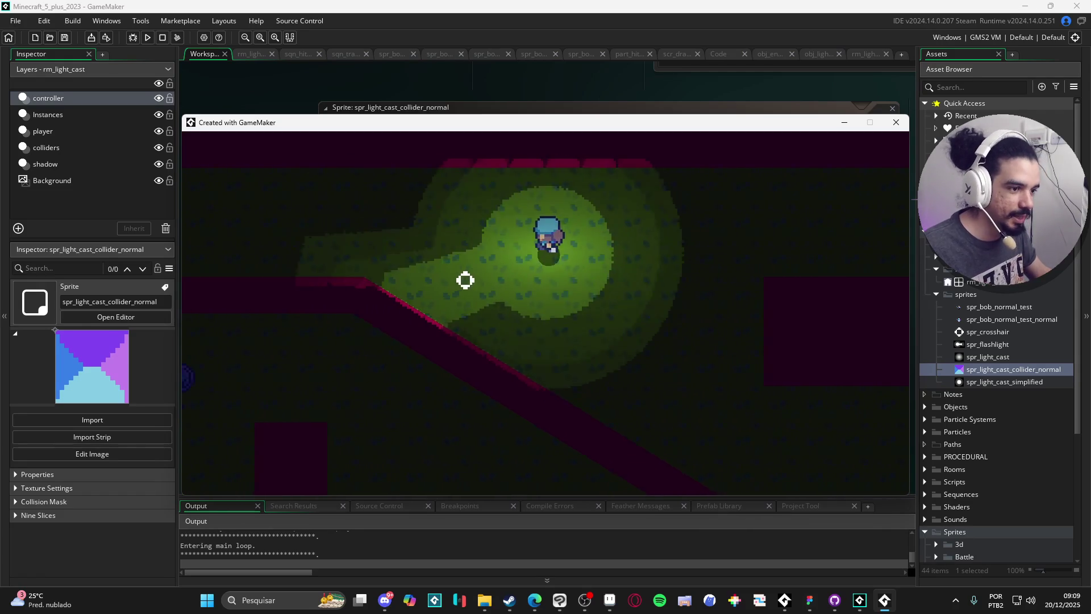
pyautogui.press('a')
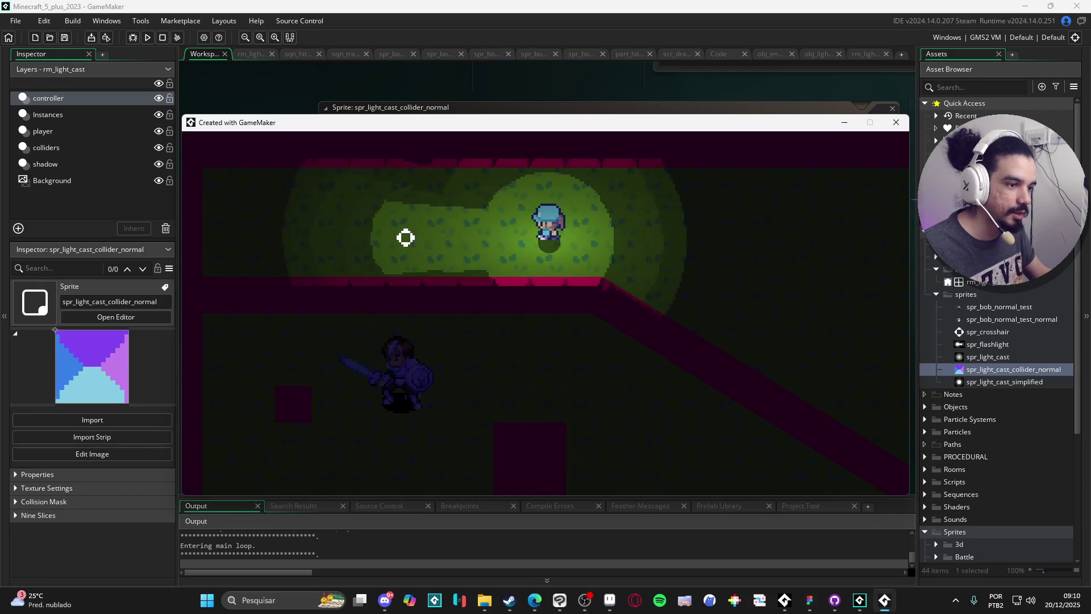
pyautogui.press('a')
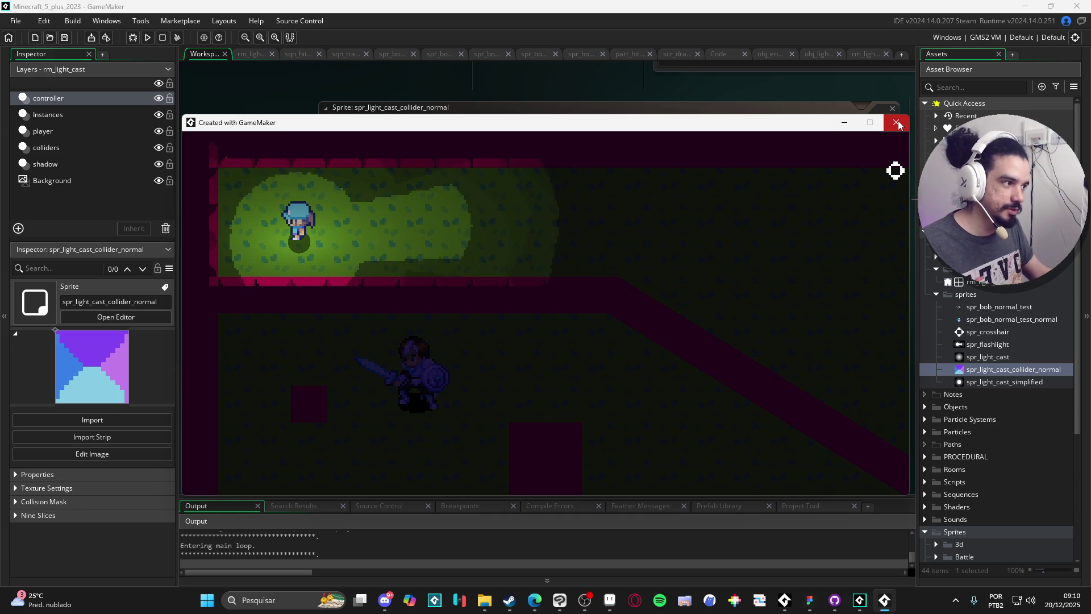
pyautogui.press('a')
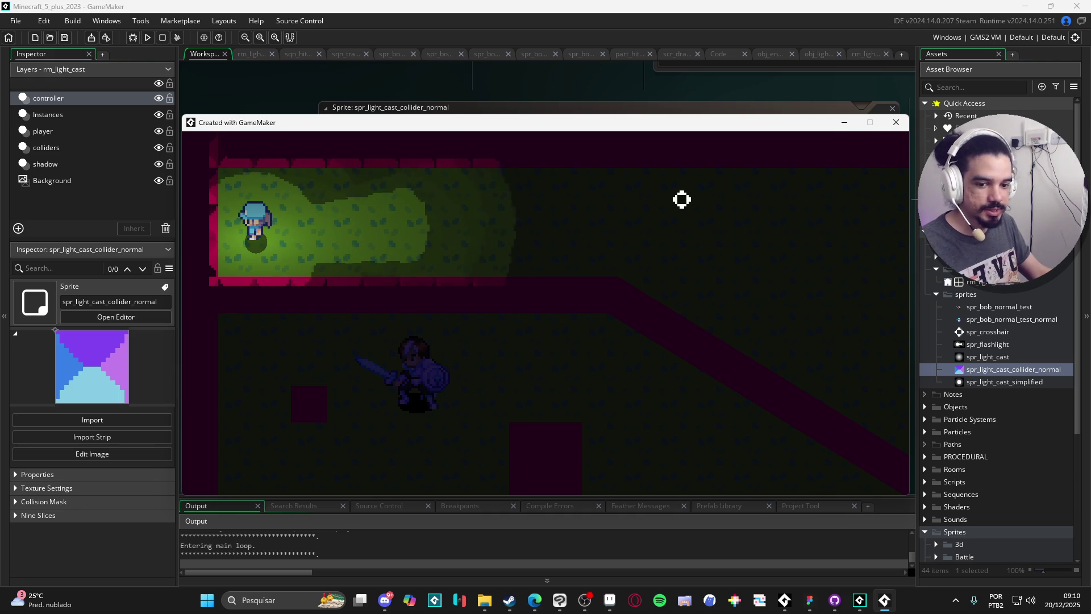
pyautogui.press('d')
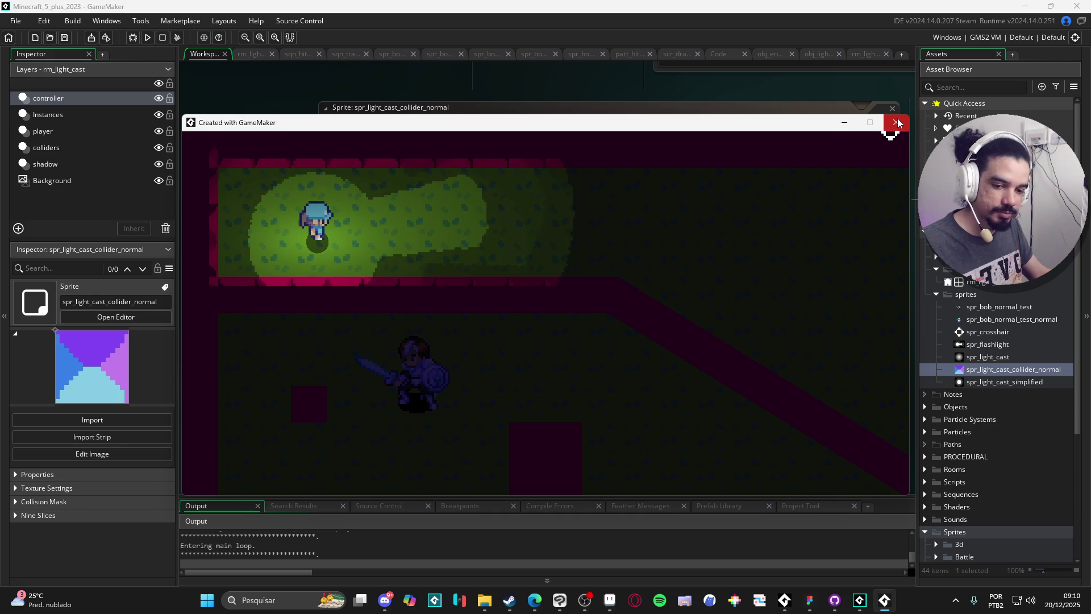
pyautogui.click(897, 122)
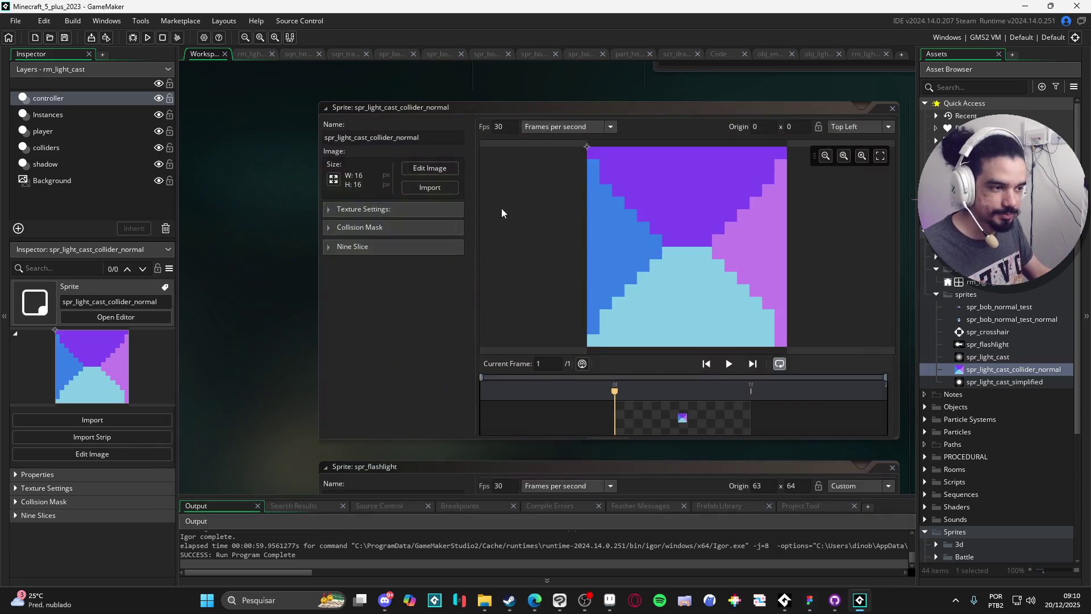
# Leave the Minecraft_5_plus_2023 project via Recent Projects > Spiritalis, confirming the exit prompt
pyautogui.click(14, 21)
pyautogui.moveTo(82, 72)
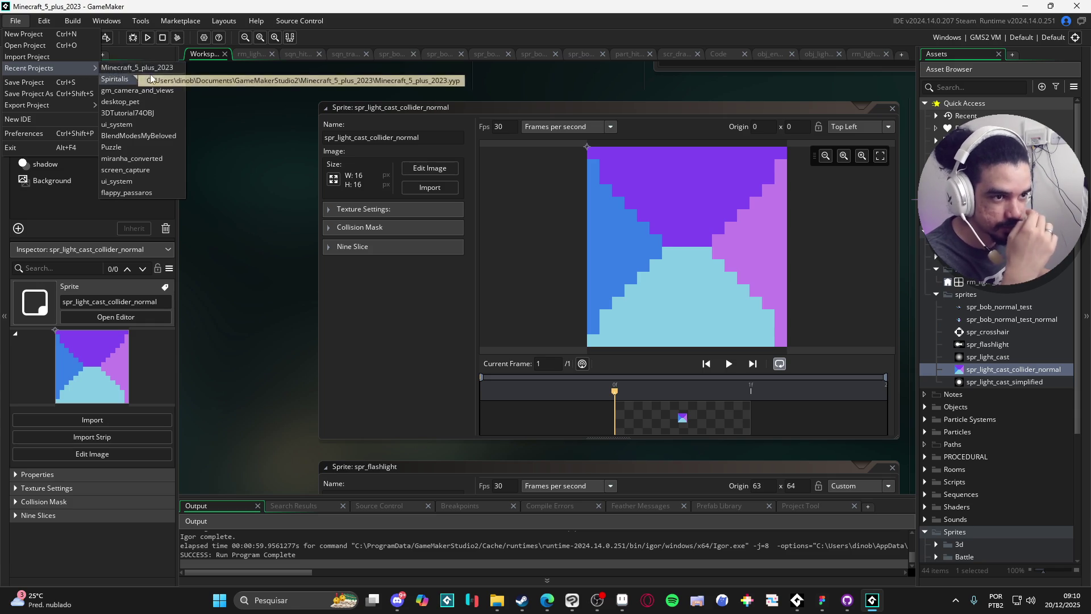
pyautogui.click(163, 85)
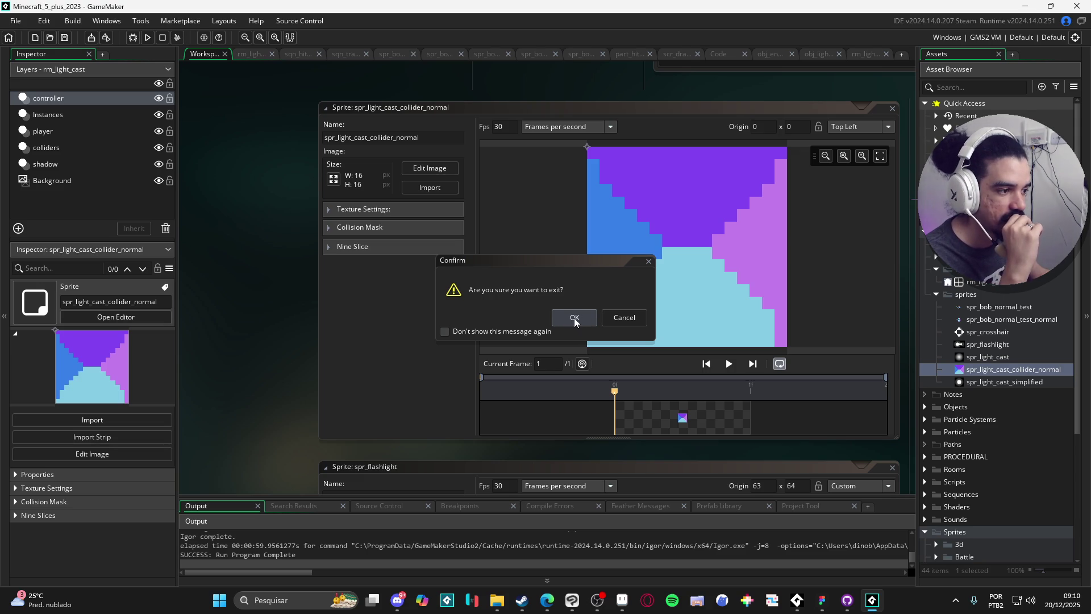
pyautogui.click(575, 319)
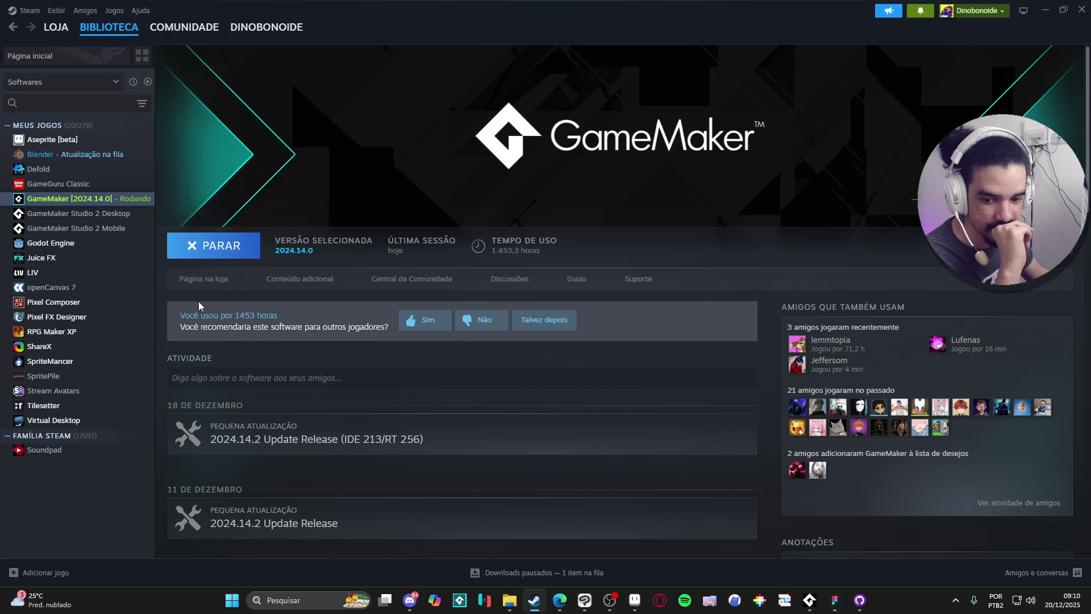
# Sign out of Steam with Steam > Trocar conta… and confirm with Continuar
pyautogui.click(27, 10)
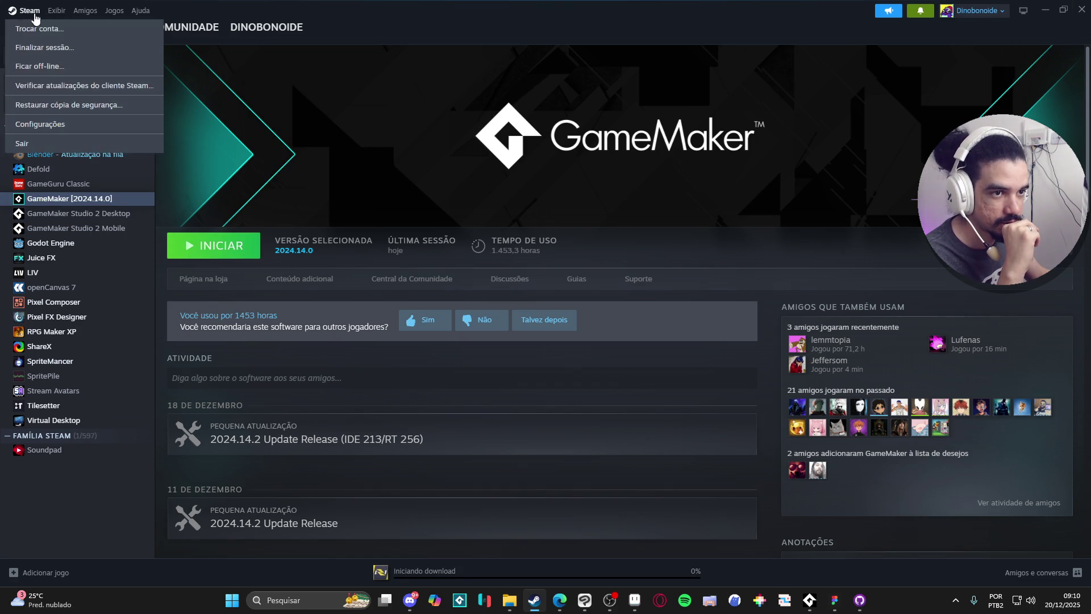
pyautogui.click(45, 26)
pyautogui.click(605, 348)
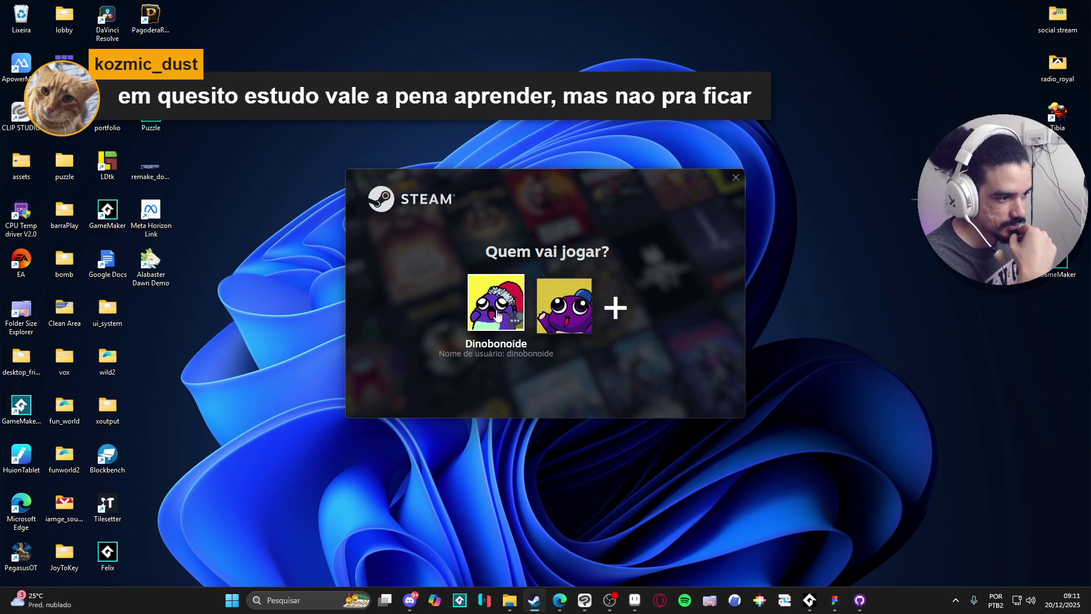
# Sign in with the first account, view Biblioteca, then switch to the second account
pyautogui.click(497, 315)
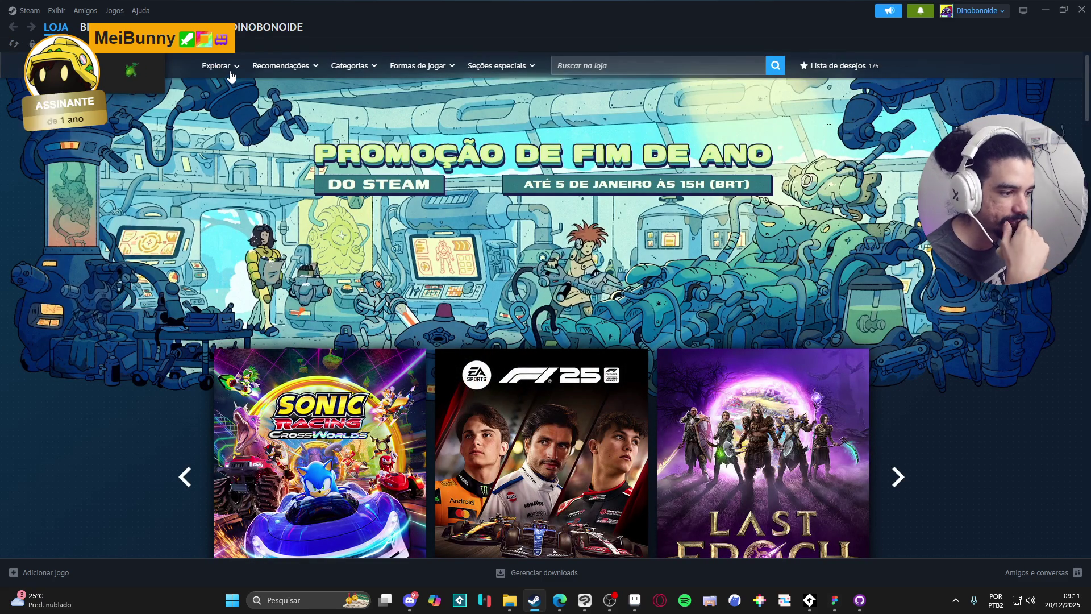
pyautogui.click(85, 26)
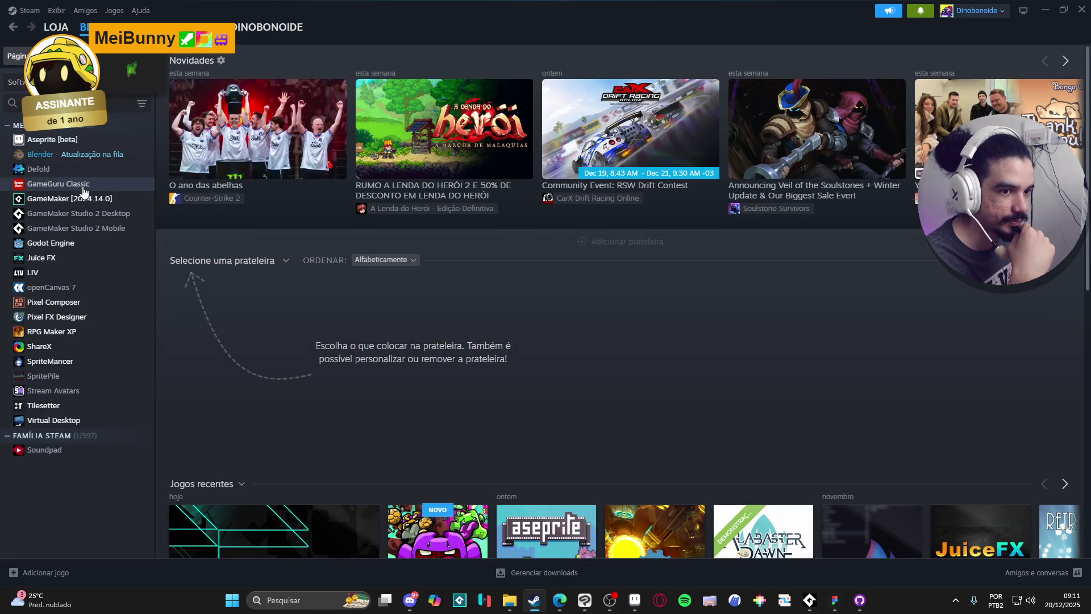
pyautogui.click(26, 10)
pyautogui.click(39, 28)
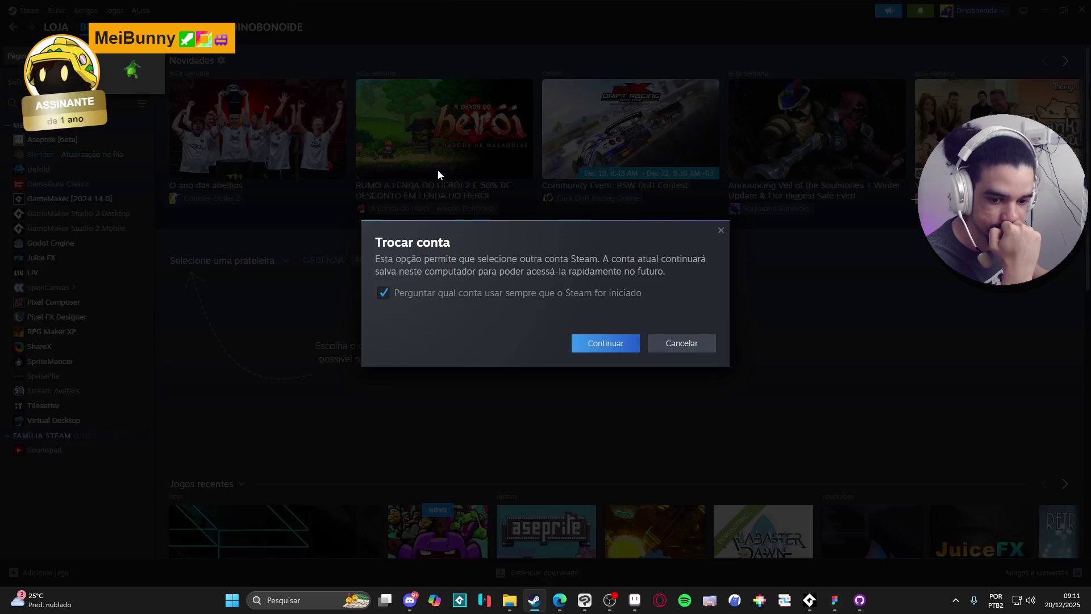
pyautogui.click(604, 341)
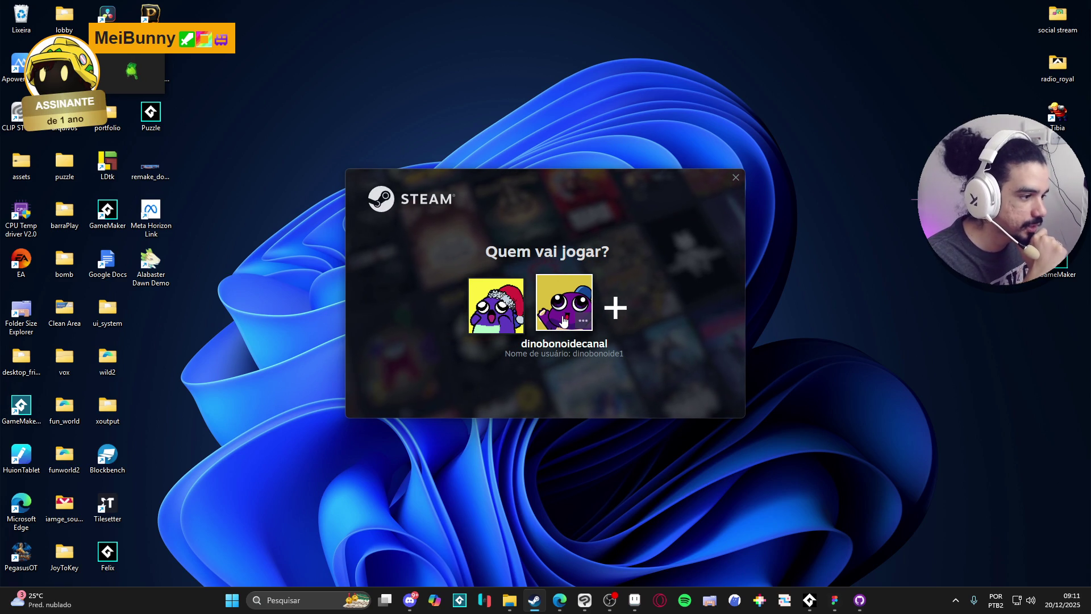
pyautogui.click(563, 321)
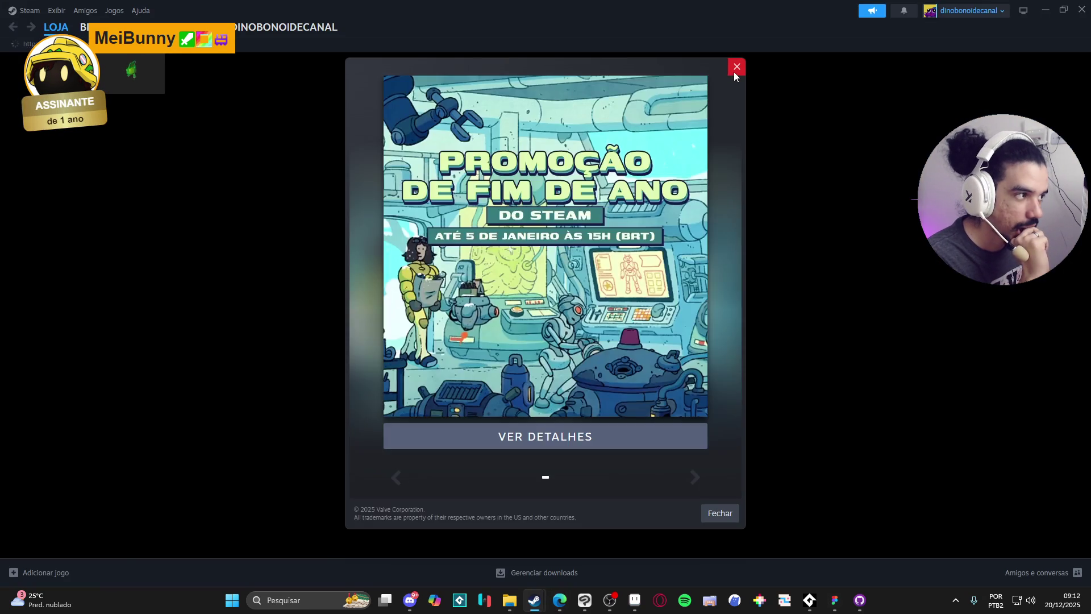
# Dismiss the promo popup and launch Desktop Friend from the library home, closing its guide
pyautogui.click(734, 71)
pyautogui.click(112, 32)
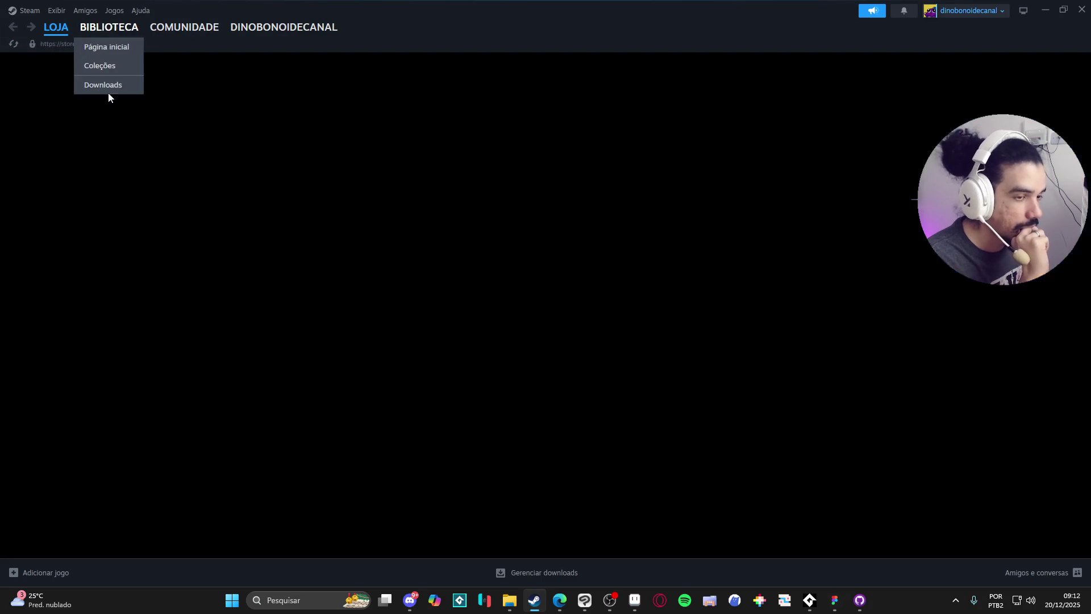
pyautogui.doubleClick(226, 401)
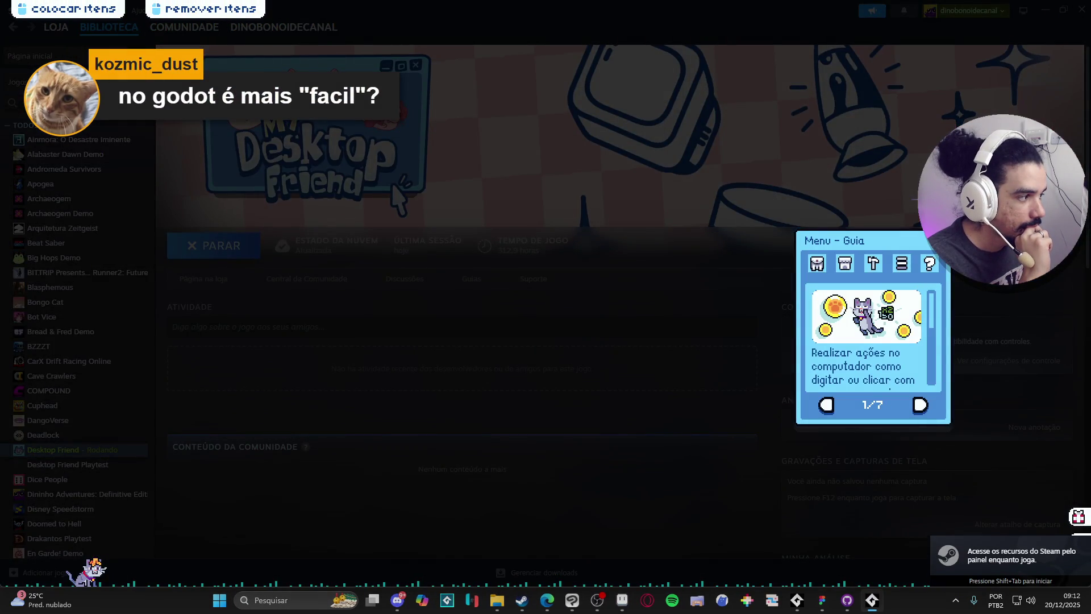
pyautogui.click(1050, 12)
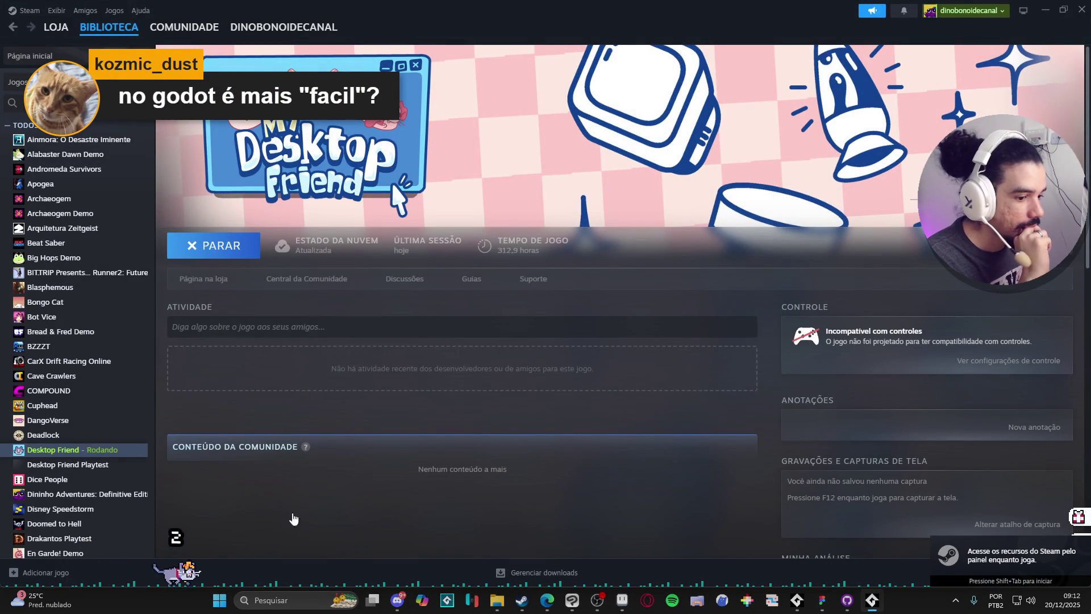
# Click the walking desktop pet, then minimize Steam to the desktop
pyautogui.moveTo(241, 543)
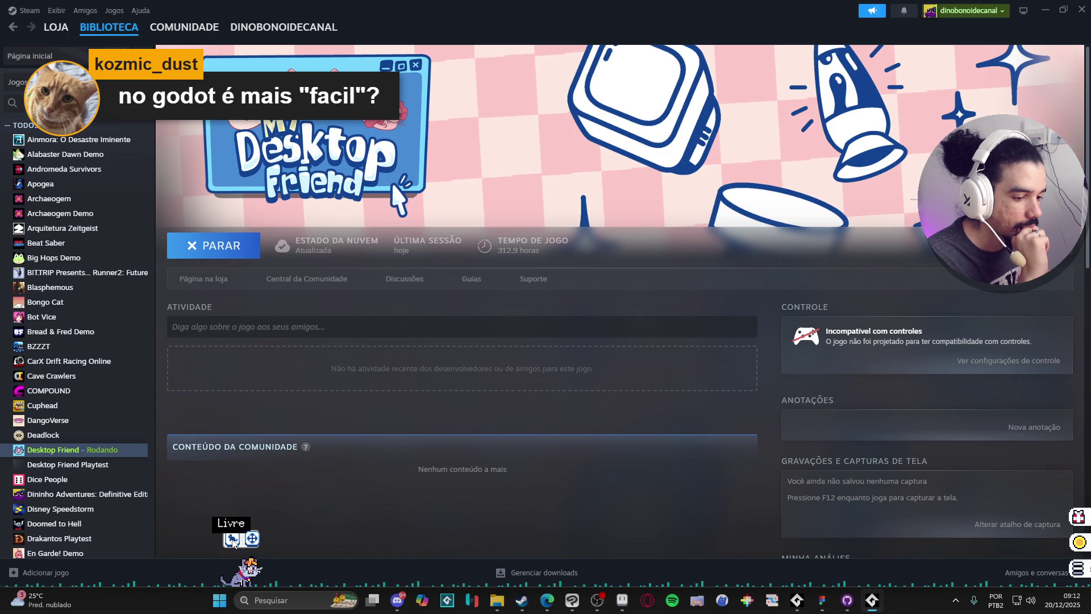
pyautogui.click(233, 540)
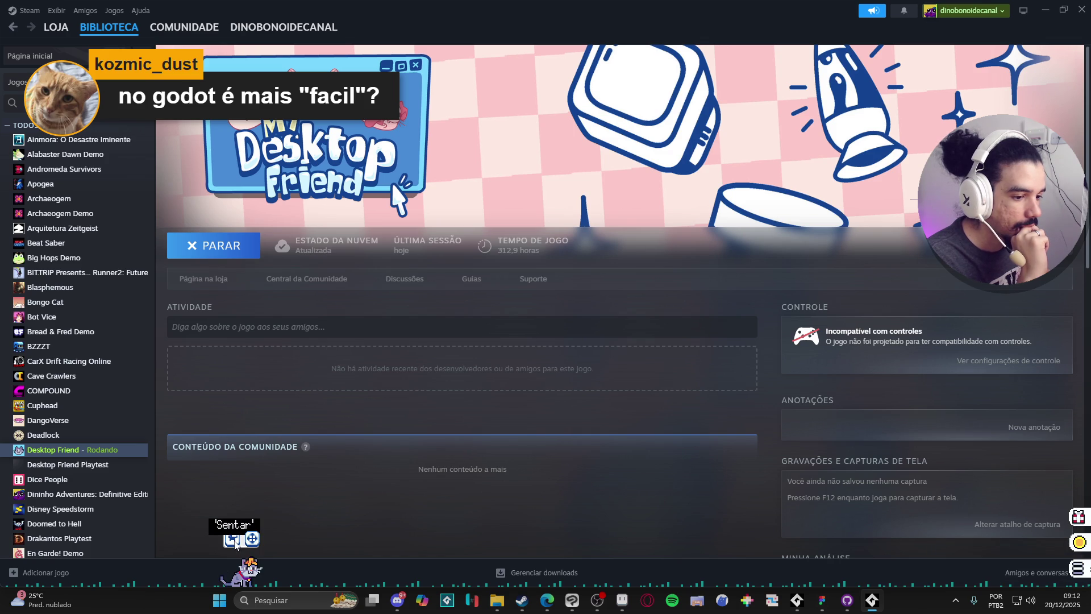
pyautogui.click(522, 601)
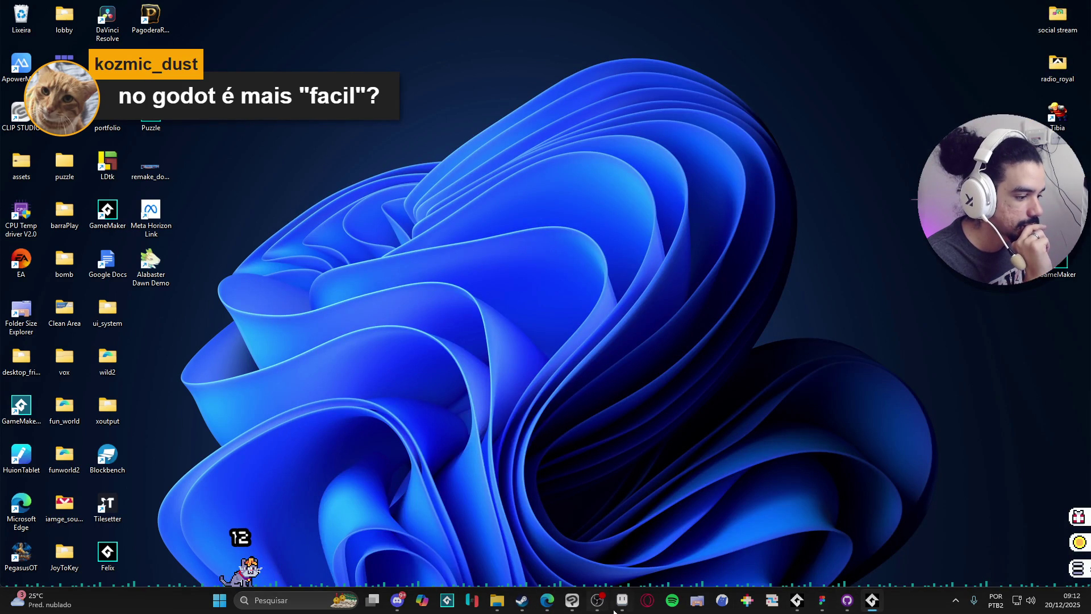
# Restore Aseprite, zoom in on payon.aseprite and eyedrop the dark #110524 colour
pyautogui.click(622, 600)
pyautogui.hscroll(2, 480, 332)
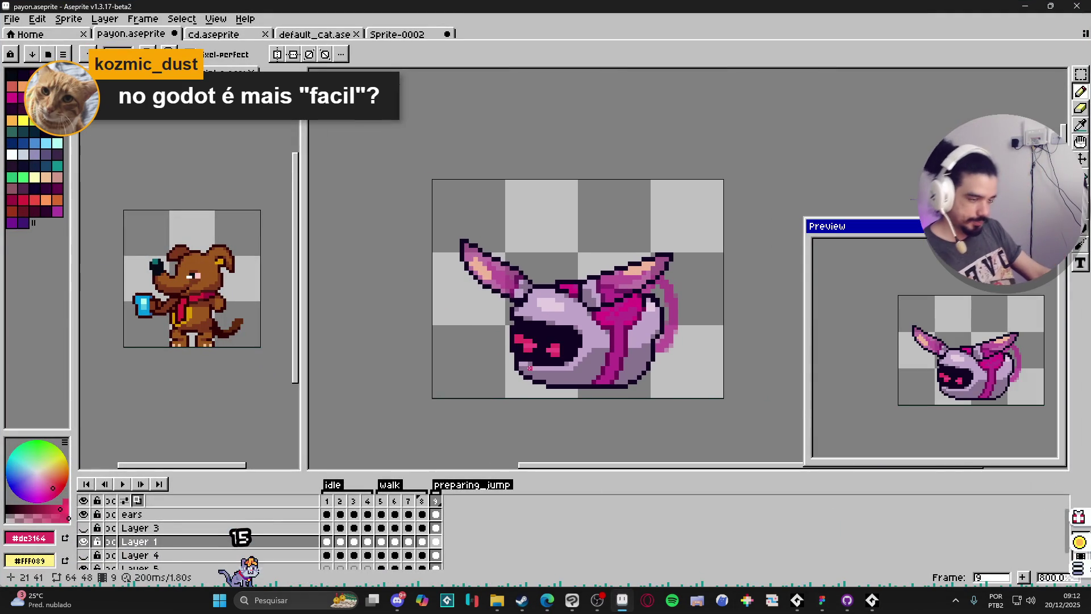
pyautogui.scroll(2, 529, 367)
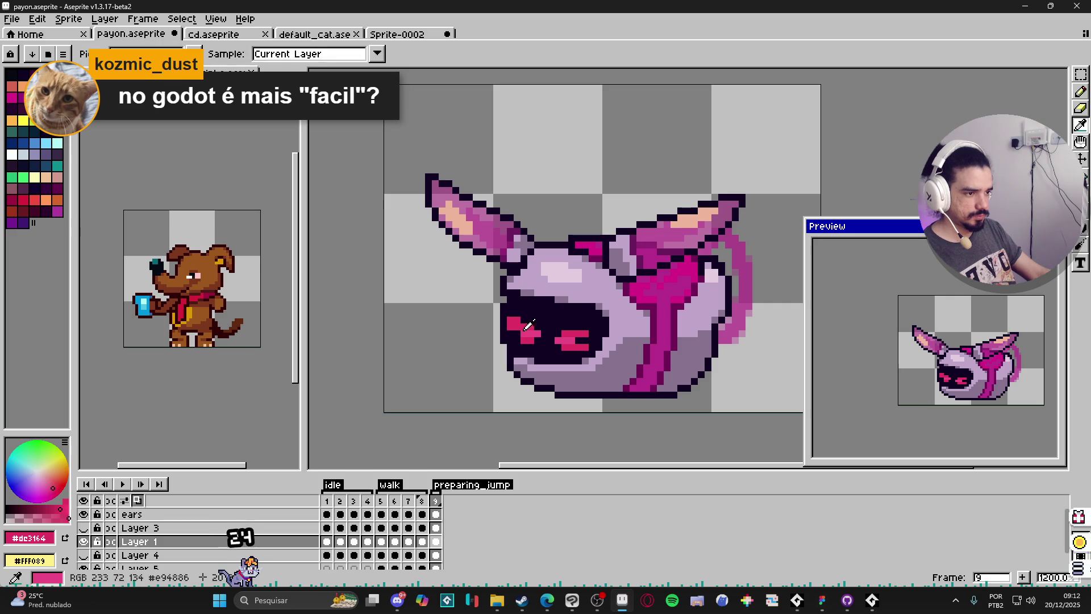
pyautogui.keyDown('alt'); pyautogui.click(563, 318); pyautogui.keyUp('alt')
# Check and minimize the console window, then use the Move tool (V) on the ear
pyautogui.click(870, 602)
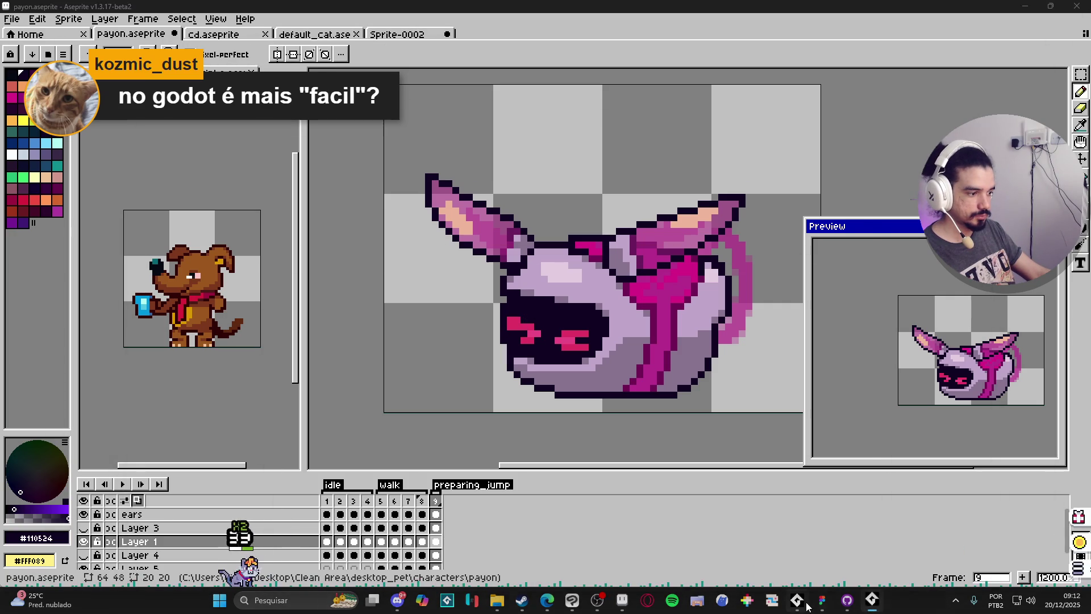
pyautogui.click(806, 603)
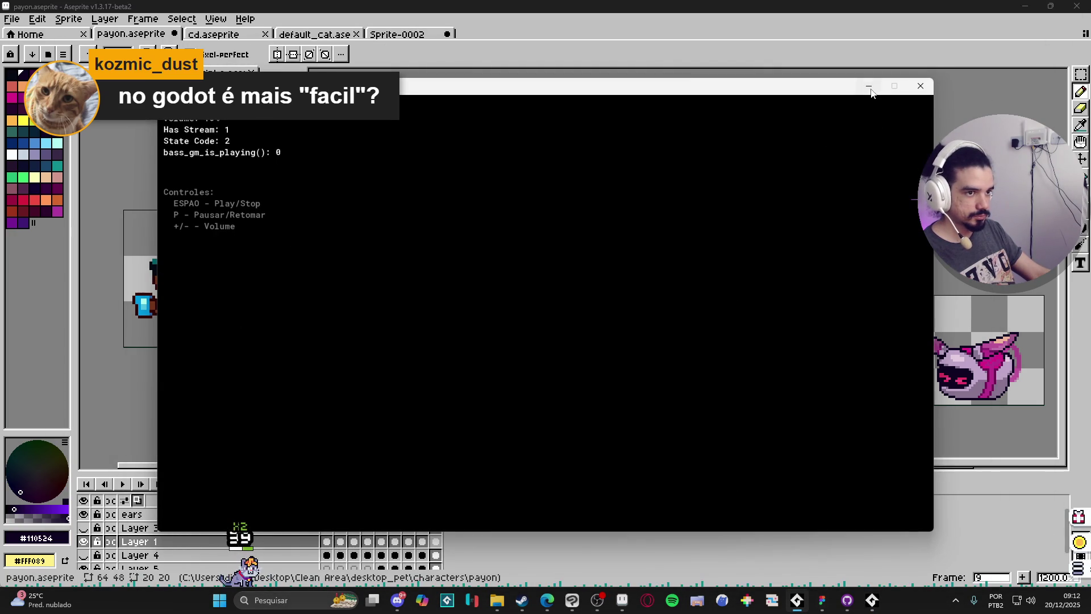
pyautogui.click(869, 88)
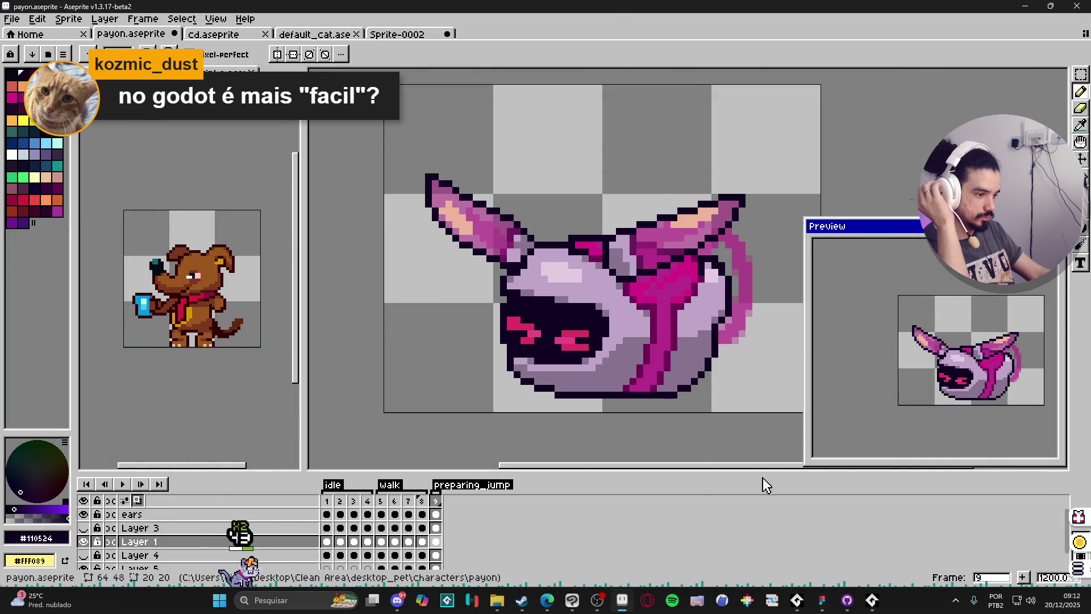
pyautogui.click(797, 601)
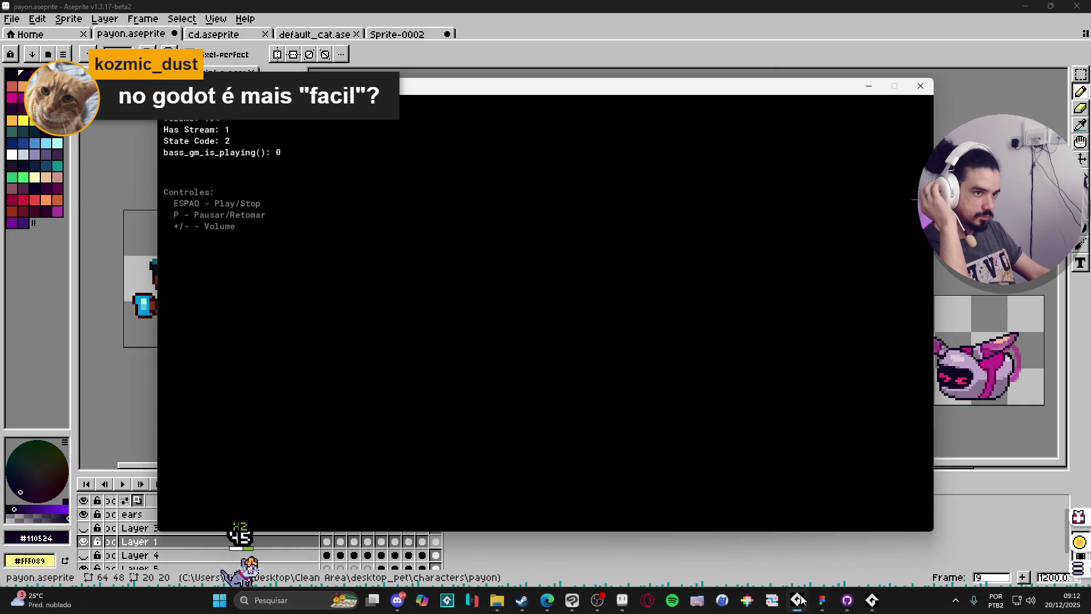
pyautogui.click(871, 88)
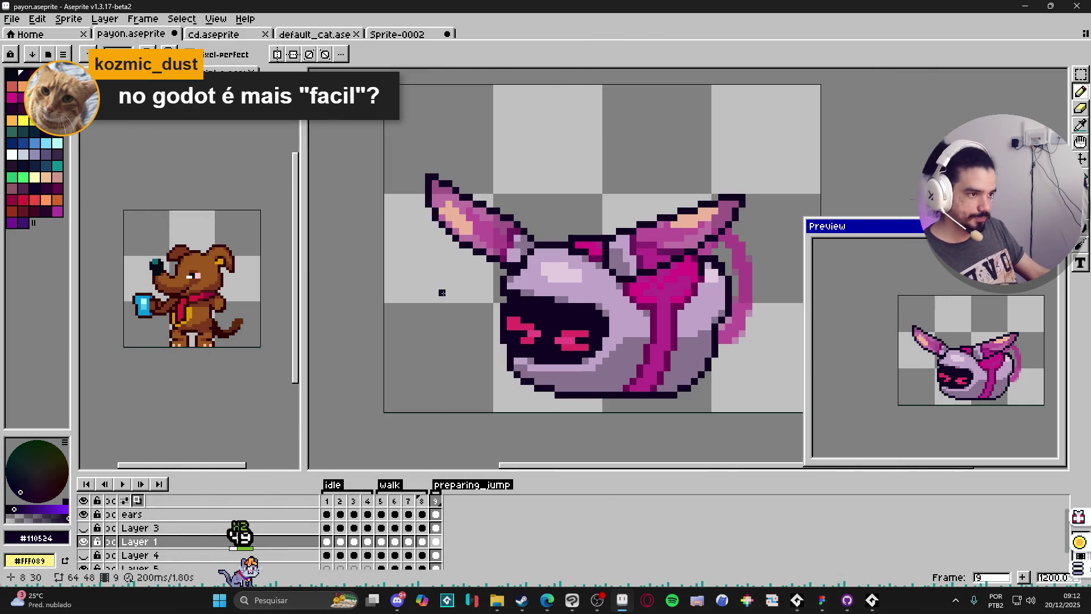
pyautogui.press('v')
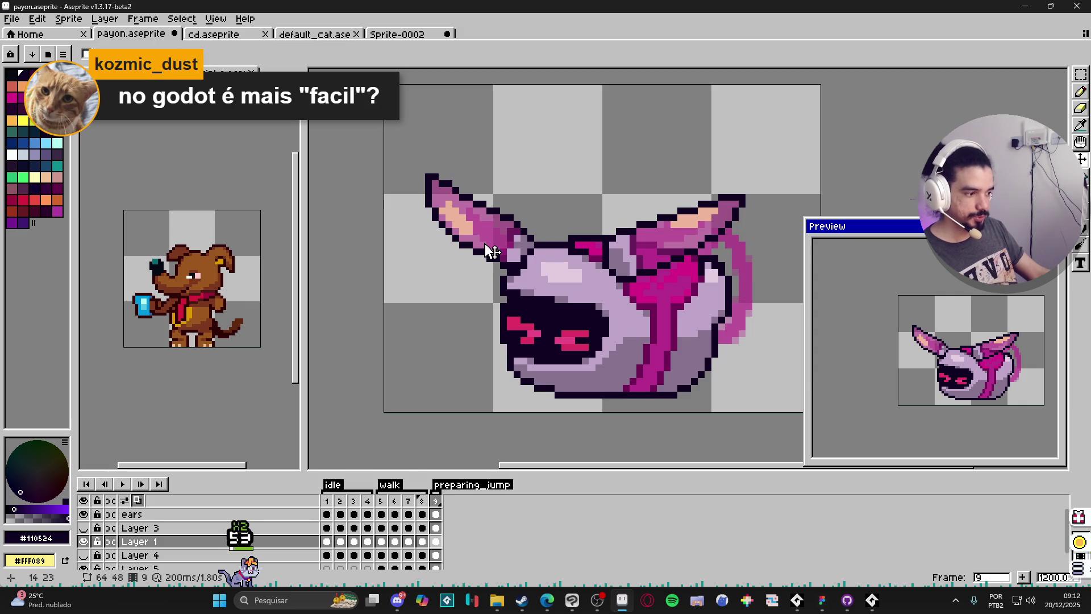
pyautogui.keyDown('ctrl'); pyautogui.click(493, 250); pyautogui.keyUp('ctrl')
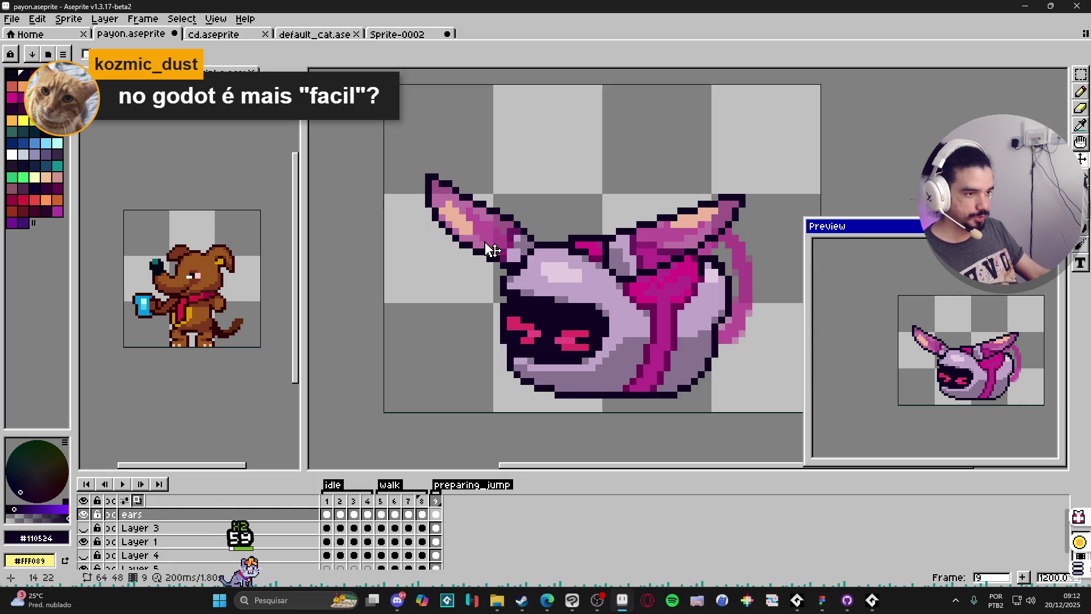